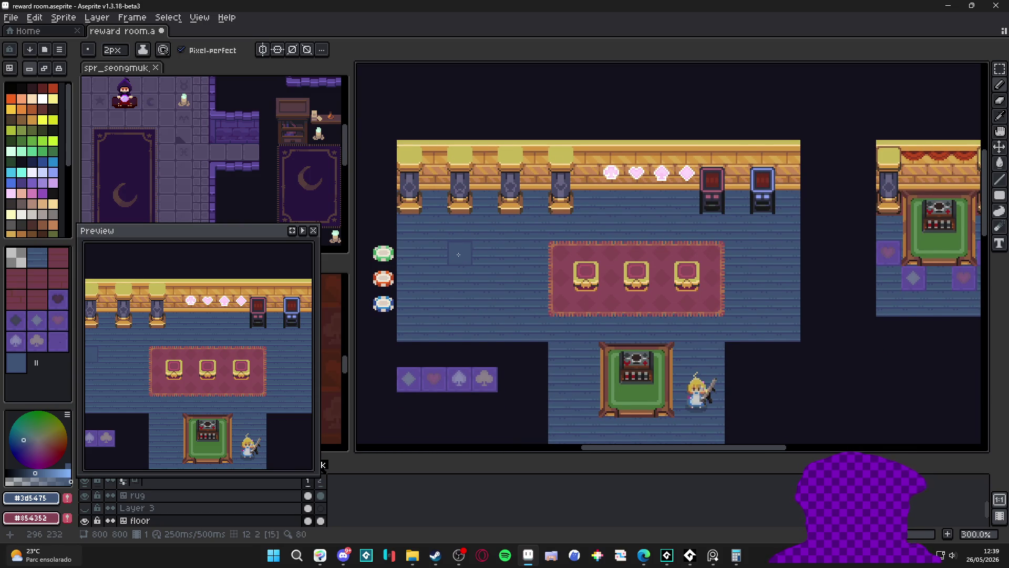
{"action": "scroll", "coordinate": [454, 371], "scroll_direction": "up", "scroll_amount": 3}
{"action": "scroll", "coordinate": [453, 371], "scroll_direction": "up", "scroll_amount": 3}
- Turn on vertical symmetry and centre its axis on the purple-card spade
{"action": "key", "text": "v"}
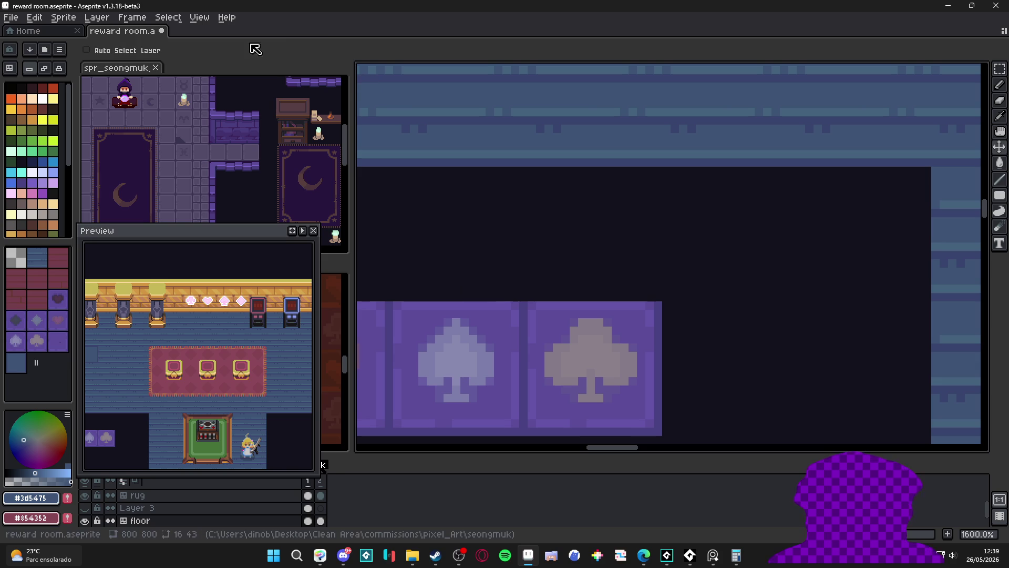
{"action": "key", "text": "b"}
{"action": "left_click", "coordinate": [263, 50]}
{"action": "scroll", "coordinate": [482, 308], "scroll_direction": "down", "scroll_amount": 1}
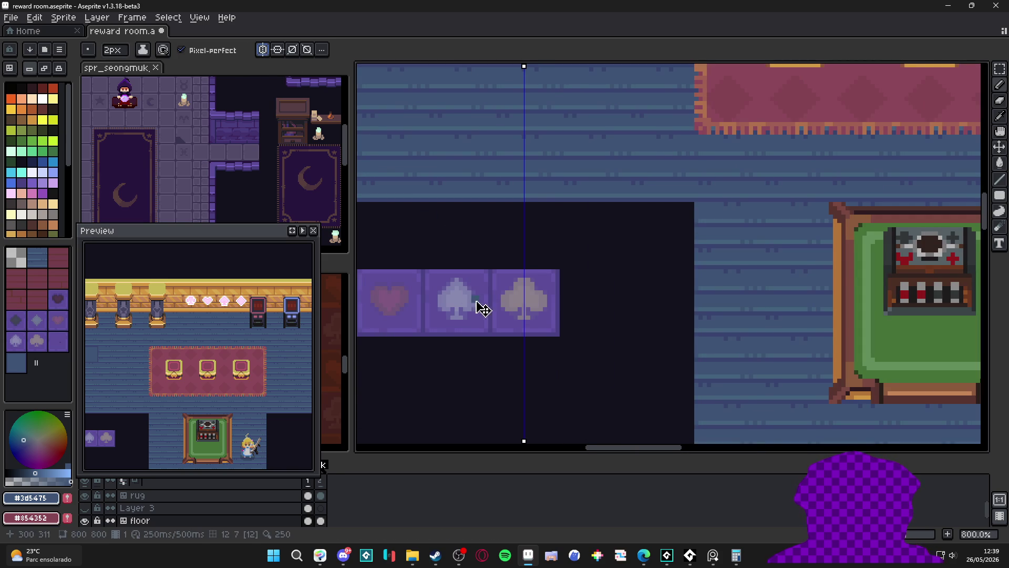
{"action": "key", "text": "v"}
{"action": "left_click_drag", "start_coordinate": [523, 66], "coordinate": [468, 133]}
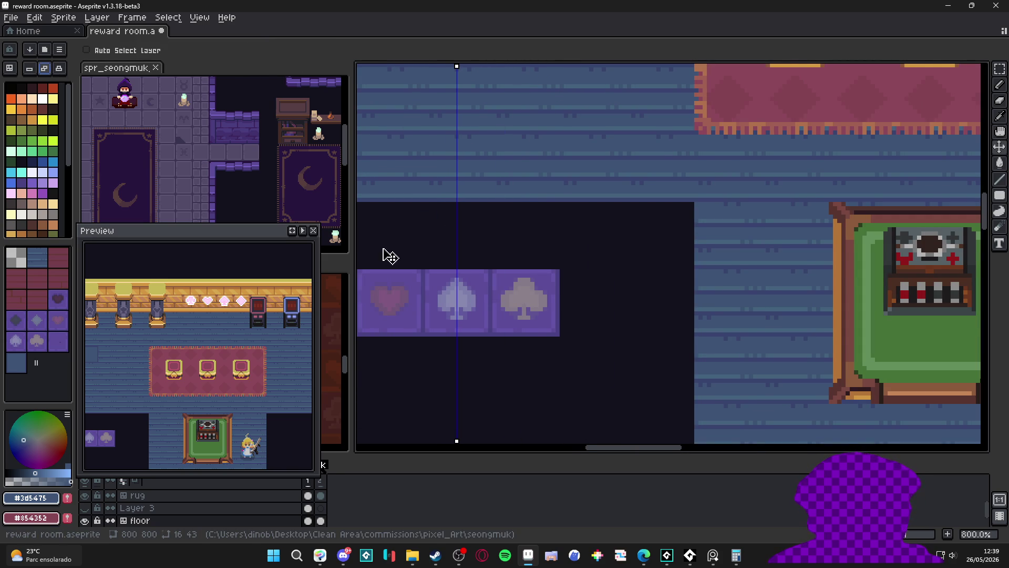
{"action": "scroll", "coordinate": [418, 268], "scroll_direction": "up", "scroll_amount": 1}
{"action": "scroll", "coordinate": [526, 292], "scroll_direction": "up", "scroll_amount": 1}
- Marquee-select the whole spade, copy it and paste the copy onto the empty blue floor
{"action": "key", "text": "m"}
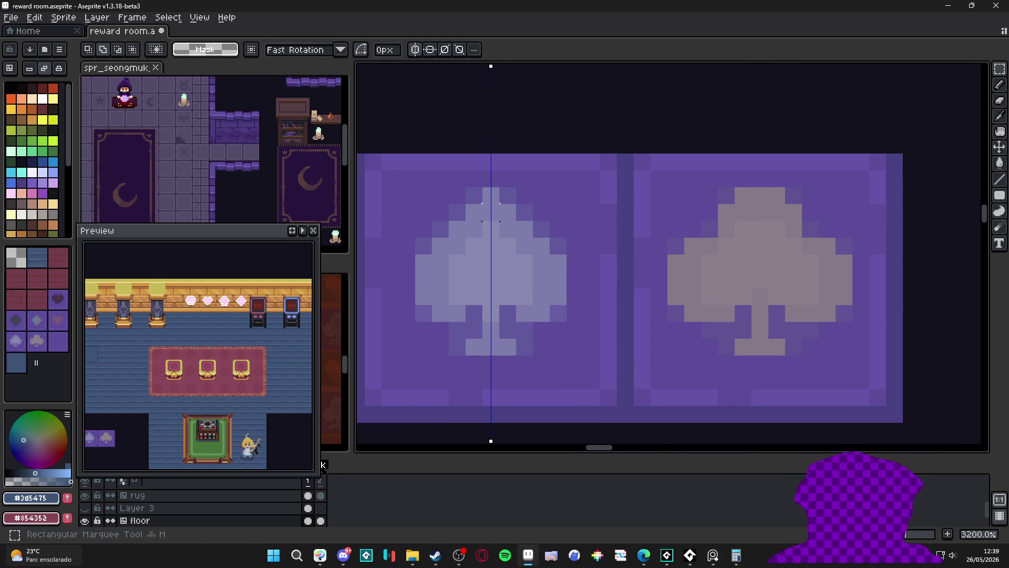
{"action": "mouse_move", "coordinate": [491, 197]}
{"action": "left_mouse_down"}
{"action": "mouse_move", "coordinate": [494, 347]}
{"action": "mouse_move", "coordinate": [563, 67]}
{"action": "left_mouse_up"}
{"action": "scroll", "coordinate": [496, 347], "scroll_direction": "up", "scroll_amount": 1}
{"action": "mouse_move", "coordinate": [426, 279]}
{"action": "left_mouse_down"}
{"action": "mouse_move", "coordinate": [426, 142]}
{"action": "mouse_move", "coordinate": [599, 264]}
{"action": "left_mouse_up"}
{"action": "left_click_drag", "start_coordinate": [497, 162], "coordinate": [394, 264]}
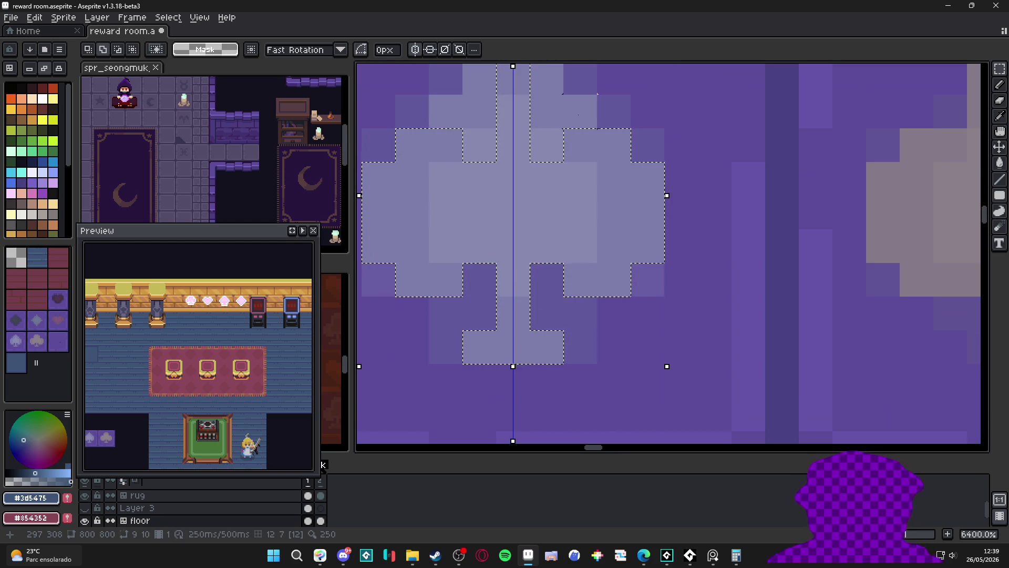
{"action": "left_click_drag", "start_coordinate": [461, 138], "coordinate": [559, 170]}
{"action": "scroll", "coordinate": [516, 286], "scroll_direction": "down", "scroll_amount": 2}
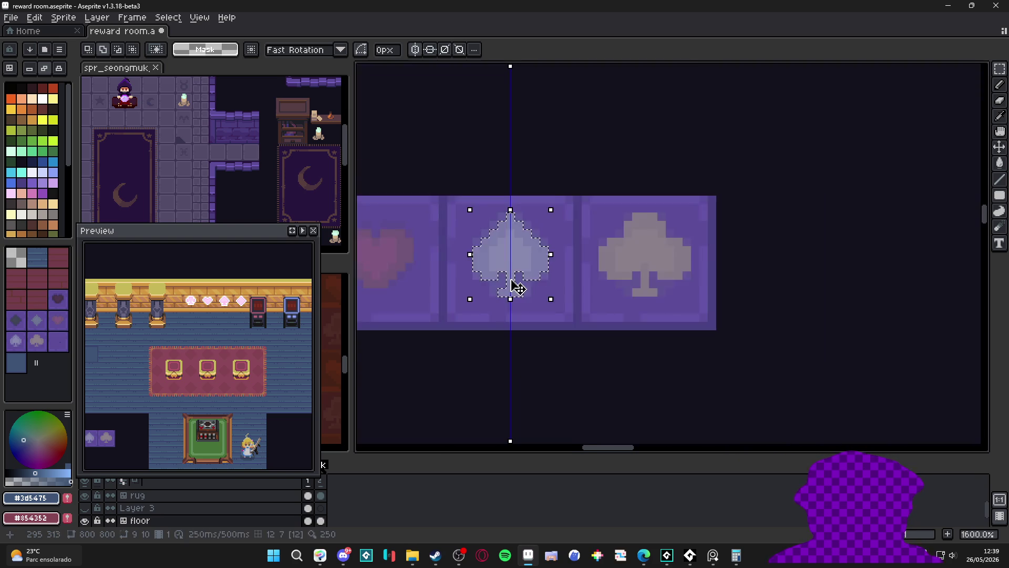
{"action": "scroll", "coordinate": [516, 286], "scroll_direction": "down", "scroll_amount": 2}
{"action": "scroll", "coordinate": [505, 280], "scroll_direction": "up", "scroll_amount": 1}
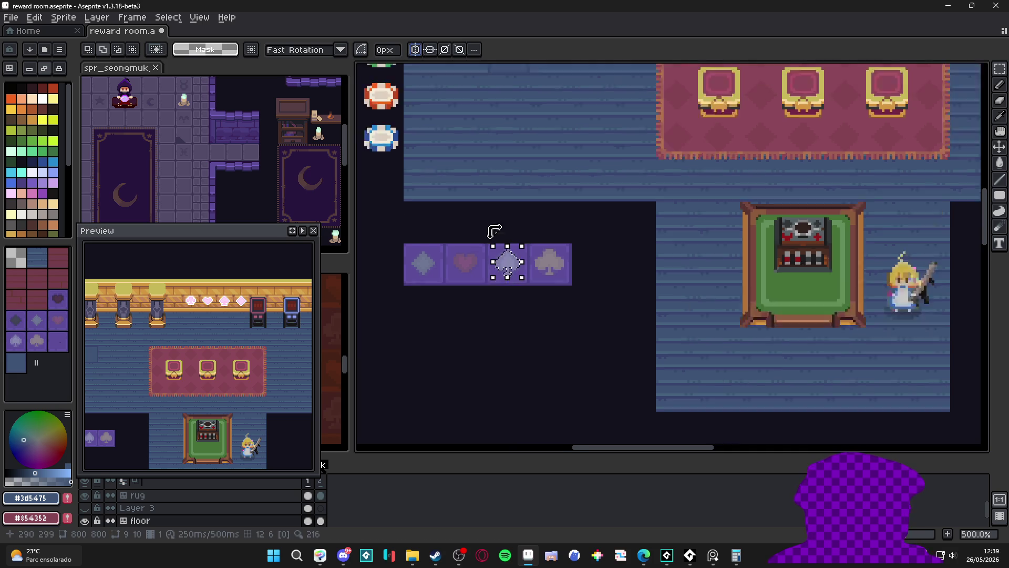
{"action": "scroll", "coordinate": [505, 260], "scroll_direction": "down", "scroll_amount": 1}
{"action": "scroll", "coordinate": [521, 228], "scroll_direction": "up", "scroll_amount": 3}
{"action": "key", "text": "ctrl+v"}
{"action": "mouse_move", "coordinate": [537, 237]}
{"action": "left_mouse_down"}
{"action": "mouse_move", "coordinate": [536, 223]}
{"action": "mouse_move", "coordinate": [528, 228]}
{"action": "left_mouse_up"}
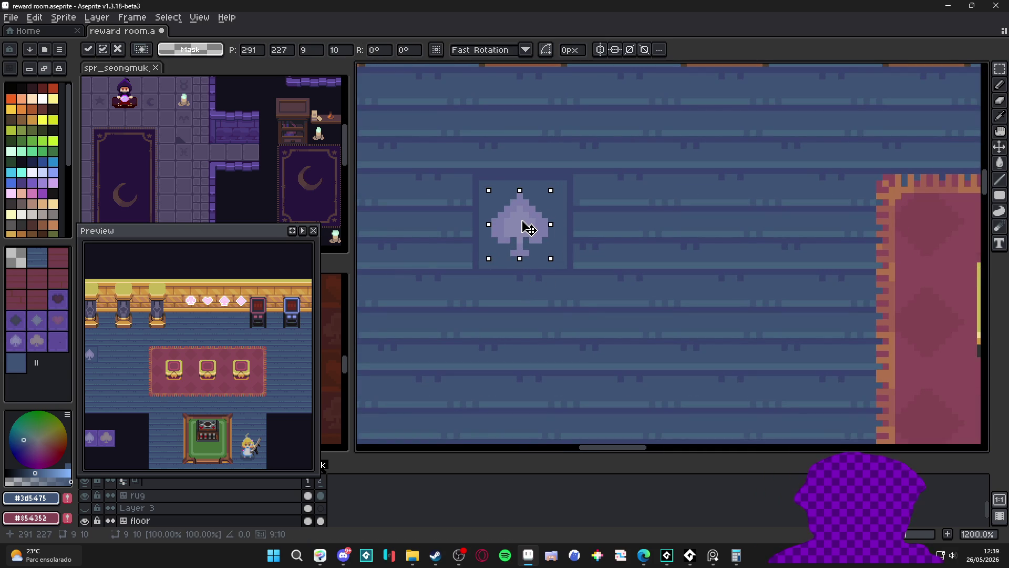
{"action": "scroll", "coordinate": [529, 228], "scroll_direction": "up", "scroll_amount": 1}
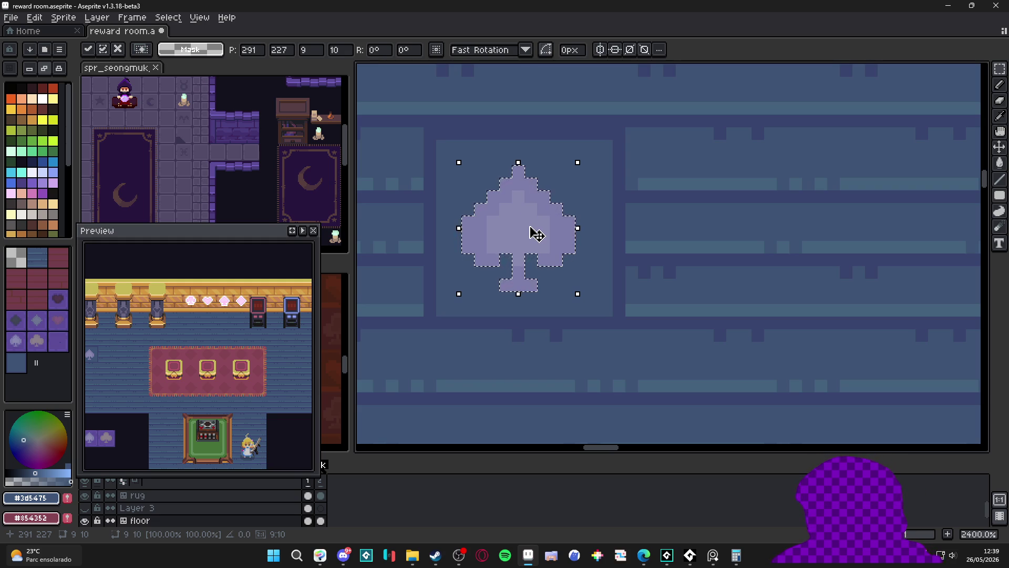
{"action": "scroll", "coordinate": [537, 233], "scroll_direction": "down", "scroll_amount": 1}
{"action": "scroll", "coordinate": [536, 234], "scroll_direction": "down", "scroll_amount": 1}
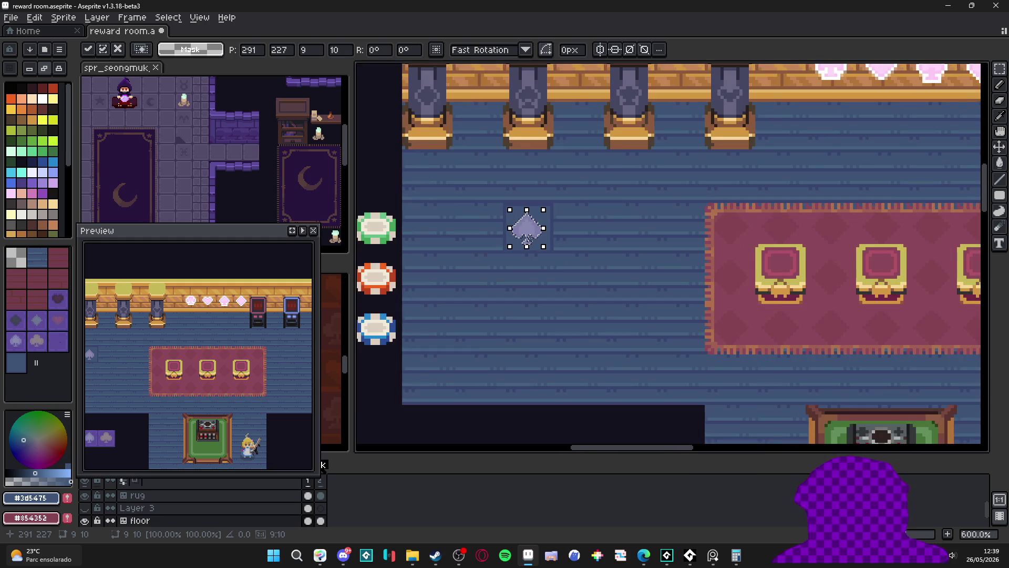
{"action": "scroll", "coordinate": [536, 234], "scroll_direction": "up", "scroll_amount": 2}
- Drop the pasted spade in its floor tile and switch to the Paint Bucket
{"action": "key", "text": "g"}
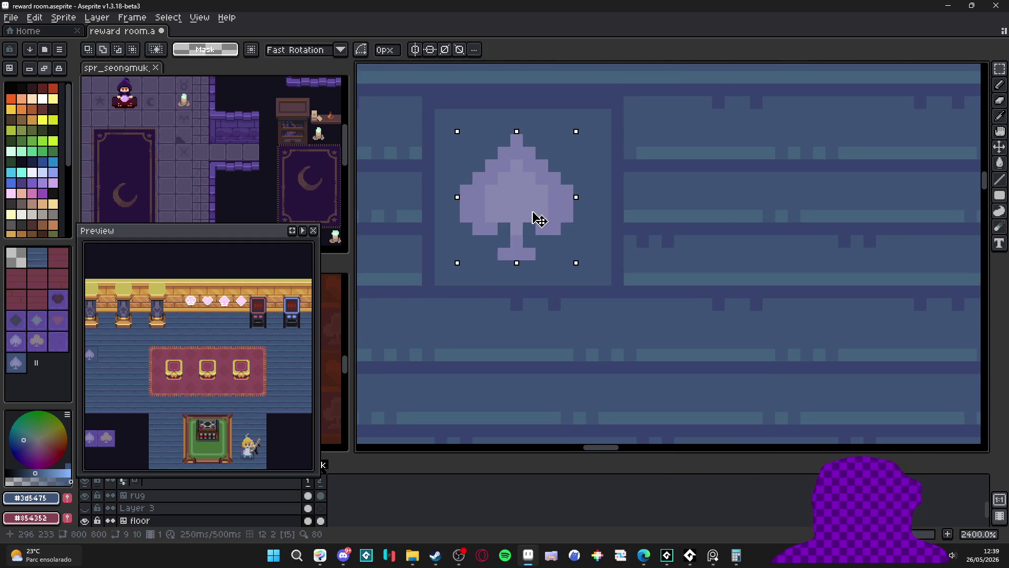
- With non-contiguous fills, recolour the floor spade's inner and outer shades to muted blues
{"action": "left_click", "coordinate": [191, 50]}
{"action": "left_click", "coordinate": [517, 197]}
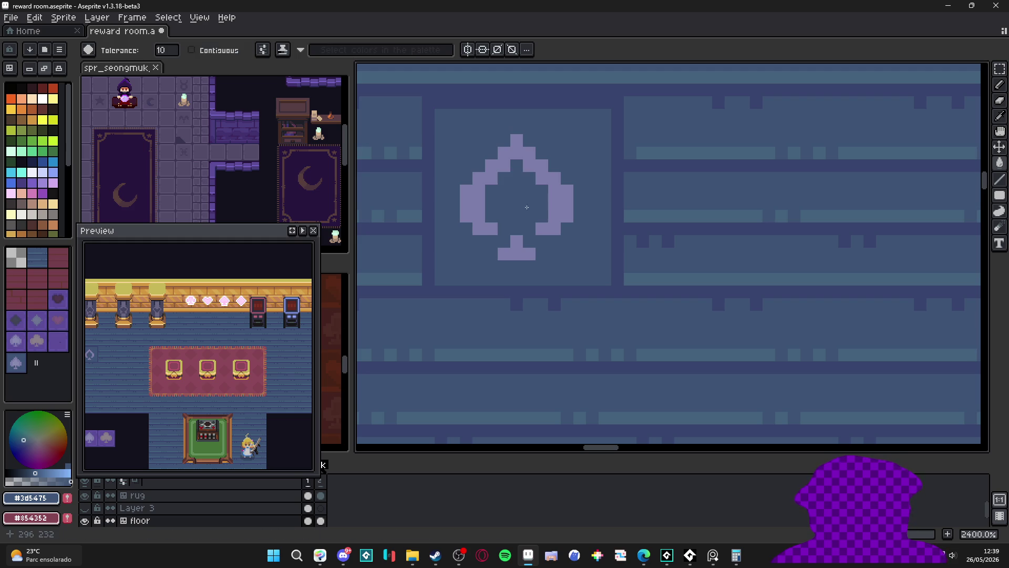
{"action": "key", "text": "ctrl+z"}
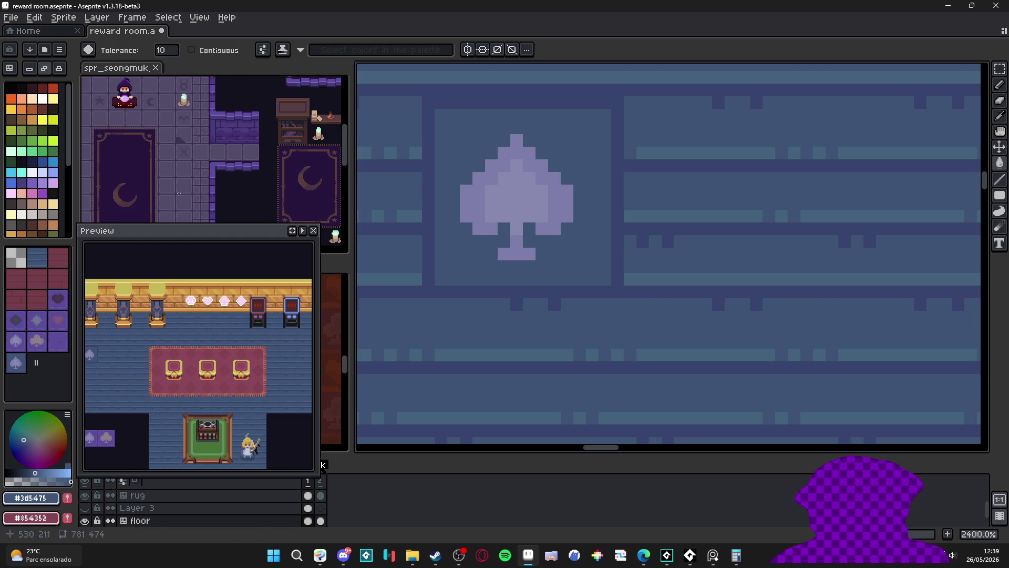
{"action": "left_click", "coordinate": [28, 476]}
{"action": "left_click", "coordinate": [516, 191]}
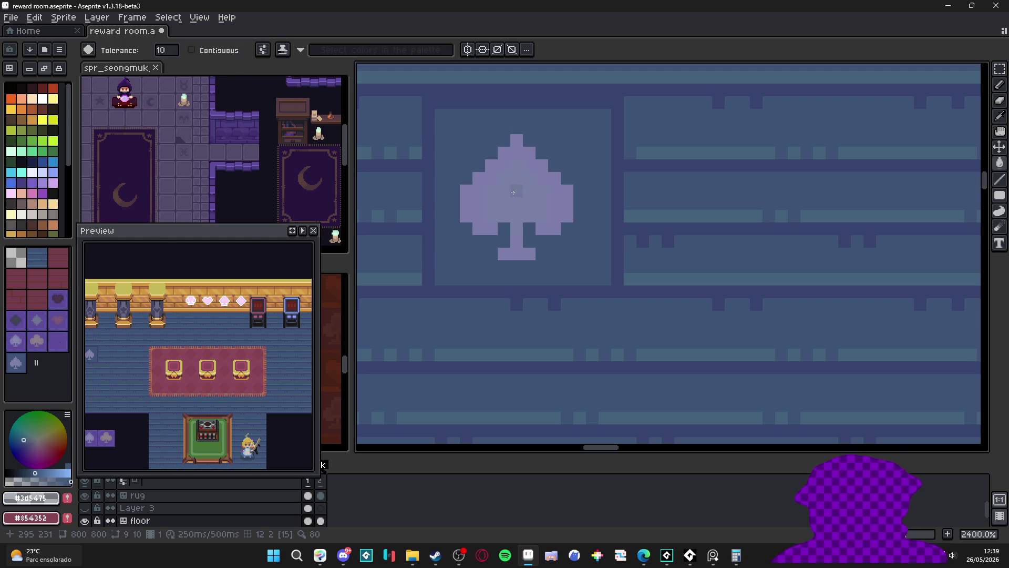
{"action": "left_click", "coordinate": [489, 205]}
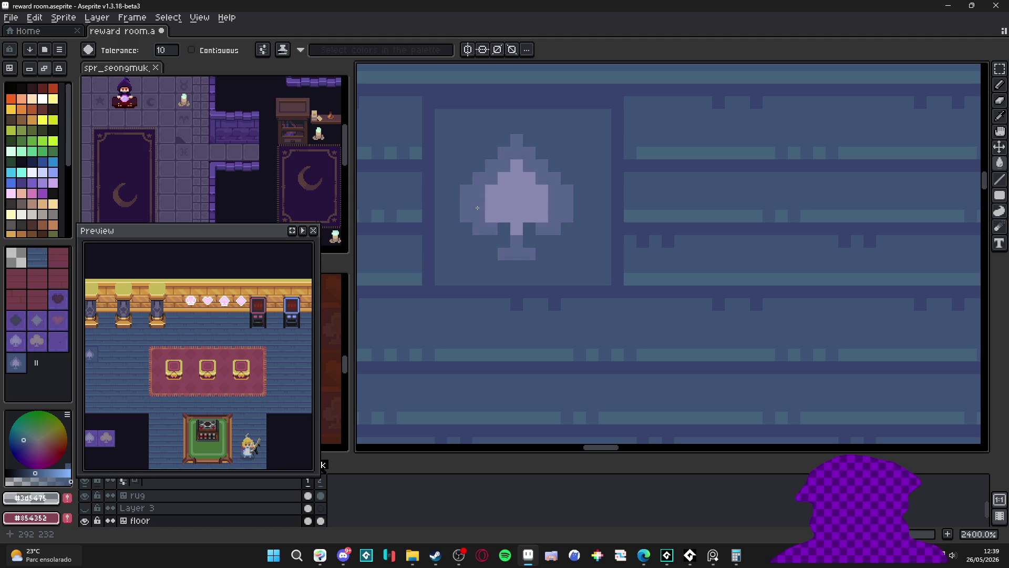
{"action": "left_click", "coordinate": [507, 203]}
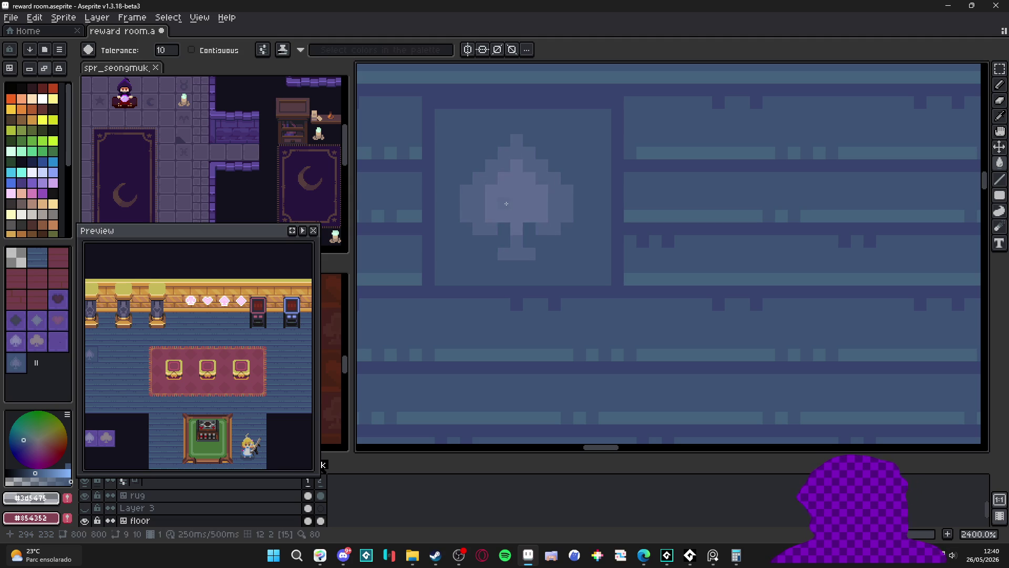
{"action": "scroll", "coordinate": [506, 203], "scroll_direction": "down", "scroll_amount": 2}
{"action": "scroll", "coordinate": [509, 236], "scroll_direction": "down", "scroll_amount": 2}
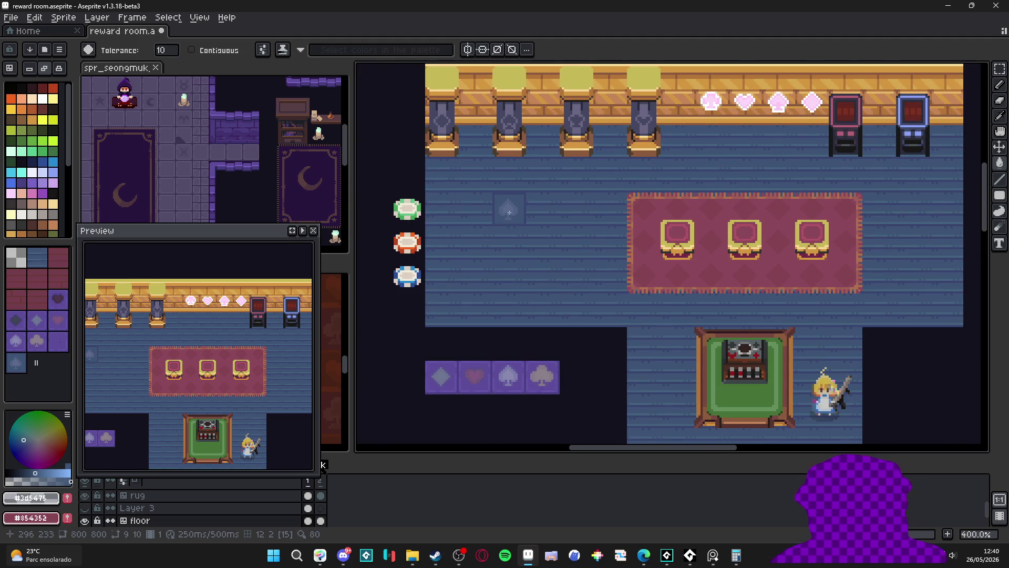
{"action": "scroll", "coordinate": [508, 211], "scroll_direction": "up", "scroll_amount": 2}
{"action": "key", "text": "v"}
{"action": "scroll", "coordinate": [513, 217], "scroll_direction": "up", "scroll_amount": 2}
- Show the tile grid and nudge the spade pixels right then left to realign them in the tile
{"action": "key", "text": "ctrl+apostrophe"}
{"action": "key", "text": "m"}
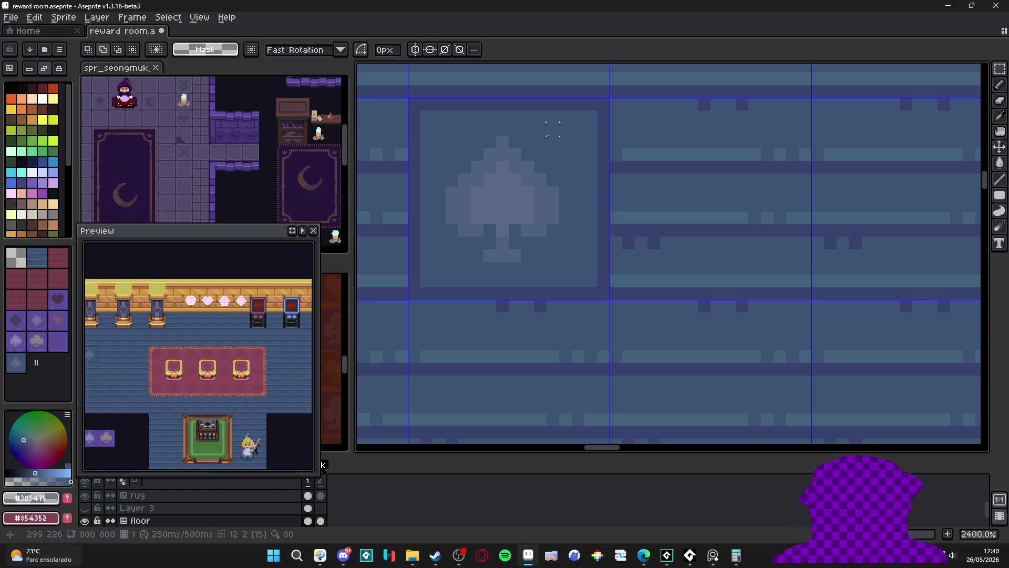
{"action": "left_click_drag", "start_coordinate": [559, 137], "coordinate": [448, 268]}
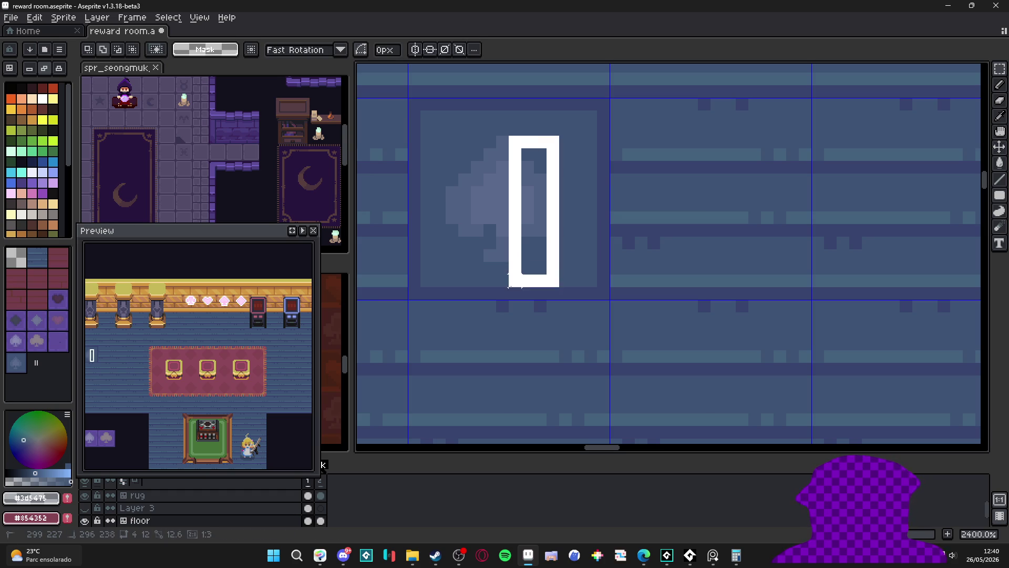
{"action": "left_click_drag", "start_coordinate": [476, 229], "coordinate": [495, 229]}
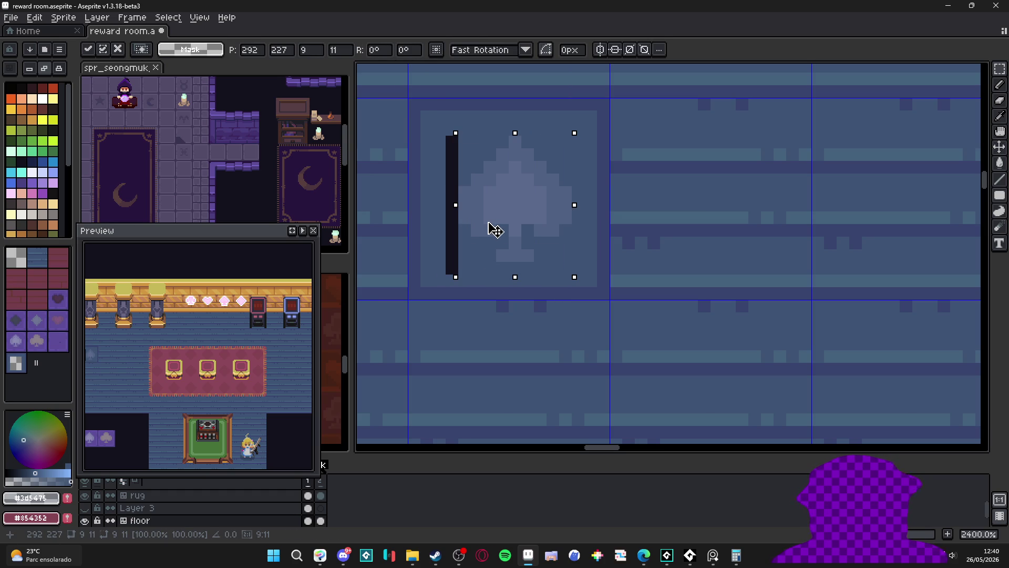
{"action": "key", "text": "ctrl+d"}
{"action": "left_click_drag", "start_coordinate": [456, 122], "coordinate": [512, 275]}
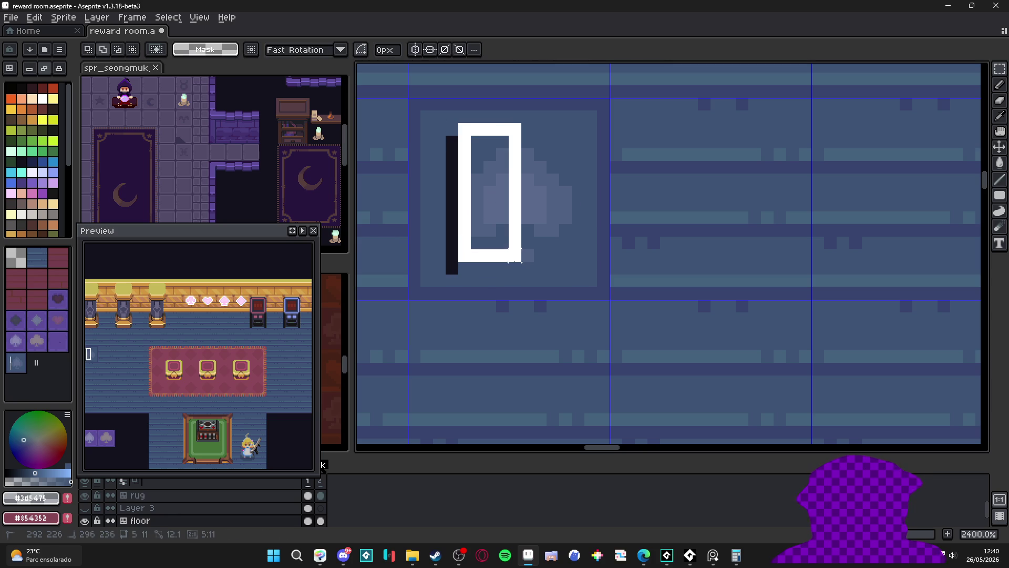
{"action": "left_click_drag", "start_coordinate": [489, 238], "coordinate": [470, 238]}
{"action": "key", "text": "ctrl+d"}
- Paint out the leftover dark test bar beside the spade with the pencil
{"action": "key", "text": "b"}
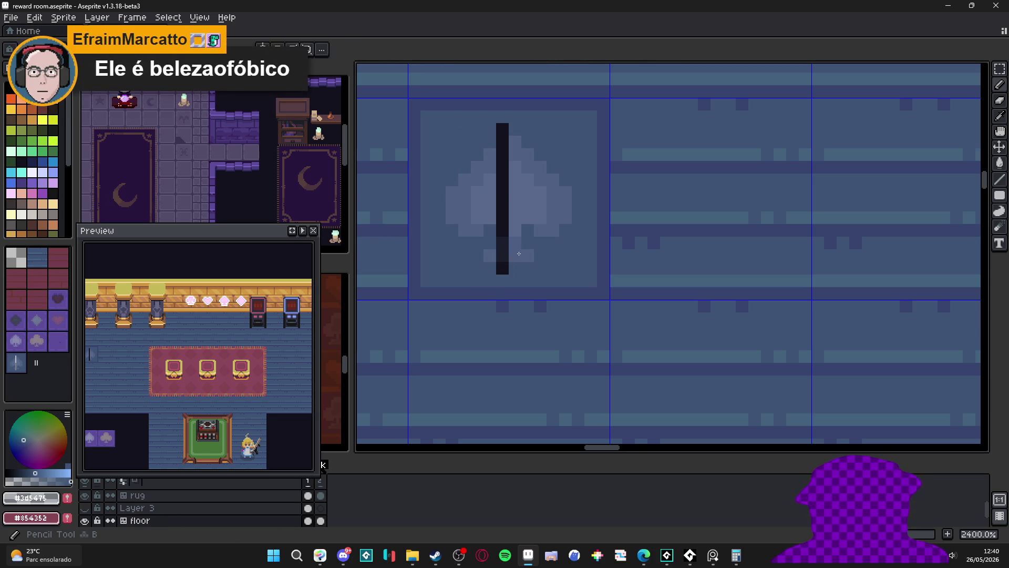
{"action": "left_click", "coordinate": [501, 268]}
{"action": "left_click", "coordinate": [501, 243]}
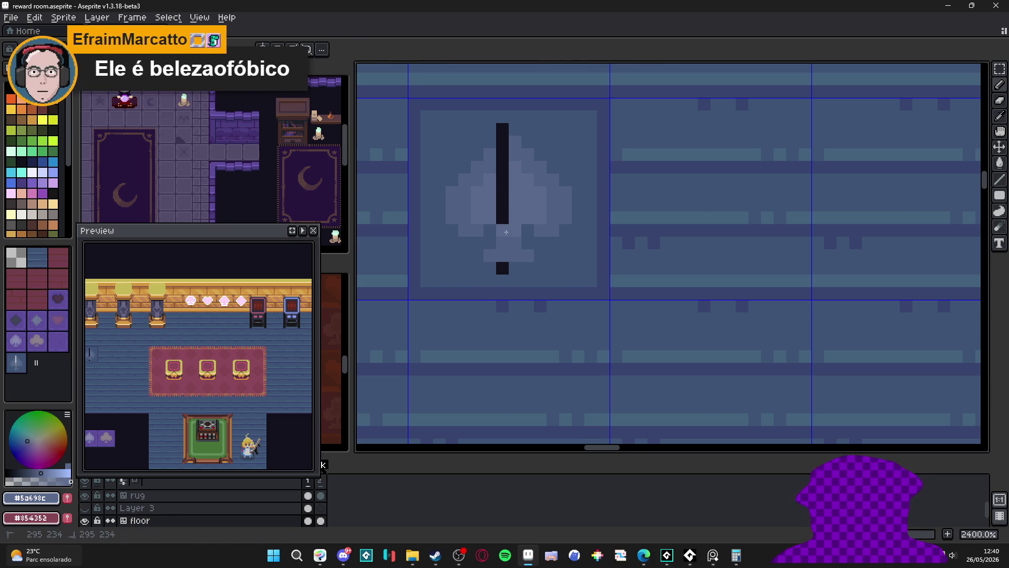
{"action": "left_click_drag", "start_coordinate": [501, 230], "coordinate": [501, 140]}
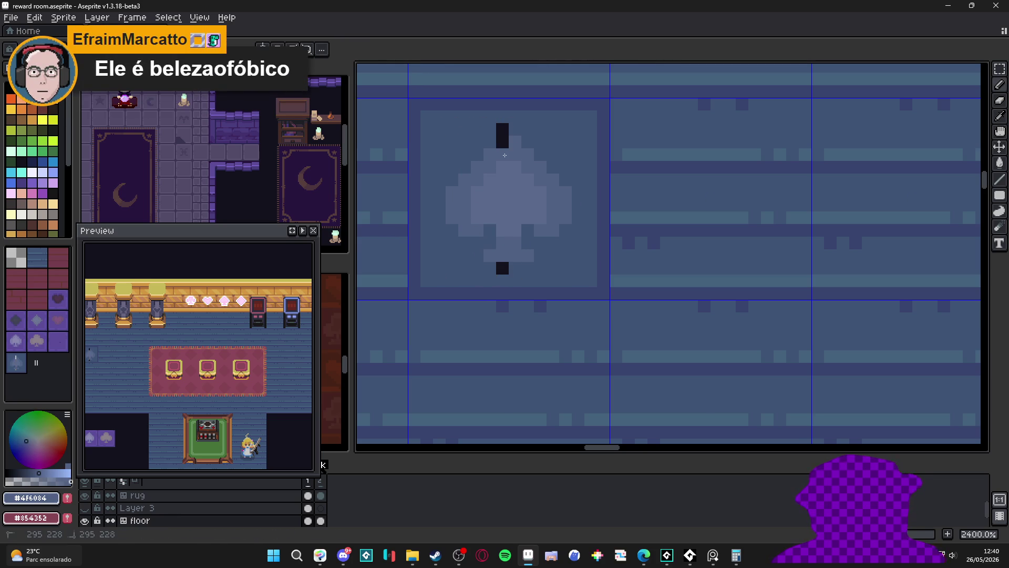
{"action": "left_click", "coordinate": [512, 131], "text": "alt"}
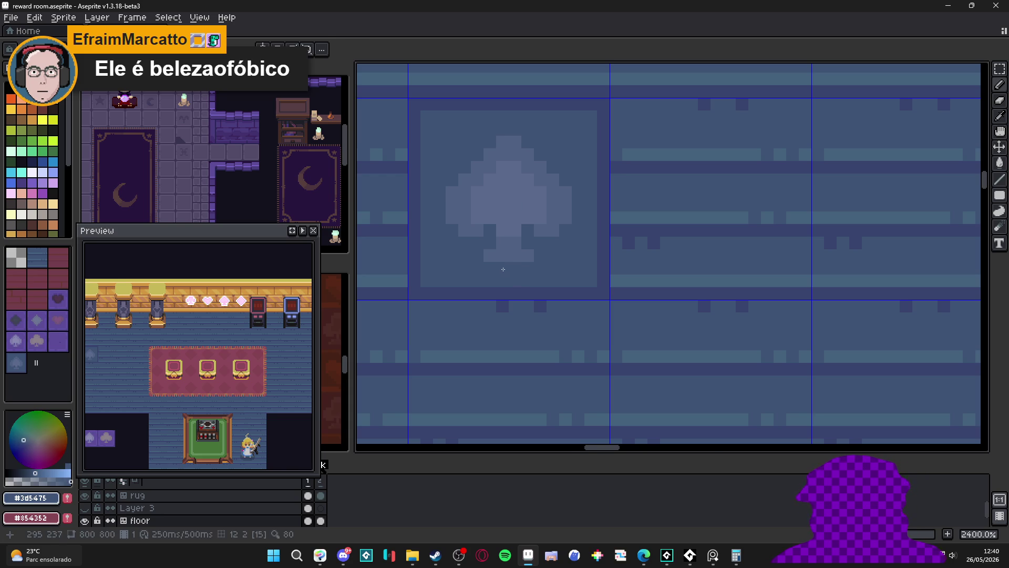
{"action": "scroll", "coordinate": [503, 270], "scroll_direction": "down", "scroll_amount": 3}
{"action": "left_click_drag", "start_coordinate": [513, 308], "coordinate": [491, 295]}
{"action": "scroll", "coordinate": [504, 311], "scroll_direction": "down", "scroll_amount": 1}
{"action": "scroll", "coordinate": [489, 300], "scroll_direction": "up", "scroll_amount": 1}
{"action": "scroll", "coordinate": [469, 316], "scroll_direction": "up", "scroll_amount": 2}
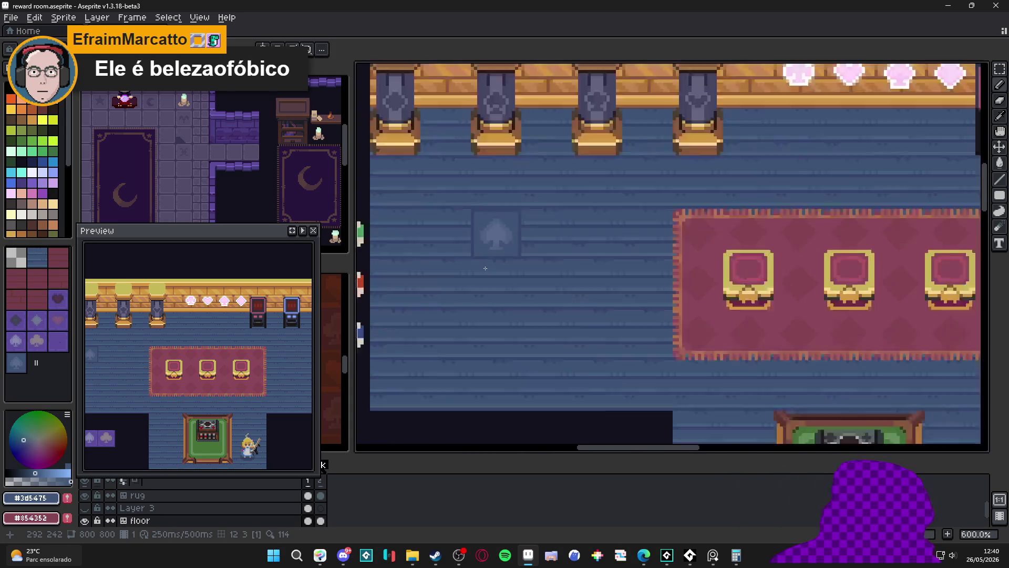
{"action": "scroll", "coordinate": [473, 260], "scroll_direction": "up", "scroll_amount": 2}
{"action": "scroll", "coordinate": [465, 260], "scroll_direction": "up", "scroll_amount": 3}
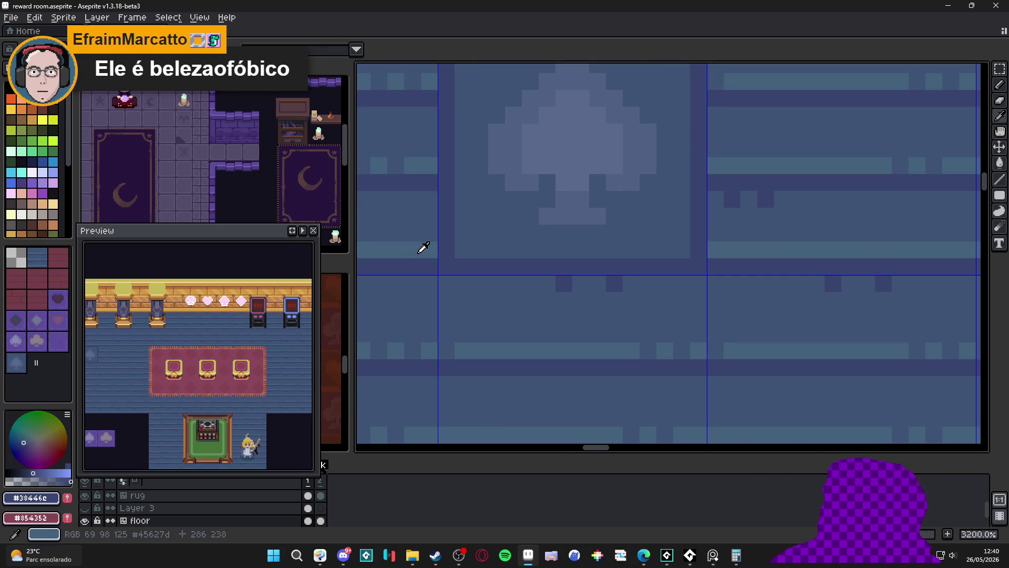
- Sample the floor blue and repaint the spade tile's dark top border row in it
{"action": "left_click", "coordinate": [461, 259], "text": "alt"}
{"action": "left_click_drag", "start_coordinate": [462, 251], "coordinate": [675, 250]}
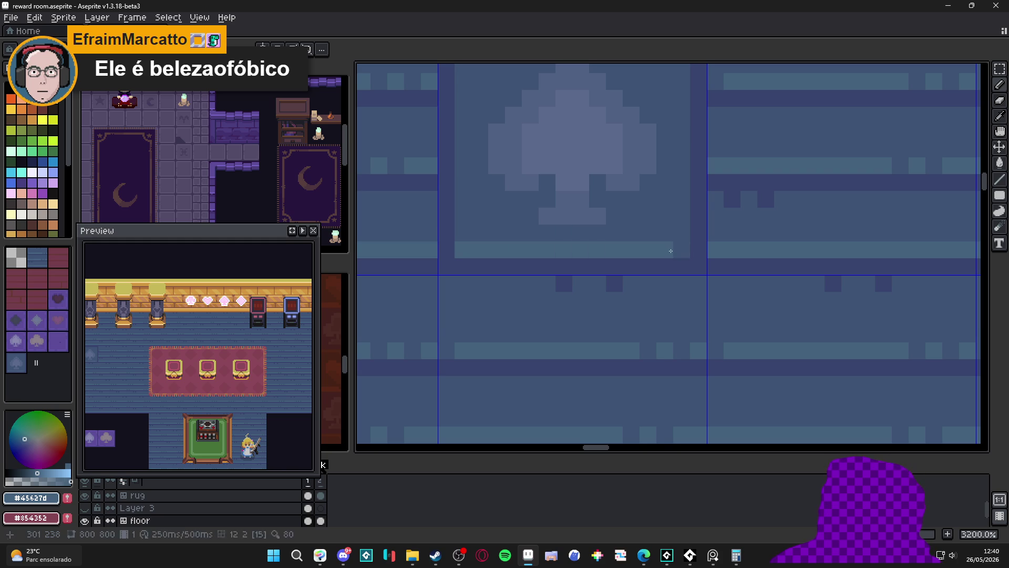
{"action": "left_click", "coordinate": [467, 248], "text": "alt"}
{"action": "scroll", "coordinate": [489, 252], "scroll_direction": "down", "scroll_amount": 3}
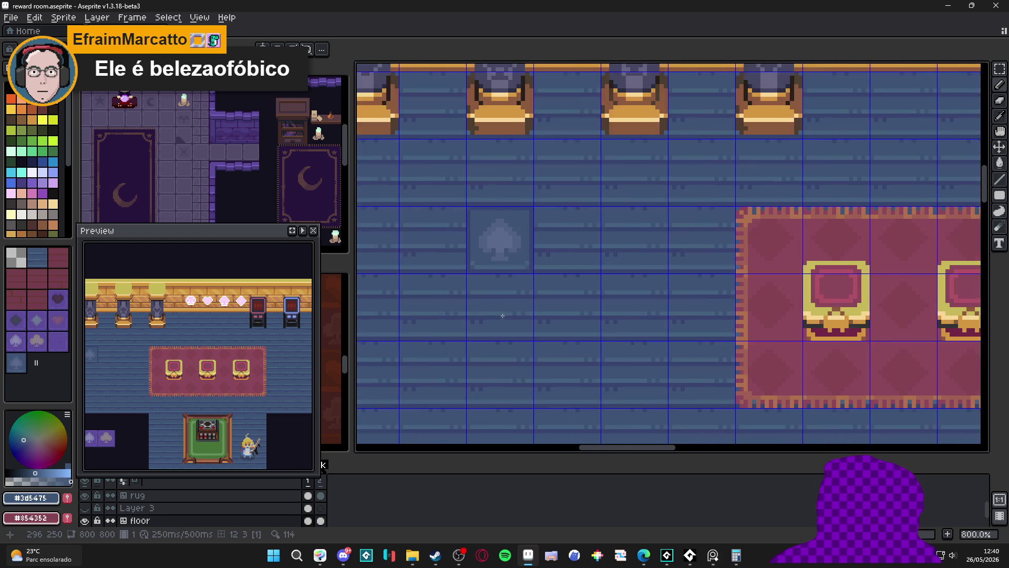
{"action": "scroll", "coordinate": [496, 331], "scroll_direction": "down", "scroll_amount": 3}
{"action": "key", "text": "ctrl+apostrophe"}
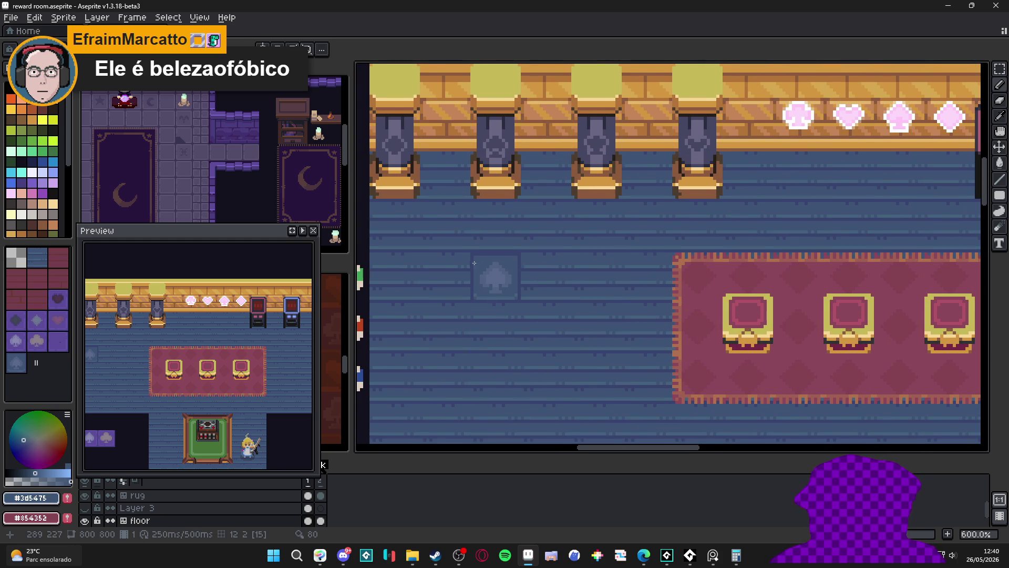
{"action": "scroll", "coordinate": [474, 262], "scroll_direction": "up", "scroll_amount": 2}
{"action": "scroll", "coordinate": [604, 317], "scroll_direction": "down", "scroll_amount": 2}
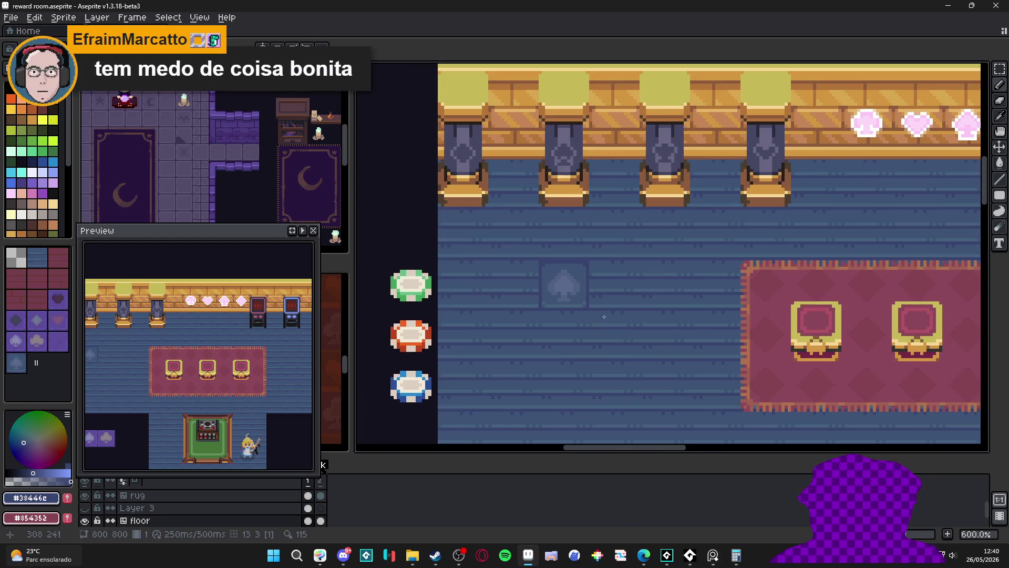
{"action": "key", "text": "ctrl+apostrophe"}
{"action": "scroll", "coordinate": [604, 321], "scroll_direction": "up", "scroll_amount": 2}
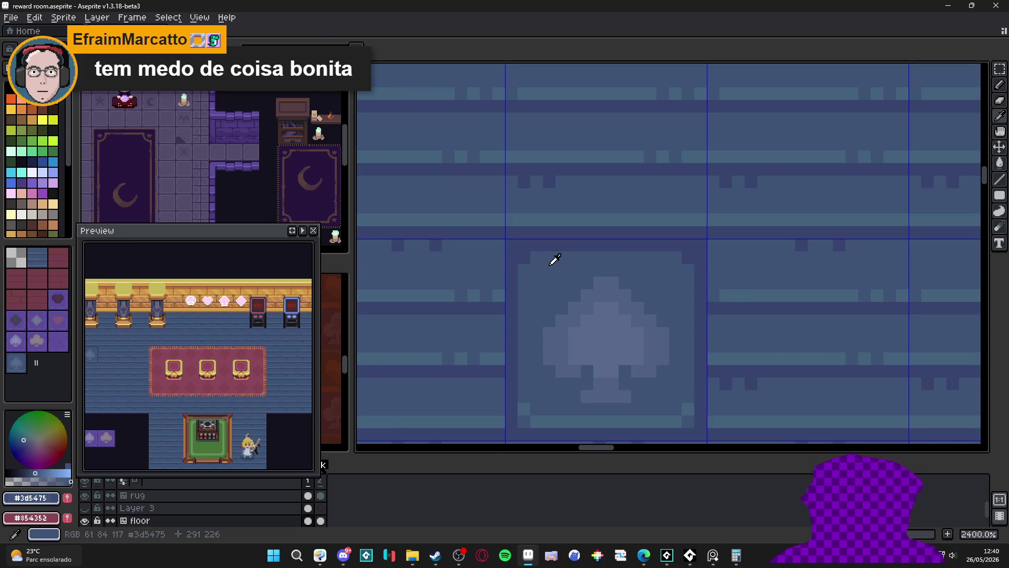
{"action": "left_click_drag", "start_coordinate": [558, 245], "coordinate": [687, 257]}
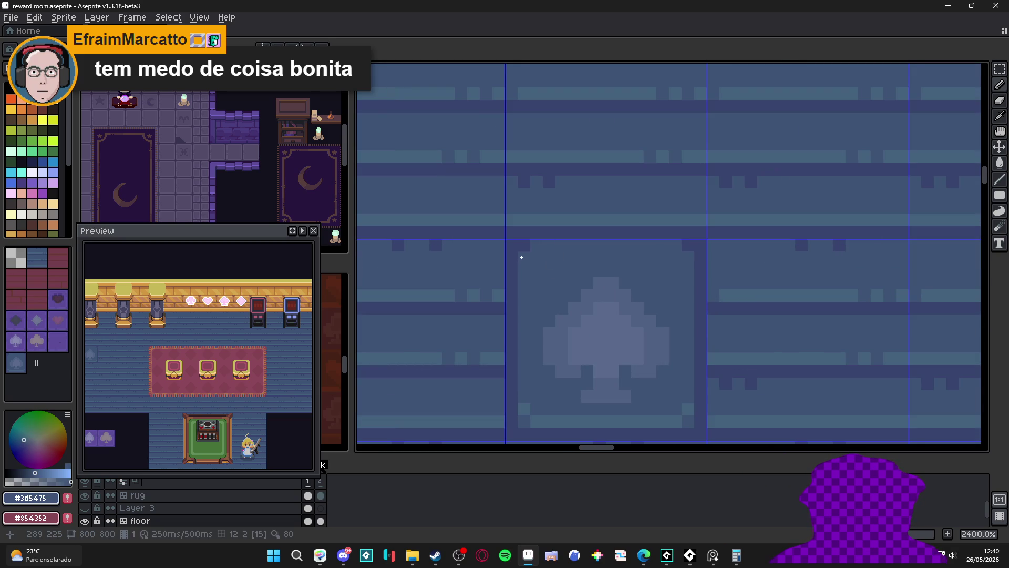
{"action": "scroll", "coordinate": [521, 257], "scroll_direction": "down", "scroll_amount": 3}
{"action": "scroll", "coordinate": [576, 316], "scroll_direction": "down", "scroll_amount": 1}
{"action": "scroll", "coordinate": [552, 315], "scroll_direction": "up", "scroll_amount": 1}
{"action": "scroll", "coordinate": [544, 321], "scroll_direction": "up", "scroll_amount": 1}
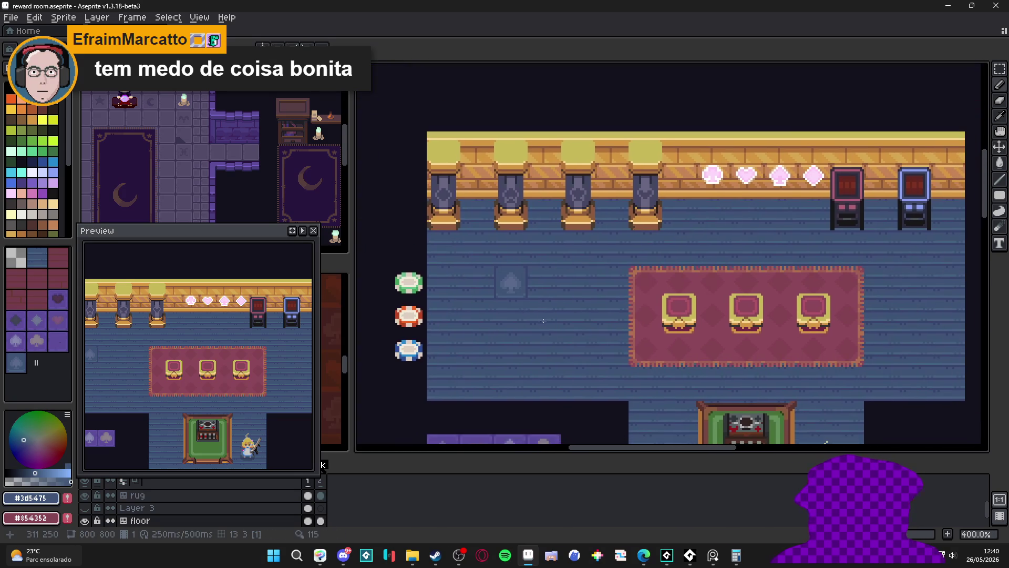
{"action": "scroll", "coordinate": [543, 321], "scroll_direction": "up", "scroll_amount": 1}
{"action": "key", "text": "ctrl+apostrophe"}
{"action": "scroll", "coordinate": [505, 284], "scroll_direction": "up", "scroll_amount": 1}
{"action": "key", "text": "m"}
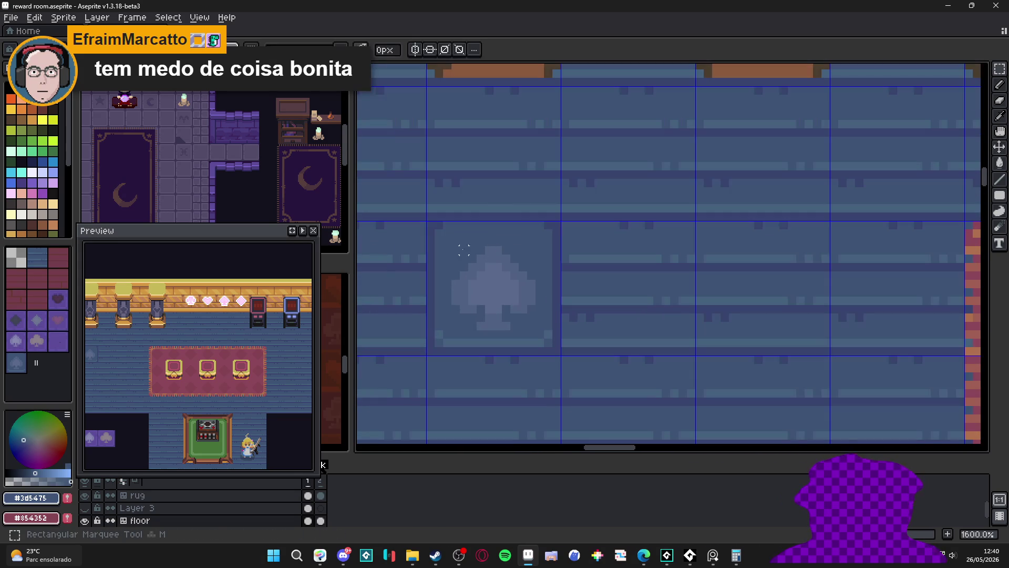
- Select the spade inlay, nudge it slightly up in its tile and deselect
{"action": "mouse_move", "coordinate": [451, 245]}
{"action": "left_mouse_down"}
{"action": "mouse_move", "coordinate": [537, 334]}
{"action": "mouse_move", "coordinate": [452, 322]}
{"action": "left_mouse_up"}
{"action": "key", "text": "ctrl+d"}
{"action": "key", "text": "b"}
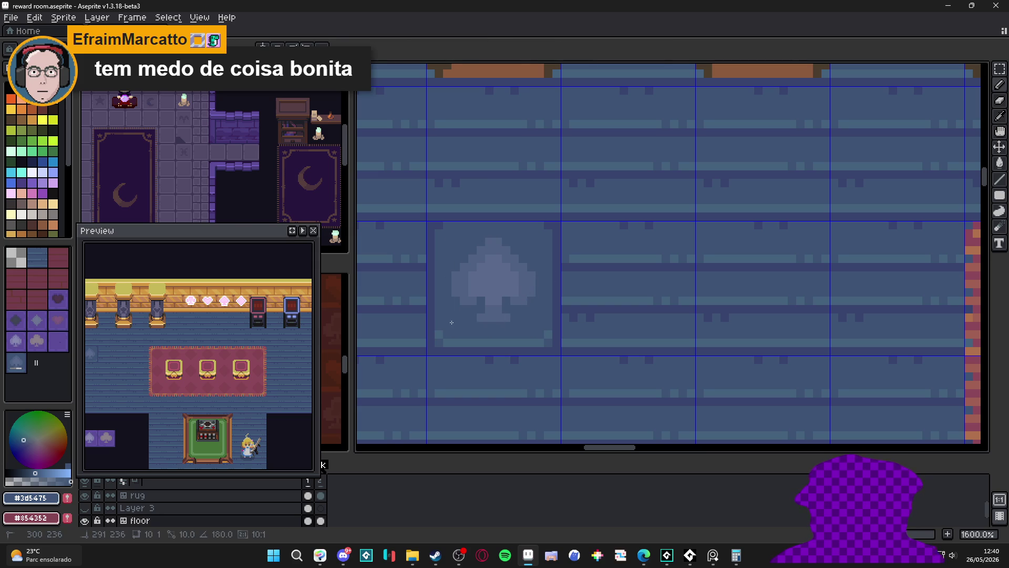
{"action": "scroll", "coordinate": [451, 323], "scroll_direction": "down", "scroll_amount": 2}
{"action": "scroll", "coordinate": [473, 322], "scroll_direction": "down", "scroll_amount": 1}
{"action": "scroll", "coordinate": [489, 323], "scroll_direction": "up", "scroll_amount": 1}
{"action": "scroll", "coordinate": [498, 322], "scroll_direction": "up", "scroll_amount": 1}
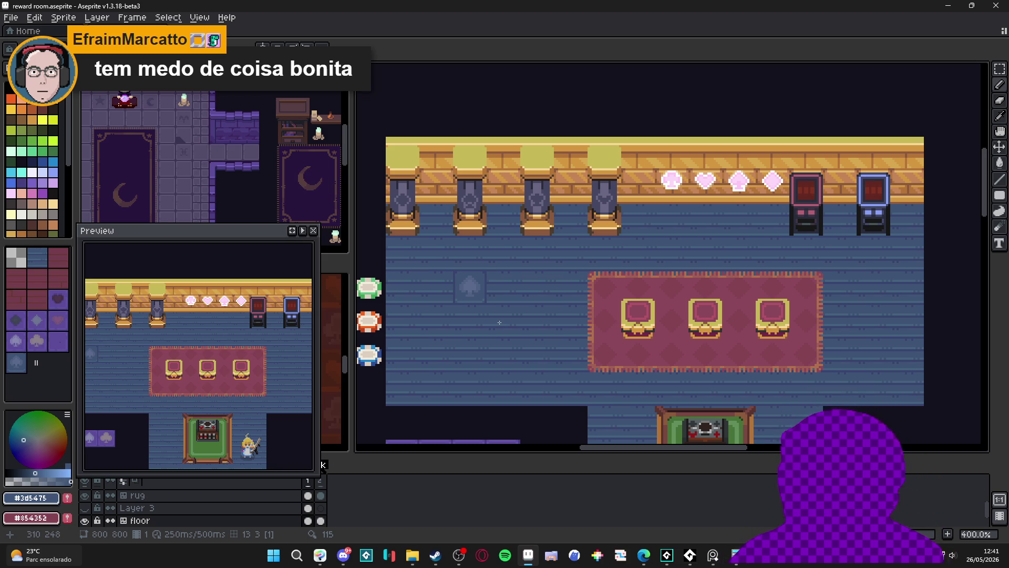
{"action": "scroll", "coordinate": [499, 322], "scroll_direction": "down", "scroll_amount": 1}
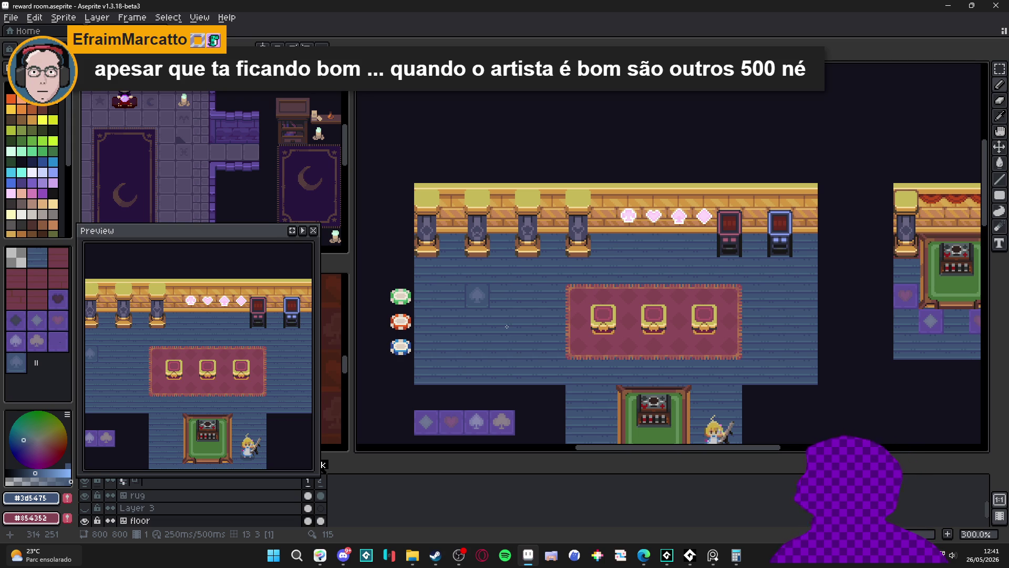
{"action": "scroll", "coordinate": [516, 356], "scroll_direction": "up", "scroll_amount": 1}
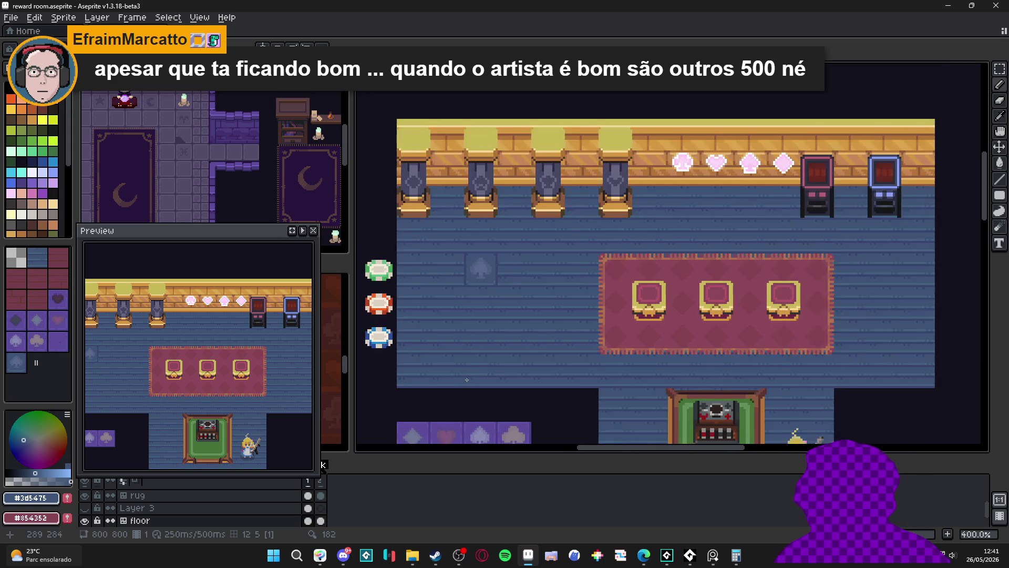
- In tilemap mode, duplicate the spade floor tile into the cell directly below
{"action": "key", "text": "ctrl+apostrophe"}
{"action": "scroll", "coordinate": [481, 175], "scroll_direction": "up", "scroll_amount": 1}
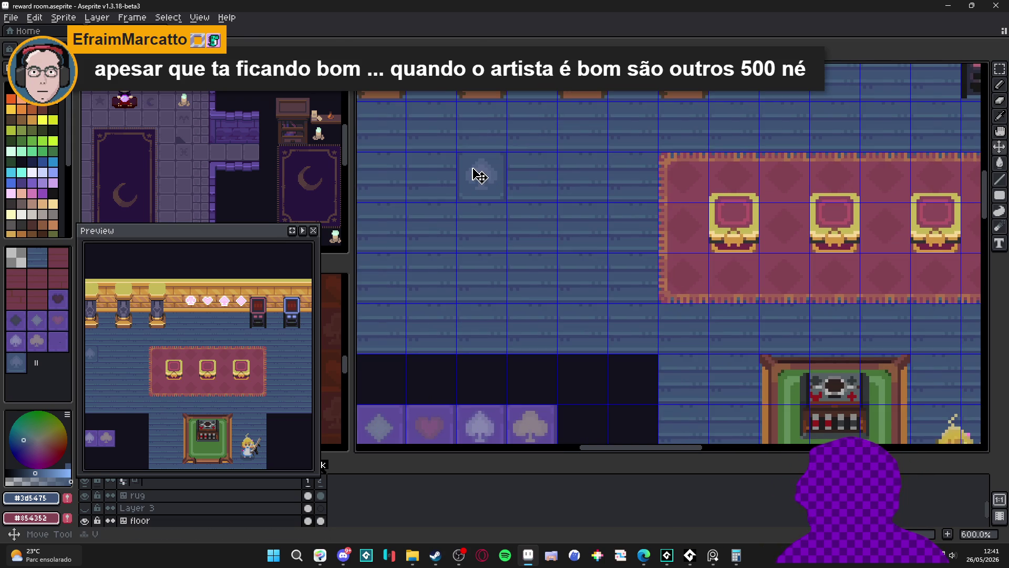
{"action": "left_click", "coordinate": [480, 176]}
{"action": "key", "text": "ctrl+v"}
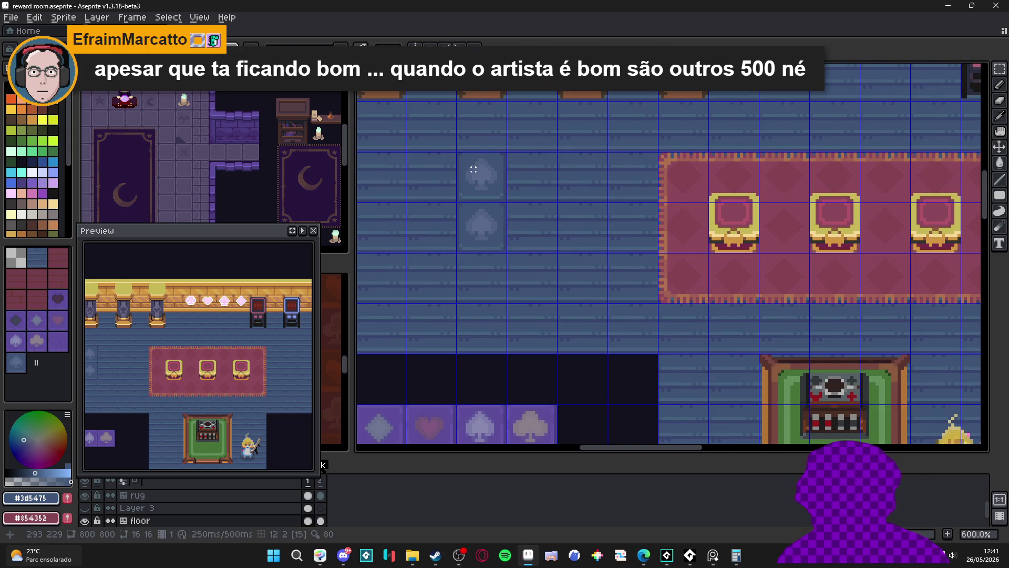
{"action": "scroll", "coordinate": [502, 282], "scroll_direction": "down", "scroll_amount": 1}
{"action": "scroll", "coordinate": [502, 282], "scroll_direction": "up", "scroll_amount": 2}
{"action": "scroll", "coordinate": [474, 300], "scroll_direction": "up", "scroll_amount": 3}
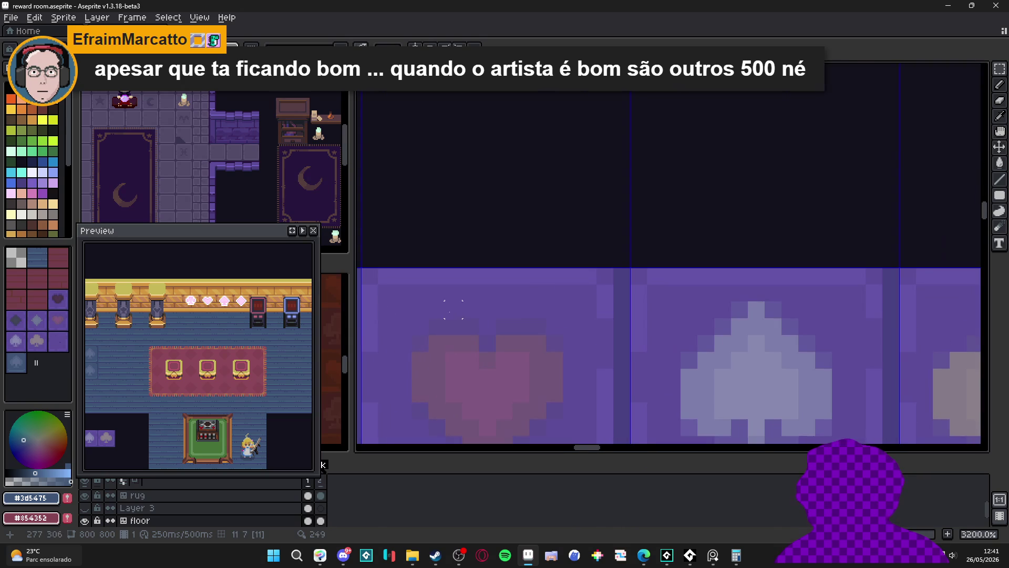
{"action": "scroll", "coordinate": [470, 360], "scroll_direction": "down", "scroll_amount": 3}
{"action": "scroll", "coordinate": [410, 166], "scroll_direction": "down", "scroll_amount": 3}
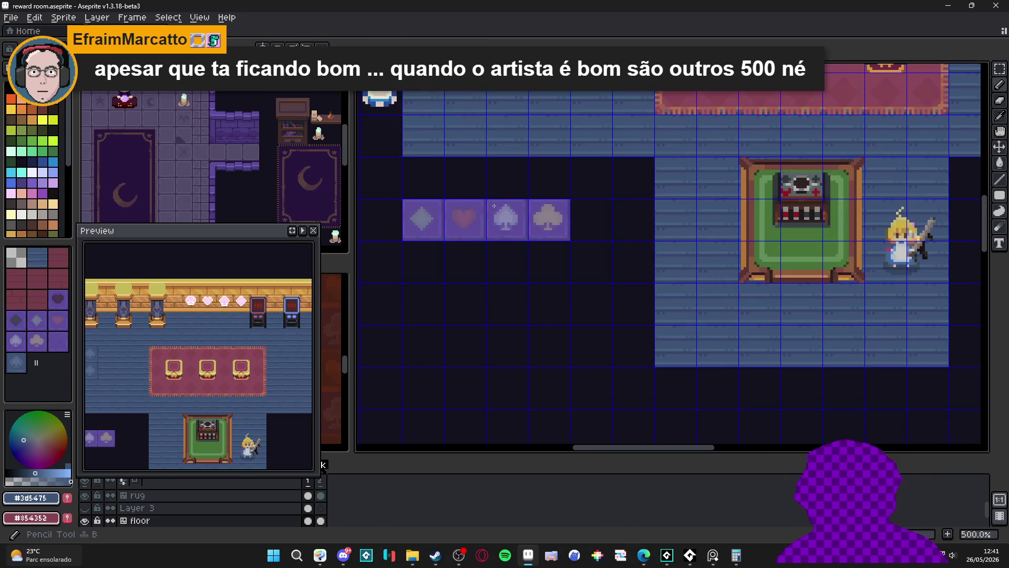
{"action": "scroll", "coordinate": [411, 142], "scroll_direction": "down", "scroll_amount": 1}
{"action": "scroll", "coordinate": [502, 294], "scroll_direction": "up", "scroll_amount": 3}
{"action": "scroll", "coordinate": [503, 293], "scroll_direction": "up", "scroll_amount": 1}
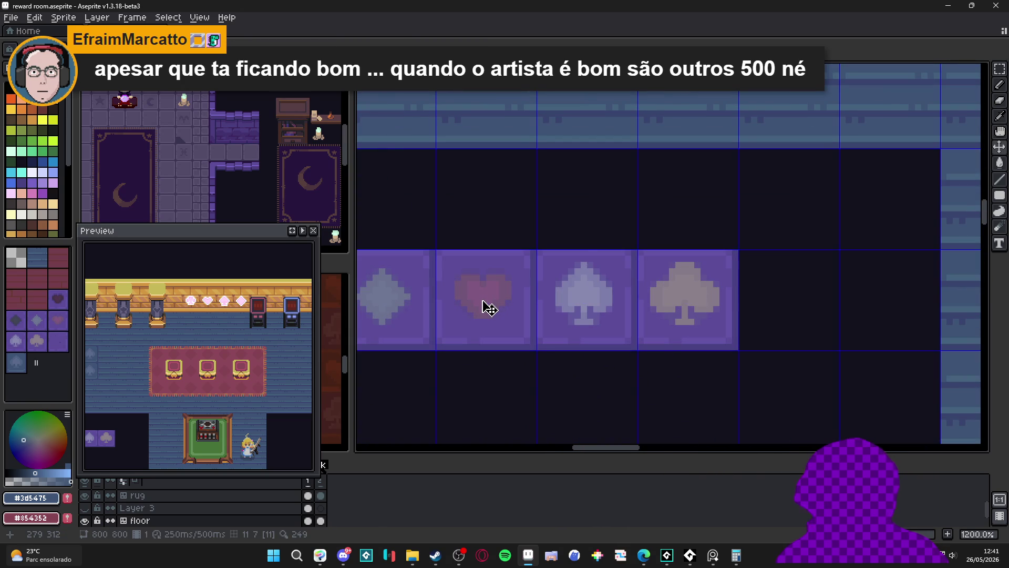
{"action": "scroll", "coordinate": [489, 307], "scroll_direction": "up", "scroll_amount": 2}
- Marquee-select the pink heart from its card piece by piece and copy it
{"action": "left_click_drag", "start_coordinate": [435, 223], "coordinate": [517, 354]}
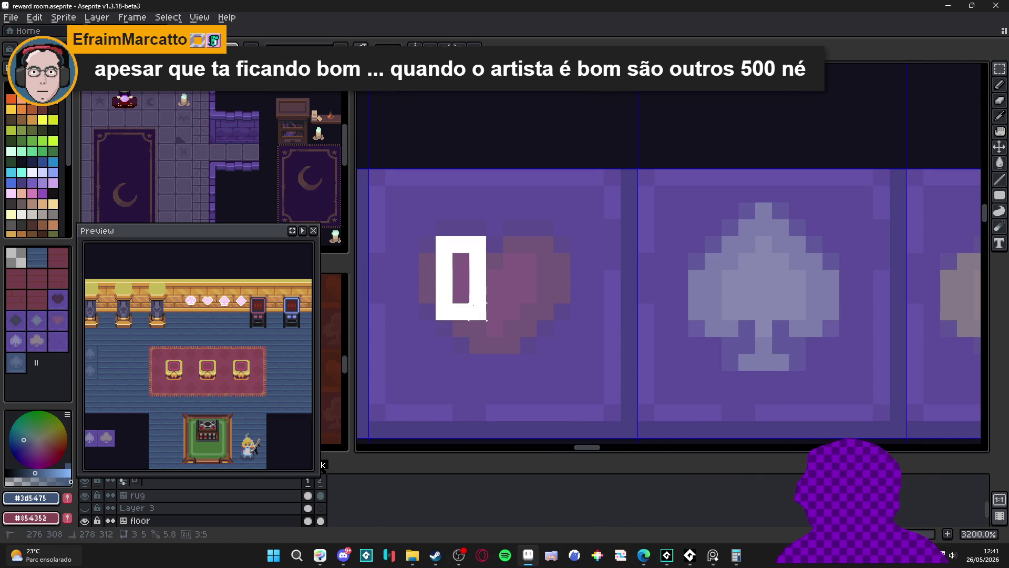
{"action": "scroll", "coordinate": [489, 292], "scroll_direction": "up", "scroll_amount": 1}
{"action": "left_click_drag", "start_coordinate": [407, 246], "coordinate": [712, 348]}
{"action": "left_click_drag", "start_coordinate": [610, 213], "coordinate": [676, 383]}
{"action": "scroll", "coordinate": [592, 300], "scroll_direction": "down", "scroll_amount": 1}
{"action": "left_click_drag", "start_coordinate": [474, 272], "coordinate": [640, 335]}
{"action": "left_click_drag", "start_coordinate": [504, 337], "coordinate": [611, 371]}
{"action": "scroll", "coordinate": [567, 355], "scroll_direction": "down", "scroll_amount": 3}
{"action": "mouse_move", "coordinate": [566, 316]}
{"action": "left_mouse_down"}
{"action": "mouse_move", "coordinate": [566, 410]}
{"action": "mouse_move", "coordinate": [562, 308]}
{"action": "left_mouse_up"}
{"action": "key", "text": "ctrl+d"}
{"action": "scroll", "coordinate": [567, 250], "scroll_direction": "down", "scroll_amount": 2}
{"action": "scroll", "coordinate": [566, 250], "scroll_direction": "up", "scroll_amount": 2}
- Paint over the lower spade in floor blue, paste the heart into that tile and undo stray fills
{"action": "key", "text": "b"}
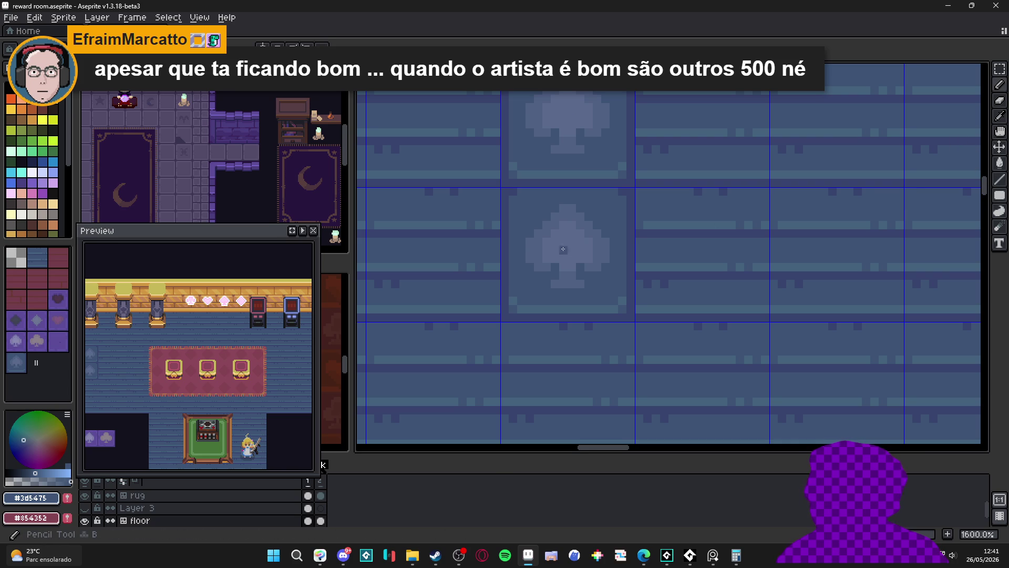
{"action": "mouse_move", "coordinate": [588, 221]}
{"action": "left_mouse_down"}
{"action": "mouse_move", "coordinate": [564, 217]}
{"action": "mouse_move", "coordinate": [539, 265]}
{"action": "mouse_move", "coordinate": [564, 285]}
{"action": "mouse_move", "coordinate": [599, 229]}
{"action": "mouse_move", "coordinate": [563, 249]}
{"action": "left_mouse_up"}
{"action": "key", "text": "v"}
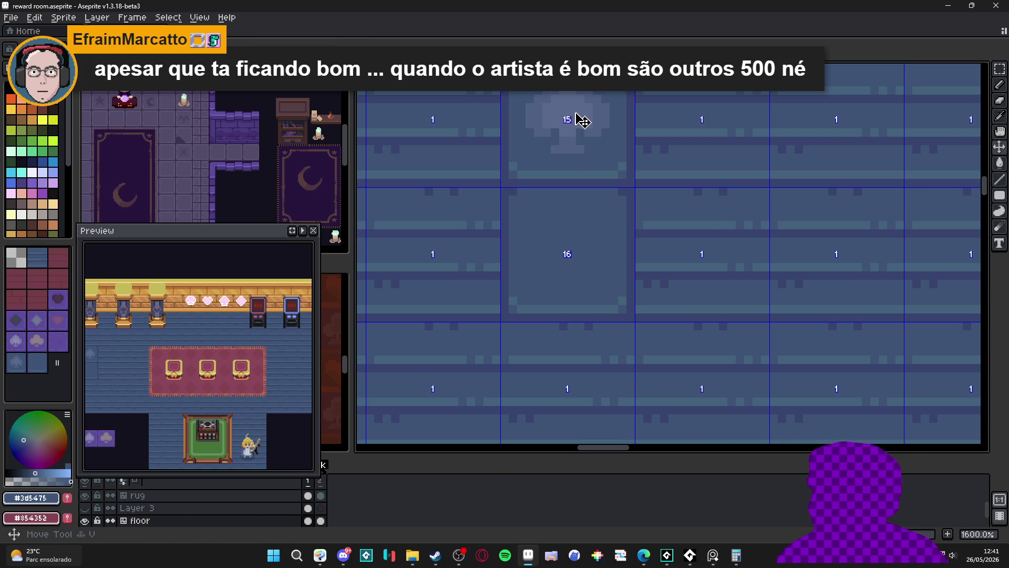
{"action": "key", "text": "ctrl+v"}
{"action": "left_click_drag", "start_coordinate": [430, 253], "coordinate": [581, 262]}
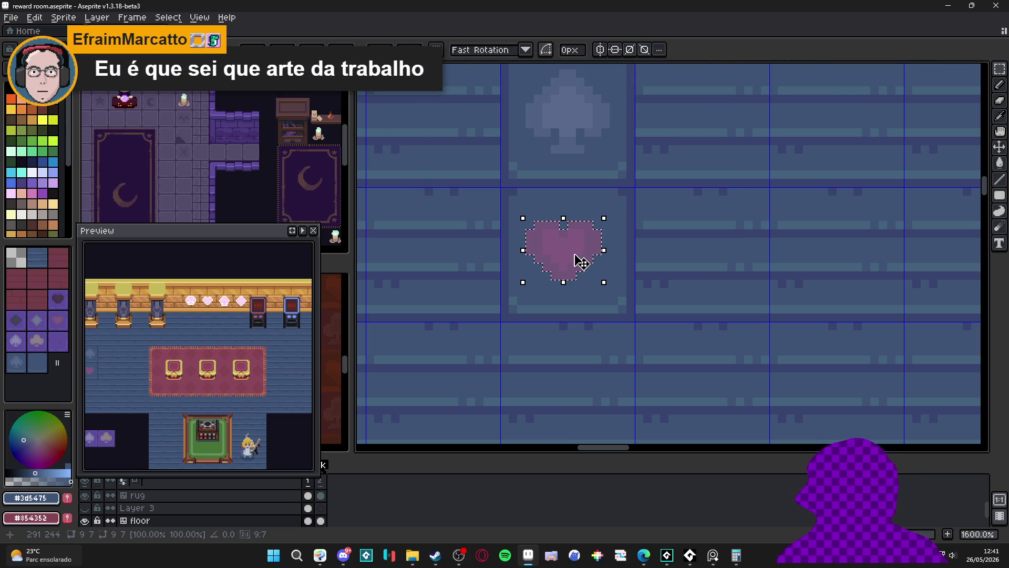
{"action": "scroll", "coordinate": [581, 263], "scroll_direction": "up", "scroll_amount": 1}
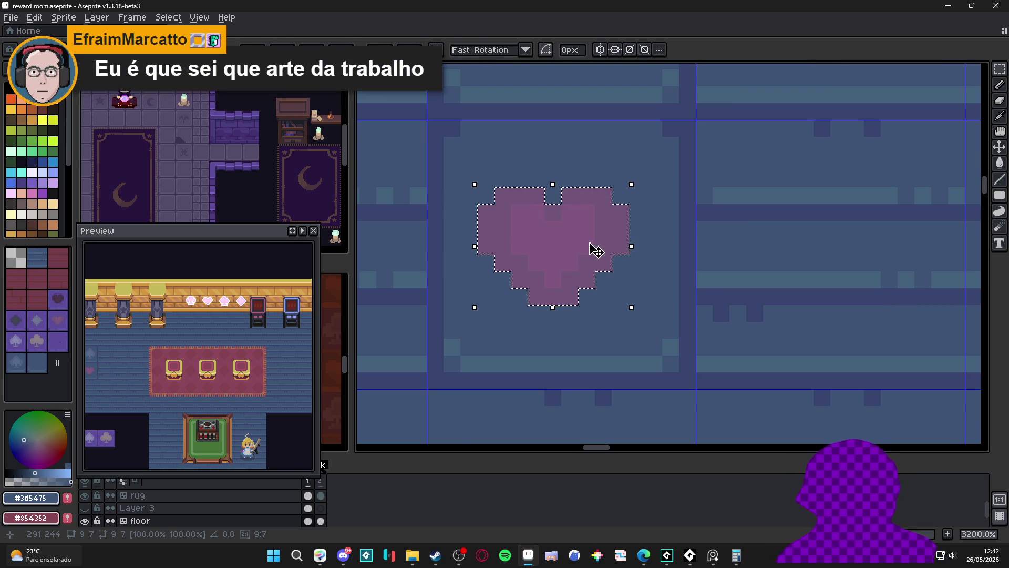
{"action": "left_click", "coordinate": [608, 242]}
{"action": "key", "text": "ctrl+z"}
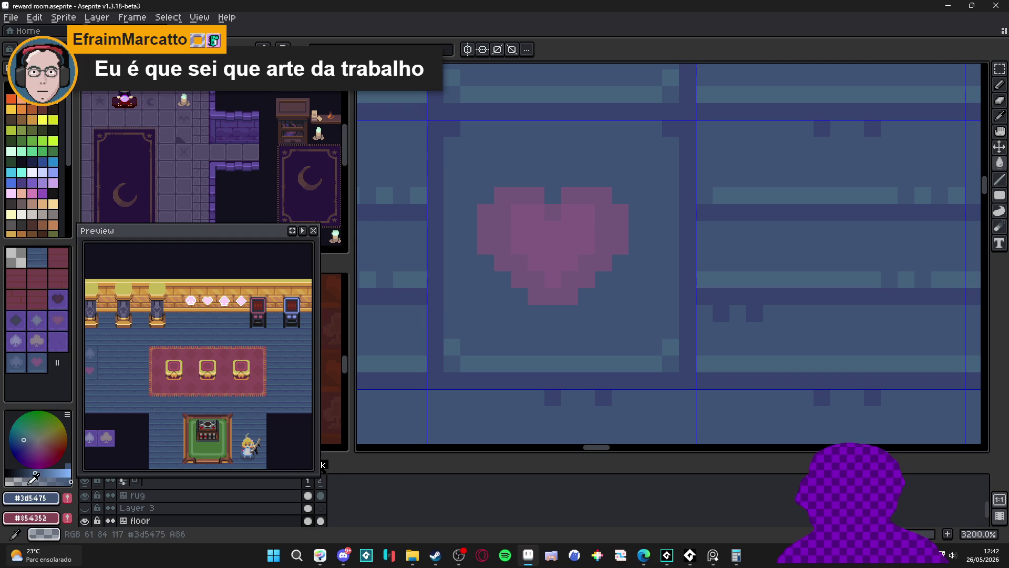
{"action": "key", "text": "ctrl+z"}
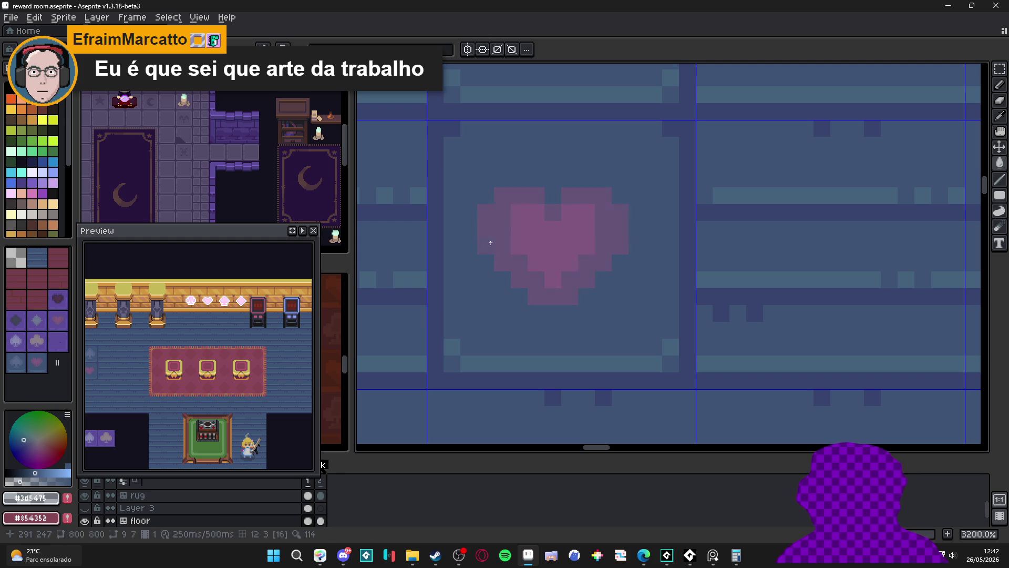
{"action": "scroll", "coordinate": [545, 237], "scroll_direction": "down", "scroll_amount": 3}
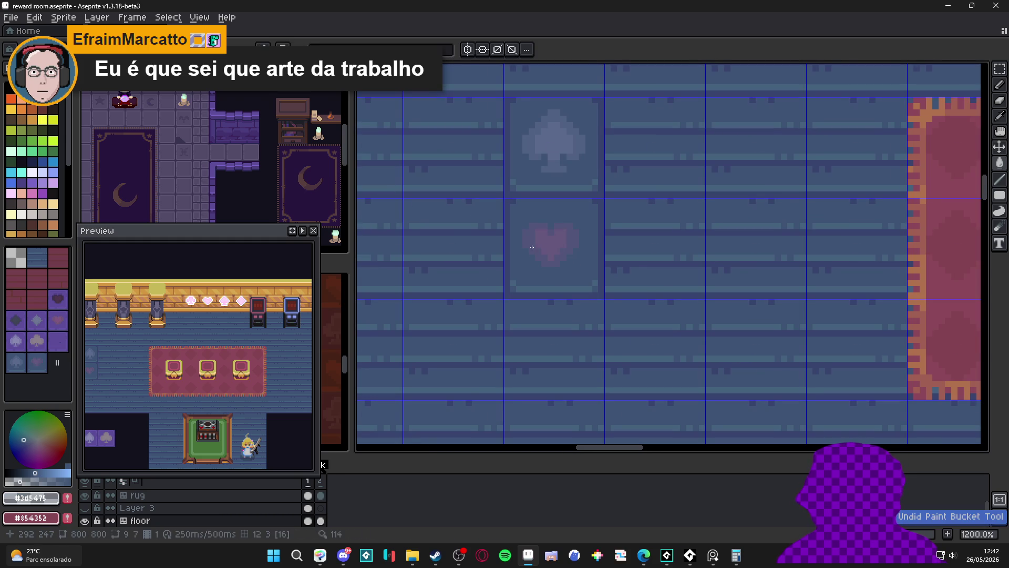
{"action": "scroll", "coordinate": [552, 260], "scroll_direction": "down", "scroll_amount": 3}
{"action": "scroll", "coordinate": [571, 279], "scroll_direction": "up", "scroll_amount": 2}
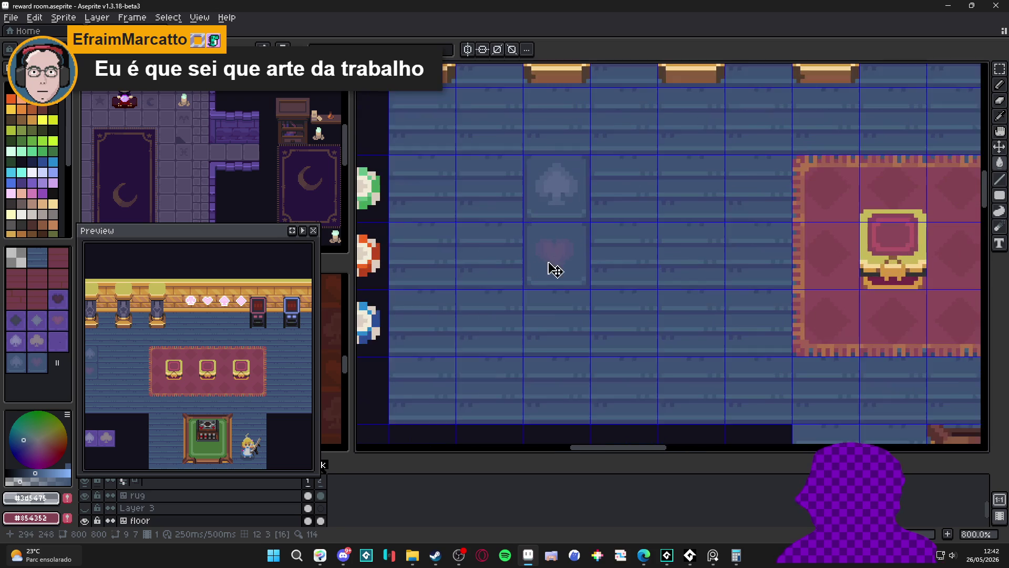
{"action": "key", "text": "ctrl+z"}
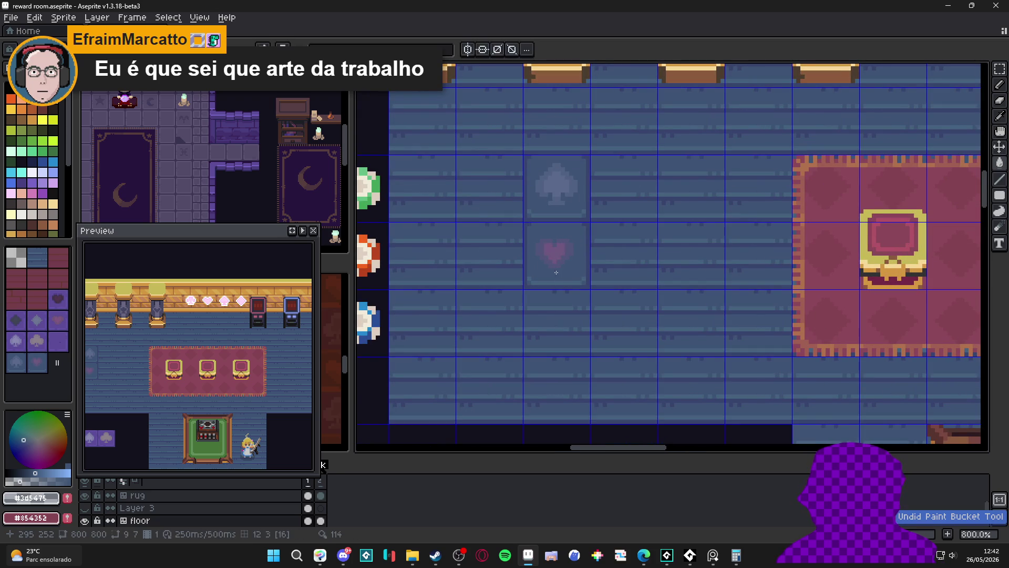
{"action": "key", "text": "ctrl"}
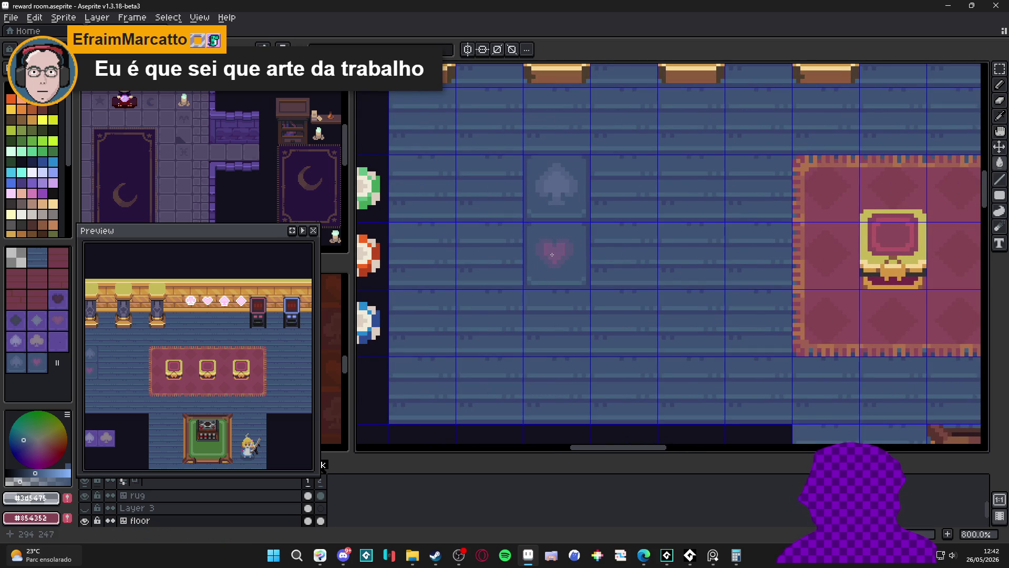
{"action": "scroll", "coordinate": [541, 297], "scroll_direction": "down", "scroll_amount": 3}
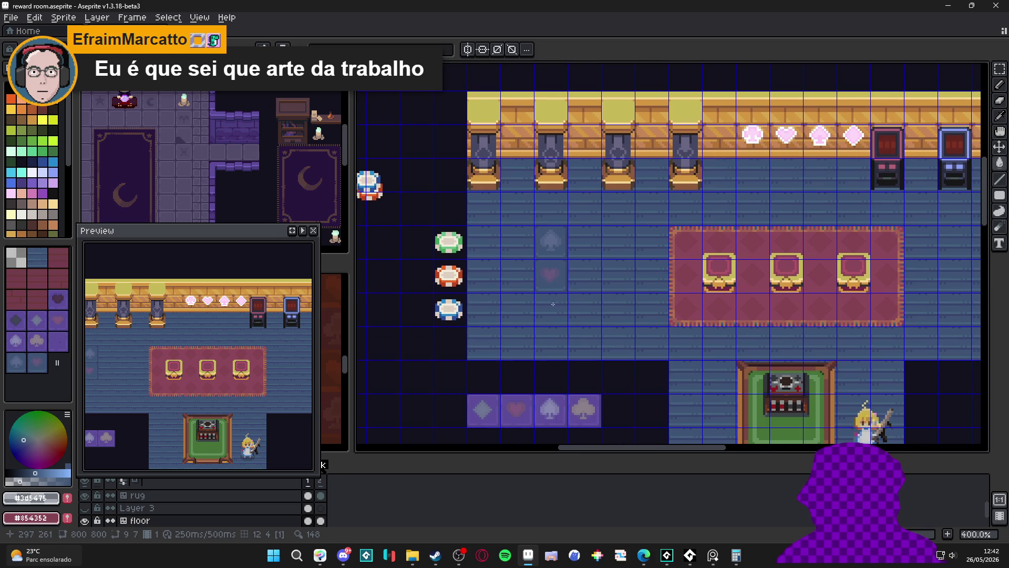
{"action": "scroll", "coordinate": [553, 301], "scroll_direction": "down", "scroll_amount": 2}
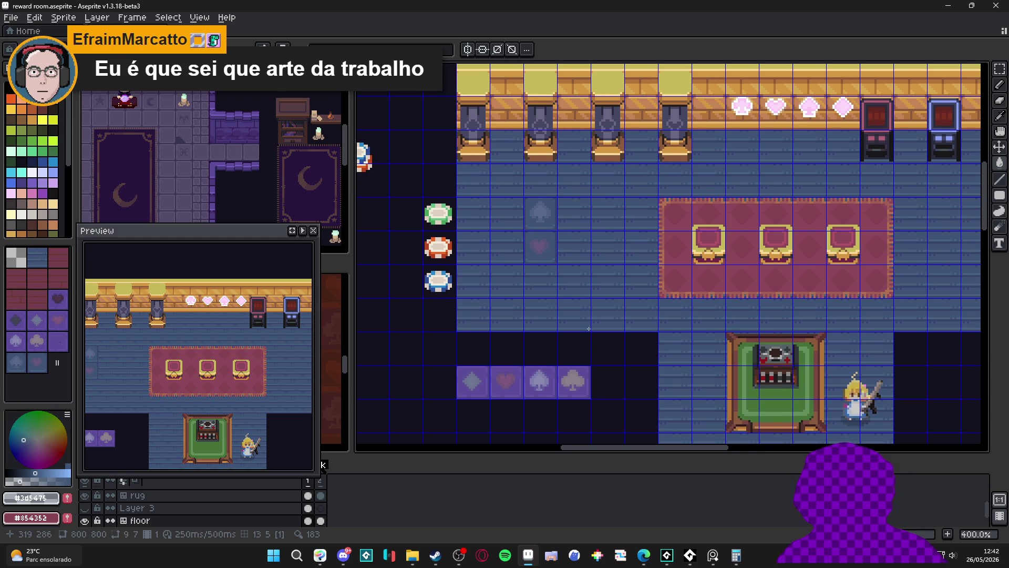
{"action": "left_click_drag", "start_coordinate": [591, 325], "coordinate": [565, 300]}
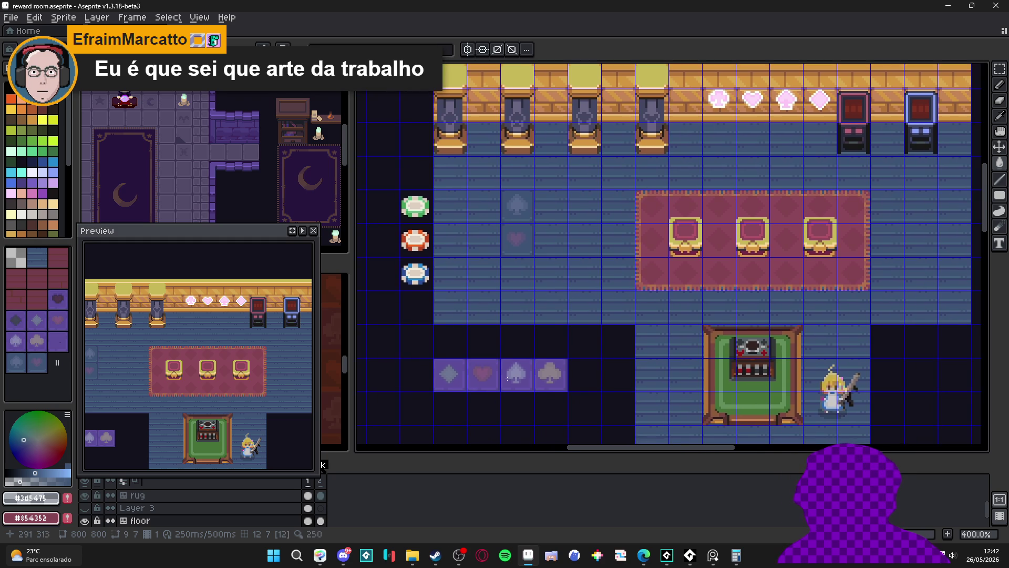
{"action": "scroll", "coordinate": [519, 384], "scroll_direction": "up", "scroll_amount": 1}
{"action": "scroll", "coordinate": [552, 291], "scroll_direction": "down", "scroll_amount": 1}
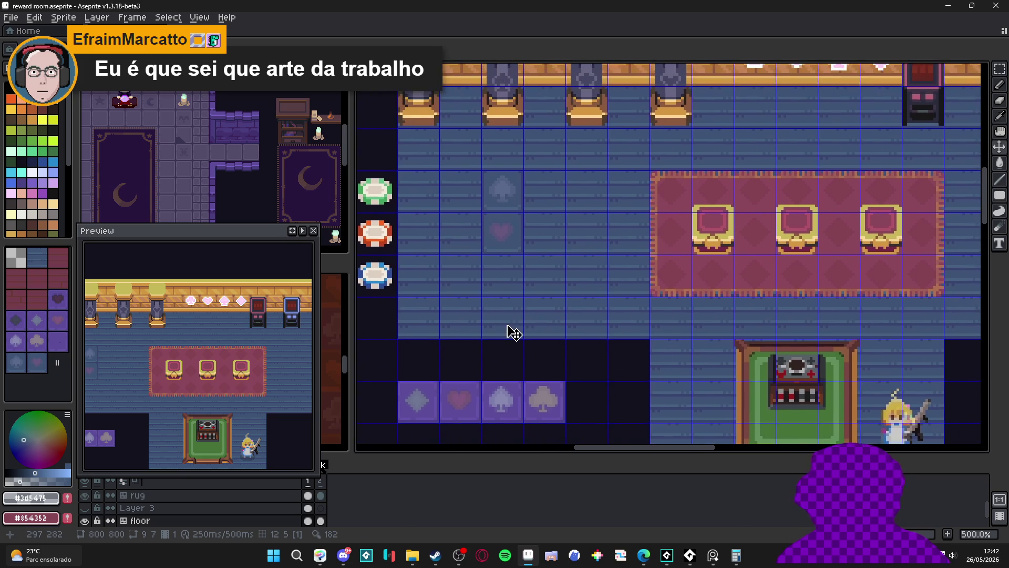
{"action": "scroll", "coordinate": [537, 308], "scroll_direction": "down", "scroll_amount": 1}
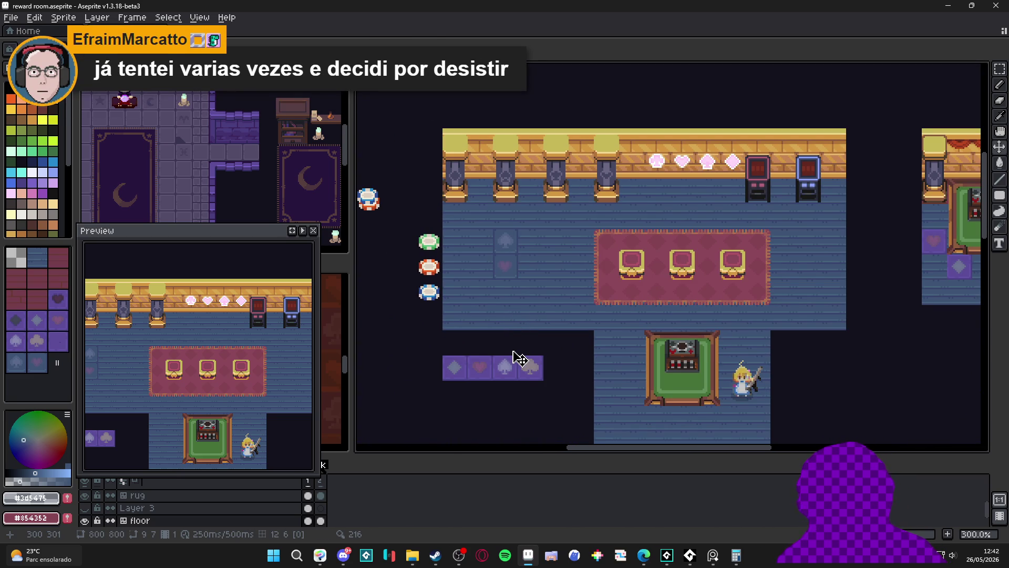
{"action": "scroll", "coordinate": [534, 385], "scroll_direction": "up", "scroll_amount": 1}
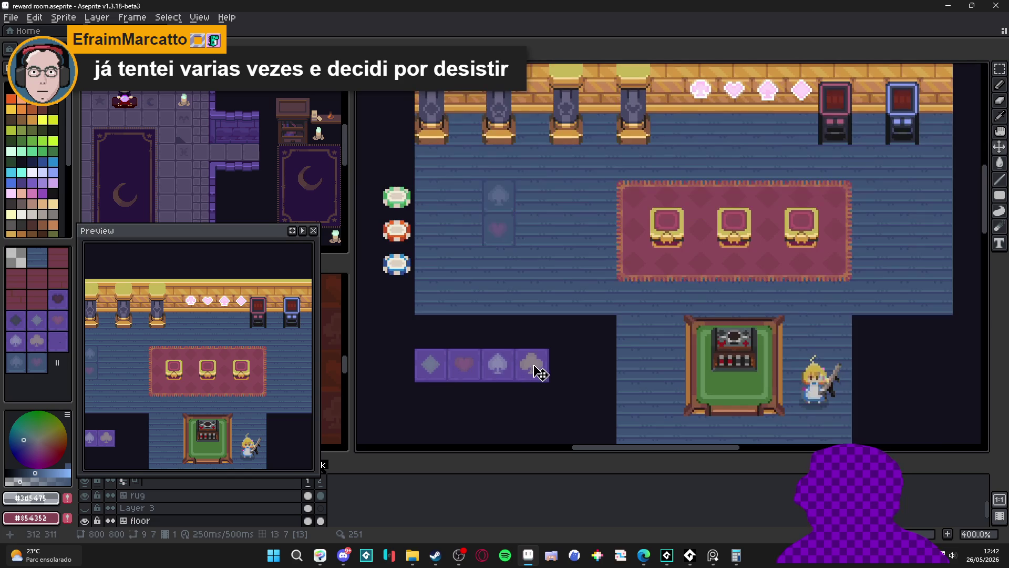
- Show the tile grid, test-nudge the club tile upward and undo the move
{"action": "key", "text": "ctrl+apostrophe"}
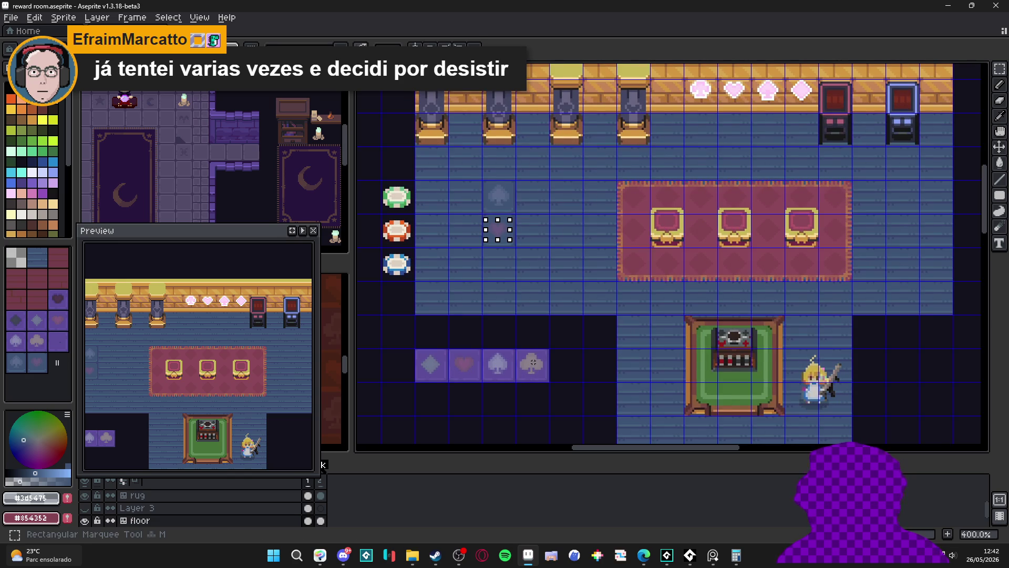
{"action": "left_click_drag", "start_coordinate": [523, 354], "coordinate": [546, 385]}
{"action": "key", "text": "Up"}
{"action": "key", "text": "Up"}
{"action": "key", "text": "Up"}
{"action": "key", "text": "Up"}
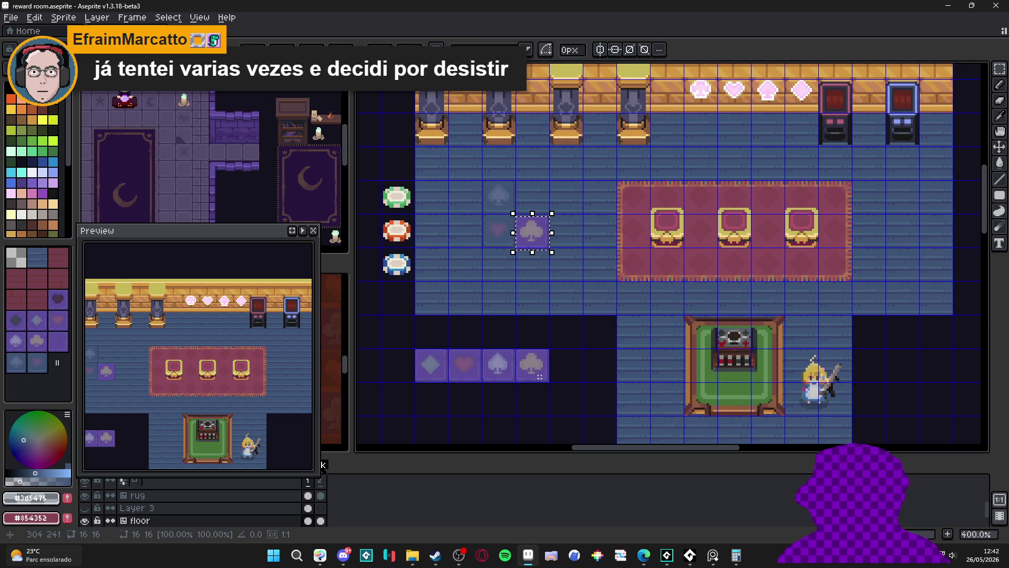
{"action": "key", "text": "ctrl+z"}
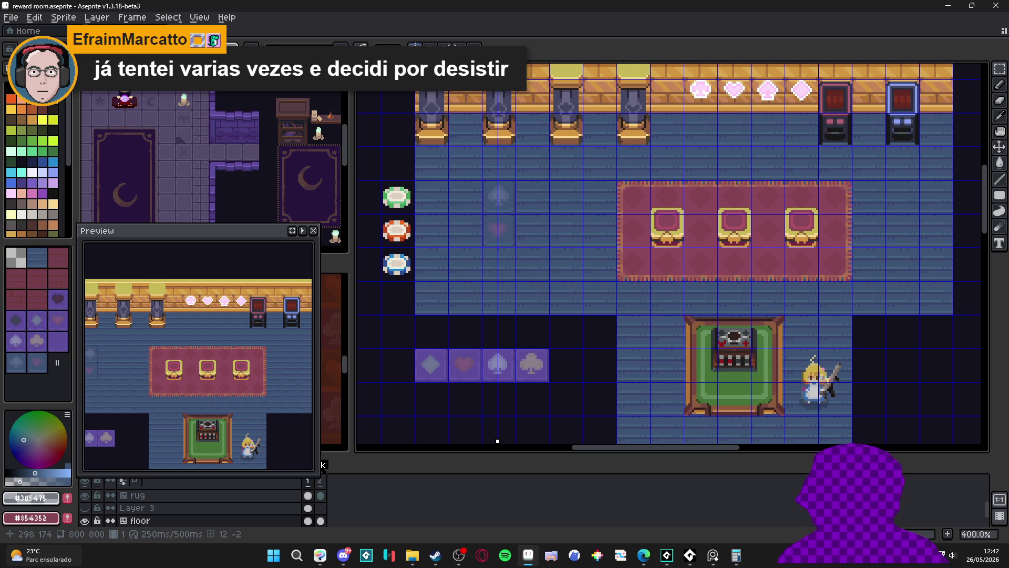
- Drag the symmetry axis onto the bottom-row spade tile at 311 px and start selecting its top
{"action": "left_click_drag", "start_coordinate": [497, 440], "coordinate": [529, 439]}
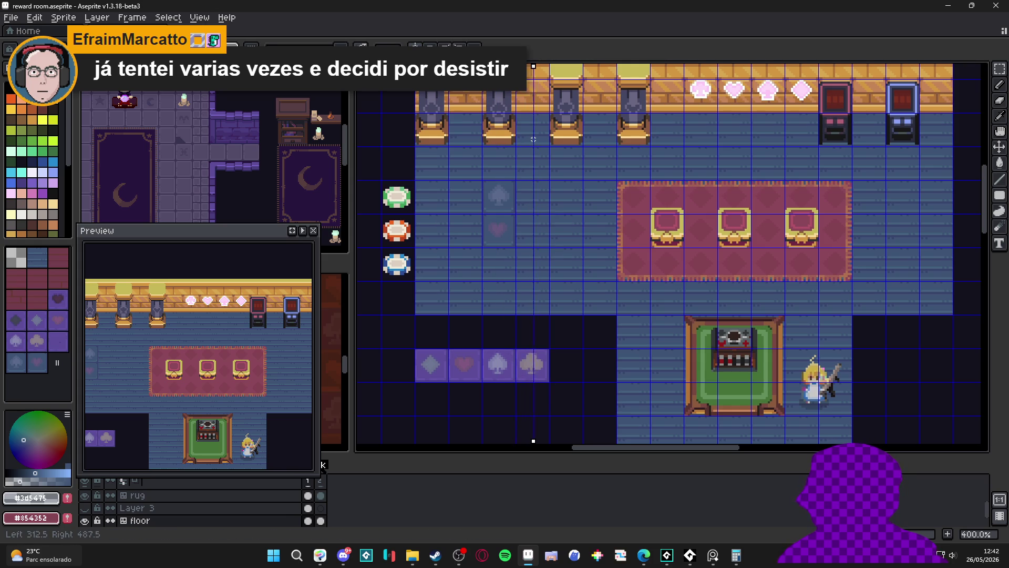
{"action": "left_click_drag", "start_coordinate": [529, 141], "coordinate": [531, 140]}
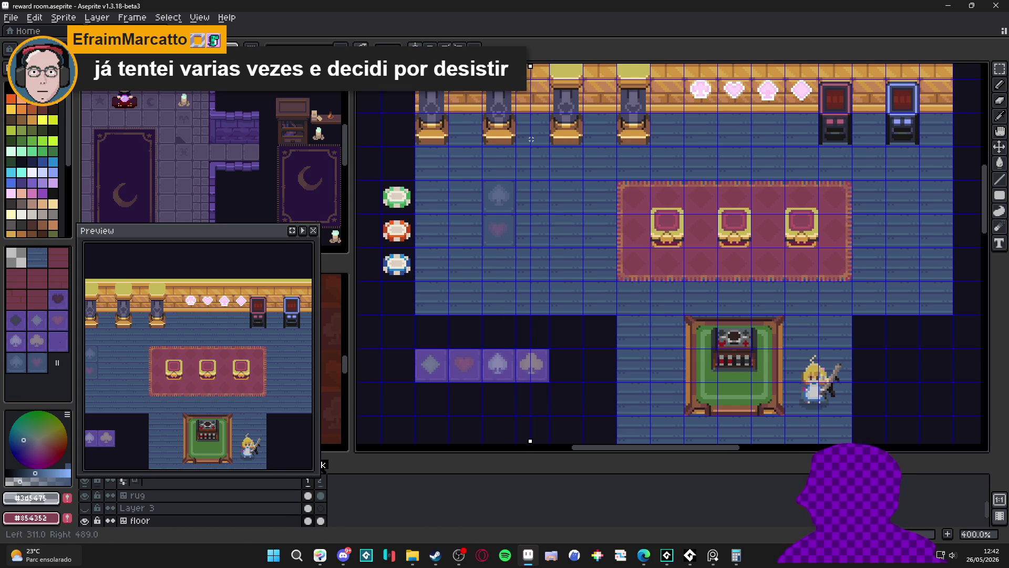
{"action": "scroll", "coordinate": [516, 347], "scroll_direction": "up", "scroll_amount": 3}
{"action": "scroll", "coordinate": [516, 331], "scroll_direction": "up", "scroll_amount": 2}
{"action": "mouse_move", "coordinate": [516, 331]}
{"action": "left_mouse_down"}
{"action": "mouse_move", "coordinate": [516, 272]}
{"action": "mouse_move", "coordinate": [540, 315]}
{"action": "left_mouse_up"}
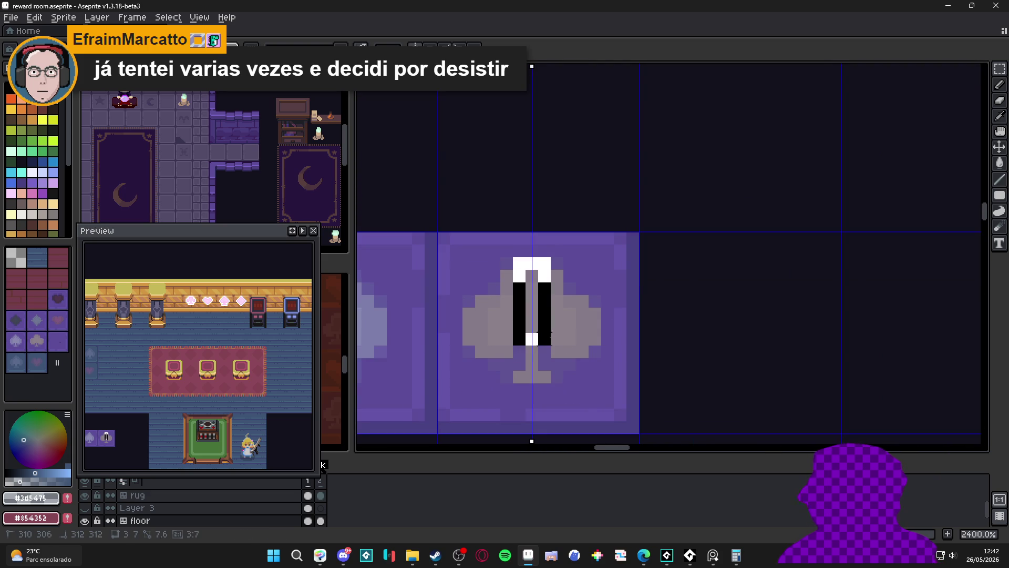
- Build a selection over the whole purple-card spade, then deselect
{"action": "left_click", "coordinate": [474, 331]}
{"action": "left_click_drag", "start_coordinate": [515, 260], "coordinate": [565, 346]}
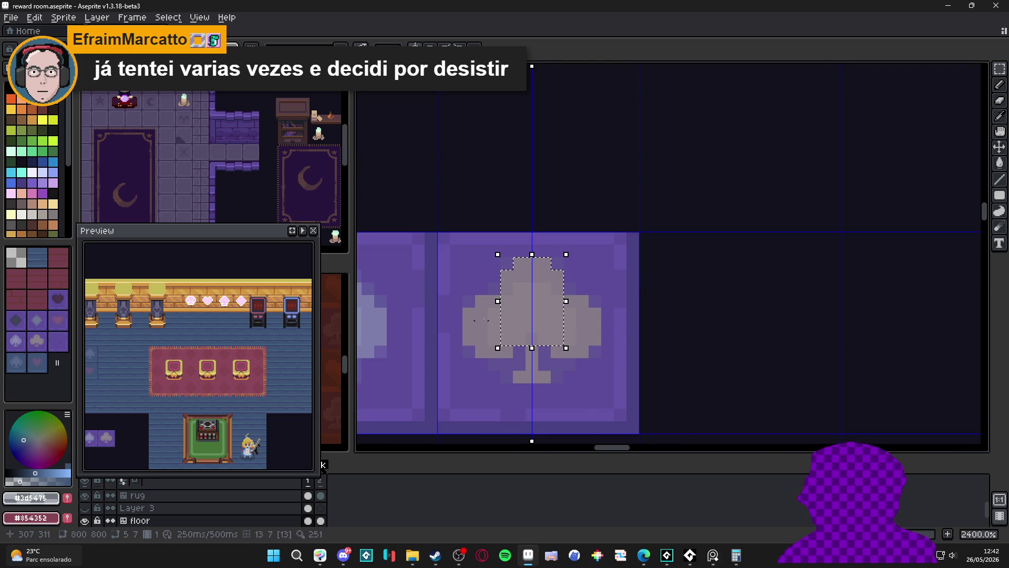
{"action": "left_click_drag", "start_coordinate": [473, 299], "coordinate": [593, 315], "text": "shift"}
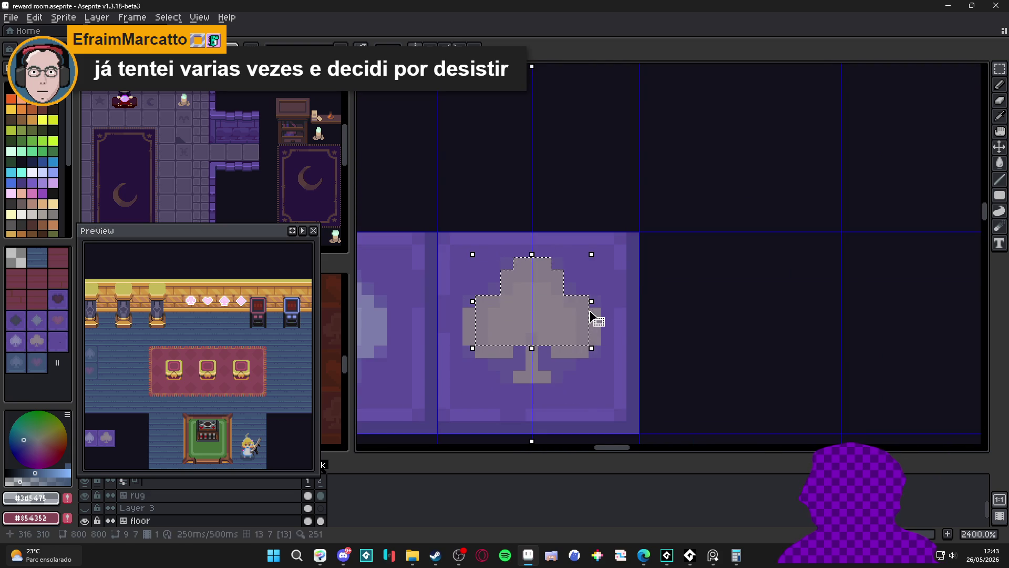
{"action": "left_click_drag", "start_coordinate": [461, 299], "coordinate": [603, 347]}
{"action": "left_click_drag", "start_coordinate": [477, 351], "coordinate": [588, 352]}
{"action": "mouse_move", "coordinate": [515, 377]}
{"action": "left_mouse_down"}
{"action": "mouse_move", "coordinate": [551, 377]}
{"action": "mouse_move", "coordinate": [531, 371]}
{"action": "left_mouse_up"}
{"action": "scroll", "coordinate": [531, 359], "scroll_direction": "down", "scroll_amount": 4}
{"action": "scroll", "coordinate": [537, 358], "scroll_direction": "down", "scroll_amount": 1}
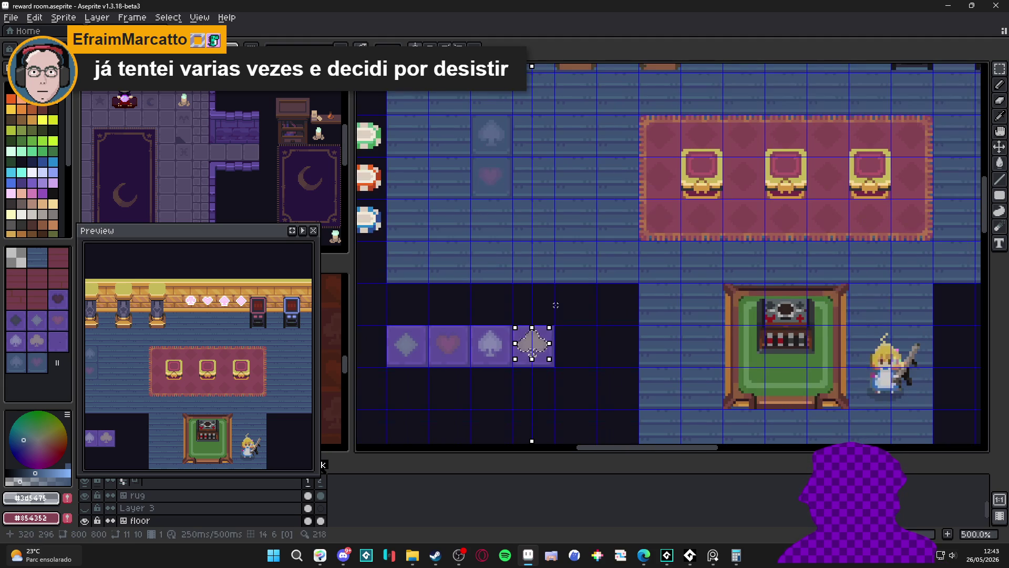
{"action": "key", "text": "ctrl+d"}
{"action": "scroll", "coordinate": [489, 177], "scroll_direction": "up", "scroll_amount": 3}
{"action": "scroll", "coordinate": [473, 197], "scroll_direction": "up", "scroll_amount": 2}
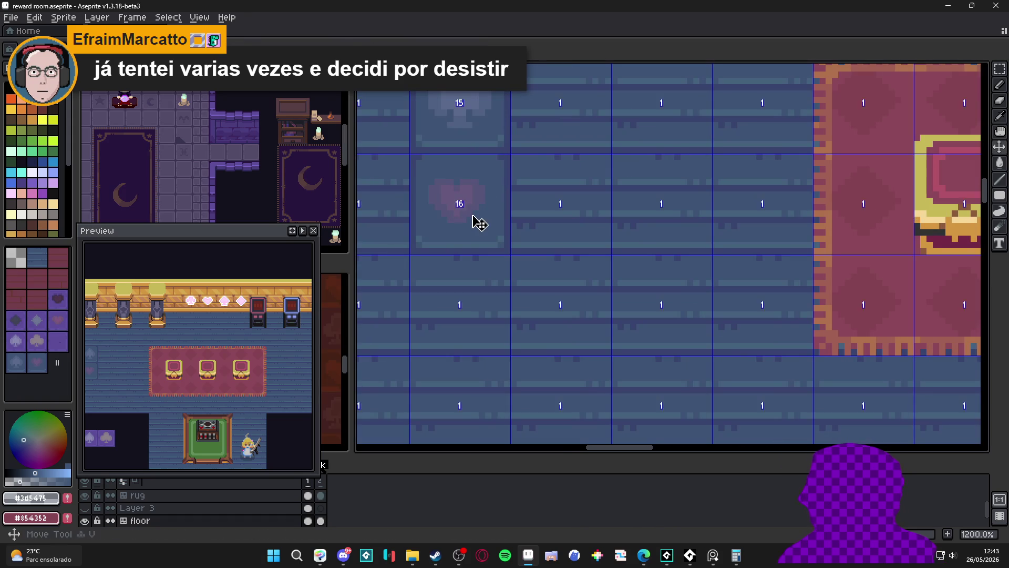
- Copy the faint heart tile and paste it into the floor cell right of the faint spade
{"action": "left_click", "coordinate": [479, 219]}
{"action": "scroll", "coordinate": [479, 219], "scroll_direction": "down", "scroll_amount": 2}
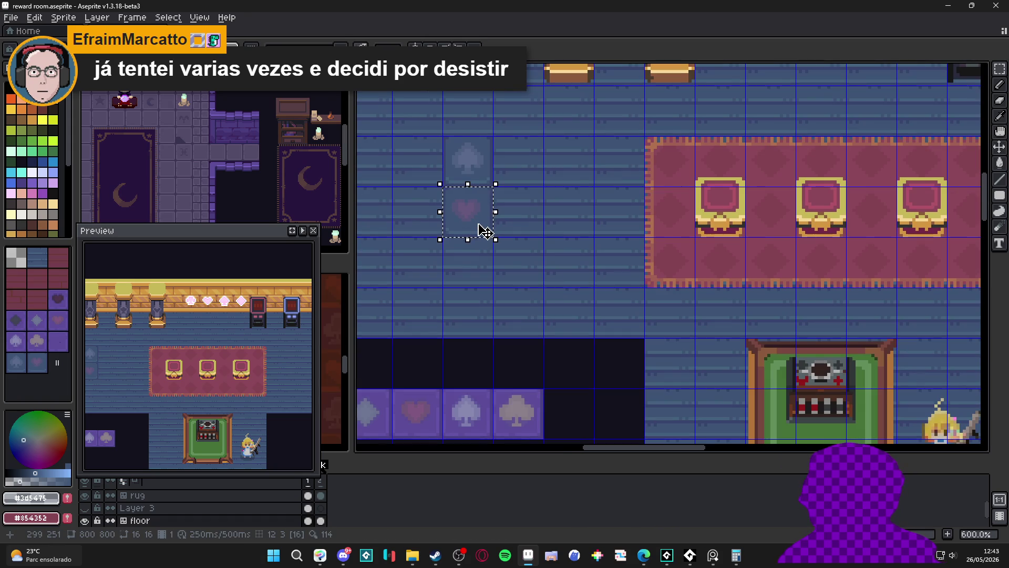
{"action": "key", "text": "ctrl+v"}
{"action": "left_click_drag", "start_coordinate": [468, 213], "coordinate": [469, 264]}
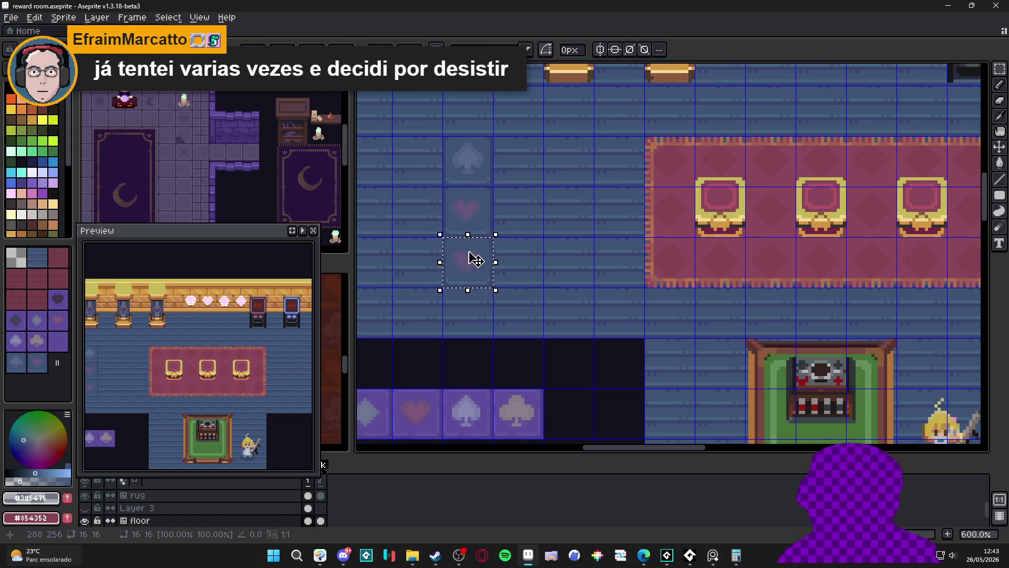
{"action": "left_click", "coordinate": [476, 256]}
{"action": "left_click", "coordinate": [462, 253]}
{"action": "mouse_move", "coordinate": [465, 261]}
{"action": "left_mouse_down"}
{"action": "mouse_move", "coordinate": [469, 214]}
{"action": "mouse_move", "coordinate": [516, 162]}
{"action": "left_mouse_up"}
{"action": "key", "text": "ctrl+v"}
{"action": "left_click", "coordinate": [552, 315]}
{"action": "left_click_drag", "start_coordinate": [536, 323], "coordinate": [555, 257]}
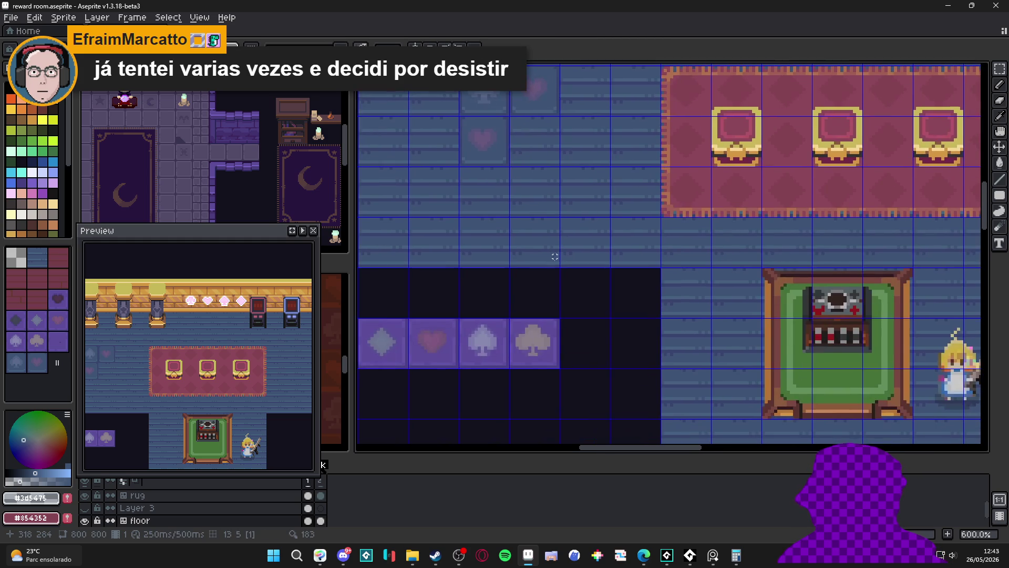
{"action": "scroll", "coordinate": [530, 370], "scroll_direction": "up", "scroll_amount": 1}
- Marquee-select the purple club icon piece by piece, including its side lobes
{"action": "key", "text": "m"}
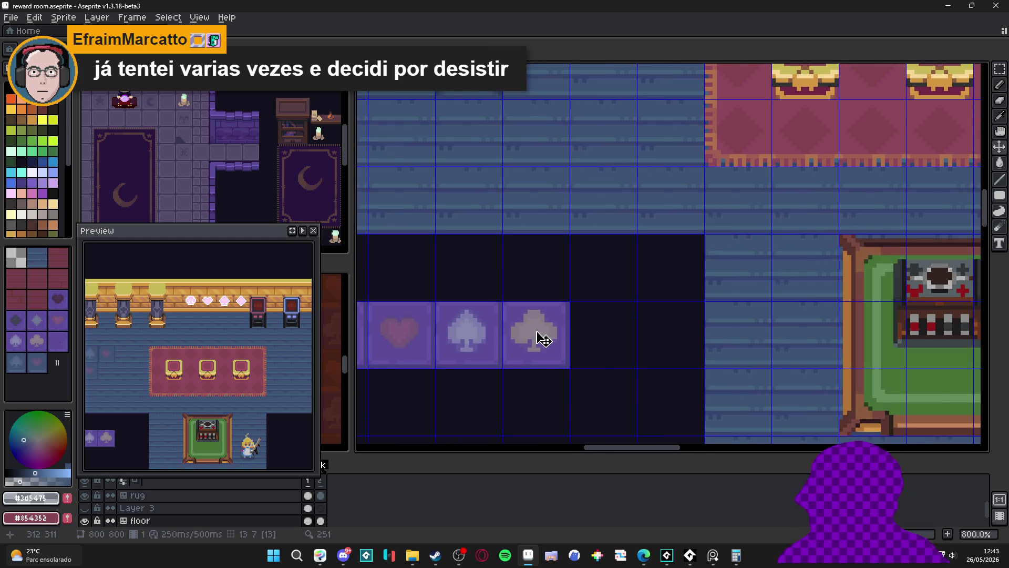
{"action": "scroll", "coordinate": [533, 331], "scroll_direction": "up", "scroll_amount": 2}
{"action": "key", "text": "v"}
{"action": "scroll", "coordinate": [555, 326], "scroll_direction": "up", "scroll_amount": 1}
{"action": "left_click_drag", "start_coordinate": [540, 300], "coordinate": [557, 402]}
{"action": "key", "text": "ctrl+z"}
{"action": "left_click_drag", "start_coordinate": [512, 282], "coordinate": [601, 406]}
{"action": "left_click_drag", "start_coordinate": [481, 333], "coordinate": [634, 373], "text": "shift"}
{"action": "mouse_move", "coordinate": [469, 394]}
{"action": "left_mouse_down"}
{"action": "mouse_move", "coordinate": [643, 394]}
{"action": "mouse_move", "coordinate": [644, 410]}
{"action": "left_mouse_up"}
{"action": "left_click_drag", "start_coordinate": [489, 410], "coordinate": [623, 410], "text": "shift"}
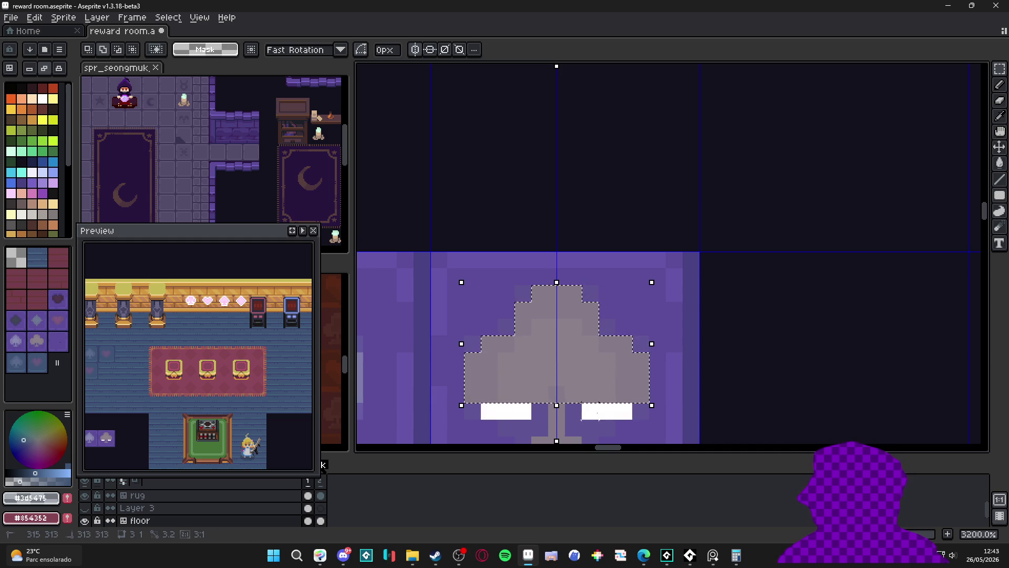
{"action": "scroll", "coordinate": [564, 375], "scroll_direction": "down", "scroll_amount": 2}
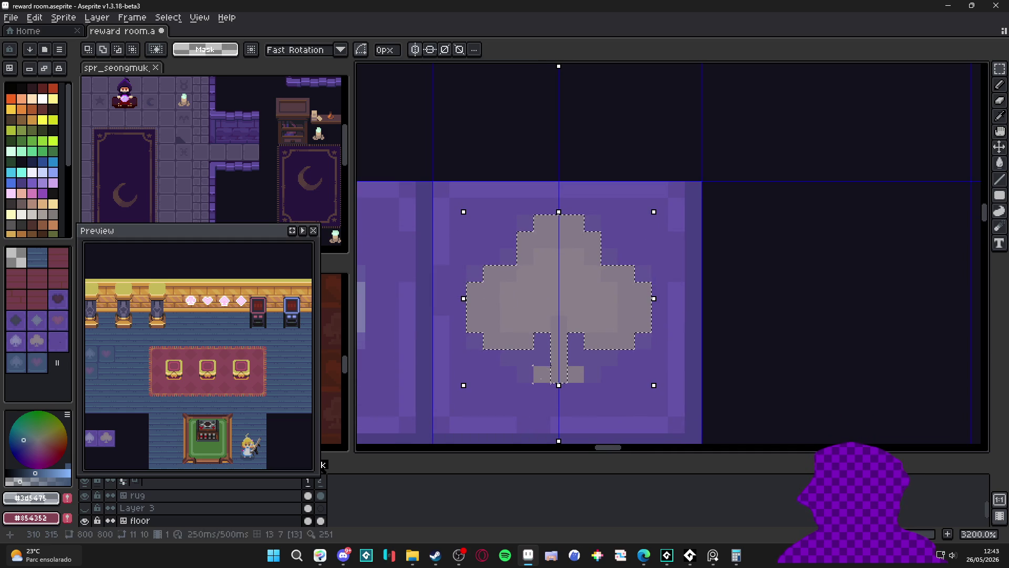
{"action": "scroll", "coordinate": [551, 384], "scroll_direction": "down", "scroll_amount": 3}
{"action": "scroll", "coordinate": [552, 378], "scroll_direction": "down", "scroll_amount": 3}
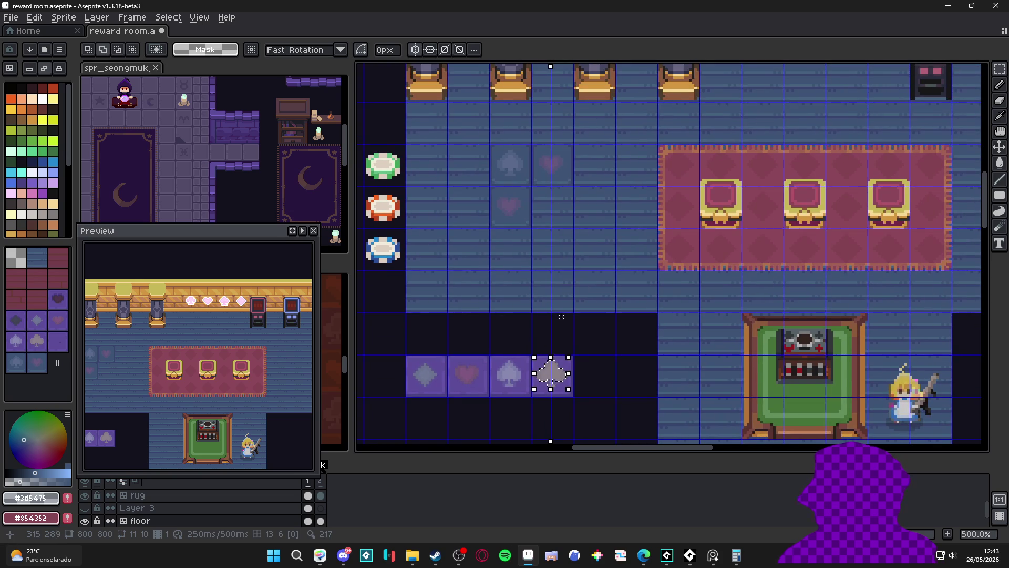
- Paste the copied club and move it into the floor tile beside the spade inlay
{"action": "key", "text": "ctrl+d"}
{"action": "key", "text": "v"}
{"action": "key", "text": "b"}
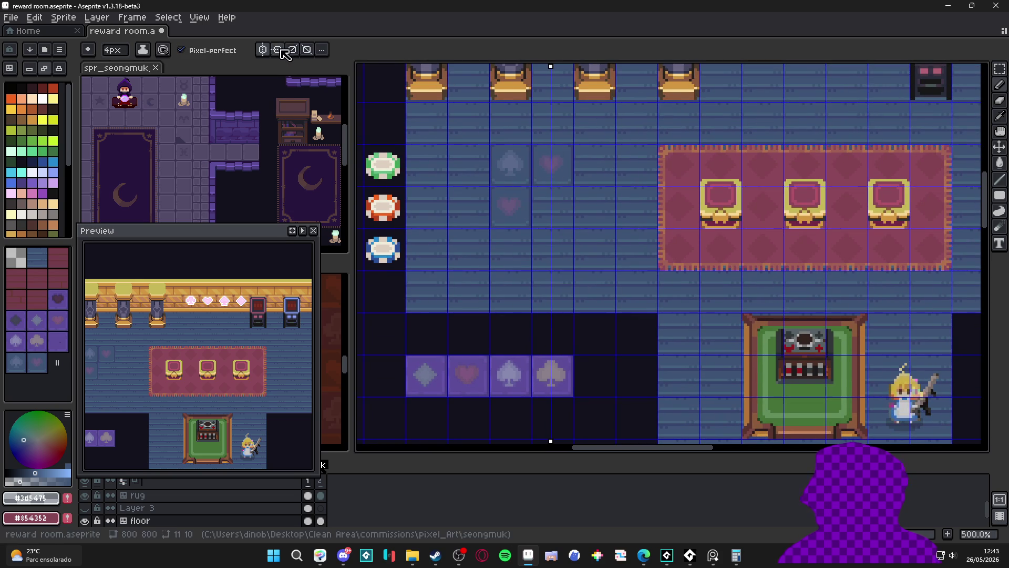
{"action": "scroll", "coordinate": [473, 197], "scroll_direction": "up", "scroll_amount": 3}
{"action": "scroll", "coordinate": [457, 181], "scroll_direction": "up", "scroll_amount": 2}
{"action": "key", "text": "w"}
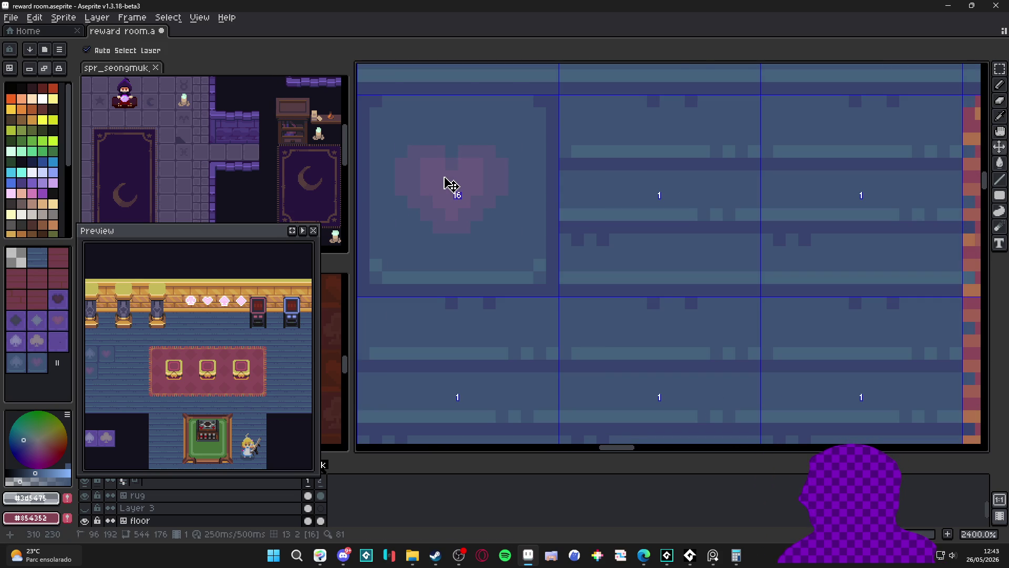
{"action": "left_click", "coordinate": [453, 237]}
{"action": "mouse_move", "coordinate": [491, 243]}
{"action": "left_mouse_down"}
{"action": "mouse_move", "coordinate": [491, 181]}
{"action": "mouse_move", "coordinate": [481, 236]}
{"action": "left_mouse_up"}
{"action": "key", "text": "ctrl+d"}
- Redraw the club's stem pixels so the inlay reads as a club, not a heart
{"action": "key", "text": "b"}
{"action": "left_click_drag", "start_coordinate": [462, 201], "coordinate": [462, 237]}
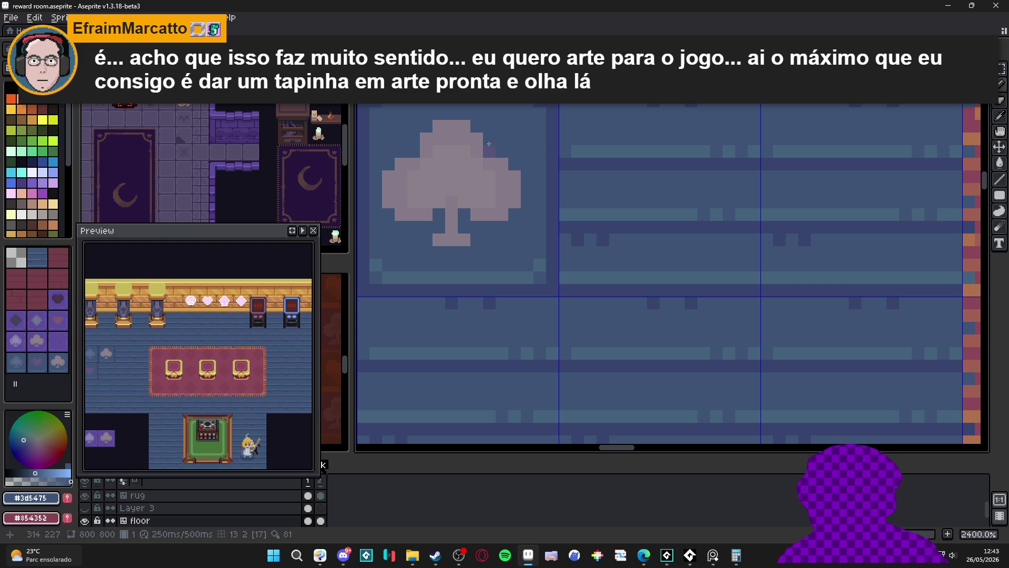
{"action": "scroll", "coordinate": [493, 156], "scroll_direction": "down", "scroll_amount": 1}
{"action": "left_click_drag", "start_coordinate": [477, 169], "coordinate": [515, 223]}
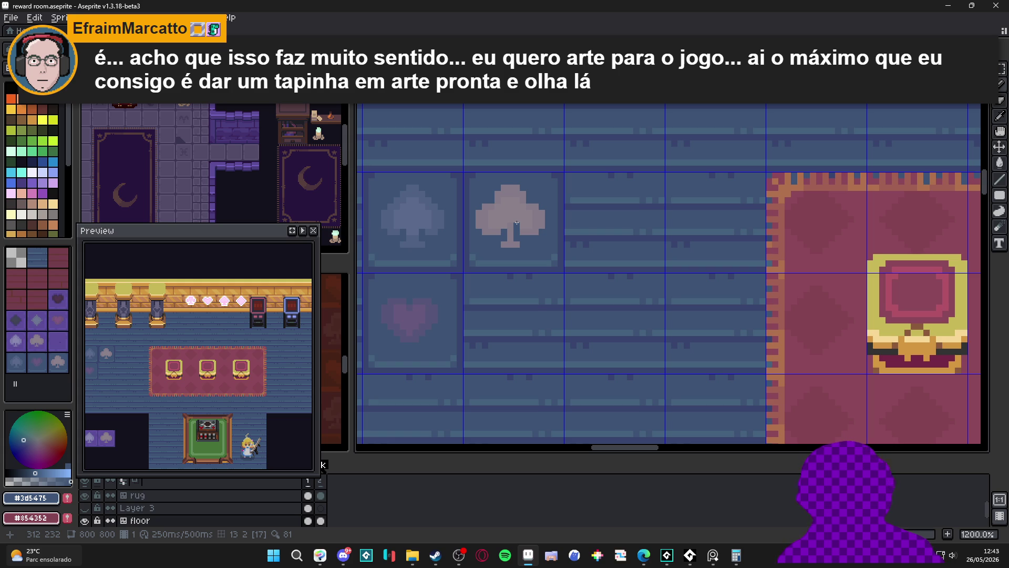
- Blend the club tile into the floor and trial-copy the heart one cell right, leaving the slot empty
{"action": "double_click", "coordinate": [513, 223]}
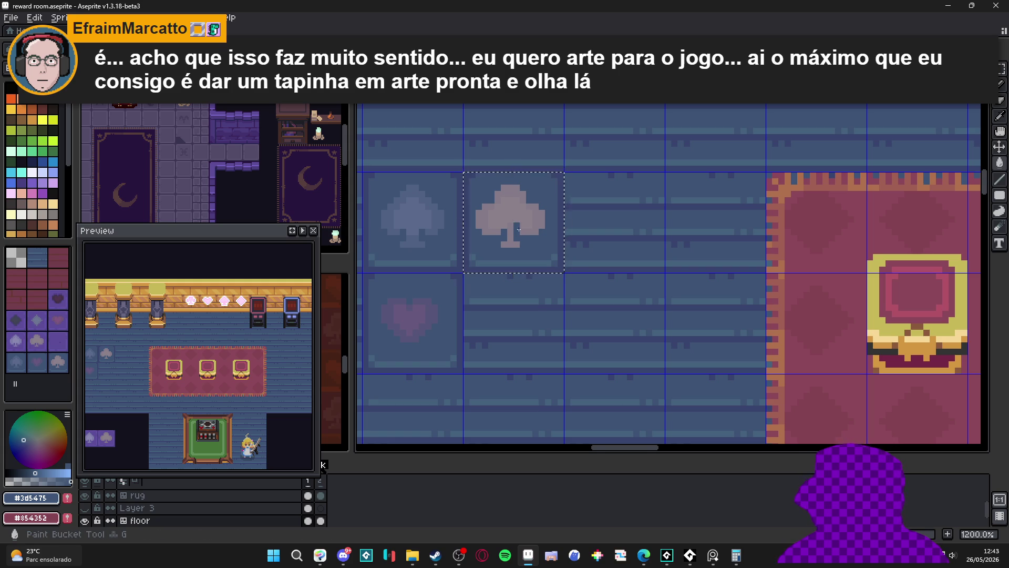
{"action": "scroll", "coordinate": [513, 223], "scroll_direction": "up", "scroll_amount": 1}
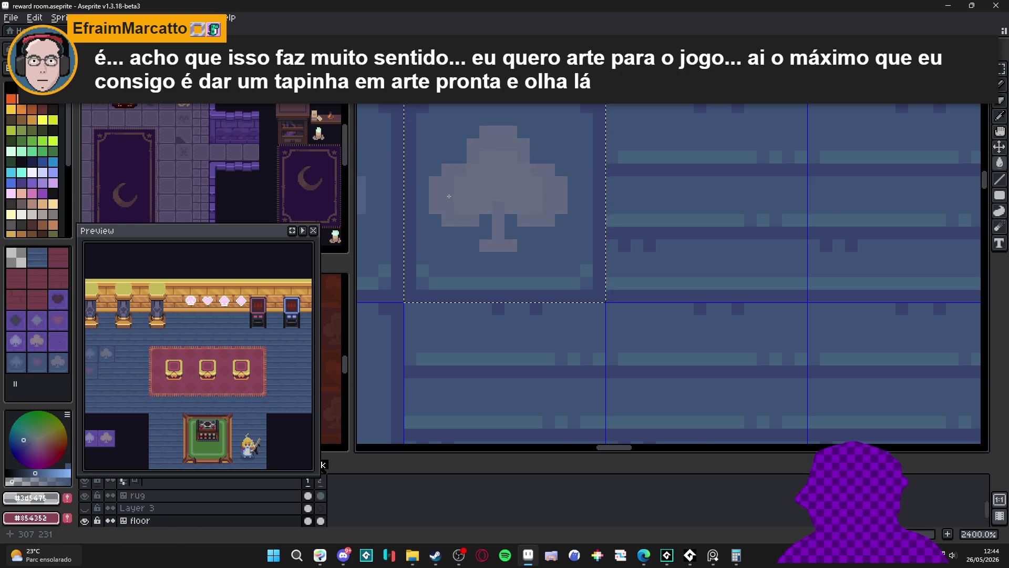
{"action": "scroll", "coordinate": [449, 196], "scroll_direction": "down", "scroll_amount": 2}
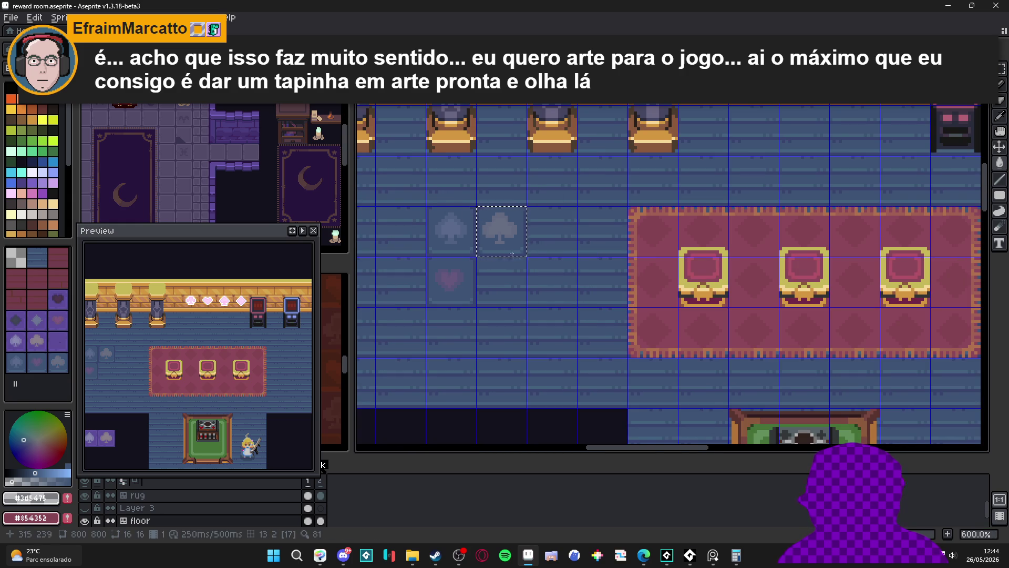
{"action": "scroll", "coordinate": [512, 252], "scroll_direction": "up", "scroll_amount": 1}
{"action": "key", "text": "ctrl+z"}
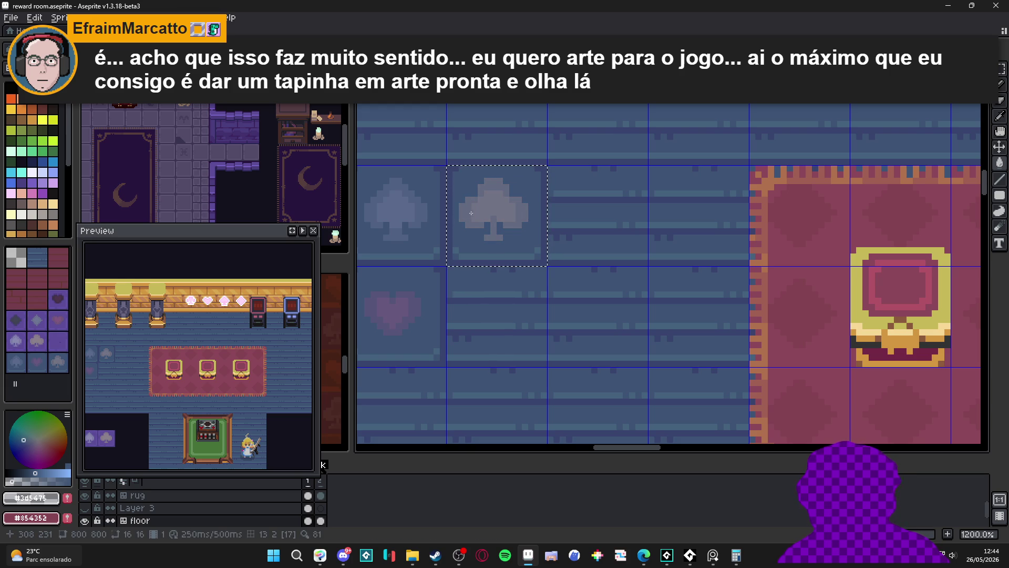
{"action": "scroll", "coordinate": [482, 209], "scroll_direction": "down", "scroll_amount": 3}
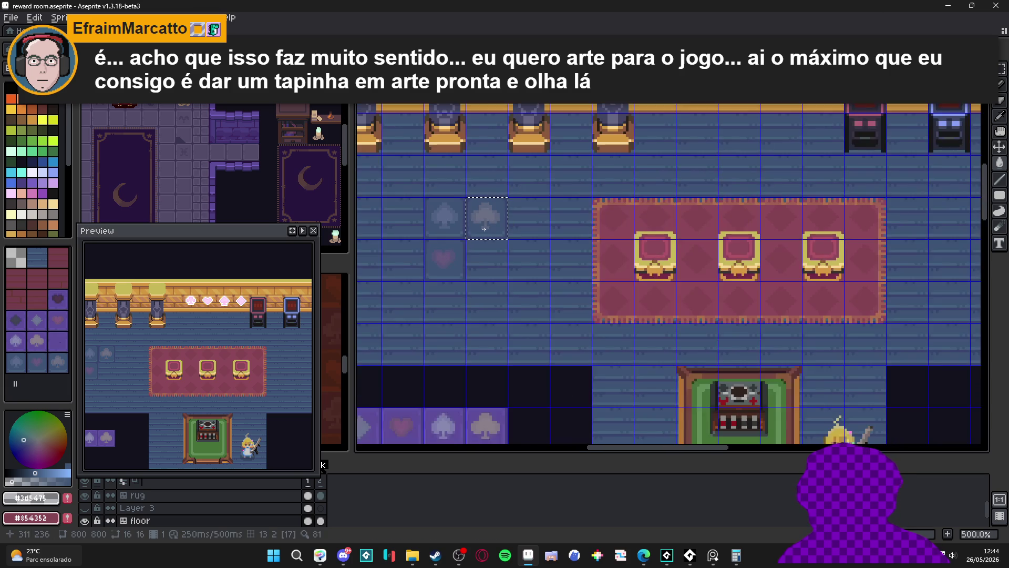
{"action": "scroll", "coordinate": [481, 221], "scroll_direction": "up", "scroll_amount": 2}
{"action": "scroll", "coordinate": [483, 289], "scroll_direction": "down", "scroll_amount": 3}
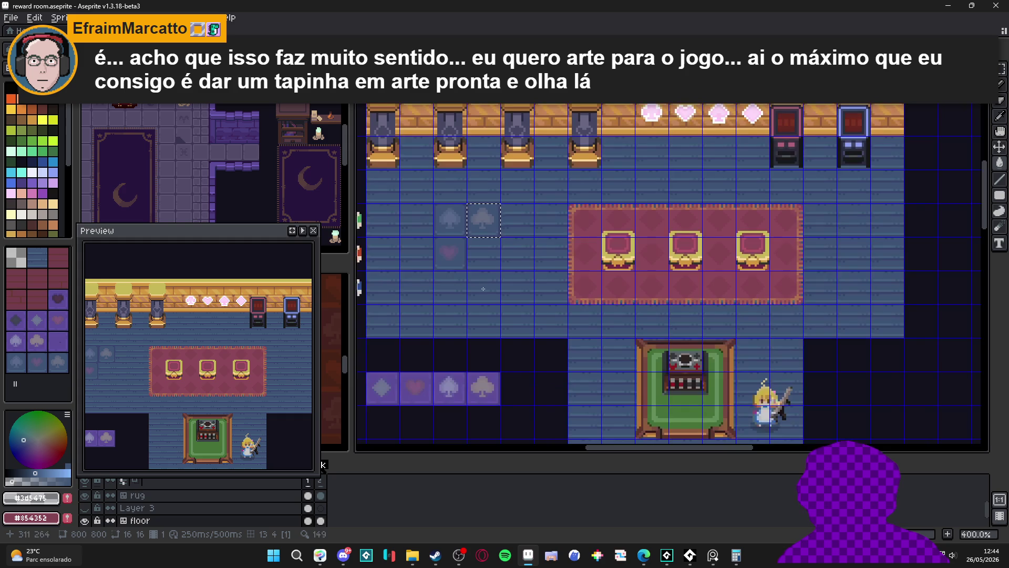
{"action": "scroll", "coordinate": [483, 221], "scroll_direction": "up", "scroll_amount": 3}
{"action": "scroll", "coordinate": [497, 233], "scroll_direction": "down", "scroll_amount": 3}
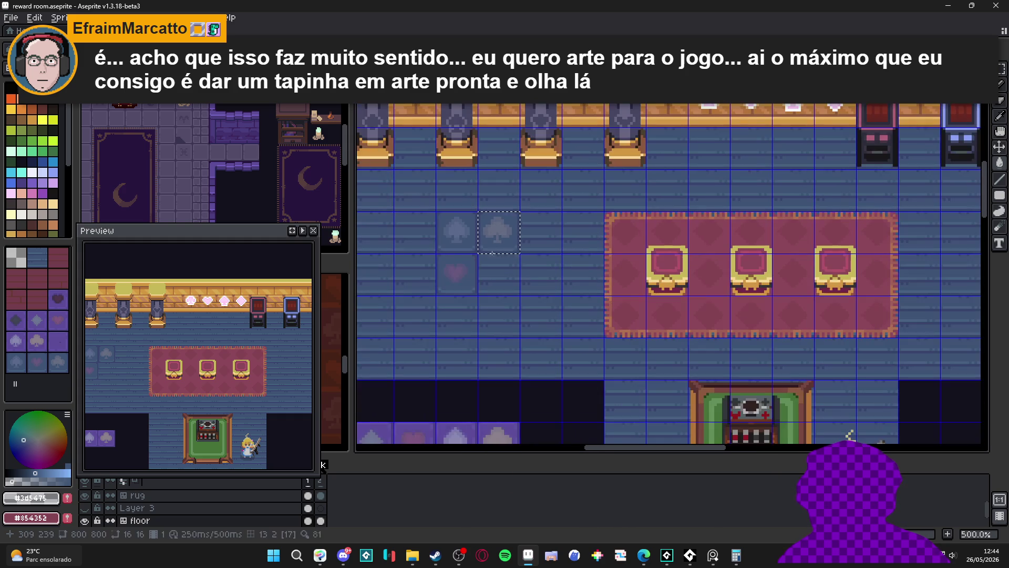
{"action": "scroll", "coordinate": [493, 256], "scroll_direction": "down", "scroll_amount": 1}
{"action": "scroll", "coordinate": [509, 284], "scroll_direction": "down", "scroll_amount": 1}
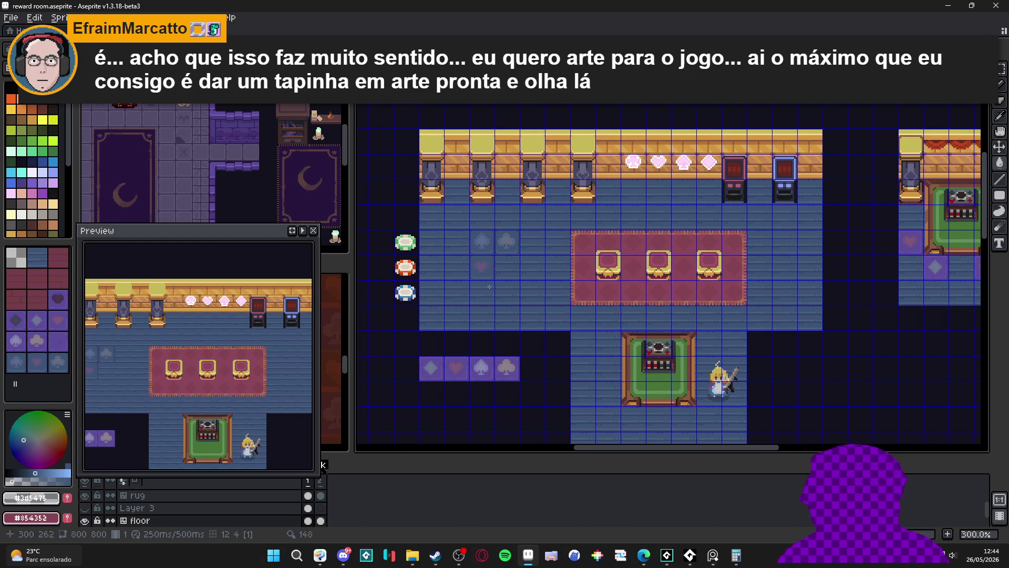
{"action": "scroll", "coordinate": [488, 288], "scroll_direction": "up", "scroll_amount": 2}
{"action": "key", "text": "m"}
{"action": "left_click", "coordinate": [471, 284]}
{"action": "left_click_drag", "start_coordinate": [467, 280], "coordinate": [504, 280]}
{"action": "scroll", "coordinate": [484, 323], "scroll_direction": "down", "scroll_amount": 1}
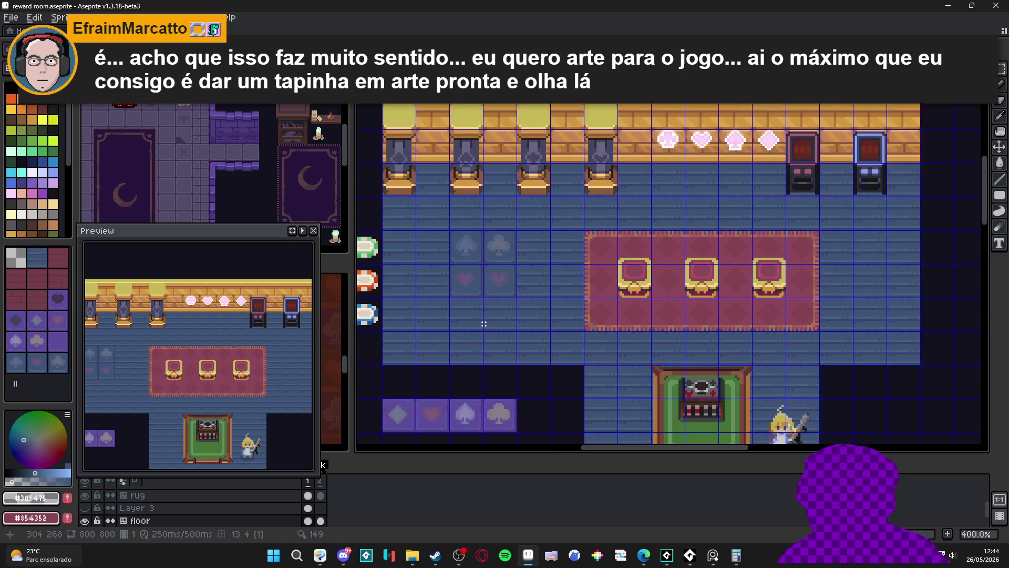
{"action": "scroll", "coordinate": [485, 323], "scroll_direction": "up", "scroll_amount": 3}
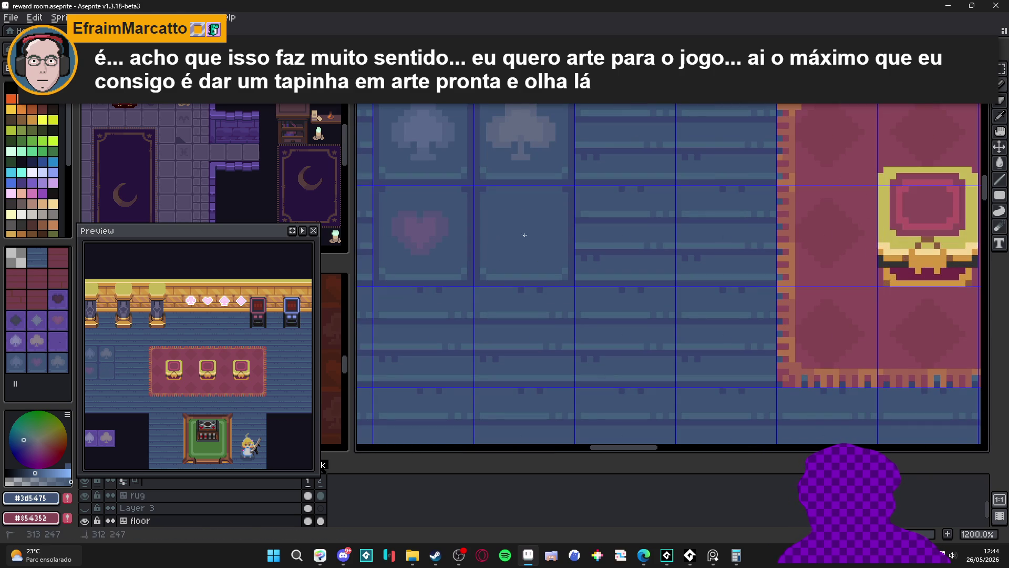
{"action": "scroll", "coordinate": [524, 236], "scroll_direction": "down", "scroll_amount": 4}
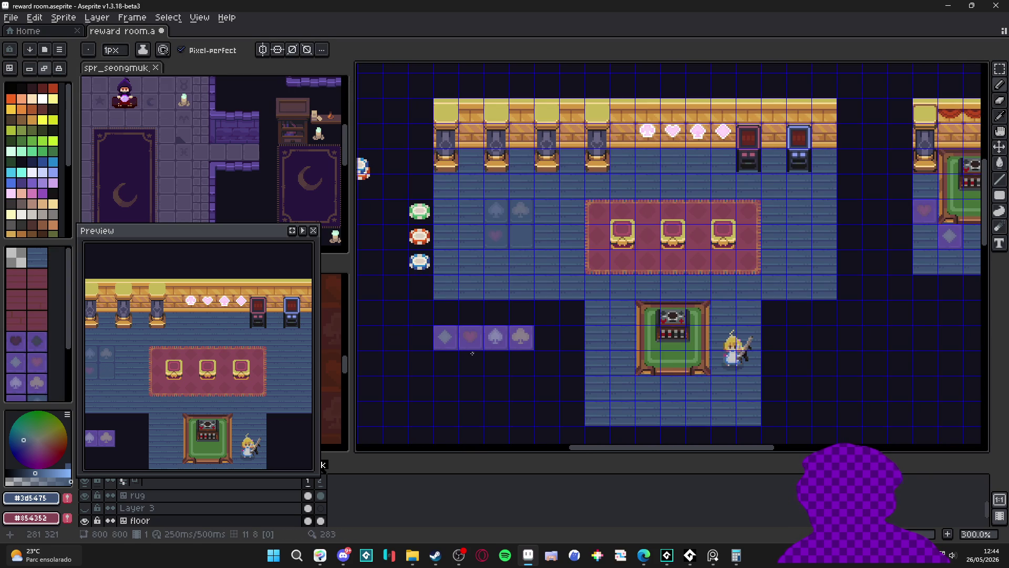
{"action": "scroll", "coordinate": [472, 352], "scroll_direction": "up", "scroll_amount": 2}
{"action": "scroll", "coordinate": [471, 352], "scroll_direction": "down", "scroll_amount": 1}
{"action": "scroll", "coordinate": [472, 352], "scroll_direction": "up", "scroll_amount": 2}
{"action": "key", "text": "m"}
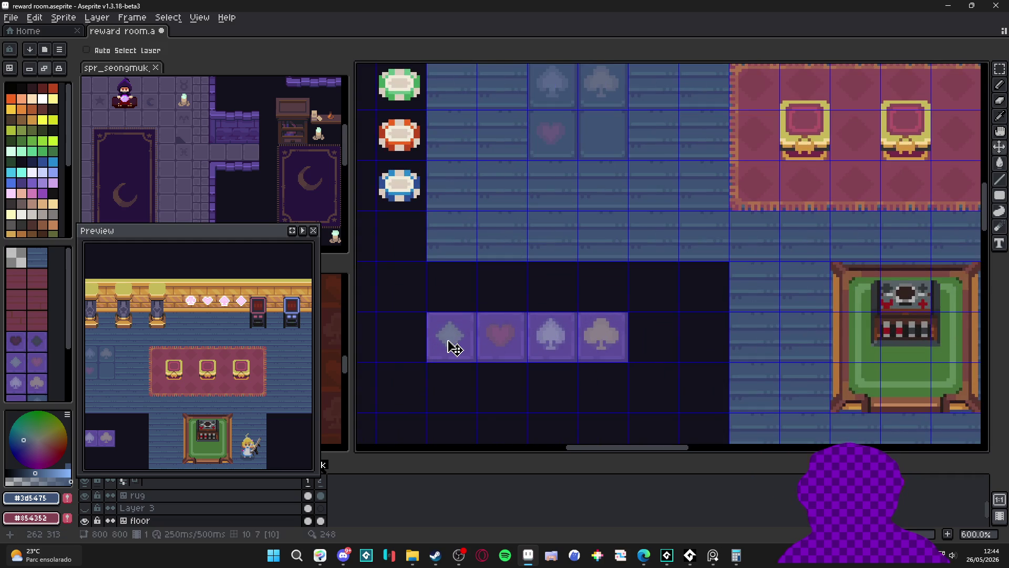
{"action": "scroll", "coordinate": [454, 344], "scroll_direction": "up", "scroll_amount": 5}
{"action": "scroll", "coordinate": [544, 300], "scroll_direction": "down", "scroll_amount": 2}
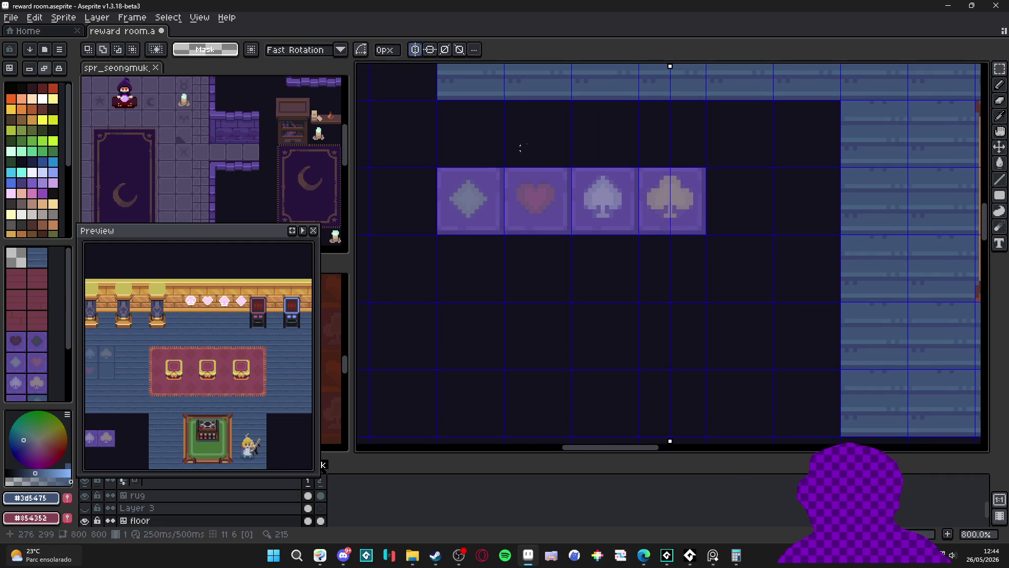
- Move the symmetry axis over the suit tiles and undo an accidental cross-shaped delete on the diamond
{"action": "left_click_drag", "start_coordinate": [671, 68], "coordinate": [488, 107]}
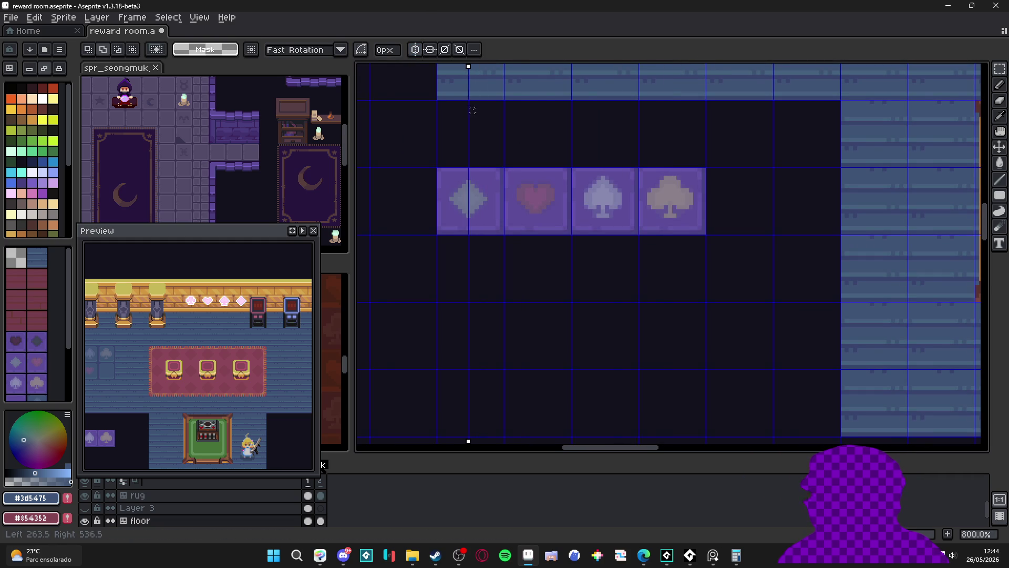
{"action": "scroll", "coordinate": [472, 111], "scroll_direction": "up", "scroll_amount": 3}
{"action": "left_click_drag", "start_coordinate": [456, 199], "coordinate": [456, 319]}
{"action": "left_click_drag", "start_coordinate": [515, 258], "coordinate": [399, 258]}
{"action": "key", "text": "Delete"}
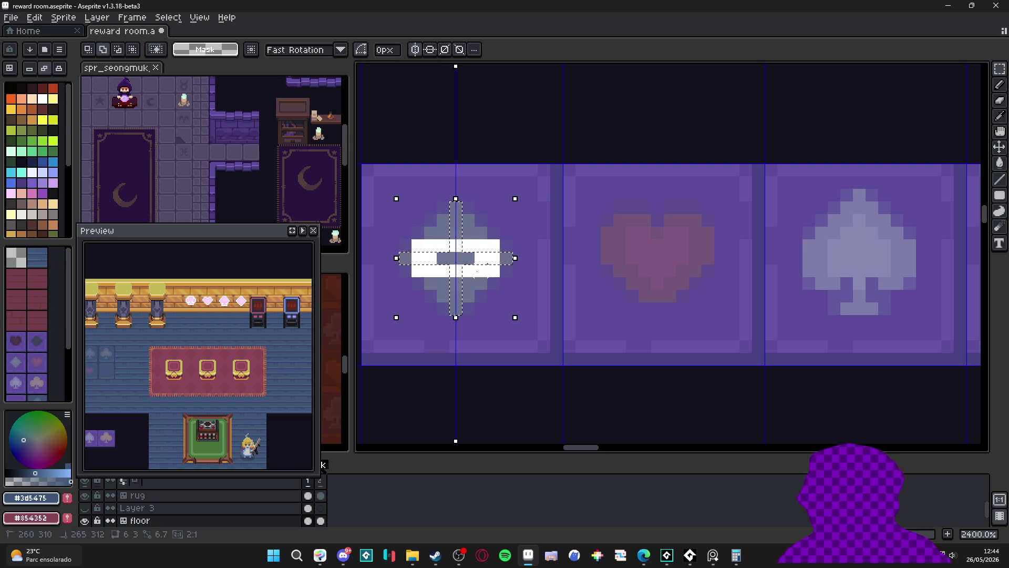
{"action": "key", "text": "ctrl+z"}
{"action": "key", "text": "ctrl+z"}
{"action": "scroll", "coordinate": [473, 298], "scroll_direction": "down", "scroll_amount": 1}
{"action": "scroll", "coordinate": [473, 298], "scroll_direction": "down", "scroll_amount": 1}
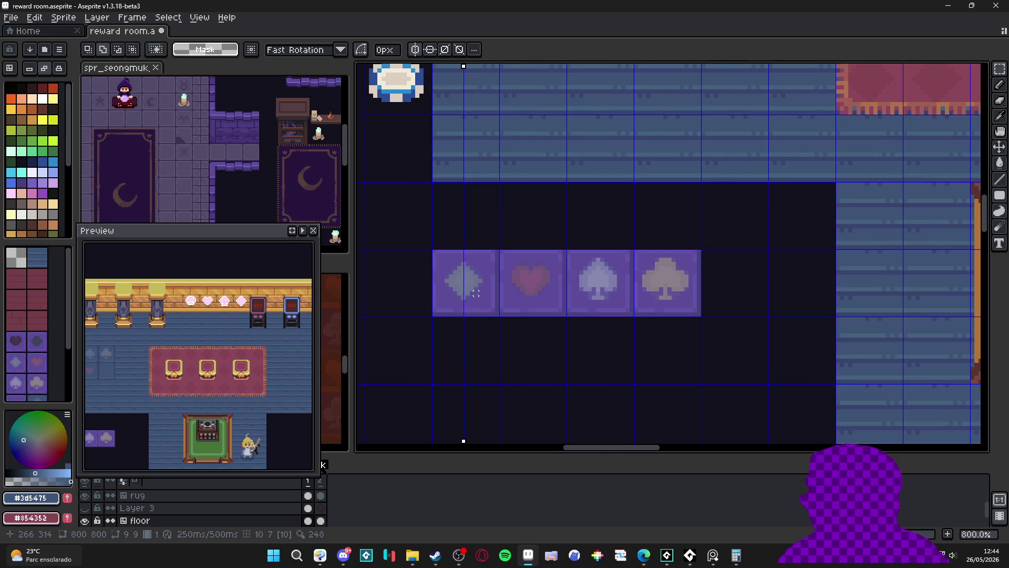
{"action": "scroll", "coordinate": [473, 293], "scroll_direction": "down", "scroll_amount": 1}
{"action": "scroll", "coordinate": [569, 286], "scroll_direction": "up", "scroll_amount": 3}
- Select the diamond shape and centre it in the empty floor tile beside the heart
{"action": "left_click", "coordinate": [674, 253]}
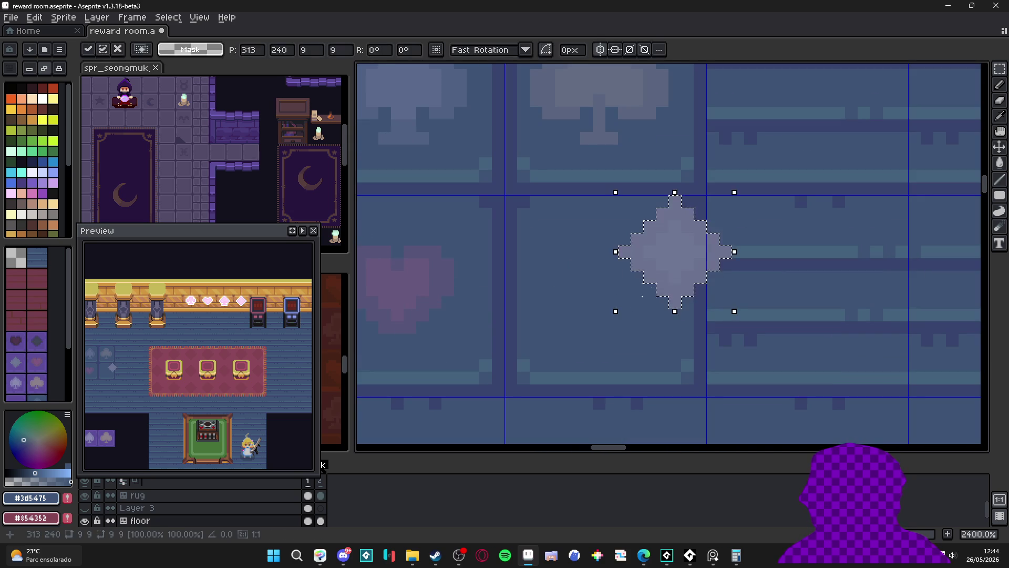
{"action": "left_click_drag", "start_coordinate": [675, 266], "coordinate": [613, 289]}
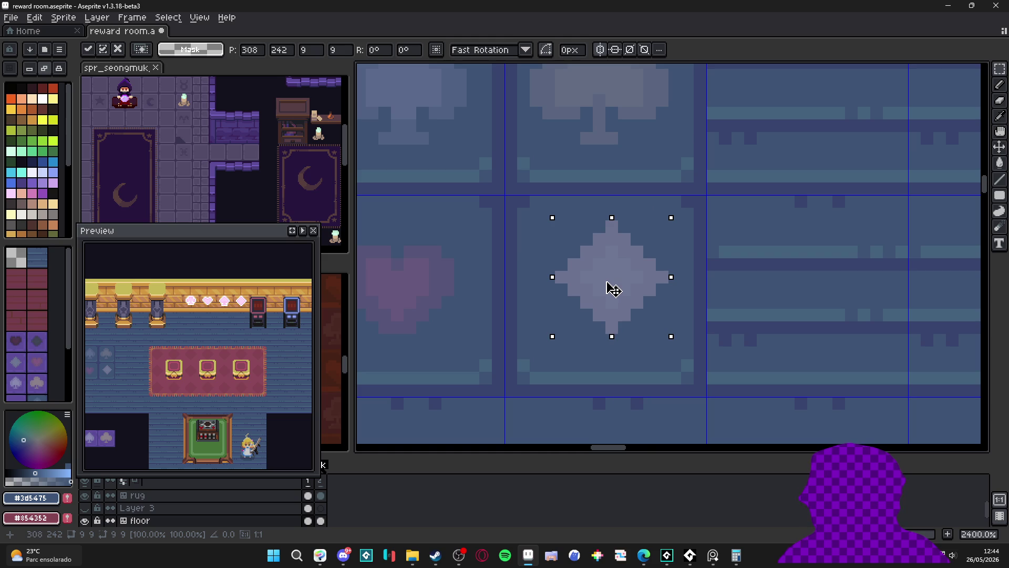
{"action": "scroll", "coordinate": [613, 290], "scroll_direction": "down", "scroll_amount": 1}
{"action": "scroll", "coordinate": [613, 290], "scroll_direction": "up", "scroll_amount": 1}
{"action": "key", "text": "Left"}
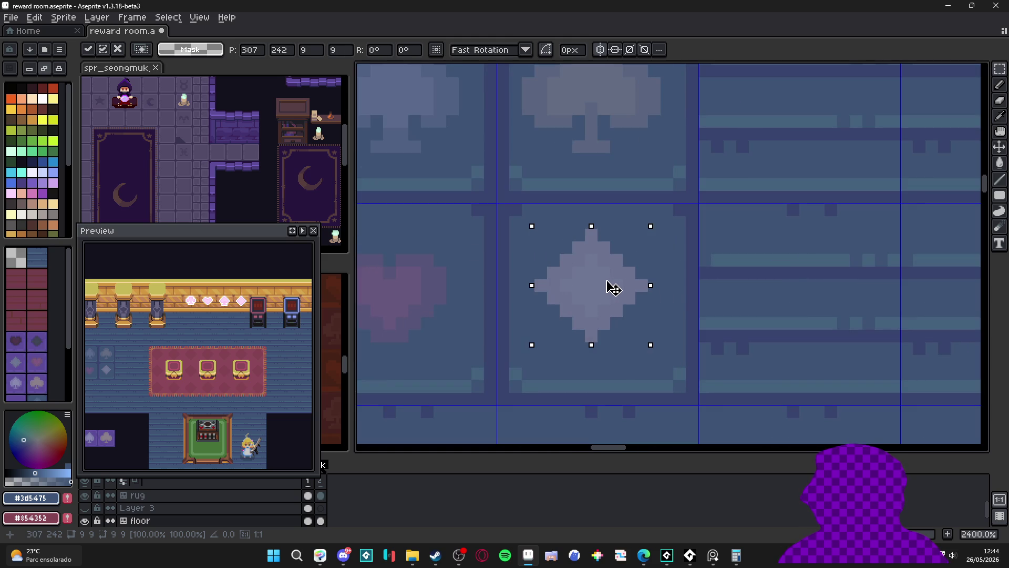
{"action": "key", "text": "ctrl+d"}
{"action": "scroll", "coordinate": [665, 263], "scroll_direction": "down", "scroll_amount": 2}
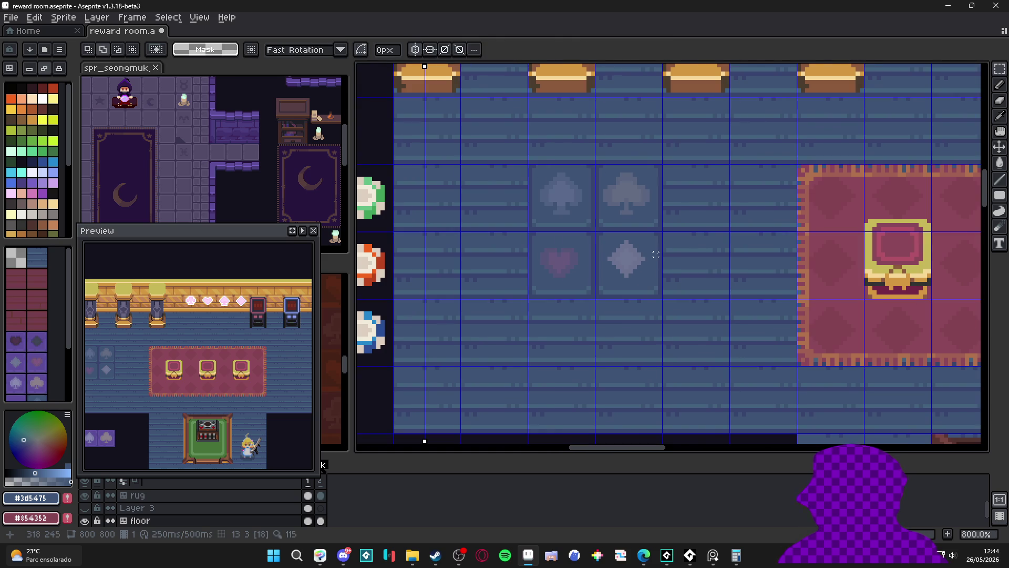
{"action": "scroll", "coordinate": [655, 254], "scroll_direction": "down", "scroll_amount": 1}
{"action": "scroll", "coordinate": [670, 316], "scroll_direction": "down", "scroll_amount": 1}
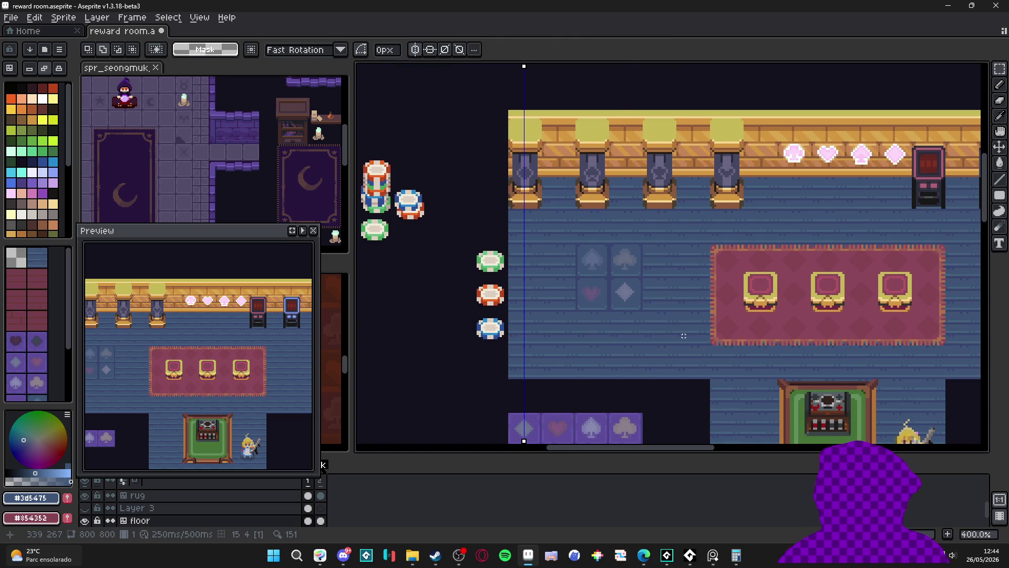
{"action": "scroll", "coordinate": [623, 292], "scroll_direction": "up", "scroll_amount": 2}
{"action": "scroll", "coordinate": [583, 285], "scroll_direction": "up", "scroll_amount": 2}
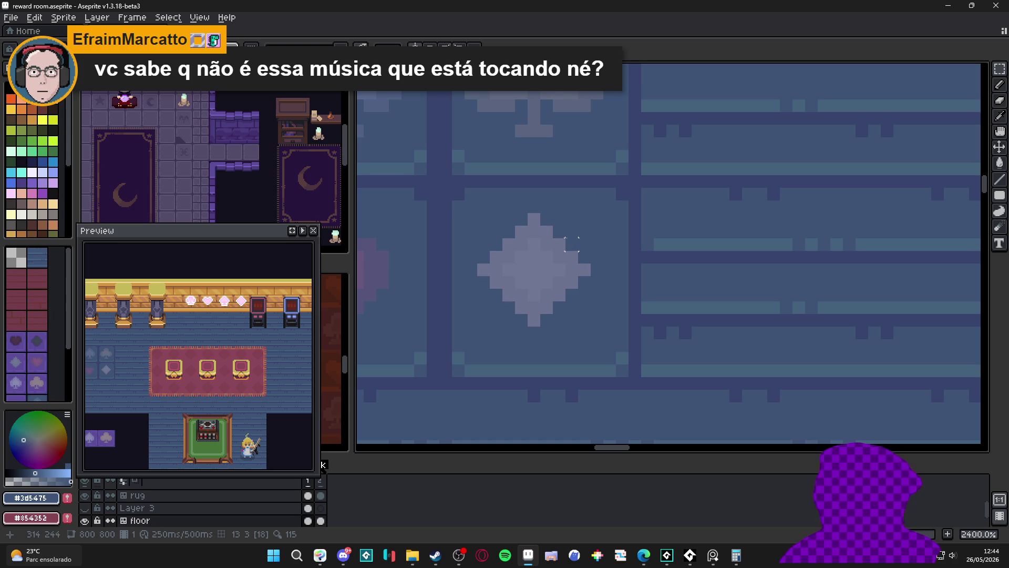
- Fill the diamond inlay's inner diamond with the floor's shading colour
{"action": "left_click_drag", "start_coordinate": [591, 202], "coordinate": [465, 341]}
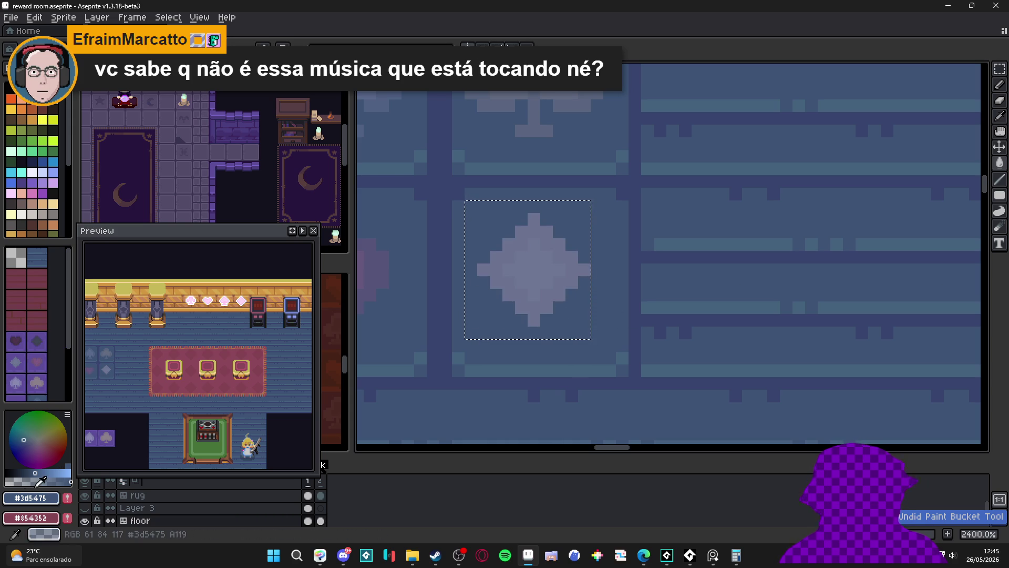
{"action": "left_click", "coordinate": [18, 477]}
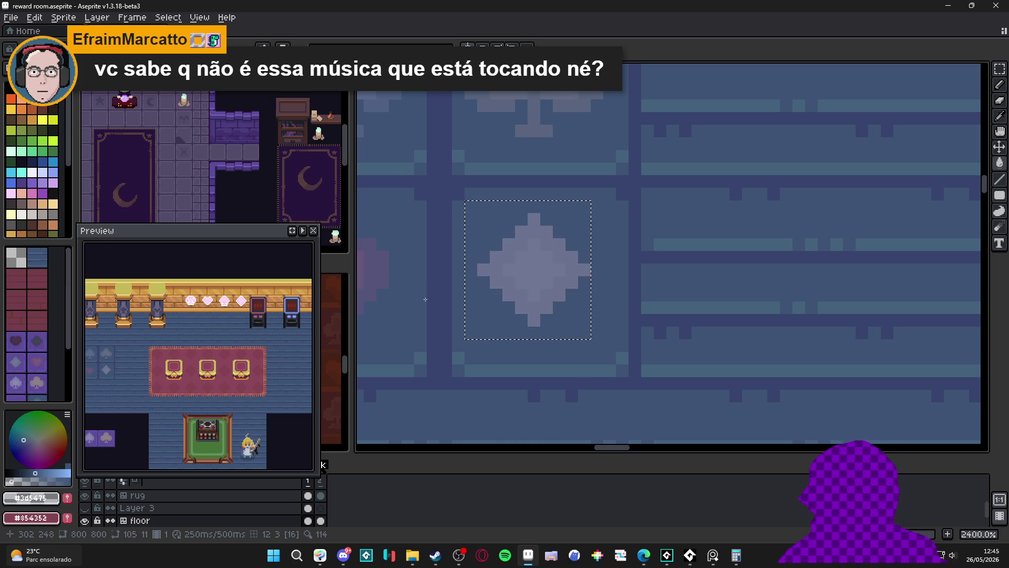
{"action": "left_click", "coordinate": [522, 278]}
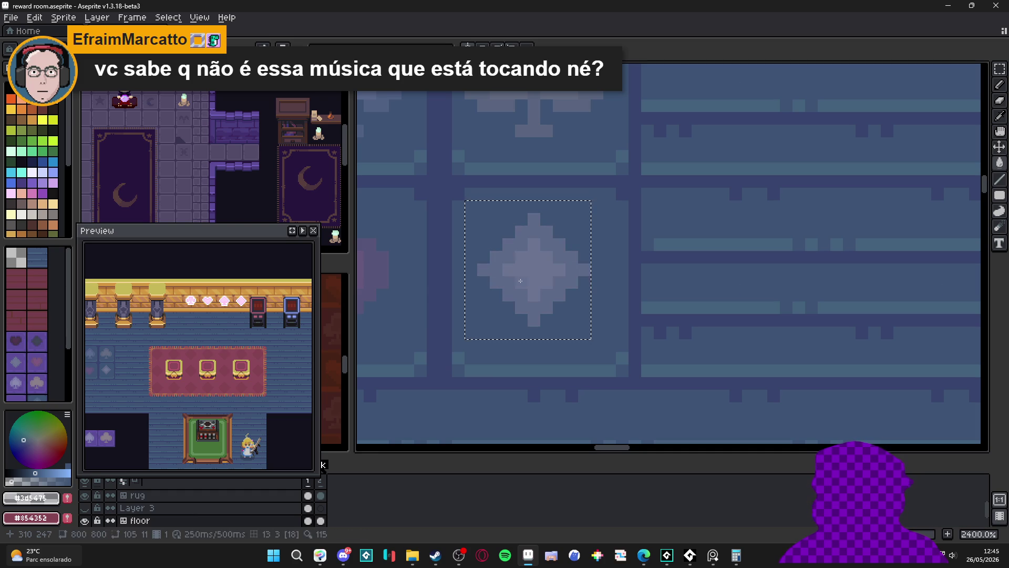
{"action": "scroll", "coordinate": [528, 279], "scroll_direction": "down", "scroll_amount": 2}
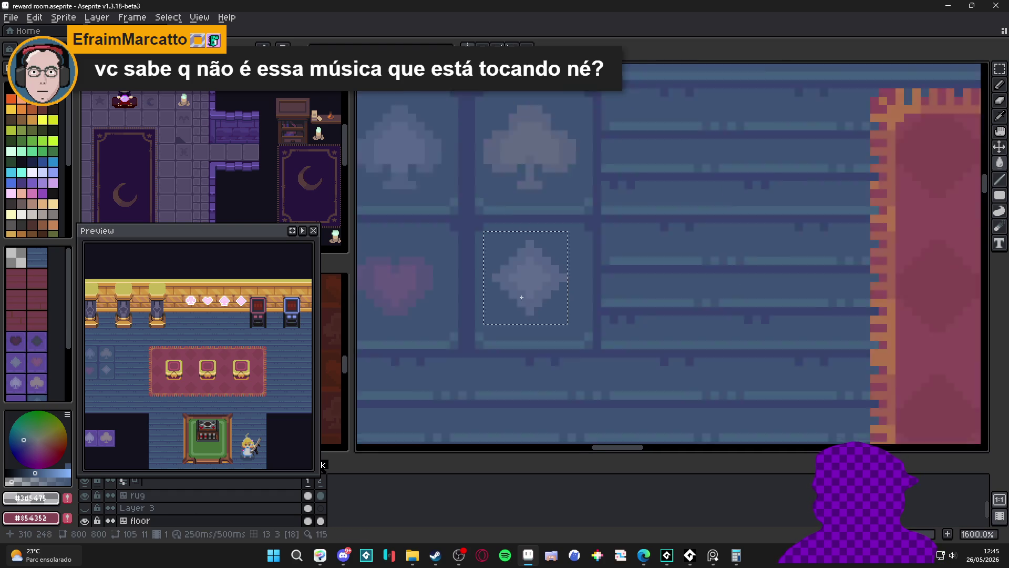
{"action": "scroll", "coordinate": [527, 278], "scroll_direction": "down", "scroll_amount": 1}
{"action": "scroll", "coordinate": [527, 279], "scroll_direction": "up", "scroll_amount": 3}
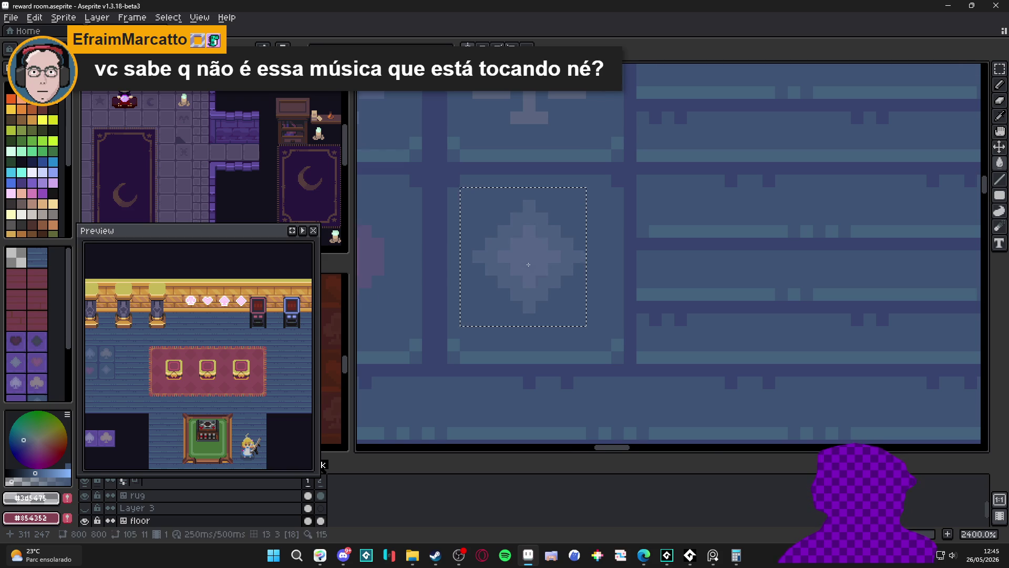
{"action": "scroll", "coordinate": [515, 282], "scroll_direction": "down", "scroll_amount": 3}
{"action": "scroll", "coordinate": [542, 277], "scroll_direction": "up", "scroll_amount": 3}
{"action": "scroll", "coordinate": [546, 295], "scroll_direction": "down", "scroll_amount": 4}
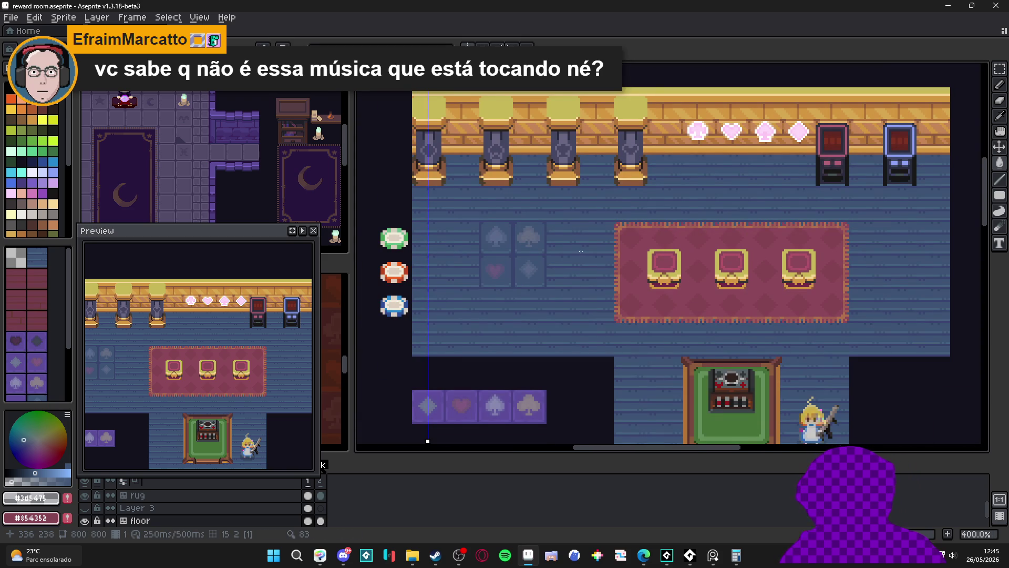
{"action": "scroll", "coordinate": [582, 252], "scroll_direction": "down", "scroll_amount": 1}
{"action": "scroll", "coordinate": [552, 244], "scroll_direction": "down", "scroll_amount": 1}
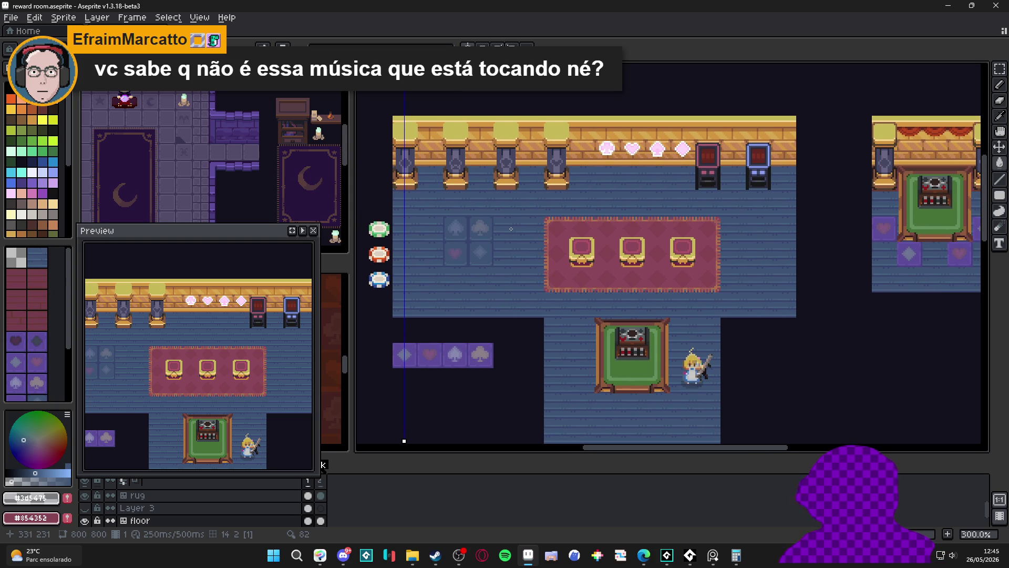
{"action": "scroll", "coordinate": [511, 230], "scroll_direction": "down", "scroll_amount": 1}
{"action": "scroll", "coordinate": [497, 260], "scroll_direction": "up", "scroll_amount": 1}
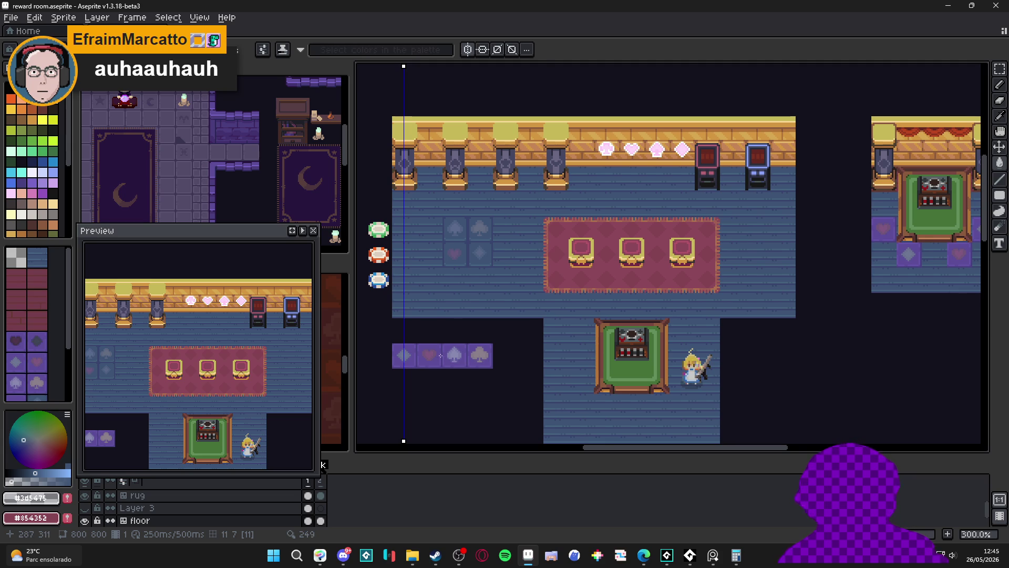
{"action": "scroll", "coordinate": [485, 363], "scroll_direction": "up", "scroll_amount": 1}
{"action": "scroll", "coordinate": [485, 362], "scroll_direction": "down", "scroll_amount": 2}
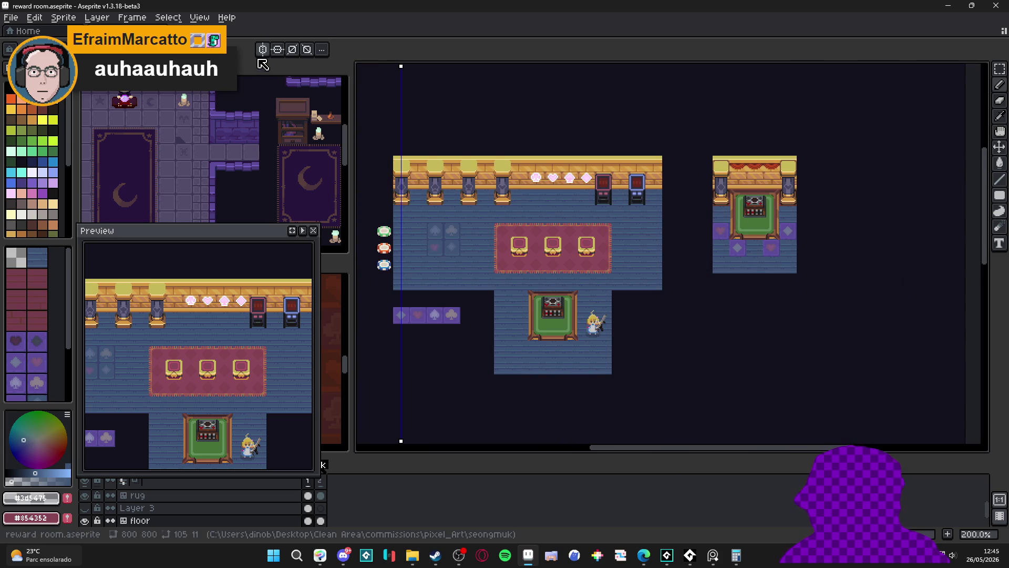
{"action": "scroll", "coordinate": [567, 316], "scroll_direction": "up", "scroll_amount": 2}
- Move the four-suit tile strip outside the room to its left, toggle the grid and save the file
{"action": "key", "text": "m"}
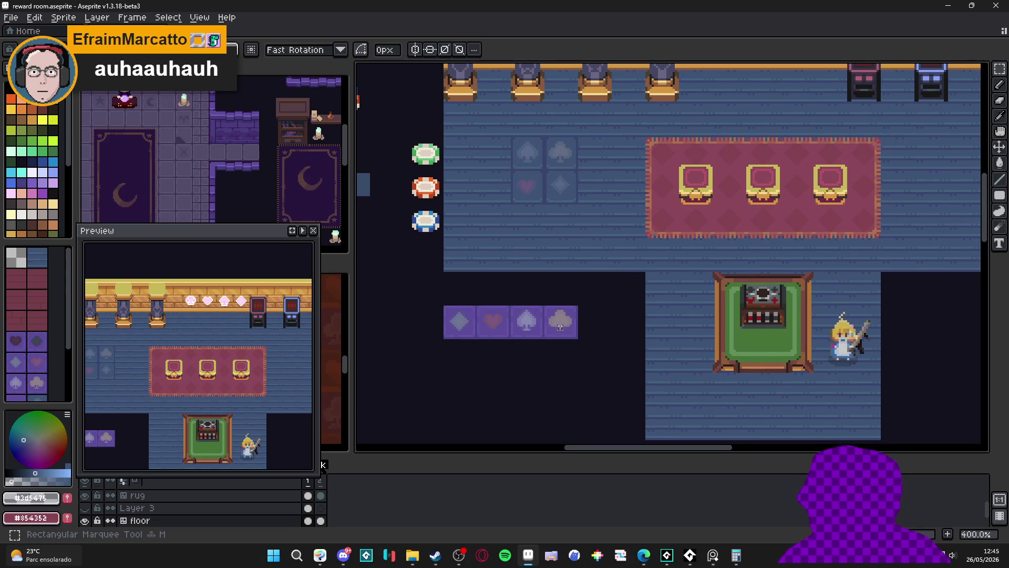
{"action": "left_click_drag", "start_coordinate": [580, 343], "coordinate": [444, 304]}
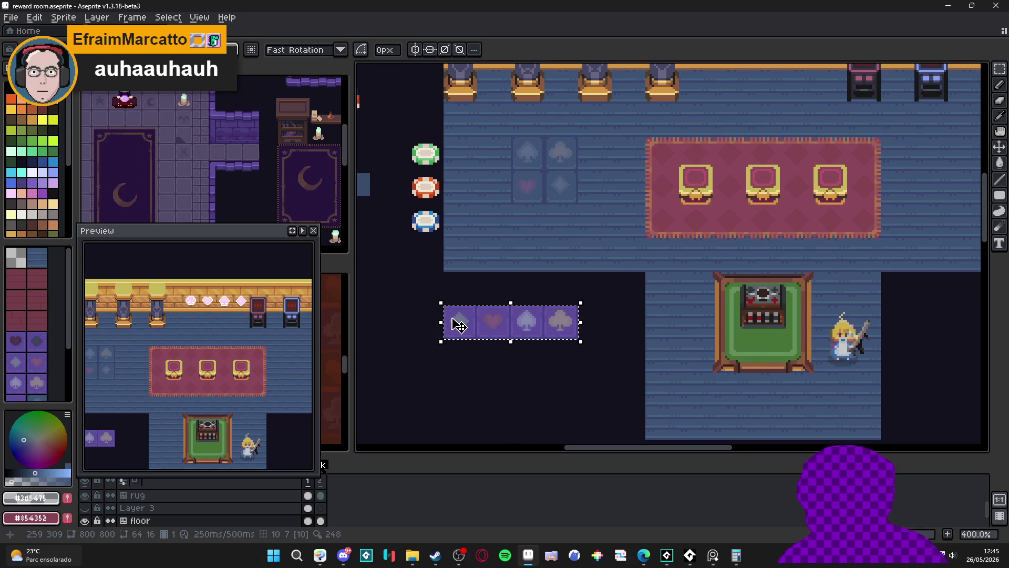
{"action": "scroll", "coordinate": [457, 324], "scroll_direction": "down", "scroll_amount": 2}
{"action": "scroll", "coordinate": [465, 323], "scroll_direction": "up", "scroll_amount": 3}
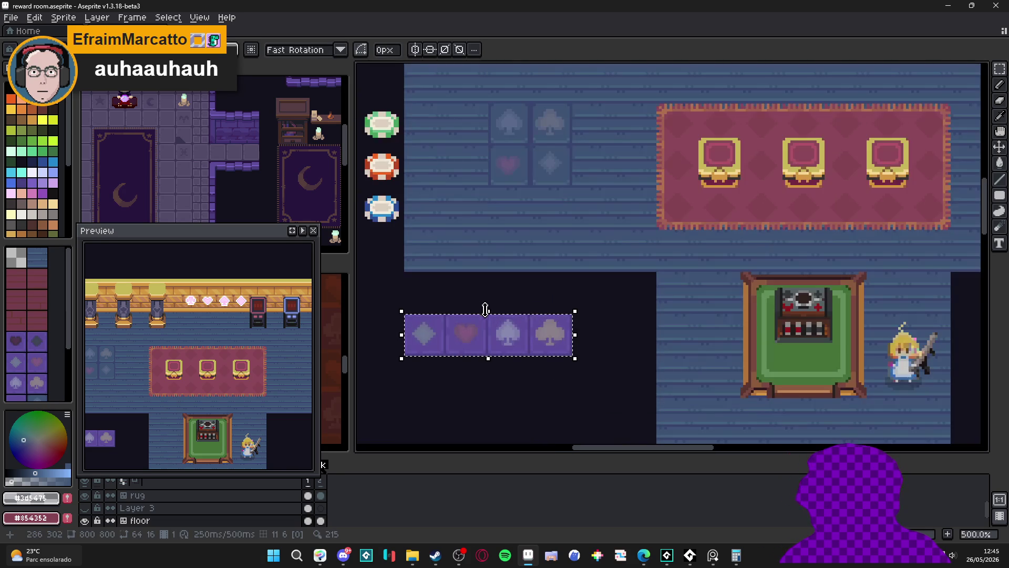
{"action": "left_click_drag", "start_coordinate": [471, 331], "coordinate": [439, 321]}
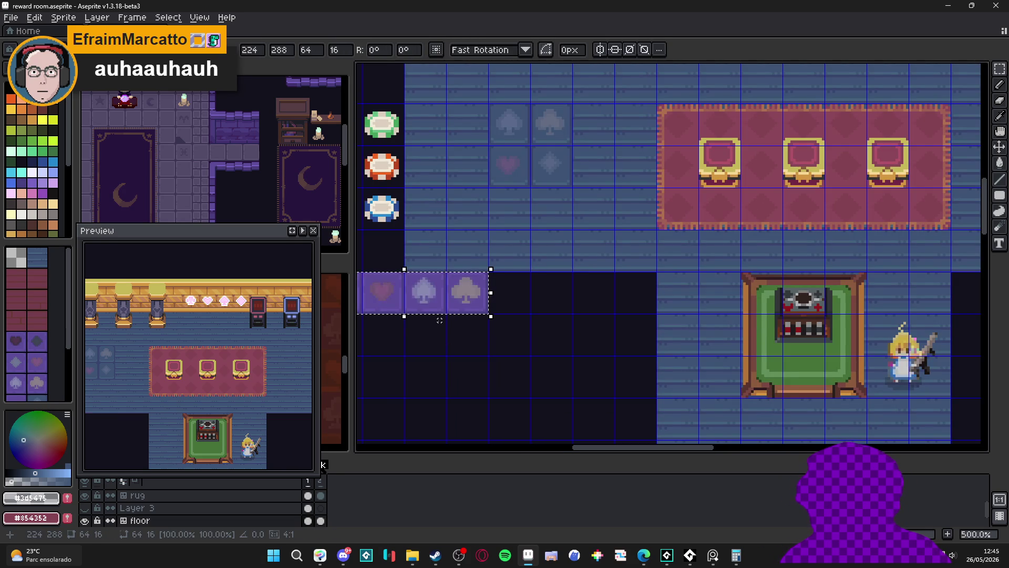
{"action": "key", "text": "Left"}
{"action": "scroll", "coordinate": [439, 320], "scroll_direction": "down", "scroll_amount": 3}
{"action": "key", "text": "ctrl+d"}
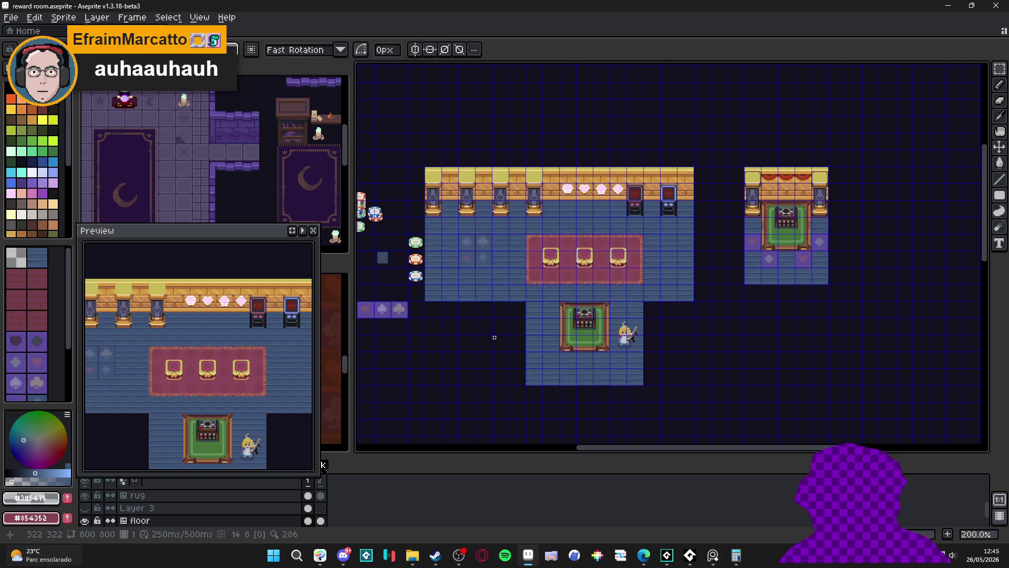
{"action": "scroll", "coordinate": [474, 323], "scroll_direction": "down", "scroll_amount": 1}
{"action": "key", "text": "ctrl+s"}
{"action": "key", "text": "ctrl+apostrophe"}
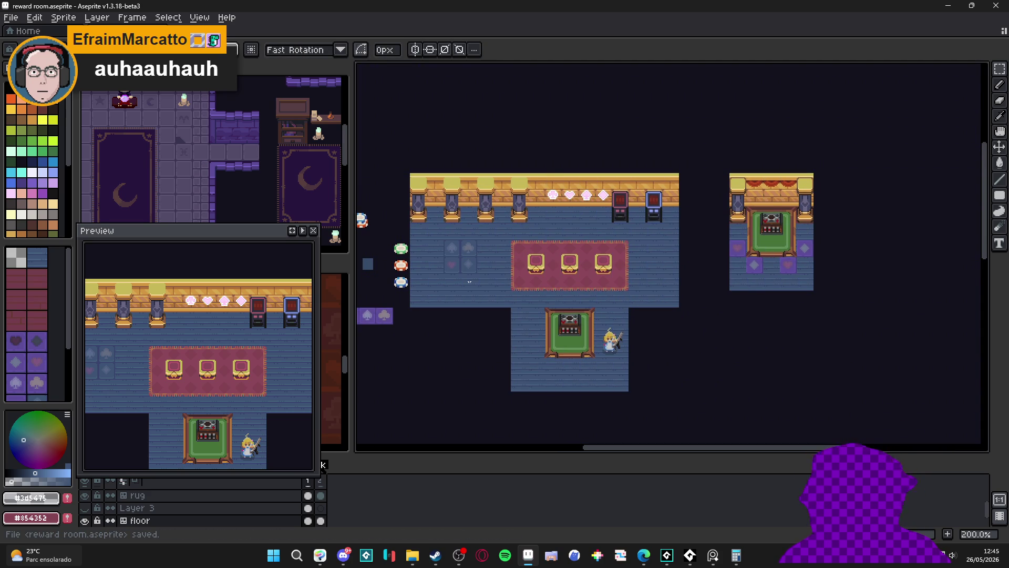
{"action": "scroll", "coordinate": [490, 325], "scroll_direction": "up", "scroll_amount": 1}
{"action": "scroll", "coordinate": [463, 258], "scroll_direction": "up", "scroll_amount": 1}
{"action": "scroll", "coordinate": [463, 259], "scroll_direction": "down", "scroll_amount": 1}
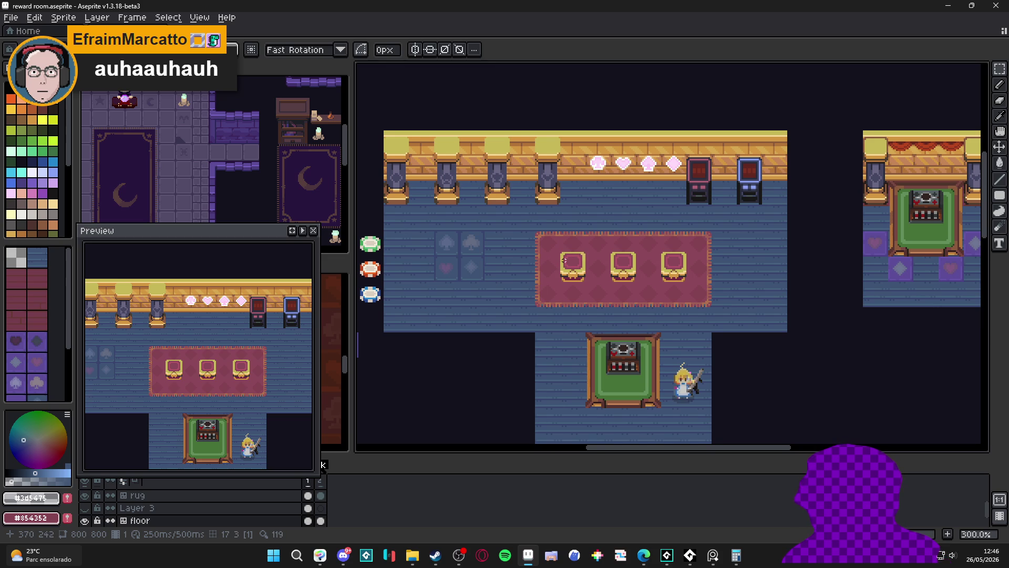
{"action": "left_click_drag", "start_coordinate": [580, 256], "coordinate": [545, 245]}
{"action": "scroll", "coordinate": [531, 359], "scroll_direction": "down", "scroll_amount": 1}
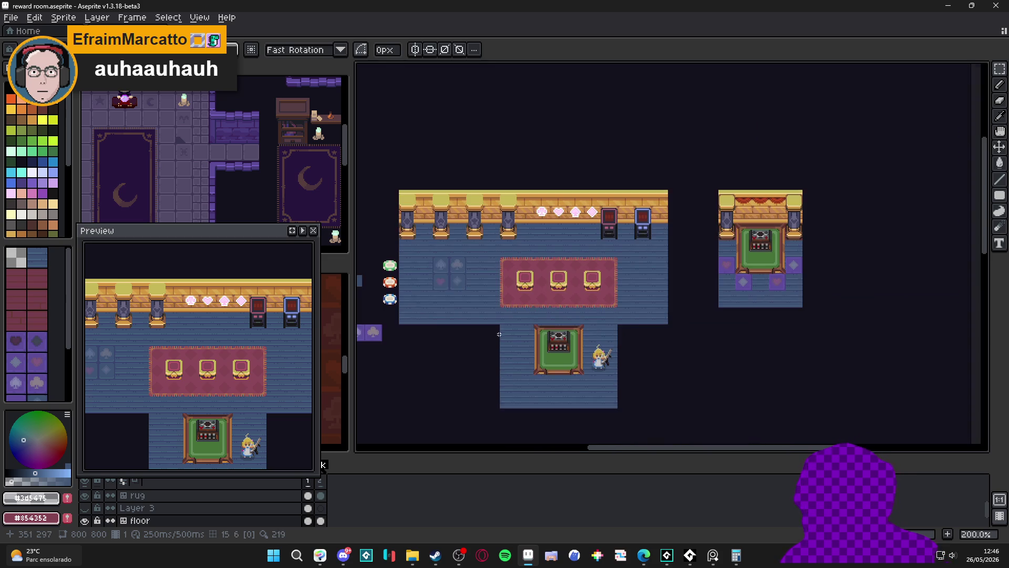
{"action": "scroll", "coordinate": [532, 359], "scroll_direction": "down", "scroll_amount": 1}
{"action": "left_click_drag", "start_coordinate": [158, 339], "coordinate": [143, 312]}
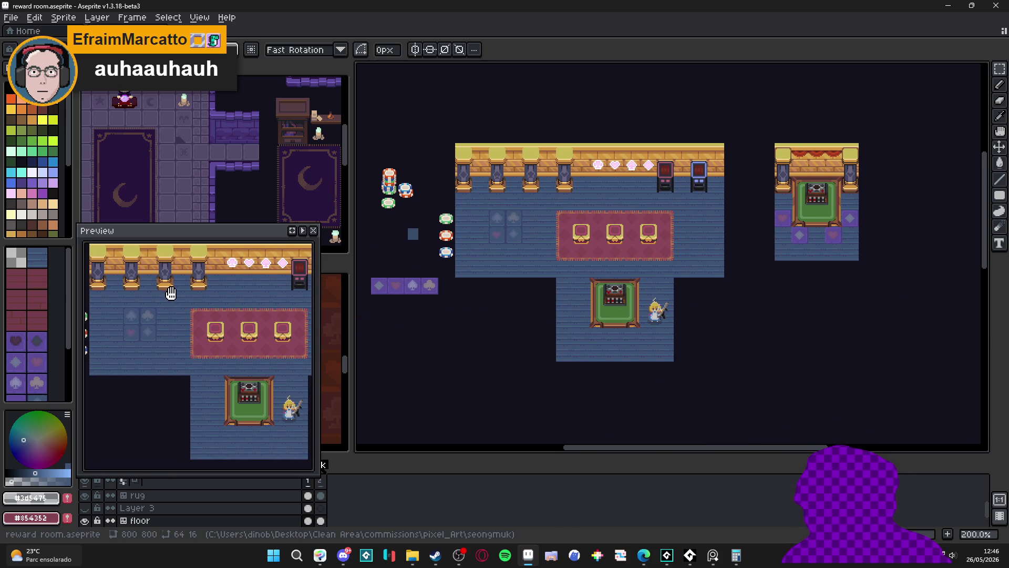
{"action": "left_click_drag", "start_coordinate": [596, 234], "coordinate": [558, 239]}
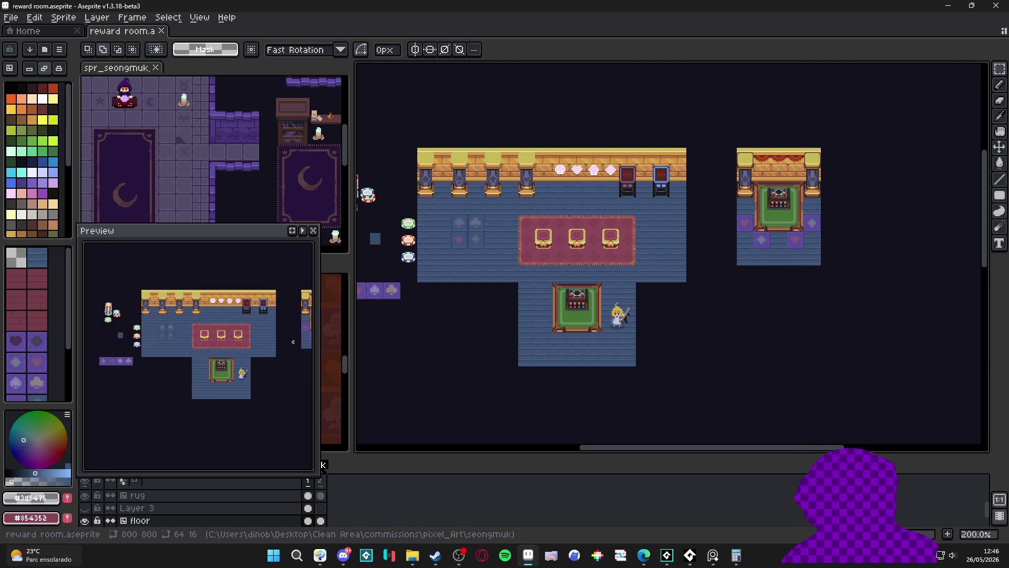
{"action": "left_click", "coordinate": [329, 364]}
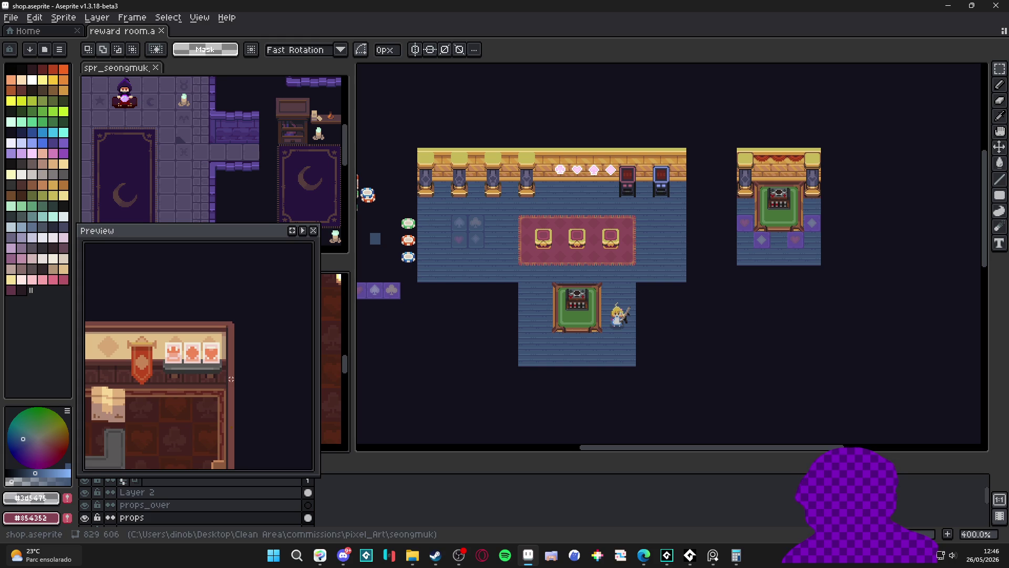
{"action": "scroll", "coordinate": [232, 376], "scroll_direction": "up", "scroll_amount": 2}
{"action": "left_click_drag", "start_coordinate": [230, 377], "coordinate": [251, 329]}
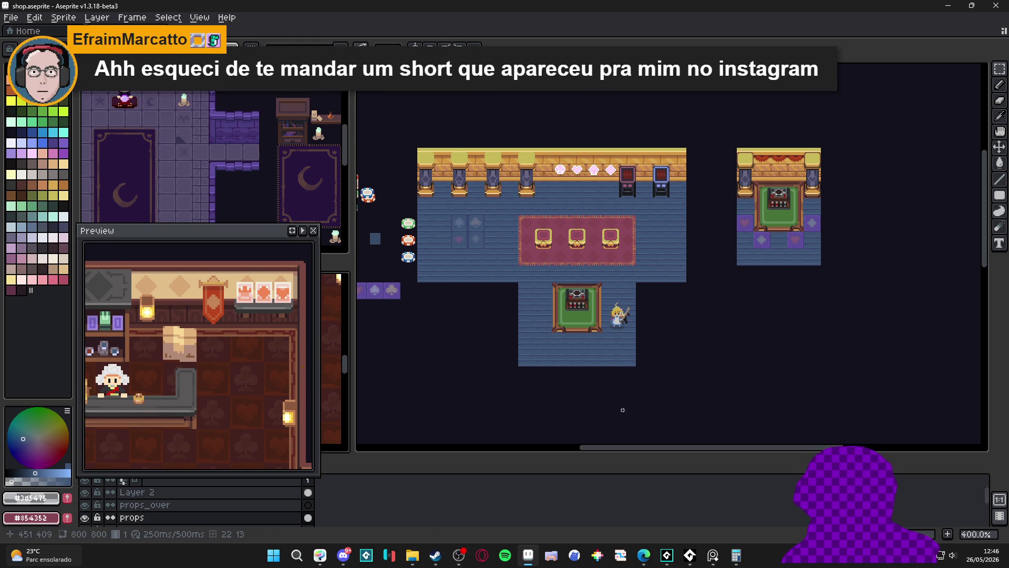
{"action": "key", "text": "ctrl+Tab"}
{"action": "scroll", "coordinate": [591, 253], "scroll_direction": "up", "scroll_amount": 2}
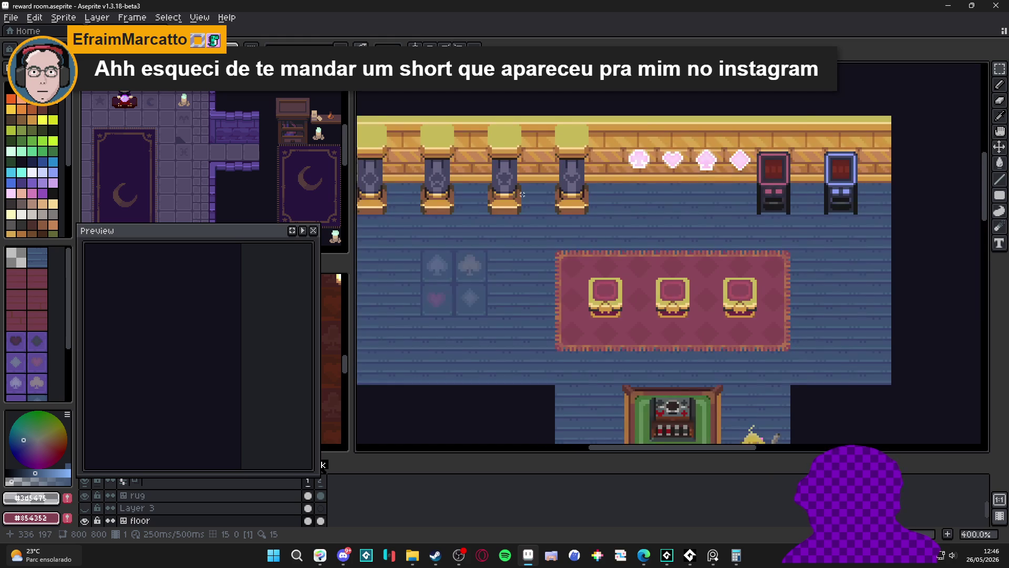
{"action": "scroll", "coordinate": [592, 252], "scroll_direction": "up", "scroll_amount": 1}
{"action": "scroll", "coordinate": [591, 253], "scroll_direction": "down", "scroll_amount": 2}
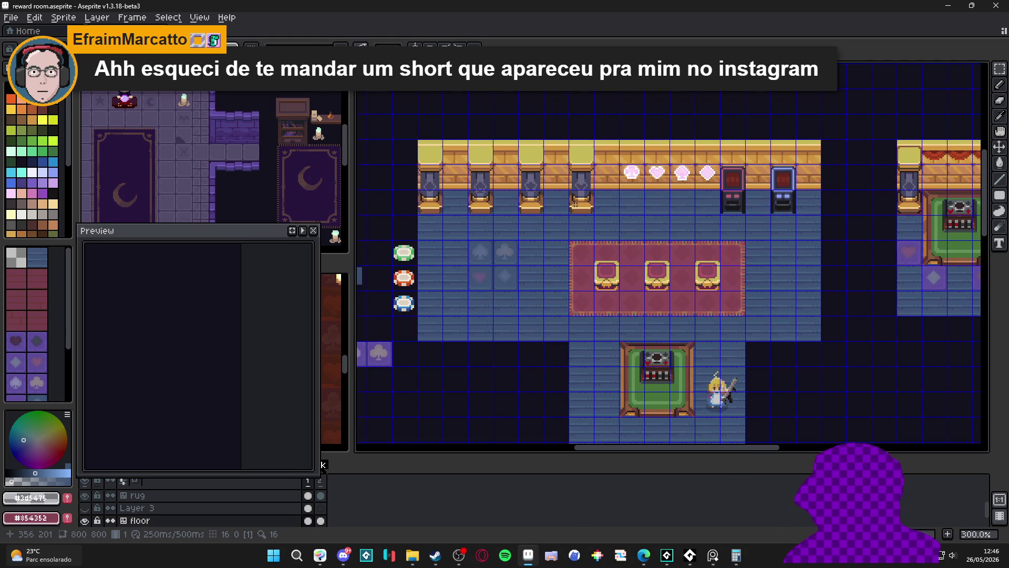
{"action": "scroll", "coordinate": [582, 204], "scroll_direction": "down", "scroll_amount": 1}
{"action": "scroll", "coordinate": [590, 188], "scroll_direction": "up", "scroll_amount": 1}
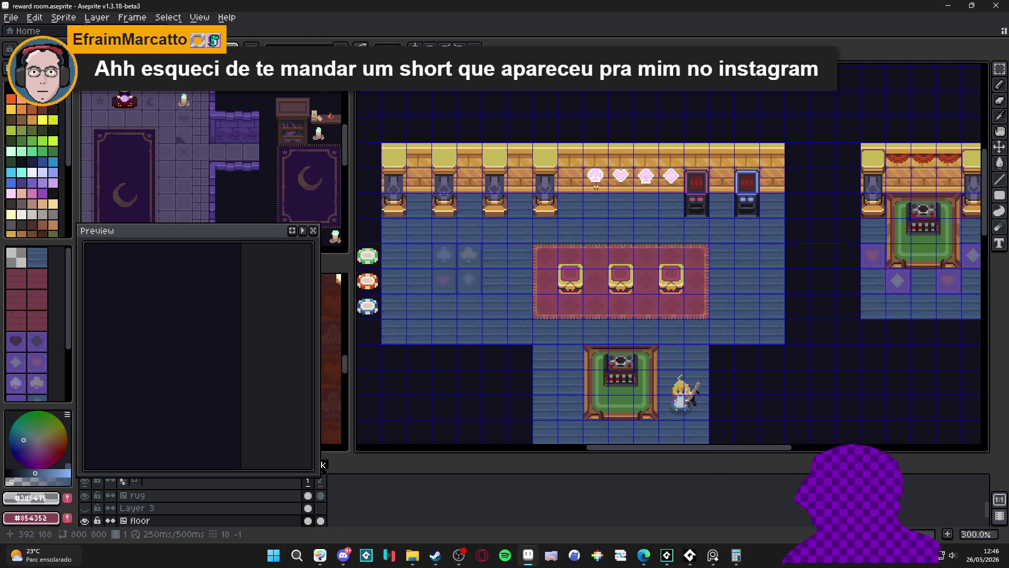
{"action": "scroll", "coordinate": [594, 186], "scroll_direction": "down", "scroll_amount": 1}
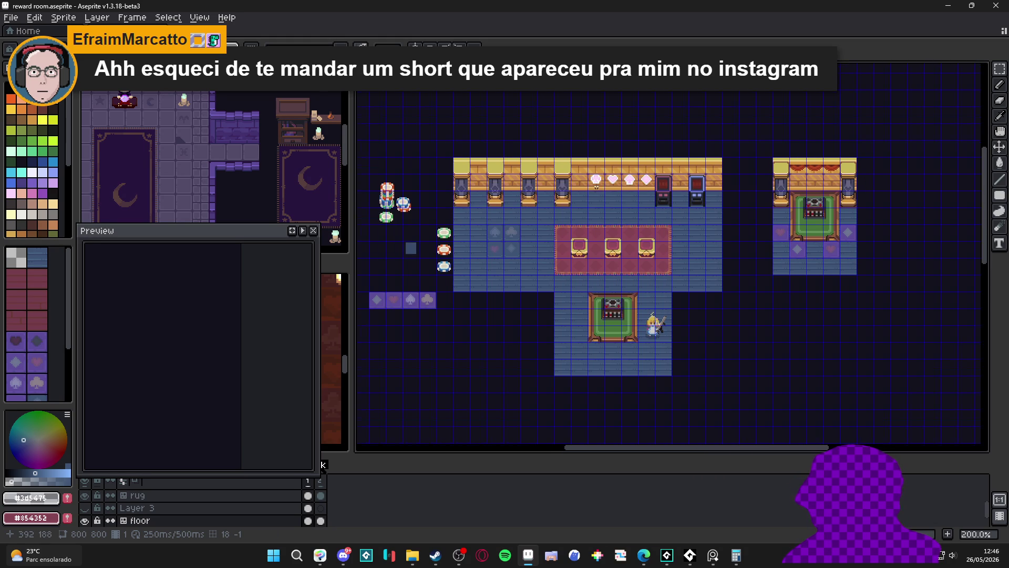
{"action": "middle_click", "coordinate": [642, 201]}
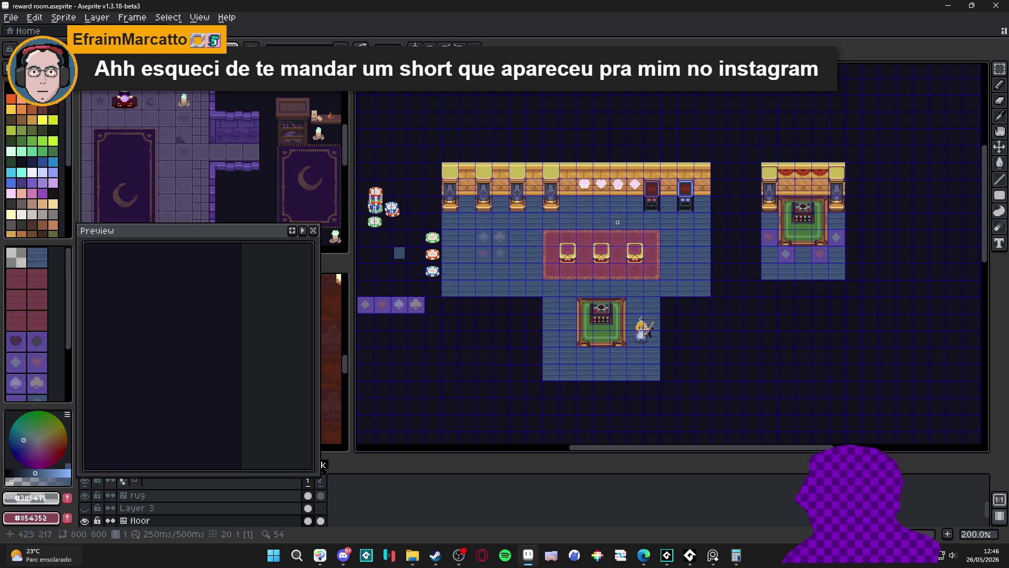
- Hide the tile grid and save reward room.aseprite
{"action": "key", "text": "ctrl+apostrophe"}
{"action": "key", "text": "ctrl+shift+apostrophe"}
{"action": "key", "text": "ctrl+s"}
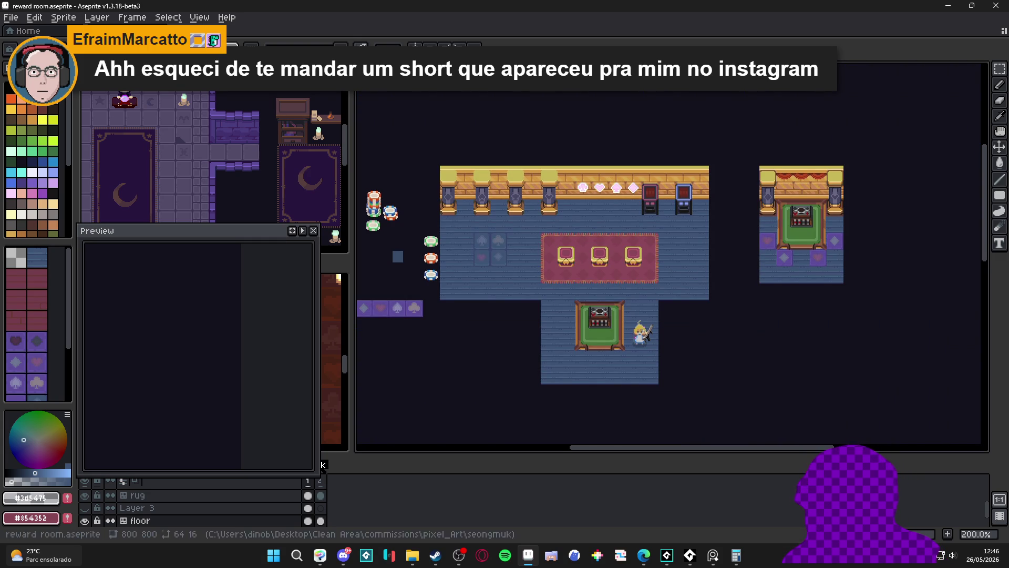
{"action": "mouse_move", "coordinate": [644, 555]}
{"action": "left_click", "coordinate": [649, 505]}
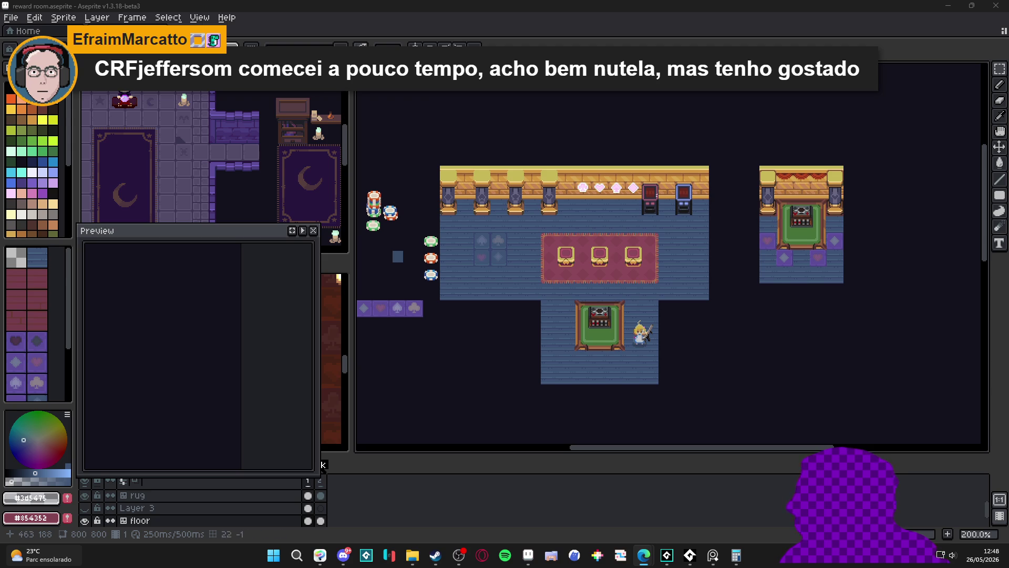
{"action": "scroll", "coordinate": [481, 237], "scroll_direction": "up", "scroll_amount": 3}
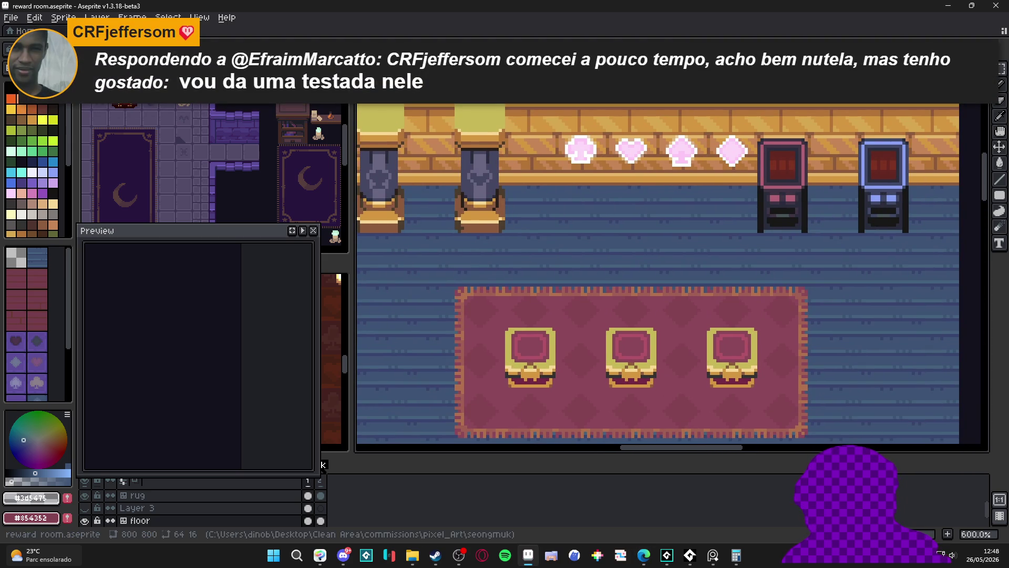
{"action": "scroll", "coordinate": [584, 410], "scroll_direction": "up", "scroll_amount": 1}
- Trial a maroon strip on the floor below the wall with the rug colour, then undo it
{"action": "left_click", "coordinate": [549, 418], "text": "alt"}
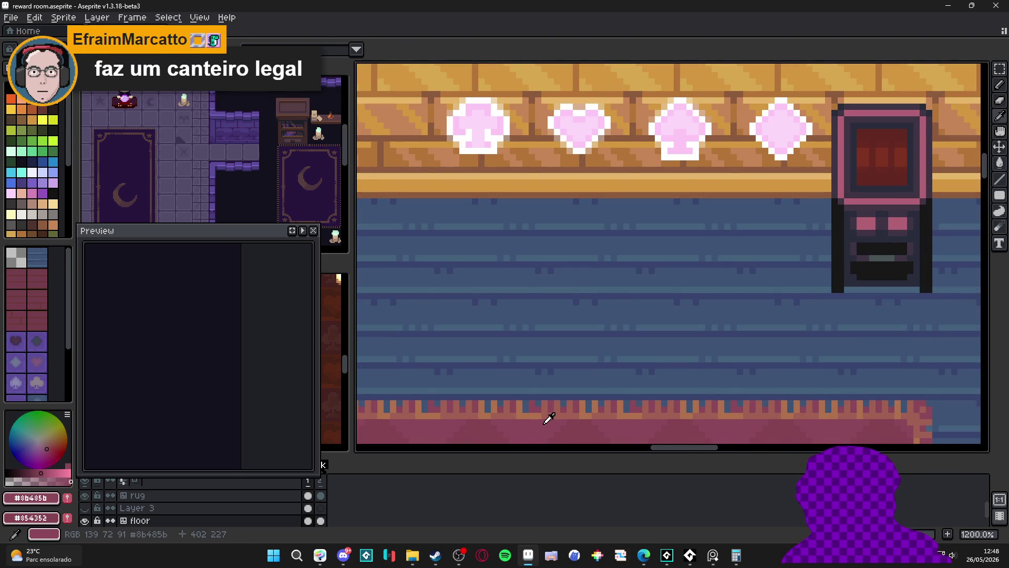
{"action": "key", "text": "ctrl+apostrophe"}
{"action": "scroll", "coordinate": [552, 158], "scroll_direction": "up", "scroll_amount": 1}
{"action": "left_click_drag", "start_coordinate": [533, 226], "coordinate": [476, 218]}
{"action": "key", "text": "ctrl+z"}
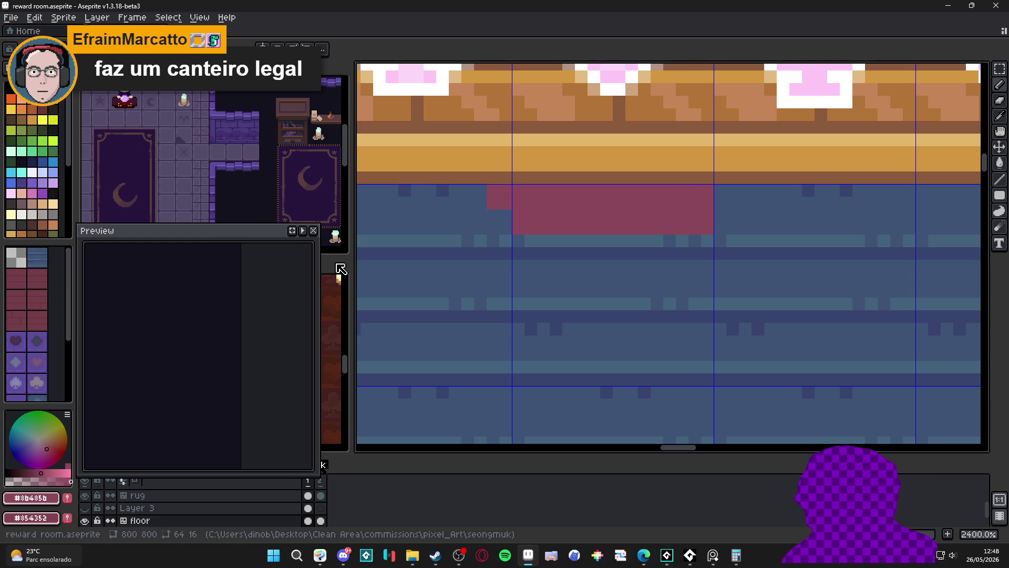
- Undock the Preview into a floating window and return to the reward room view of the wall ornaments
{"action": "left_click_drag", "start_coordinate": [276, 236], "coordinate": [792, 175]}
{"action": "left_click", "coordinate": [178, 392]}
{"action": "left_click_drag", "start_coordinate": [177, 392], "coordinate": [166, 358]}
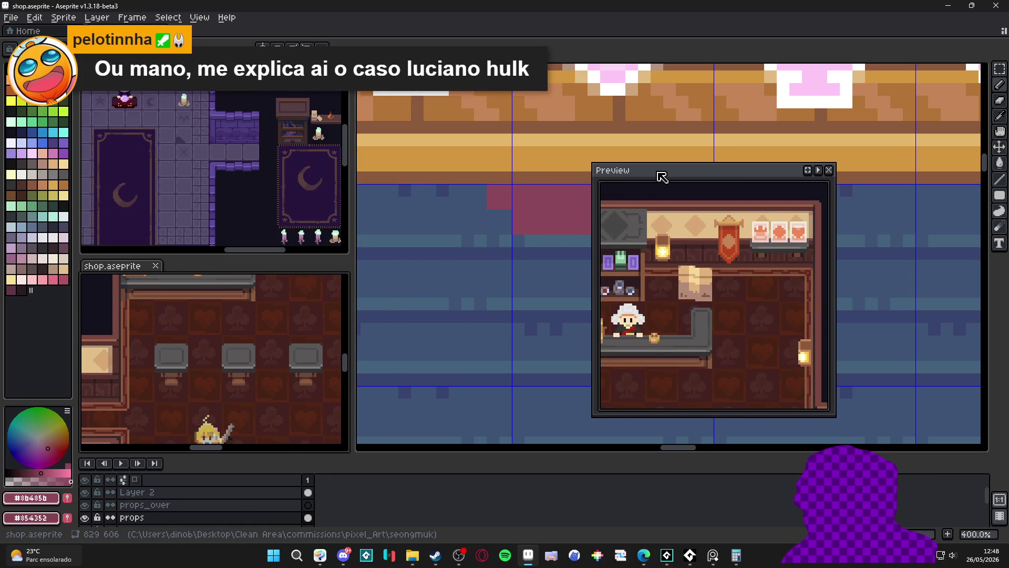
{"action": "left_click_drag", "start_coordinate": [662, 176], "coordinate": [106, 181]}
{"action": "scroll", "coordinate": [535, 235], "scroll_direction": "down", "scroll_amount": 2}
{"action": "left_click_drag", "start_coordinate": [709, 276], "coordinate": [552, 277]}
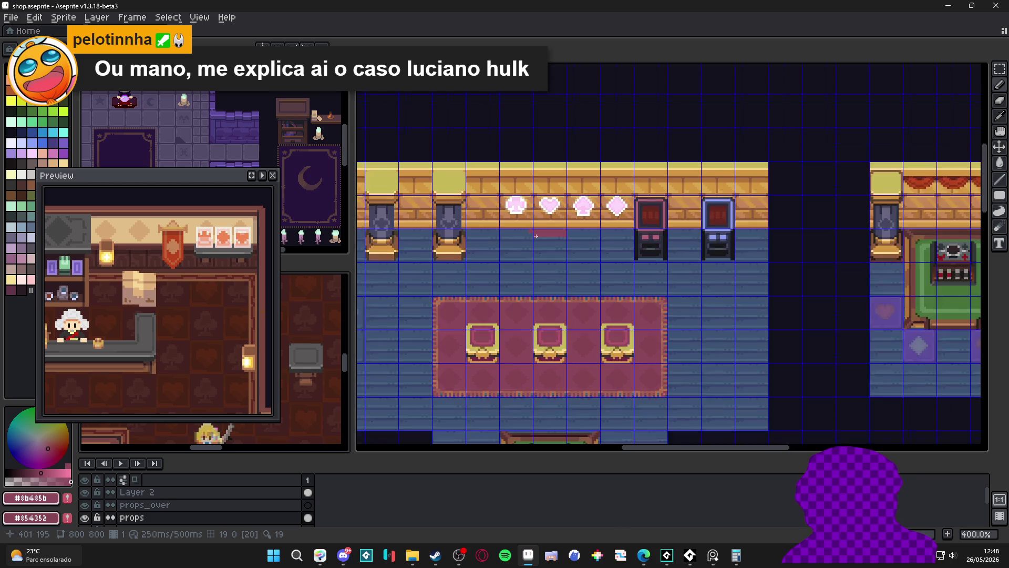
{"action": "scroll", "coordinate": [535, 236], "scroll_direction": "up", "scroll_amount": 2}
{"action": "key", "text": "ctrl+Tab"}
{"action": "left_click_drag", "start_coordinate": [535, 236], "coordinate": [544, 239]}
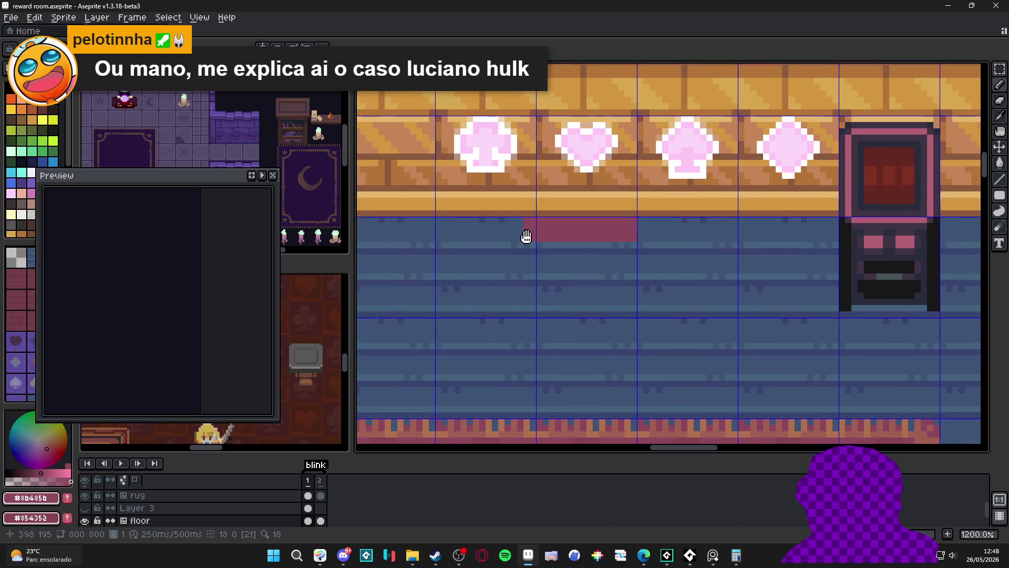
{"action": "scroll", "coordinate": [820, 268], "scroll_direction": "down", "scroll_amount": 4}
{"action": "scroll", "coordinate": [630, 276], "scroll_direction": "up", "scroll_amount": 5}
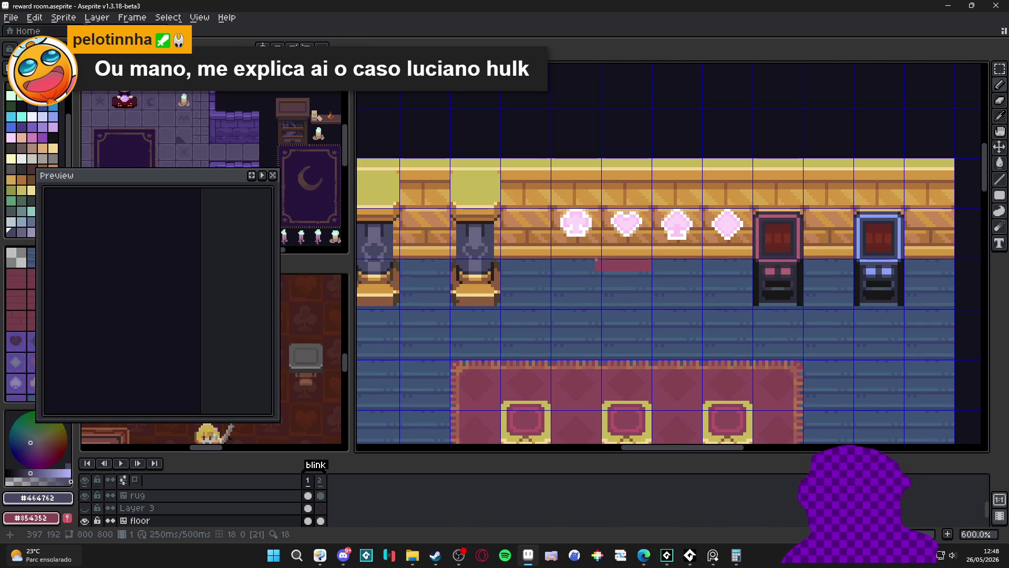
- Paint over the red patch below the ornaments with the dark blue-grey floor colour and pick a darker shade
{"action": "left_click", "coordinate": [602, 280], "text": "alt"}
{"action": "mouse_move", "coordinate": [603, 279]}
{"action": "left_mouse_down"}
{"action": "mouse_move", "coordinate": [733, 284]}
{"action": "mouse_move", "coordinate": [600, 277]}
{"action": "mouse_move", "coordinate": [662, 266]}
{"action": "left_mouse_up"}
{"action": "scroll", "coordinate": [623, 276], "scroll_direction": "down", "scroll_amount": 4}
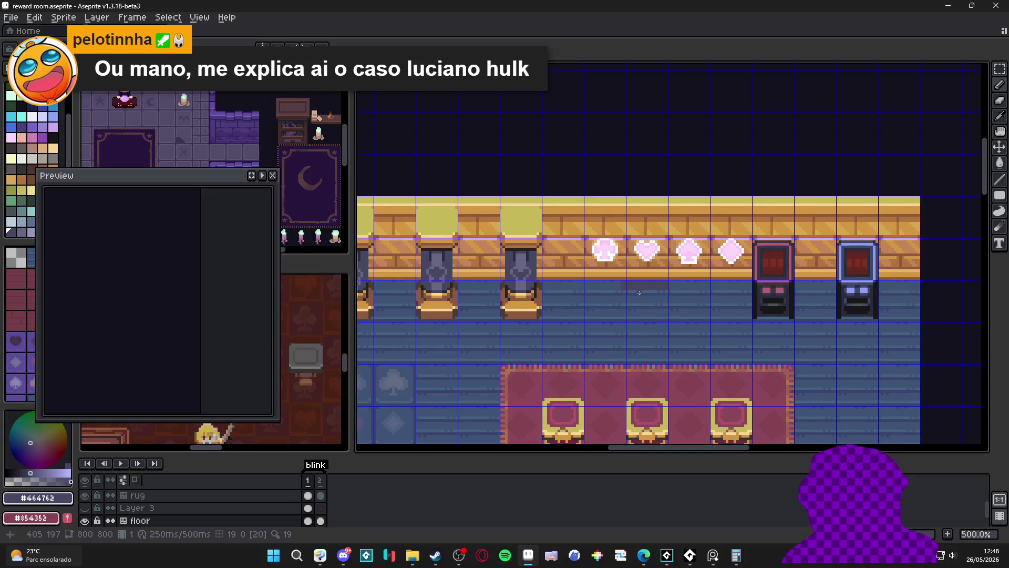
{"action": "scroll", "coordinate": [642, 290], "scroll_direction": "up", "scroll_amount": 3}
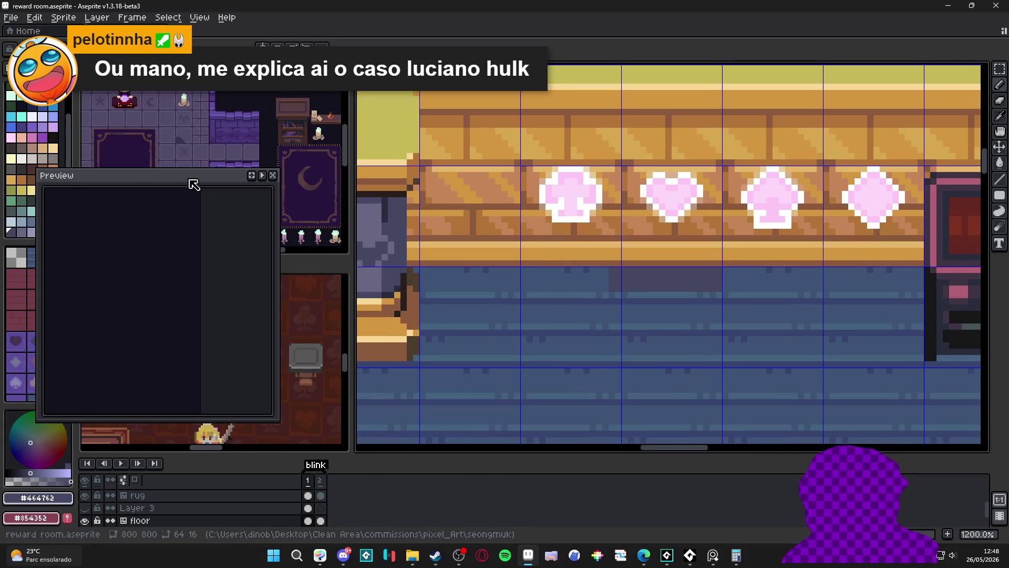
{"action": "left_click", "coordinate": [473, 260], "text": "alt"}
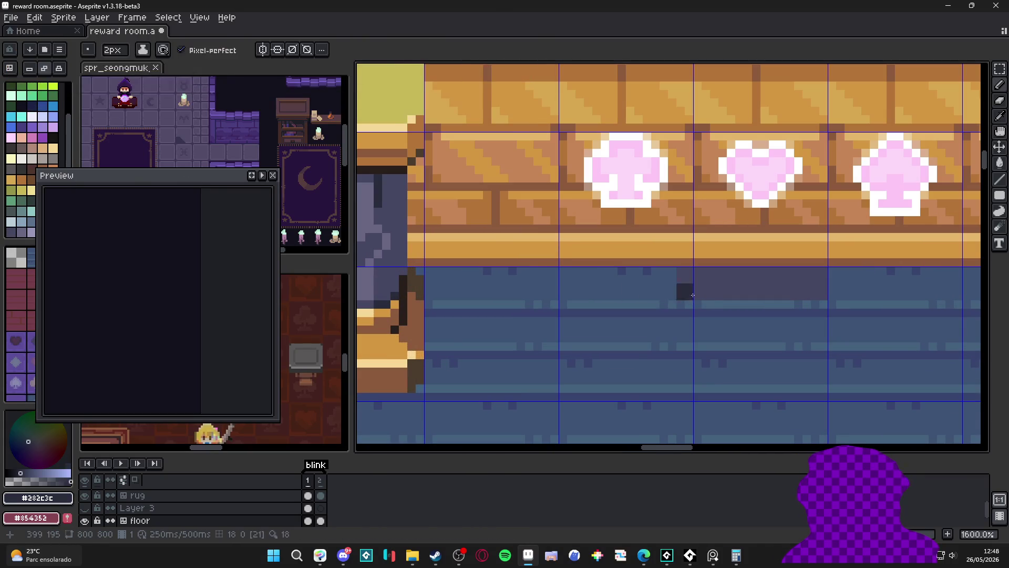
- Draw trial dark shadow lines on the floor beneath the suit icons, alternating with the blue-grey shade
{"action": "left_click_drag", "start_coordinate": [395, 237], "coordinate": [489, 252]}
{"action": "left_click_drag", "start_coordinate": [804, 310], "coordinate": [709, 307]}
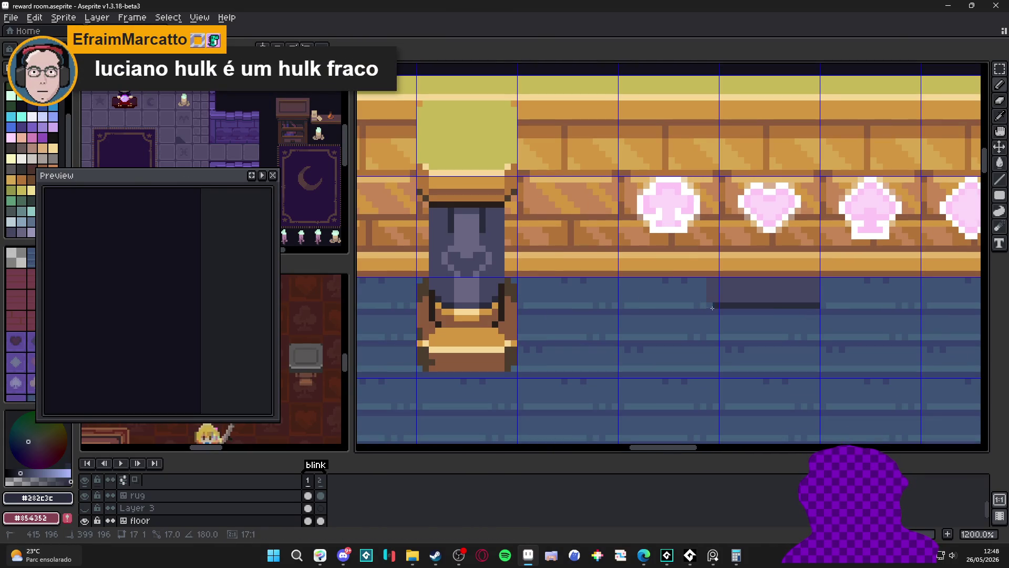
{"action": "left_click", "coordinate": [494, 300], "text": "alt"}
{"action": "scroll", "coordinate": [602, 303], "scroll_direction": "up", "scroll_amount": 3}
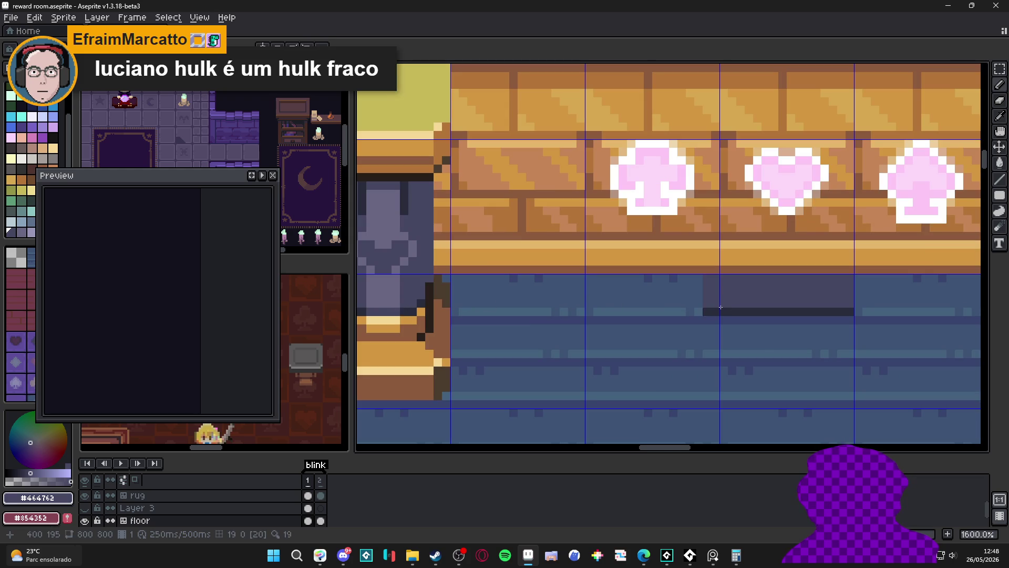
{"action": "scroll", "coordinate": [716, 300], "scroll_direction": "down", "scroll_amount": 3}
{"action": "scroll", "coordinate": [716, 300], "scroll_direction": "up", "scroll_amount": 1}
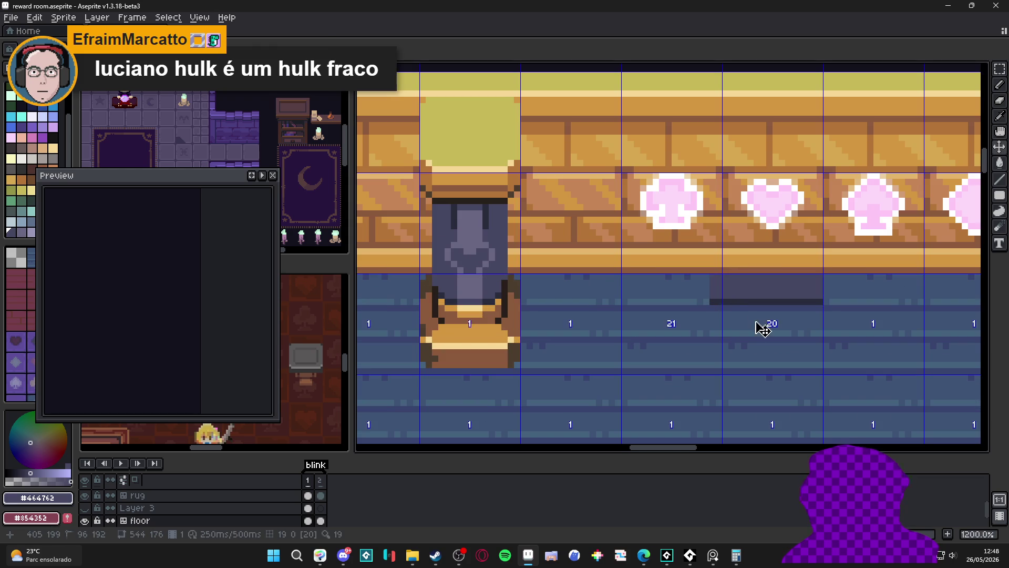
{"action": "key", "text": "ctrl+apostrophe"}
{"action": "scroll", "coordinate": [715, 303], "scroll_direction": "down", "scroll_amount": 3}
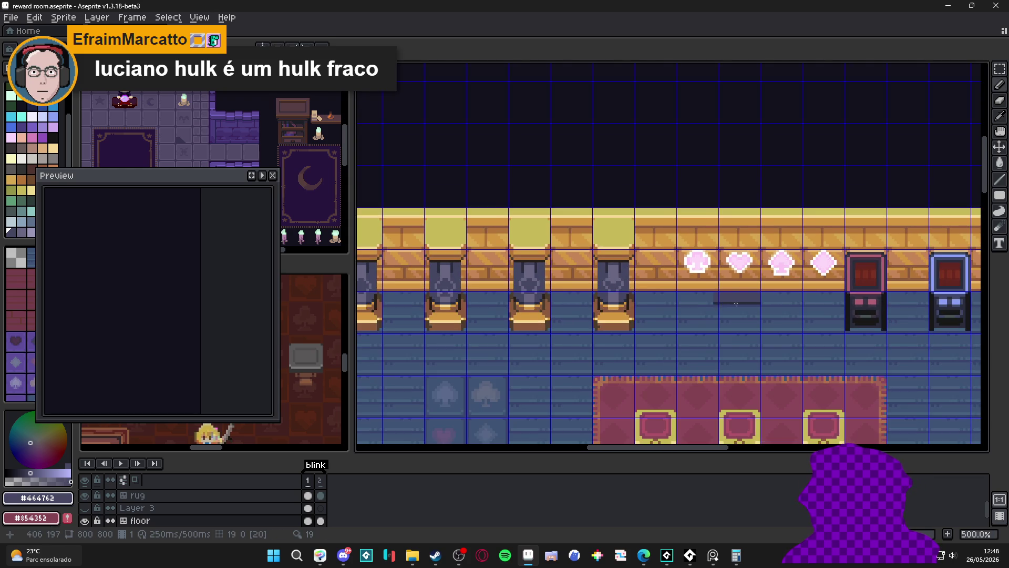
{"action": "scroll", "coordinate": [736, 301], "scroll_direction": "up", "scroll_amount": 3}
{"action": "left_click", "coordinate": [761, 314], "text": "alt"}
{"action": "mouse_move", "coordinate": [761, 317]}
{"action": "left_mouse_down"}
{"action": "mouse_move", "coordinate": [623, 319]}
{"action": "mouse_move", "coordinate": [769, 309]}
{"action": "left_mouse_up"}
{"action": "left_click", "coordinate": [624, 319], "text": "alt"}
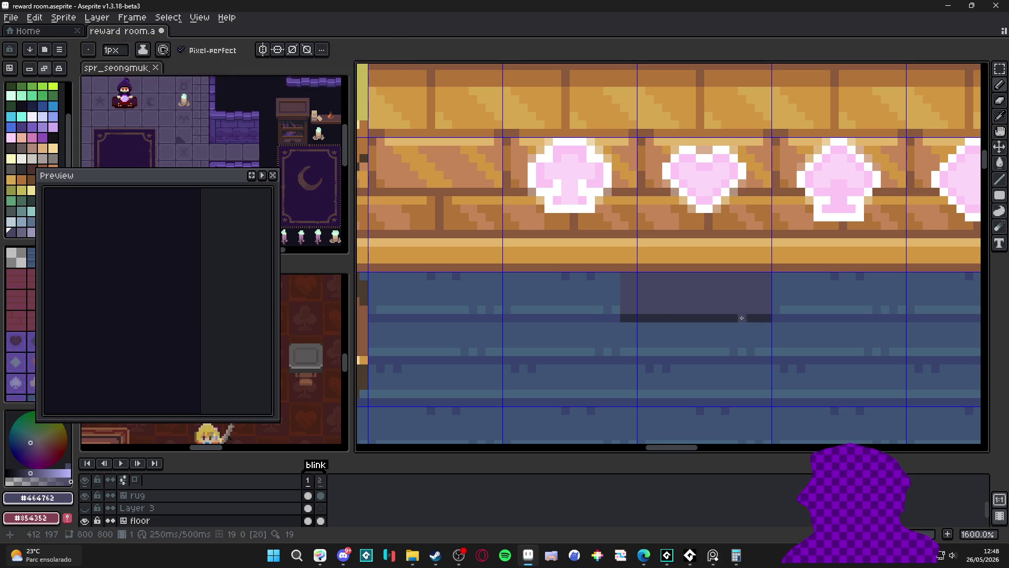
- Draw and undo a dark floor line and rectangle, reposition the Preview window and choose a floor tile
{"action": "left_click", "coordinate": [742, 318], "text": "alt"}
{"action": "left_click_drag", "start_coordinate": [623, 276], "coordinate": [766, 277]}
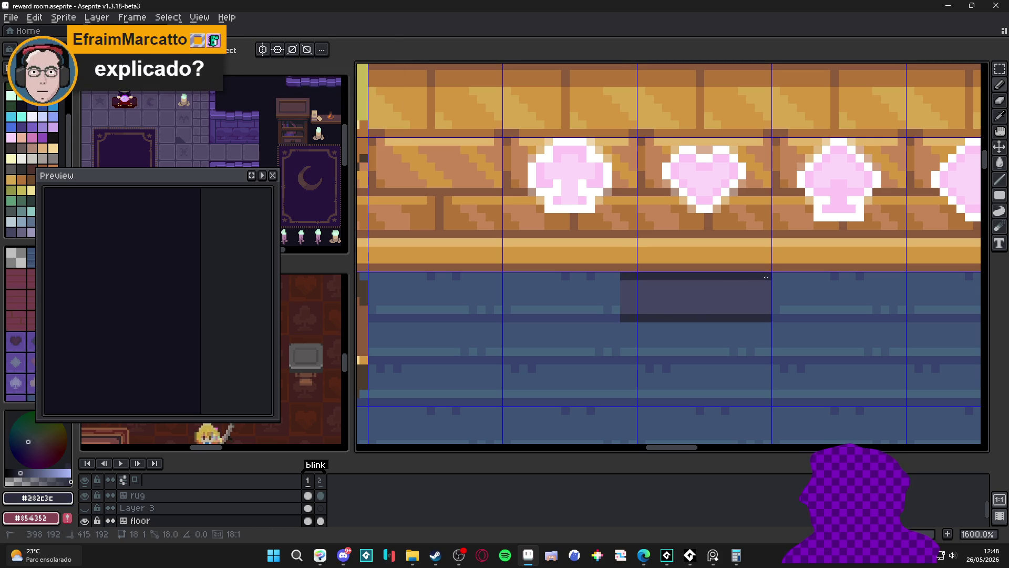
{"action": "scroll", "coordinate": [765, 277], "scroll_direction": "down", "scroll_amount": 2}
{"action": "scroll", "coordinate": [749, 315], "scroll_direction": "down", "scroll_amount": 2}
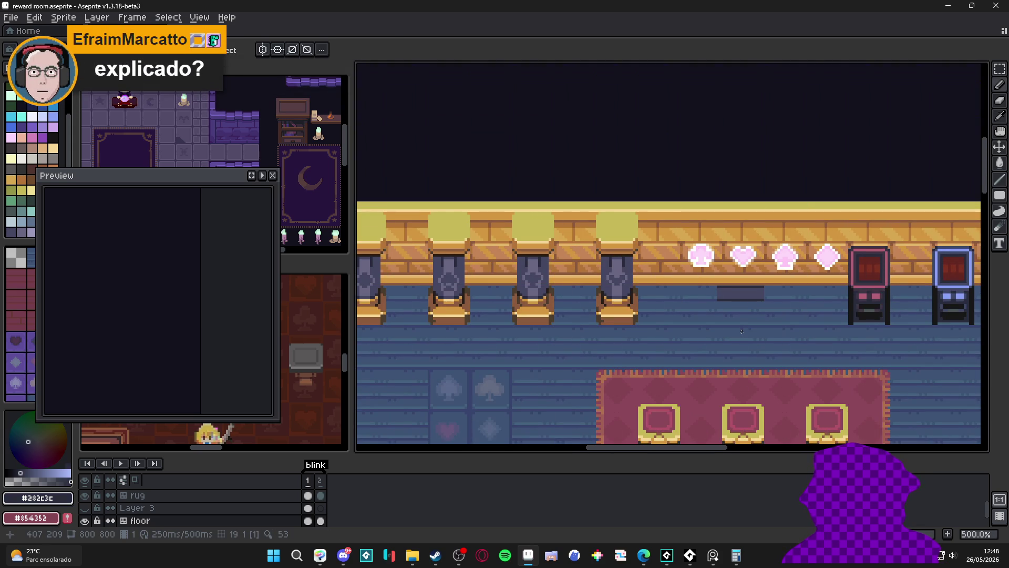
{"action": "key", "text": "ctrl+z"}
{"action": "scroll", "coordinate": [716, 297], "scroll_direction": "up", "scroll_amount": 2}
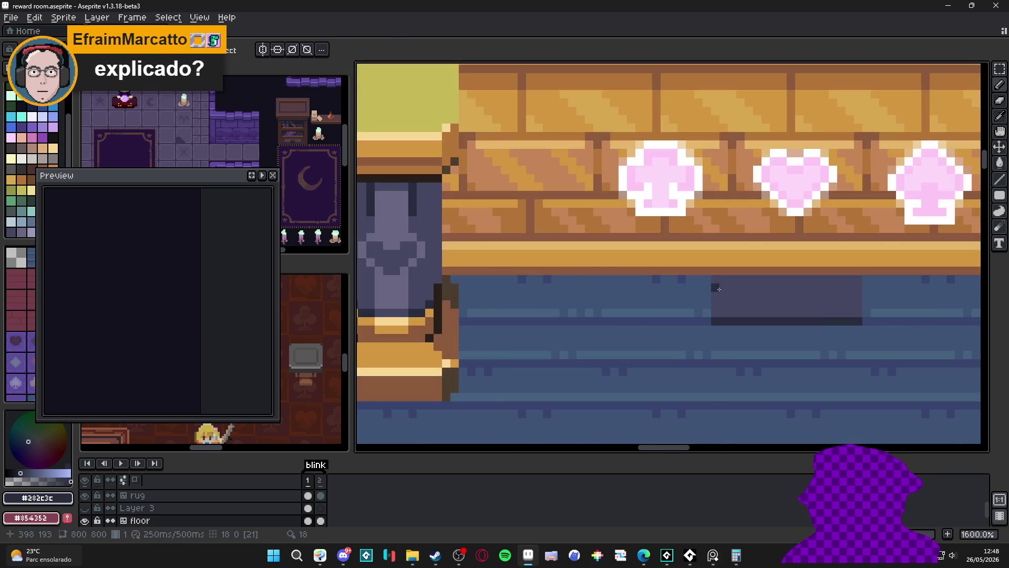
{"action": "left_click_drag", "start_coordinate": [729, 283], "coordinate": [859, 289]}
{"action": "scroll", "coordinate": [859, 288], "scroll_direction": "down", "scroll_amount": 2}
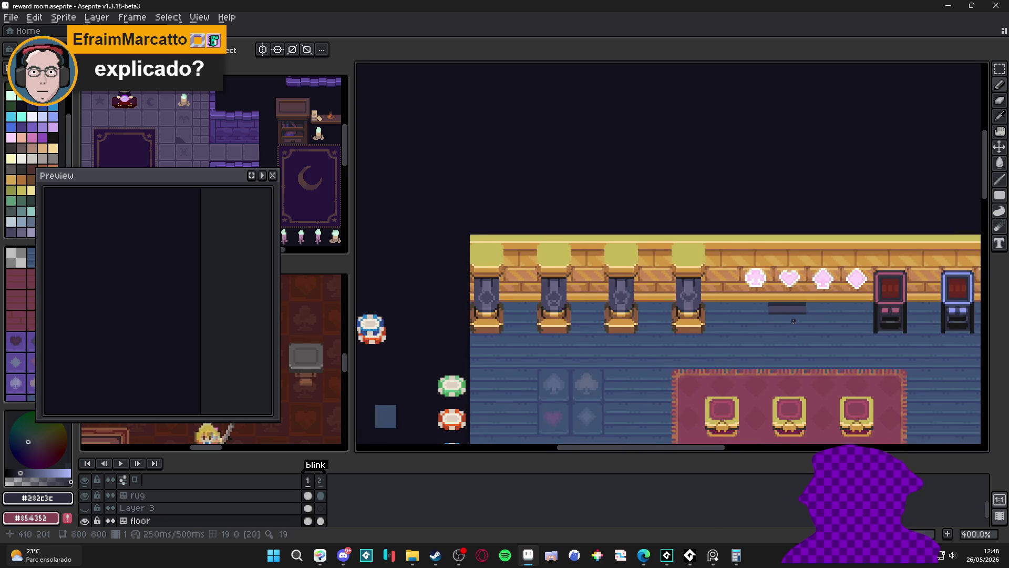
{"action": "key", "text": "ctrl+z"}
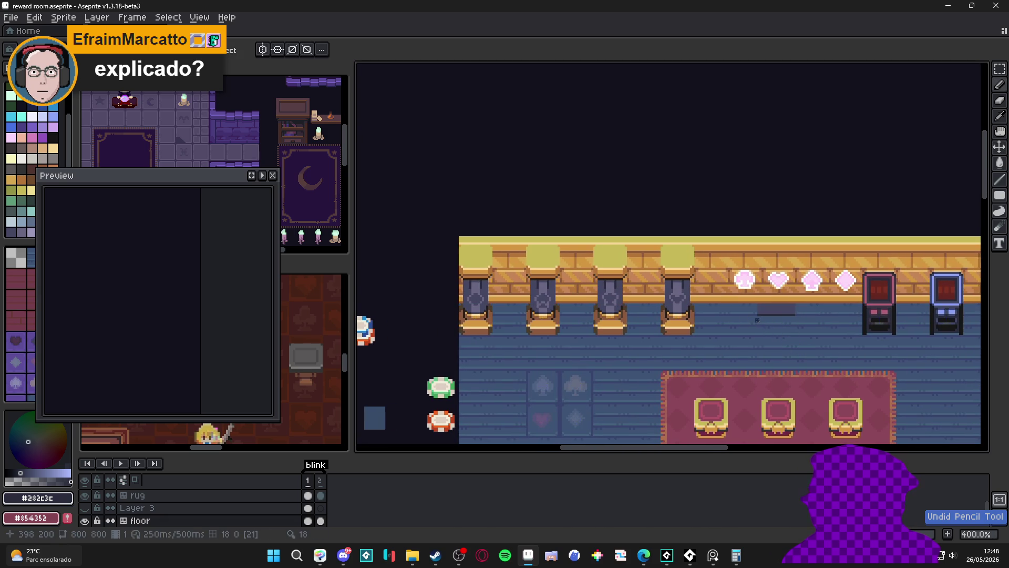
{"action": "scroll", "coordinate": [758, 319], "scroll_direction": "up", "scroll_amount": 1}
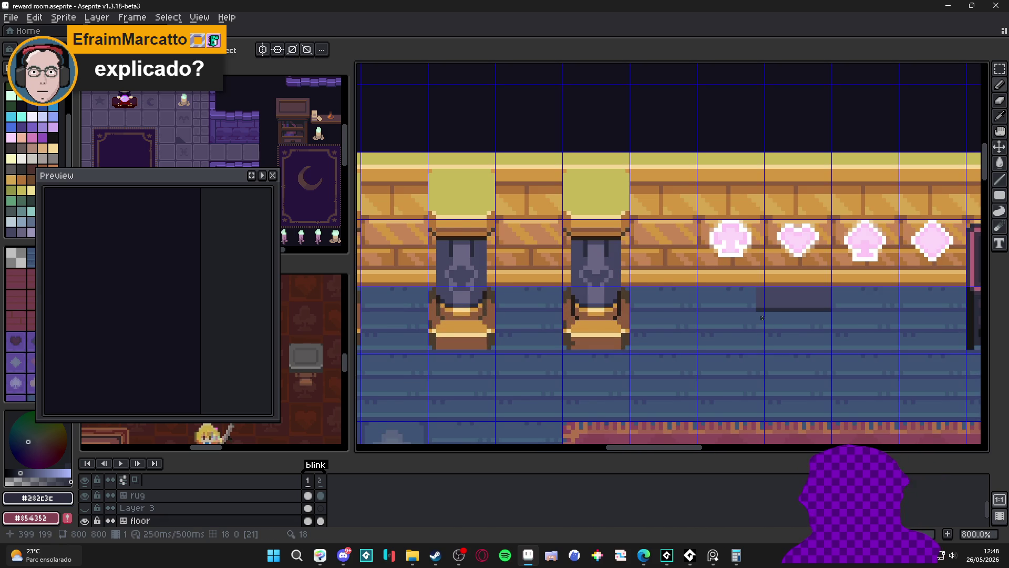
{"action": "scroll", "coordinate": [766, 303], "scroll_direction": "up", "scroll_amount": 1}
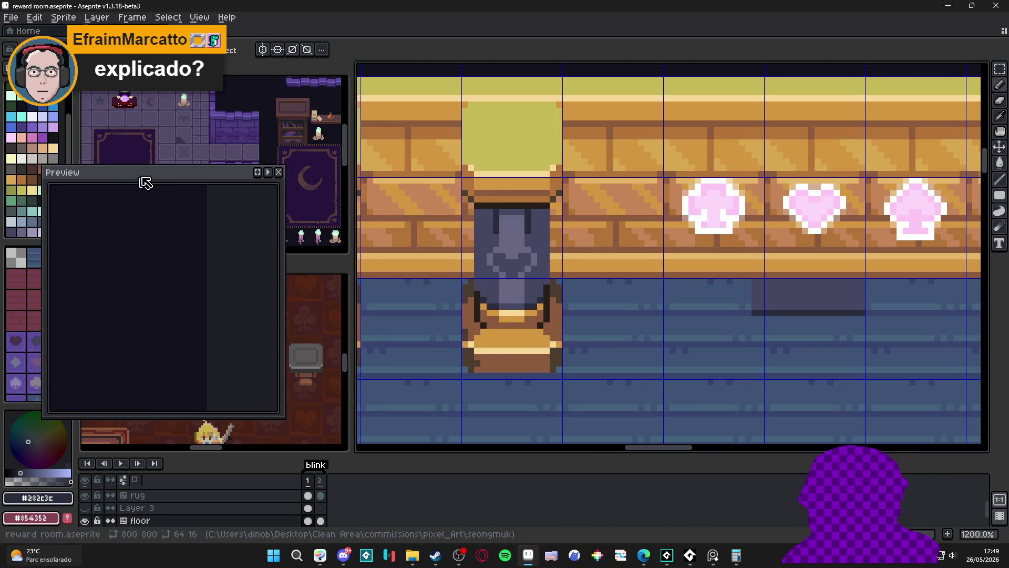
{"action": "left_click_drag", "start_coordinate": [56, 175], "coordinate": [155, 116]}
{"action": "scroll", "coordinate": [36, 315], "scroll_direction": "down", "scroll_amount": 3}
{"action": "left_click", "coordinate": [24, 364]}
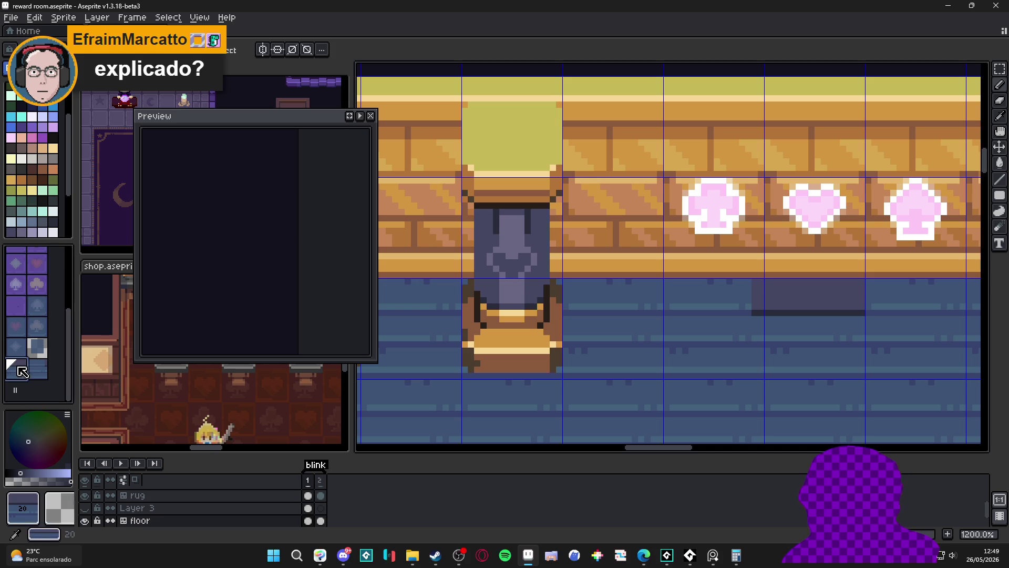
- Paint a row of dark floor tiles under the statues along the back wall
{"action": "left_click", "coordinate": [710, 298]}
{"action": "left_click", "coordinate": [613, 298]}
{"action": "scroll", "coordinate": [710, 298], "scroll_direction": "down", "scroll_amount": 2}
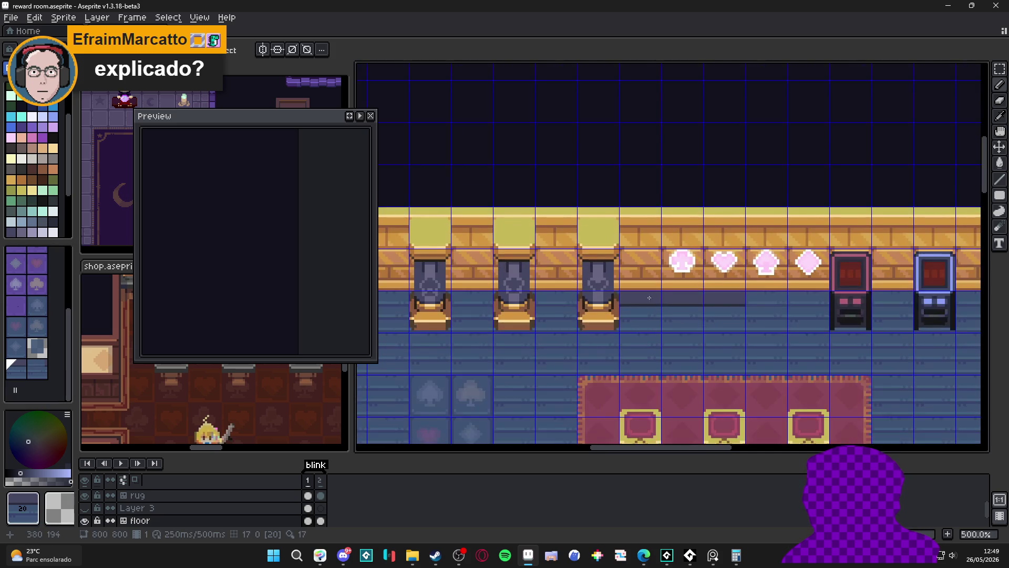
{"action": "scroll", "coordinate": [709, 298], "scroll_direction": "down", "scroll_amount": 1}
{"action": "left_click", "coordinate": [648, 311]}
{"action": "left_click", "coordinate": [564, 311]}
{"action": "left_click", "coordinate": [479, 312]}
{"action": "left_click_drag", "start_coordinate": [687, 324], "coordinate": [545, 324]}
{"action": "left_click", "coordinate": [652, 310]}
{"action": "left_click", "coordinate": [737, 310]}
{"action": "left_click", "coordinate": [819, 310]}
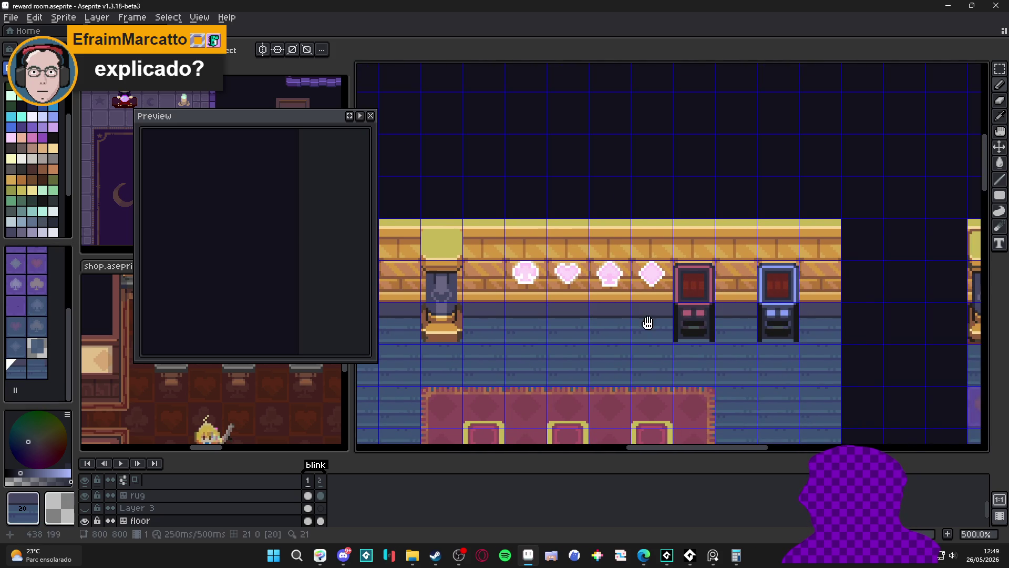
{"action": "scroll", "coordinate": [649, 323], "scroll_direction": "up", "scroll_amount": 1}
{"action": "scroll", "coordinate": [714, 306], "scroll_direction": "down", "scroll_amount": 2}
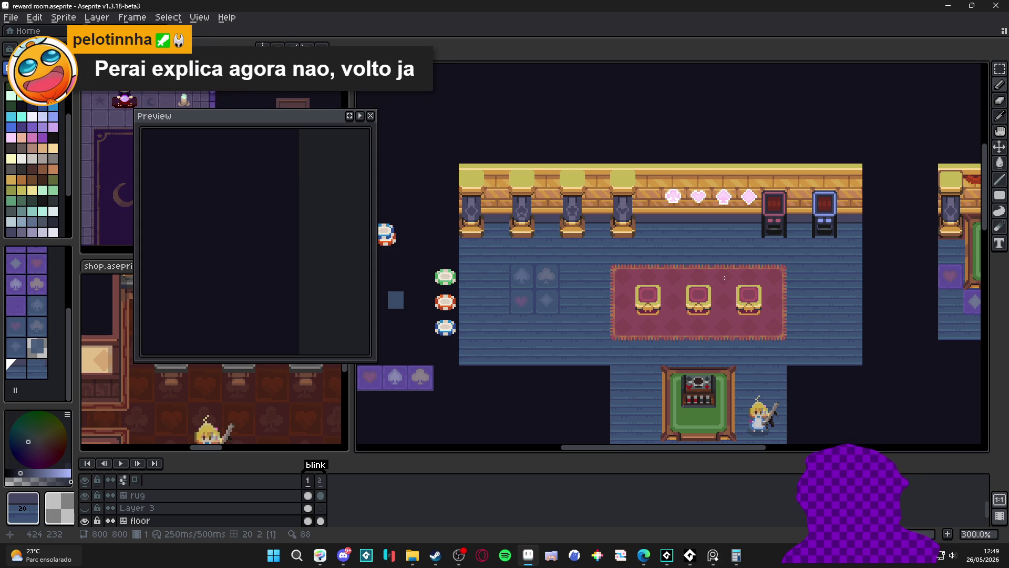
{"action": "scroll", "coordinate": [662, 237], "scroll_direction": "up", "scroll_amount": 2}
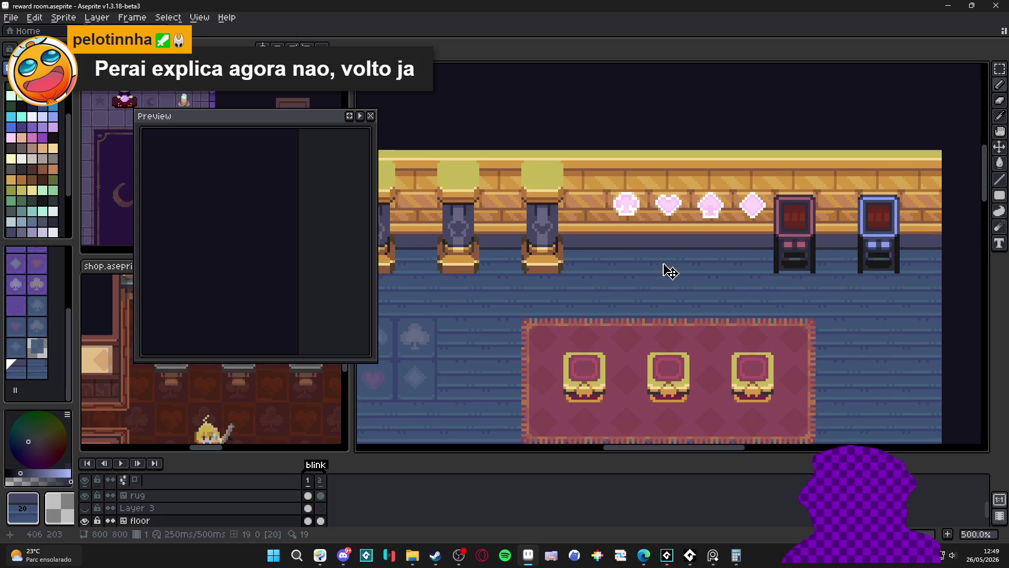
{"action": "scroll", "coordinate": [662, 237], "scroll_direction": "up", "scroll_amount": 2}
- Undo the dark tiles and line so the floor under the ornaments is plain blue planks again
{"action": "key", "text": "ctrl+z"}
{"action": "key", "text": "ctrl+z"}
{"action": "key", "text": "ctrl+z"}
{"action": "left_click_drag", "start_coordinate": [655, 257], "coordinate": [695, 261]}
{"action": "key", "text": "ctrl"}
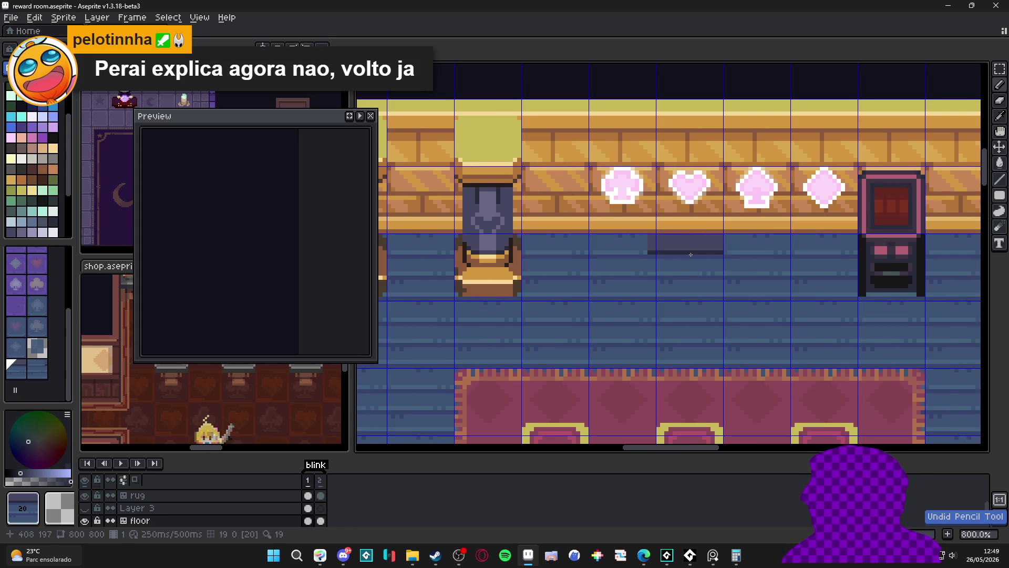
{"action": "scroll", "coordinate": [700, 248], "scroll_direction": "up", "scroll_amount": 1}
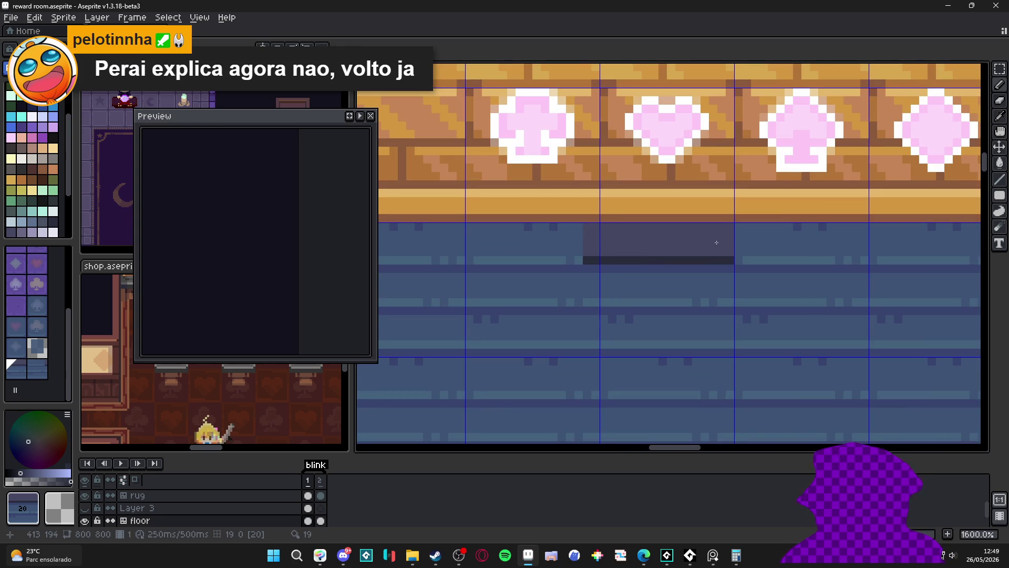
{"action": "key", "text": "ctrl+z"}
{"action": "key", "text": "ctrl+z"}
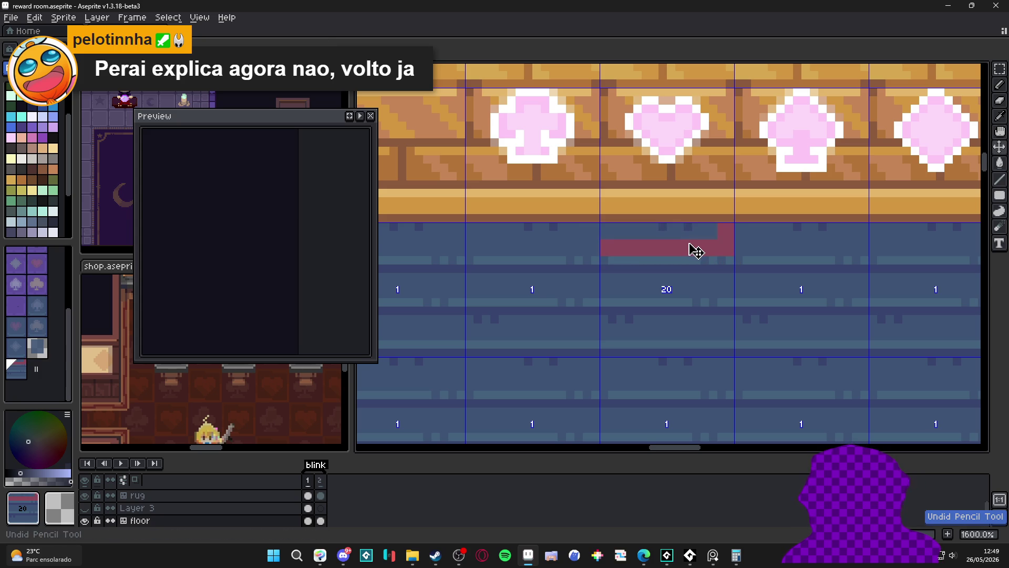
{"action": "key", "text": "Delete"}
{"action": "key", "text": "ctrl+z"}
{"action": "key", "text": "ctrl+z"}
{"action": "key", "text": "ctrl+z"}
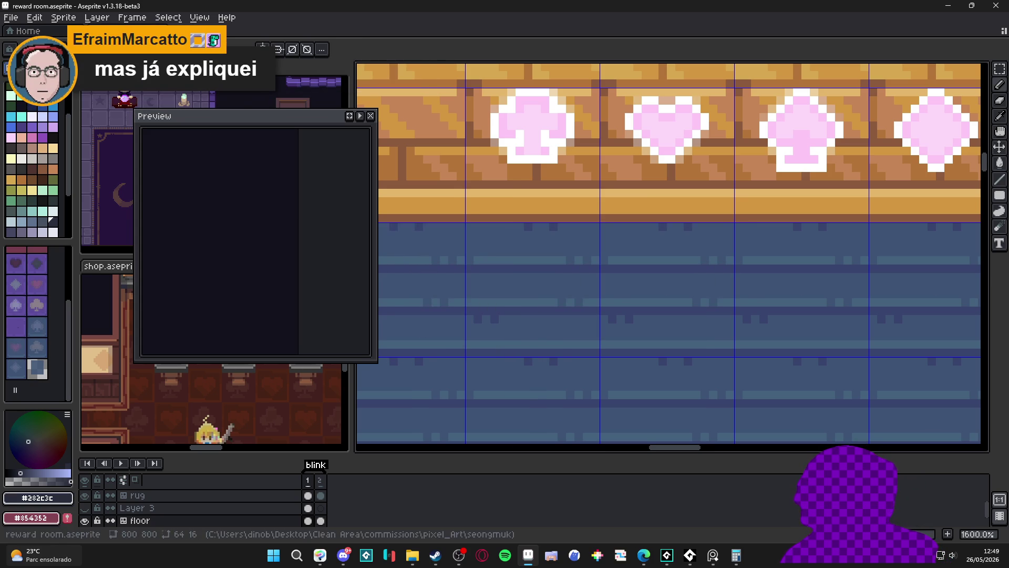
- Close the Preview panel and draw a dark grey shadow row along the floor at the wall's base
{"action": "left_click_drag", "start_coordinate": [240, 117], "coordinate": [404, 140]}
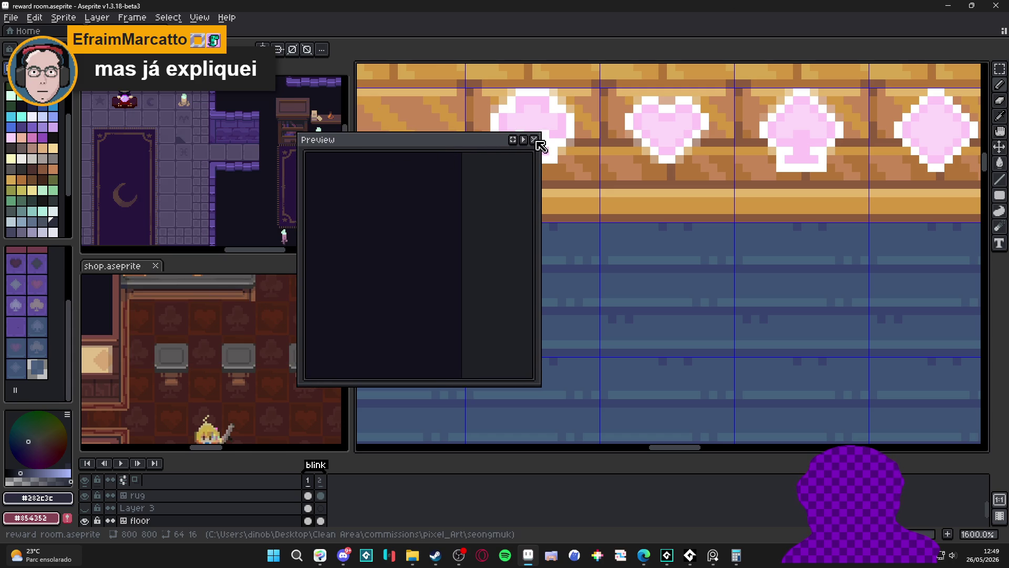
{"action": "left_click", "coordinate": [533, 139]}
{"action": "scroll", "coordinate": [671, 237], "scroll_direction": "down", "scroll_amount": 2}
{"action": "scroll", "coordinate": [471, 264], "scroll_direction": "up", "scroll_amount": 2}
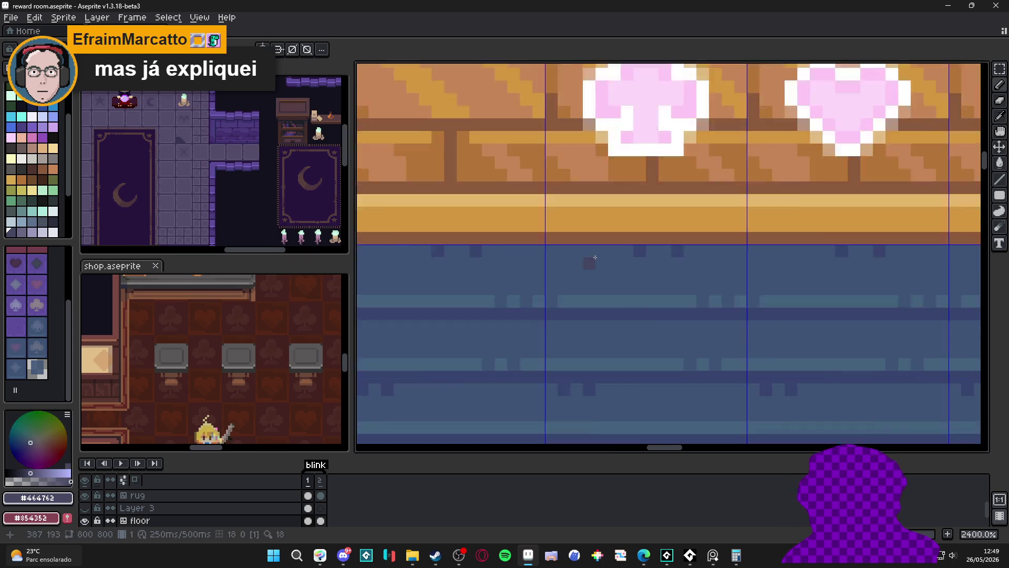
{"action": "scroll", "coordinate": [471, 264], "scroll_direction": "up", "scroll_amount": 1}
{"action": "left_click_drag", "start_coordinate": [543, 260], "coordinate": [773, 260]}
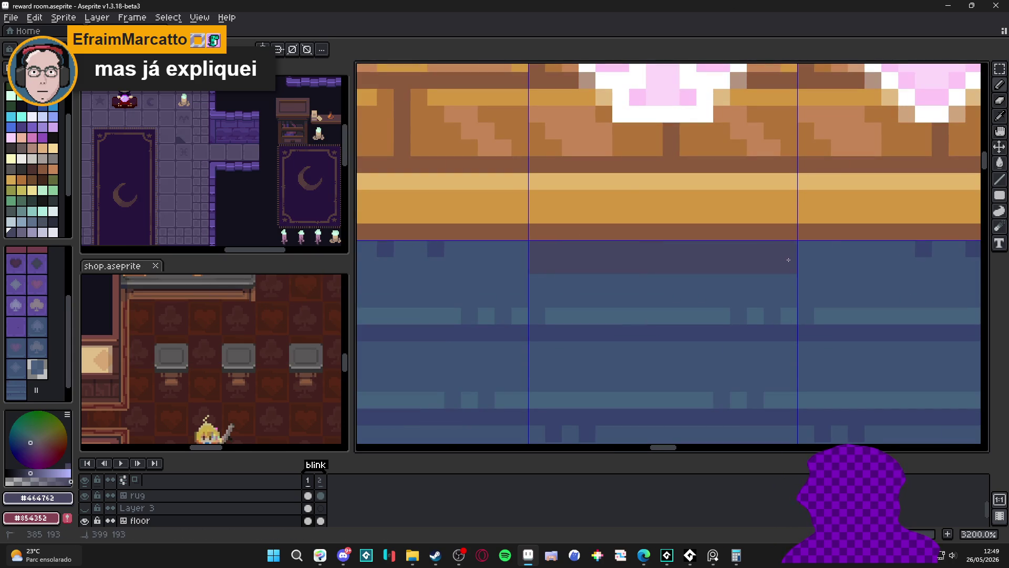
{"action": "scroll", "coordinate": [158, 363], "scroll_direction": "up", "scroll_amount": 3}
{"action": "scroll", "coordinate": [158, 362], "scroll_direction": "up", "scroll_amount": 2}
{"action": "left_click", "coordinate": [154, 371]}
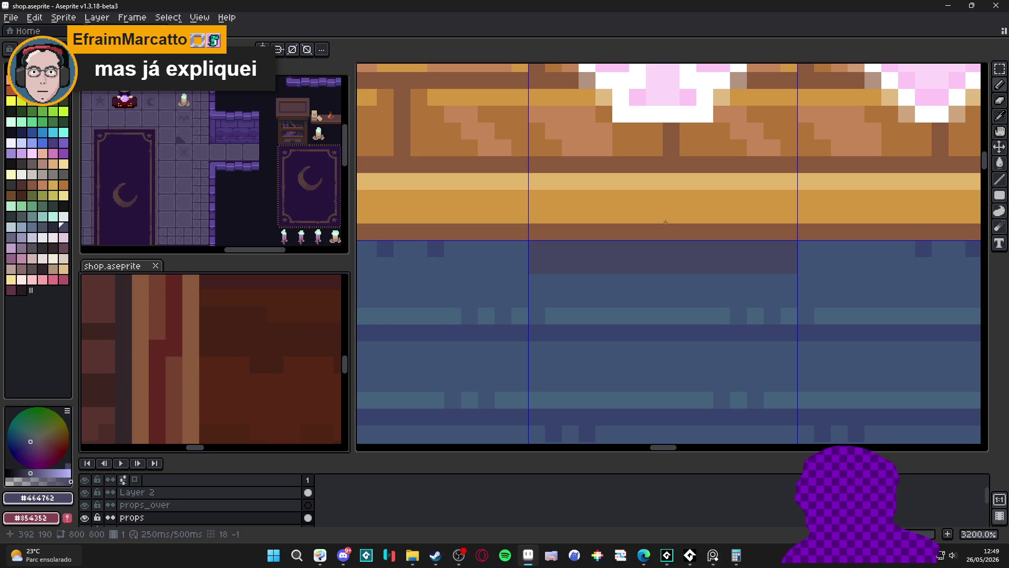
{"action": "left_click", "coordinate": [641, 292]}
{"action": "mouse_move", "coordinate": [642, 296]}
{"action": "left_mouse_down"}
{"action": "mouse_move", "coordinate": [789, 292]}
{"action": "mouse_move", "coordinate": [550, 297]}
{"action": "left_mouse_up"}
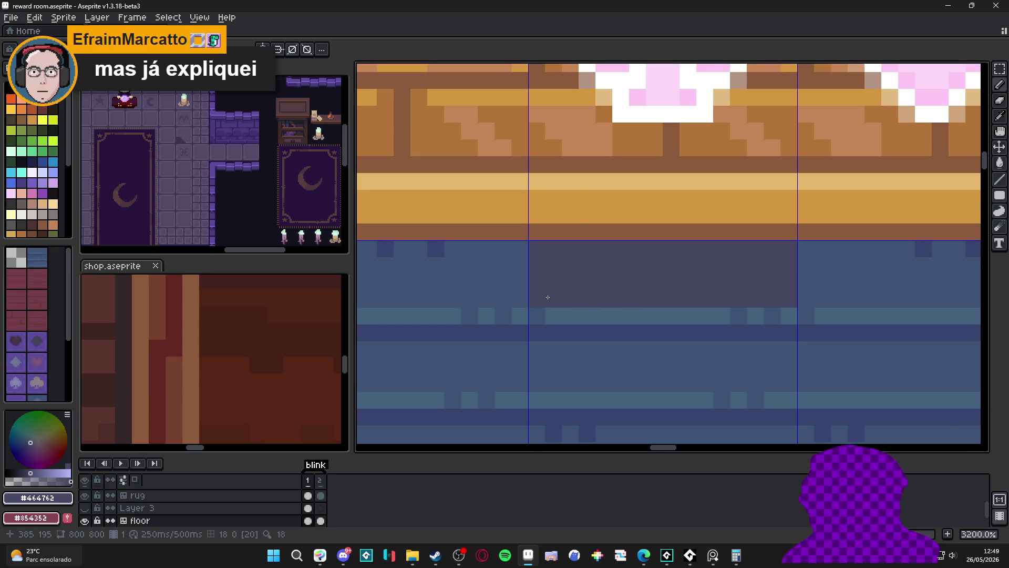
{"action": "scroll", "coordinate": [550, 297], "scroll_direction": "down", "scroll_amount": 2}
{"action": "scroll", "coordinate": [631, 308], "scroll_direction": "down", "scroll_amount": 2}
{"action": "scroll", "coordinate": [711, 314], "scroll_direction": "down", "scroll_amount": 1}
{"action": "scroll", "coordinate": [710, 315], "scroll_direction": "up", "scroll_amount": 1}
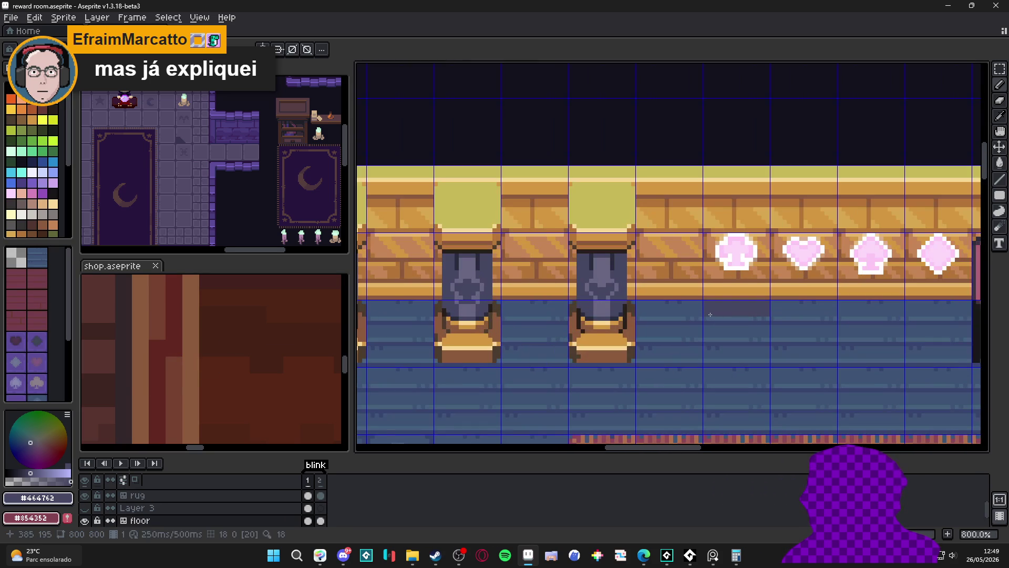
{"action": "scroll", "coordinate": [36, 325], "scroll_direction": "down", "scroll_amount": 2}
{"action": "scroll", "coordinate": [48, 351], "scroll_direction": "down", "scroll_amount": 2}
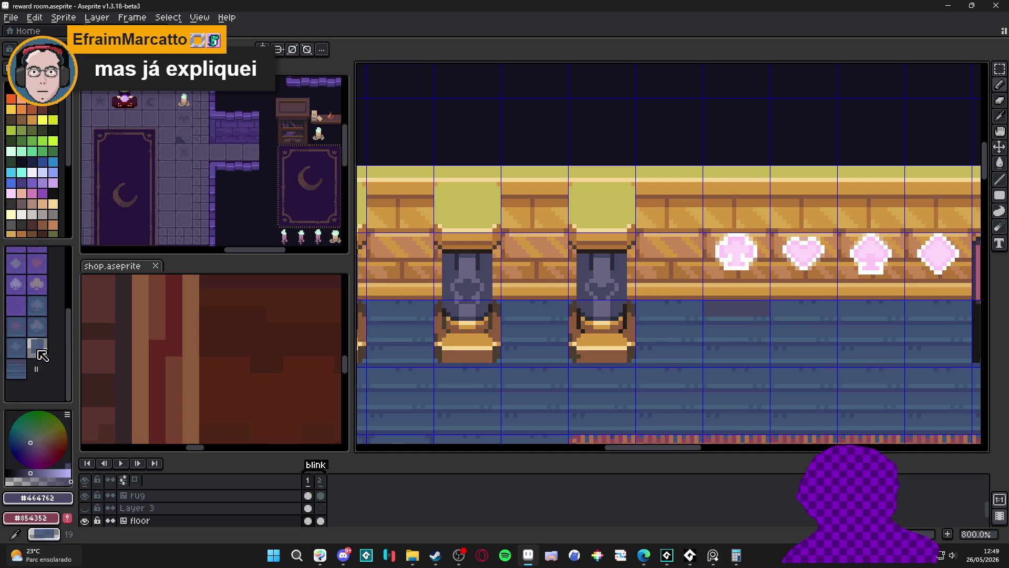
- Browse floor tiles by the third statue and set the foreground to dark slate-blue palette colour 94
{"action": "left_click", "coordinate": [24, 371]}
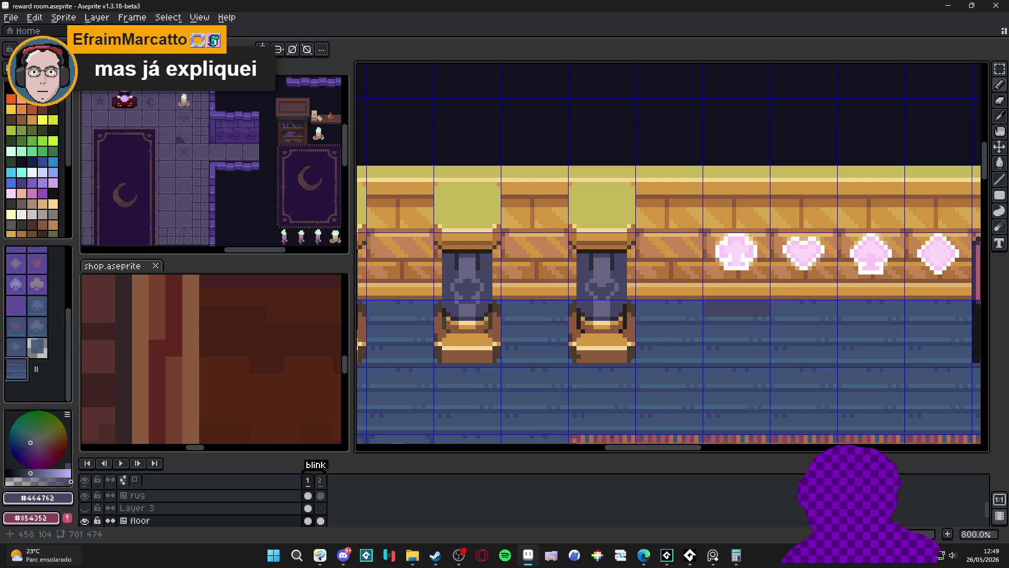
{"action": "left_click_drag", "start_coordinate": [624, 276], "coordinate": [742, 309]}
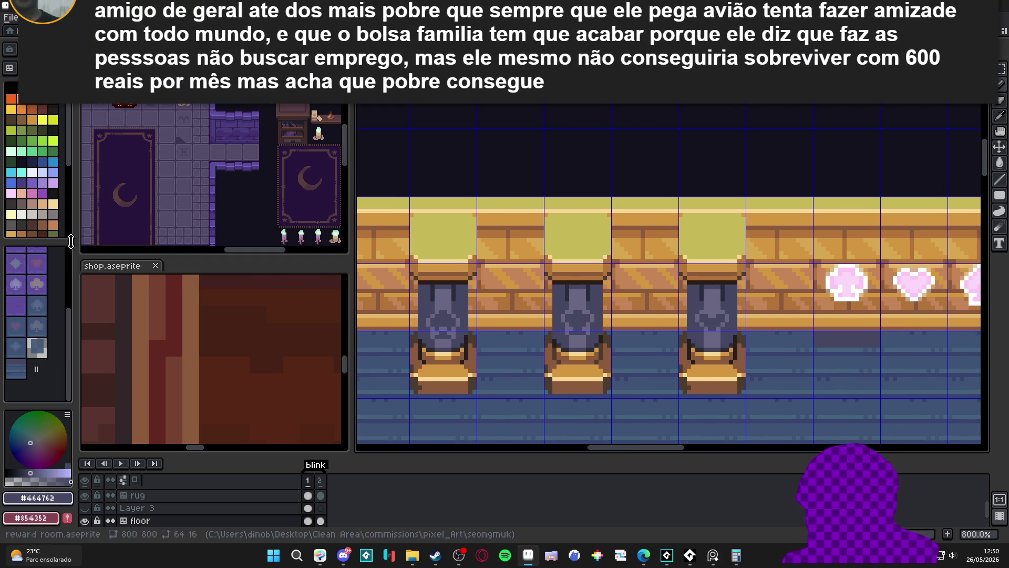
{"action": "left_click", "coordinate": [24, 366]}
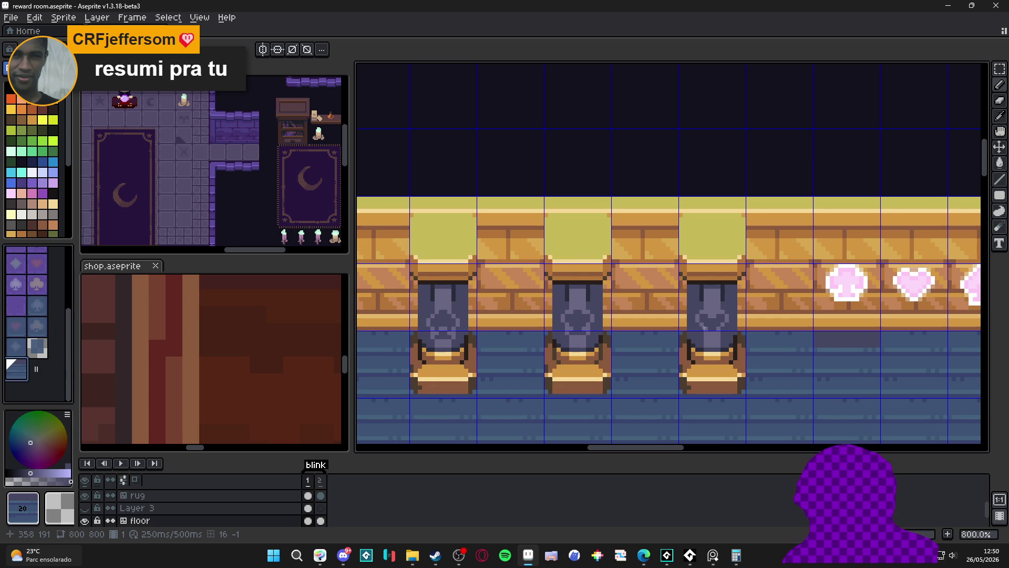
{"action": "scroll", "coordinate": [701, 355], "scroll_direction": "left", "scroll_amount": 3}
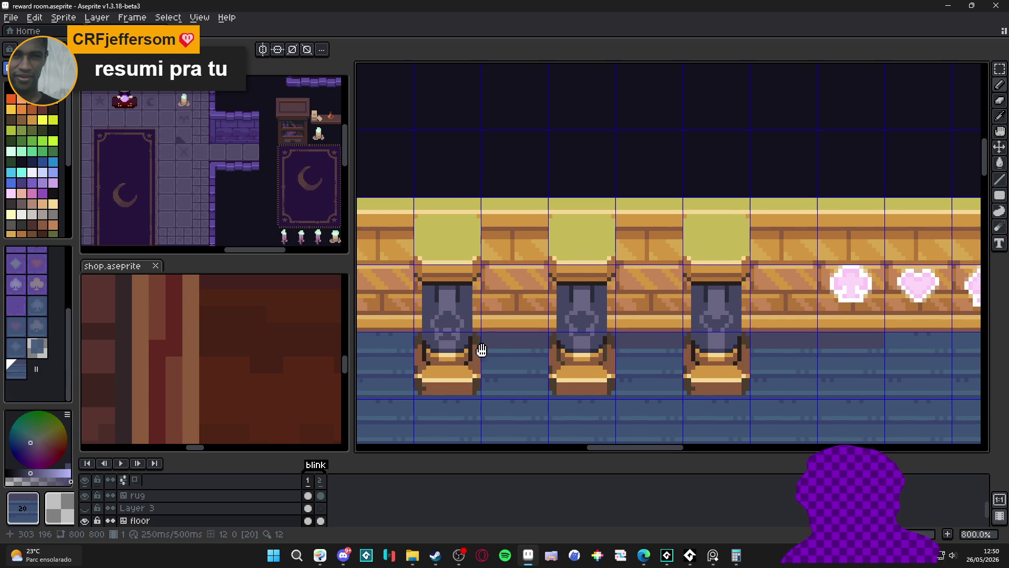
{"action": "scroll", "coordinate": [701, 354], "scroll_direction": "right", "scroll_amount": 5}
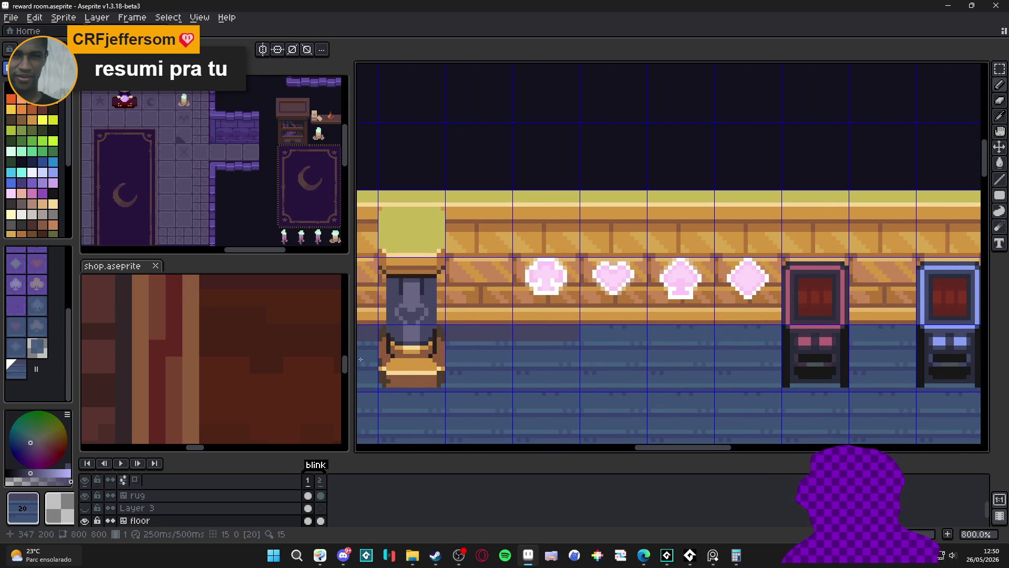
{"action": "scroll", "coordinate": [678, 347], "scroll_direction": "right", "scroll_amount": 5}
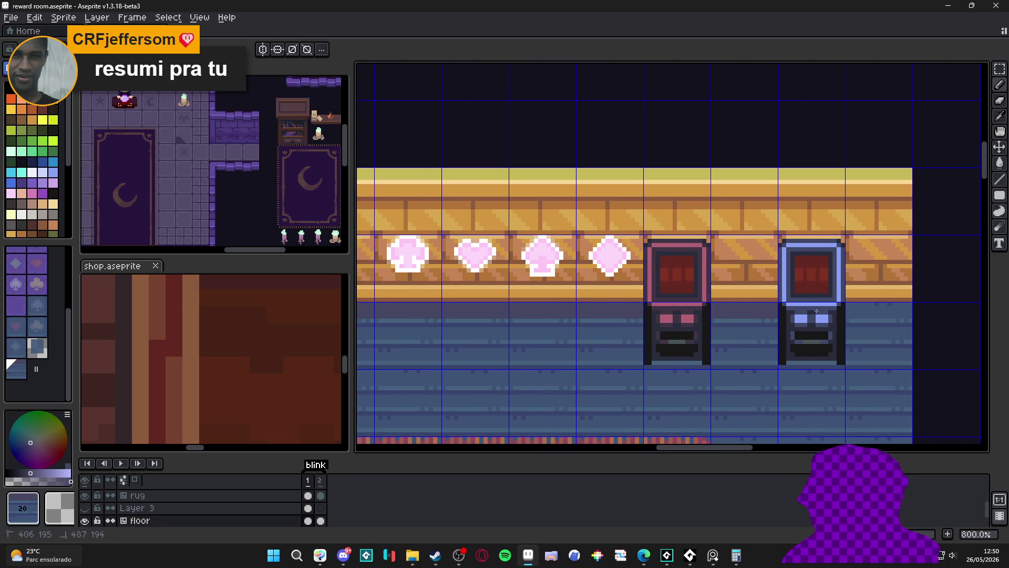
{"action": "scroll", "coordinate": [871, 320], "scroll_direction": "down", "scroll_amount": 2}
{"action": "scroll", "coordinate": [870, 321], "scroll_direction": "down", "scroll_amount": 1}
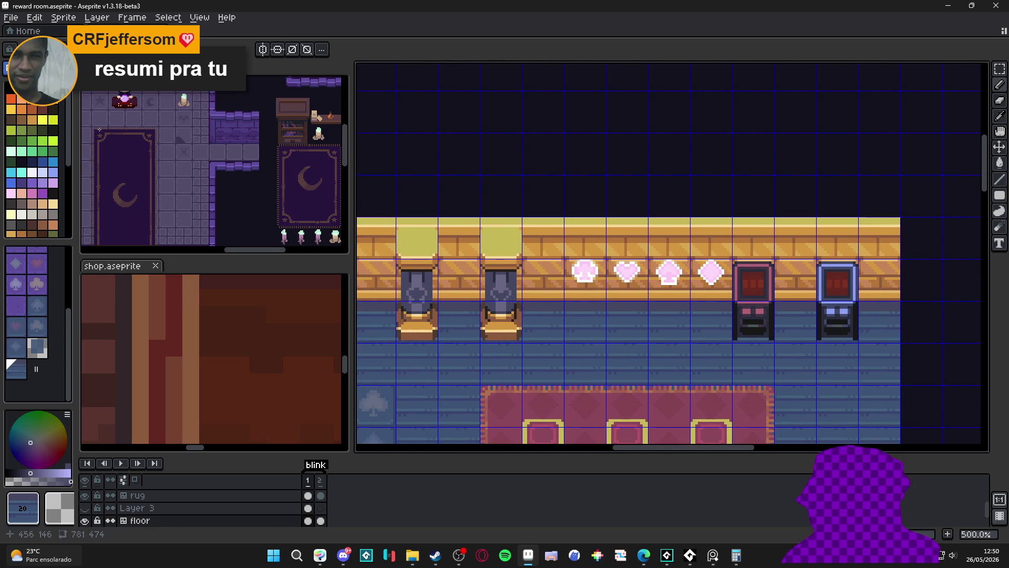
{"action": "left_click", "coordinate": [43, 144]}
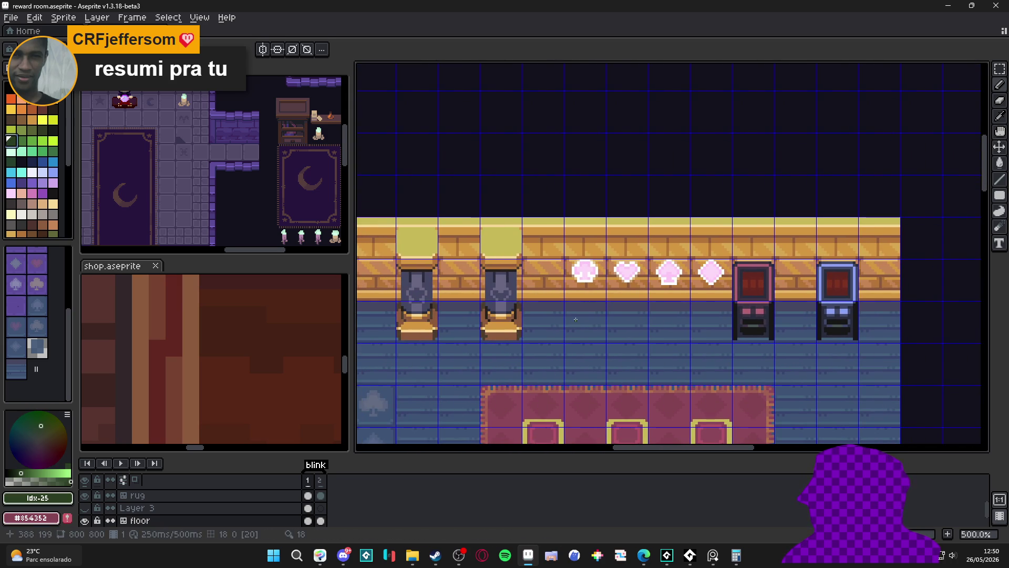
{"action": "scroll", "coordinate": [576, 319], "scroll_direction": "up", "scroll_amount": 3}
{"action": "scroll", "coordinate": [545, 325], "scroll_direction": "up", "scroll_amount": 1}
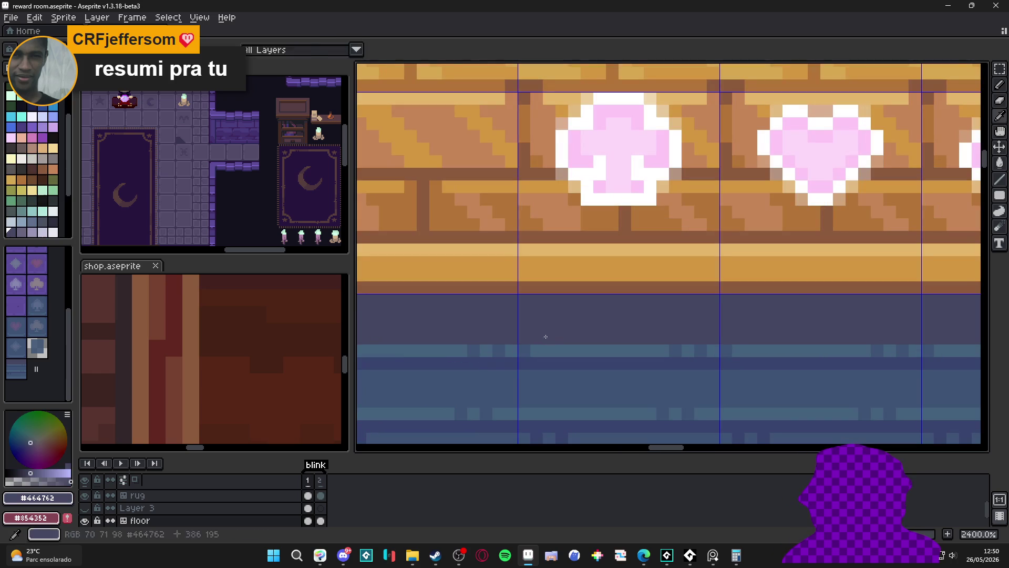
{"action": "left_click", "coordinate": [55, 232]}
{"action": "scroll", "coordinate": [478, 342], "scroll_direction": "down", "scroll_amount": 1}
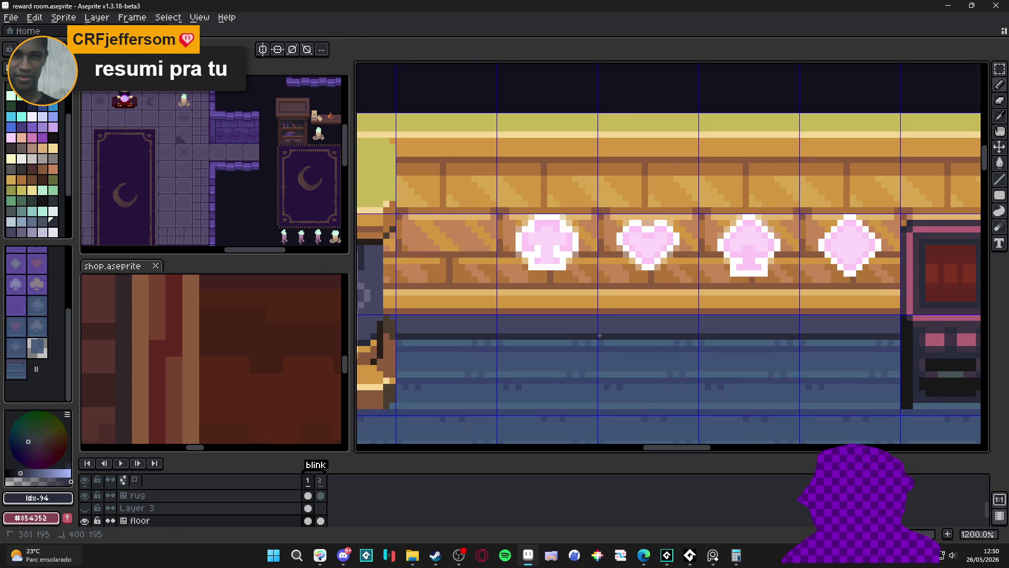
{"action": "scroll", "coordinate": [599, 337], "scroll_direction": "down", "scroll_amount": 2}
{"action": "scroll", "coordinate": [600, 337], "scroll_direction": "down", "scroll_amount": 1}
{"action": "key", "text": "ctrl+apostrophe"}
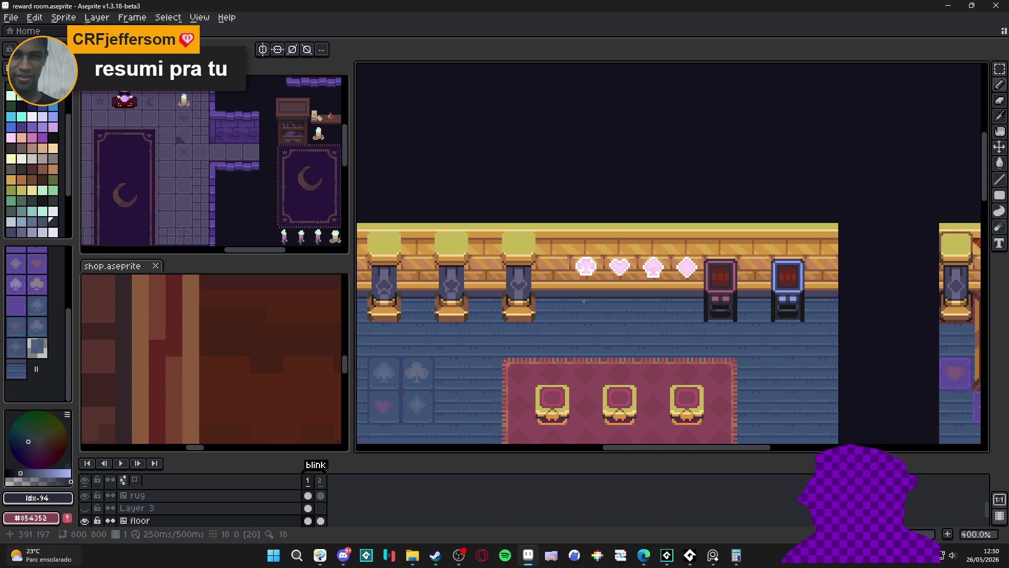
{"action": "scroll", "coordinate": [584, 302], "scroll_direction": "up", "scroll_amount": 1}
{"action": "scroll", "coordinate": [583, 301], "scroll_direction": "up", "scroll_amount": 1}
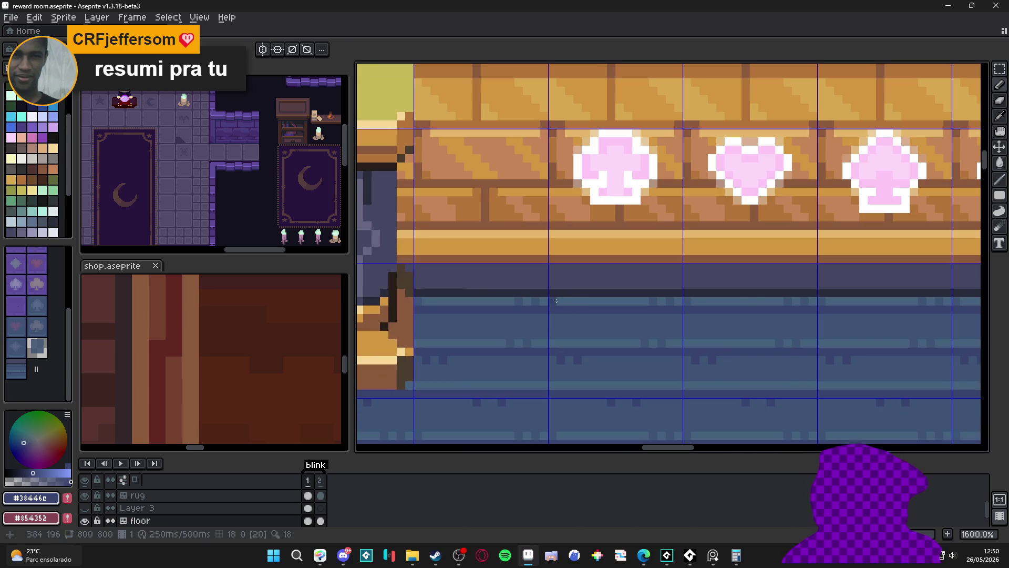
{"action": "scroll", "coordinate": [685, 317], "scroll_direction": "down", "scroll_amount": 1}
{"action": "scroll", "coordinate": [684, 317], "scroll_direction": "down", "scroll_amount": 1}
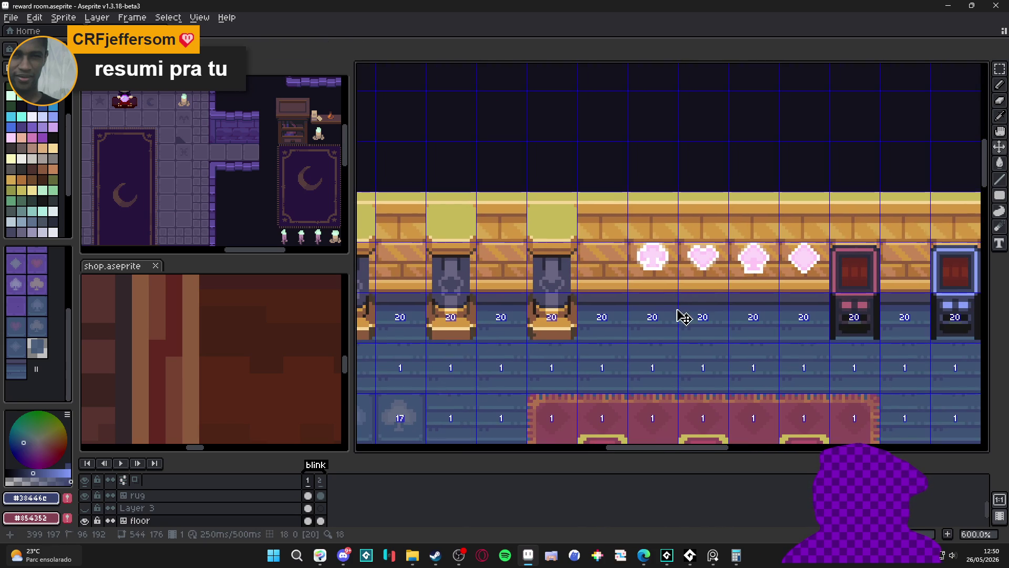
{"action": "scroll", "coordinate": [684, 317], "scroll_direction": "down", "scroll_amount": 1}
{"action": "scroll", "coordinate": [684, 339], "scroll_direction": "down", "scroll_amount": 1}
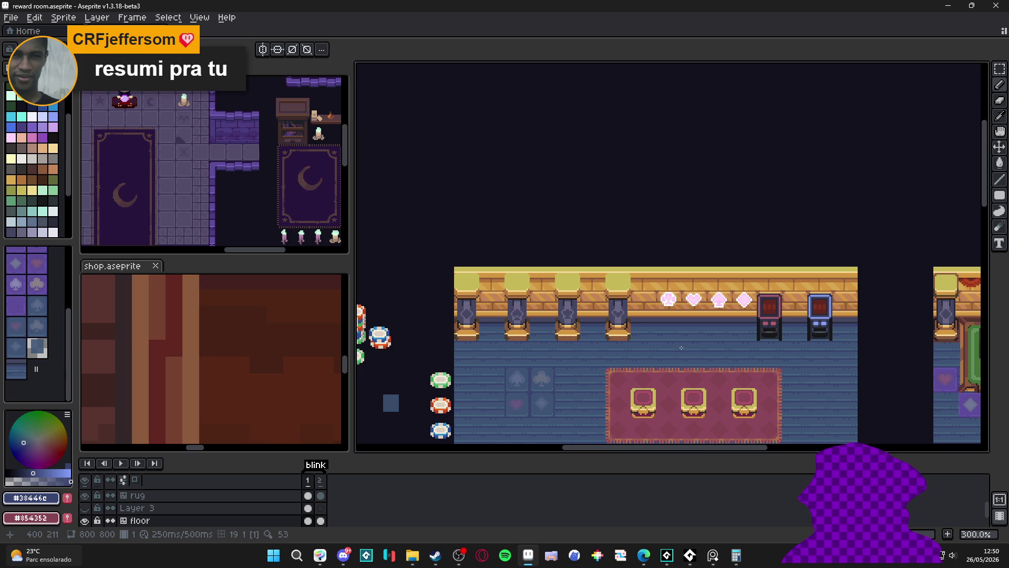
- Sample the floor's slate grey #464762 as the drawing colour
{"action": "left_click_drag", "start_coordinate": [681, 348], "coordinate": [656, 329]}
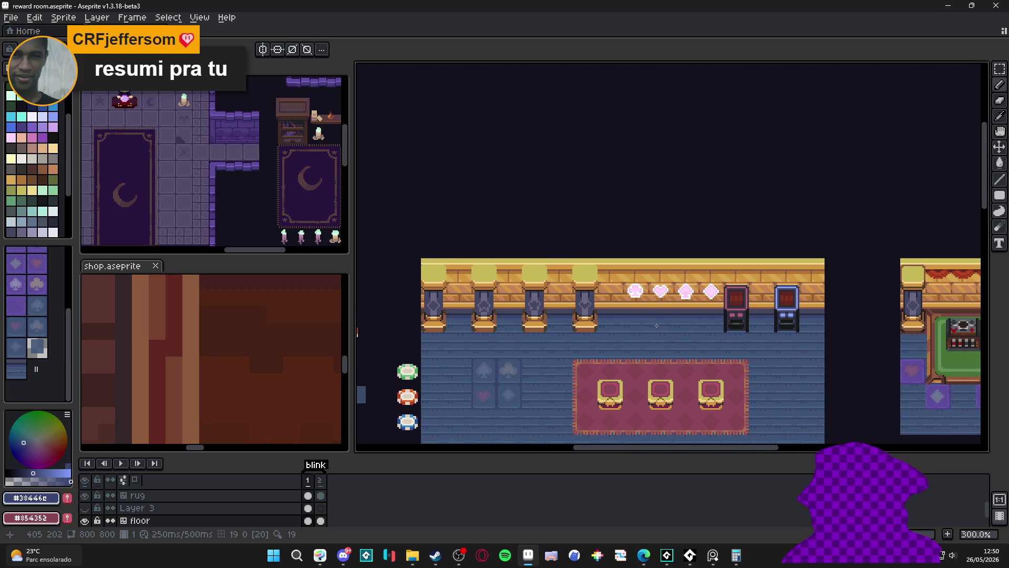
{"action": "scroll", "coordinate": [657, 314], "scroll_direction": "up", "scroll_amount": 2}
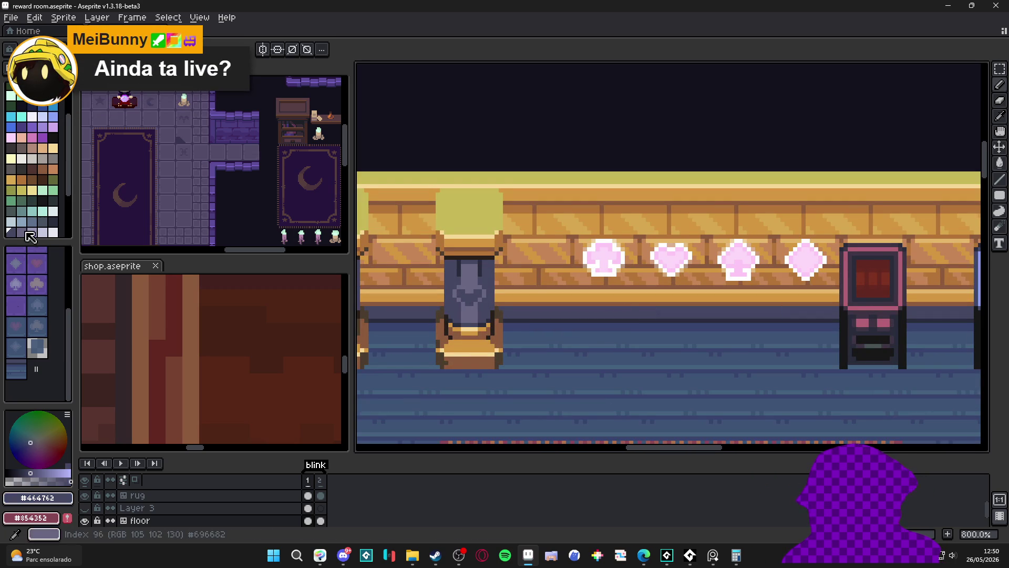
{"action": "scroll", "coordinate": [685, 275], "scroll_direction": "up", "scroll_amount": 1}
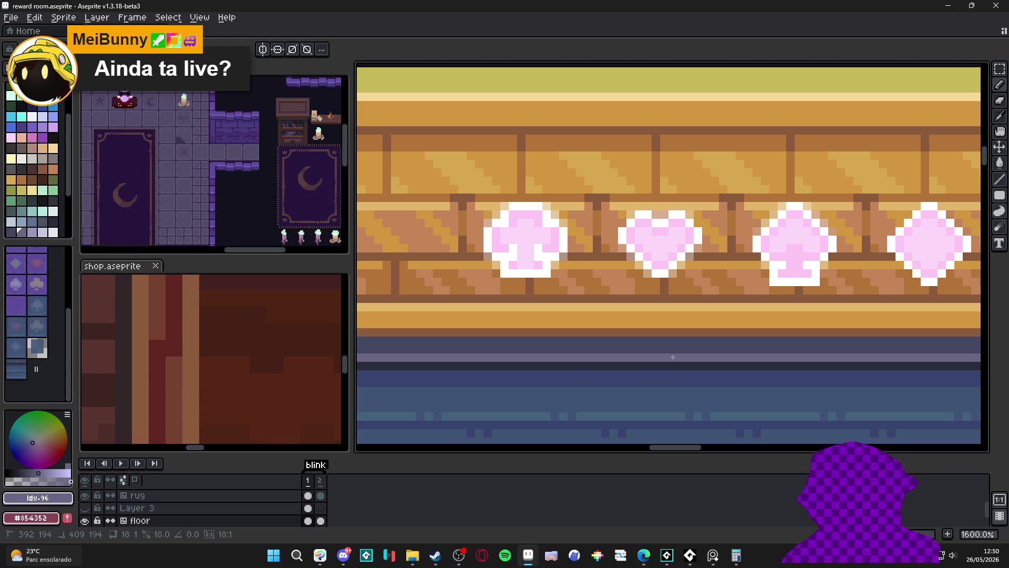
{"action": "scroll", "coordinate": [670, 360], "scroll_direction": "down", "scroll_amount": 1}
{"action": "scroll", "coordinate": [670, 363], "scroll_direction": "down", "scroll_amount": 1}
{"action": "scroll", "coordinate": [639, 339], "scroll_direction": "up", "scroll_amount": 2}
{"action": "left_click", "coordinate": [24, 477]}
{"action": "key", "text": "w"}
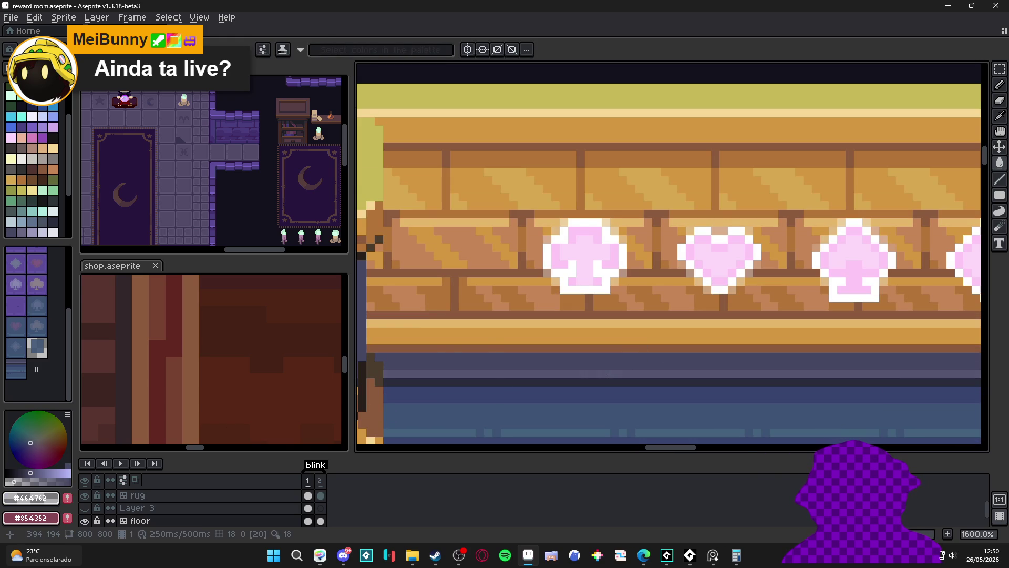
{"action": "scroll", "coordinate": [608, 376], "scroll_direction": "down", "scroll_amount": 3}
{"action": "scroll", "coordinate": [610, 324], "scroll_direction": "up", "scroll_amount": 1}
{"action": "scroll", "coordinate": [609, 324], "scroll_direction": "down", "scroll_amount": 1}
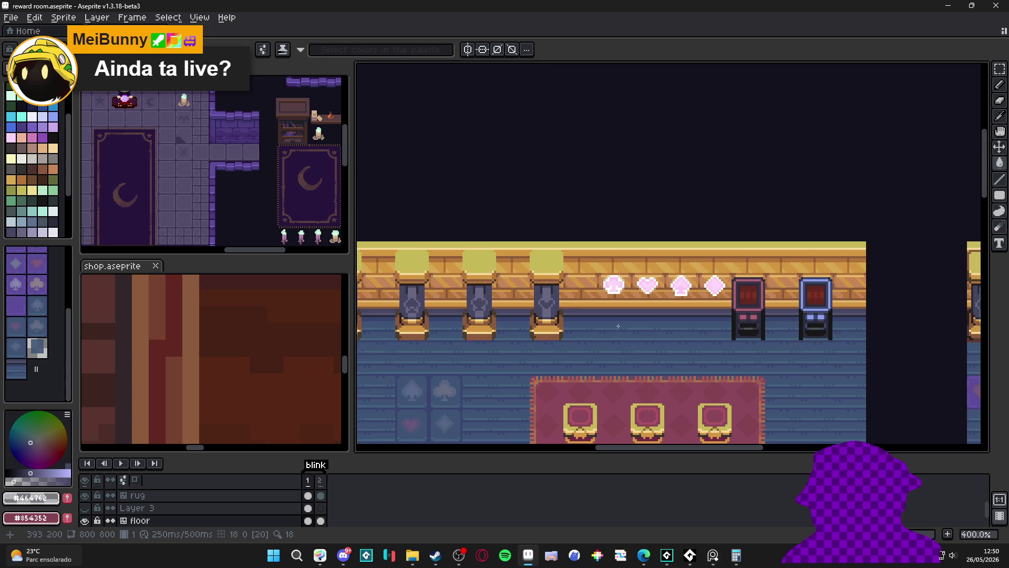
{"action": "scroll", "coordinate": [628, 330], "scroll_direction": "down", "scroll_amount": 1}
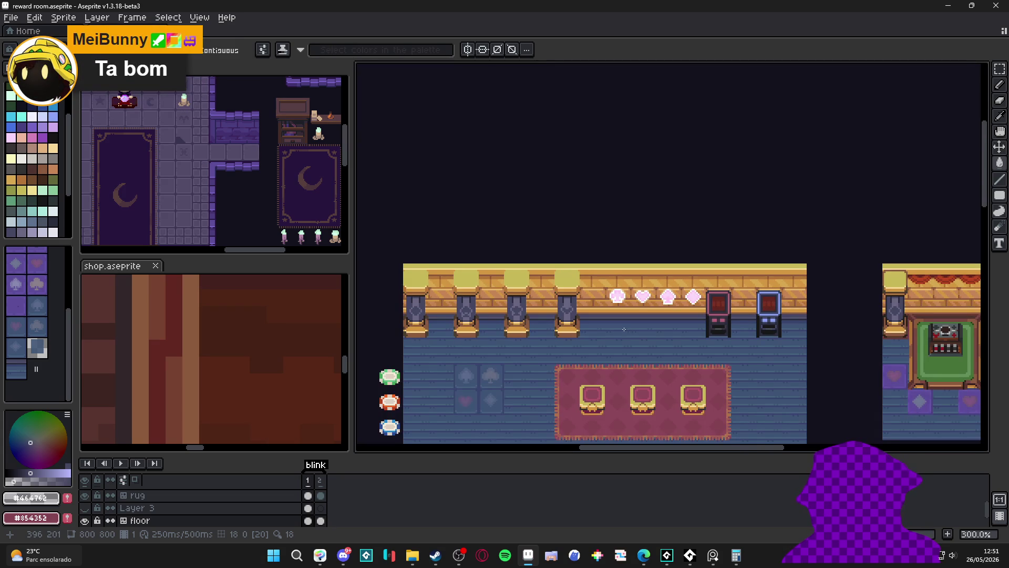
{"action": "scroll", "coordinate": [599, 328], "scroll_direction": "down", "scroll_amount": 1}
{"action": "scroll", "coordinate": [597, 340], "scroll_direction": "up", "scroll_amount": 1}
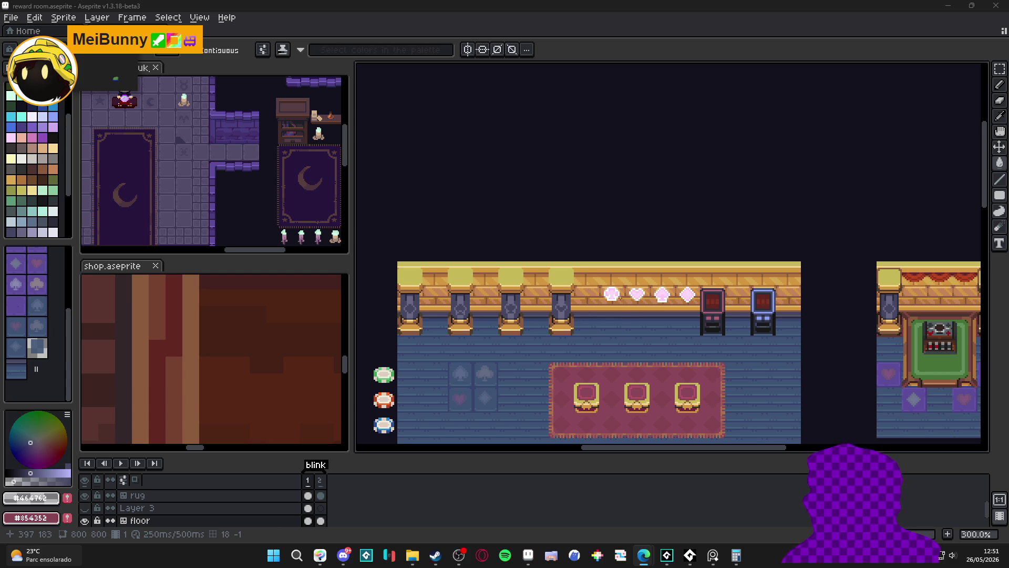
{"action": "scroll", "coordinate": [612, 294], "scroll_direction": "down", "scroll_amount": 3}
{"action": "scroll", "coordinate": [600, 261], "scroll_direction": "down", "scroll_amount": 2}
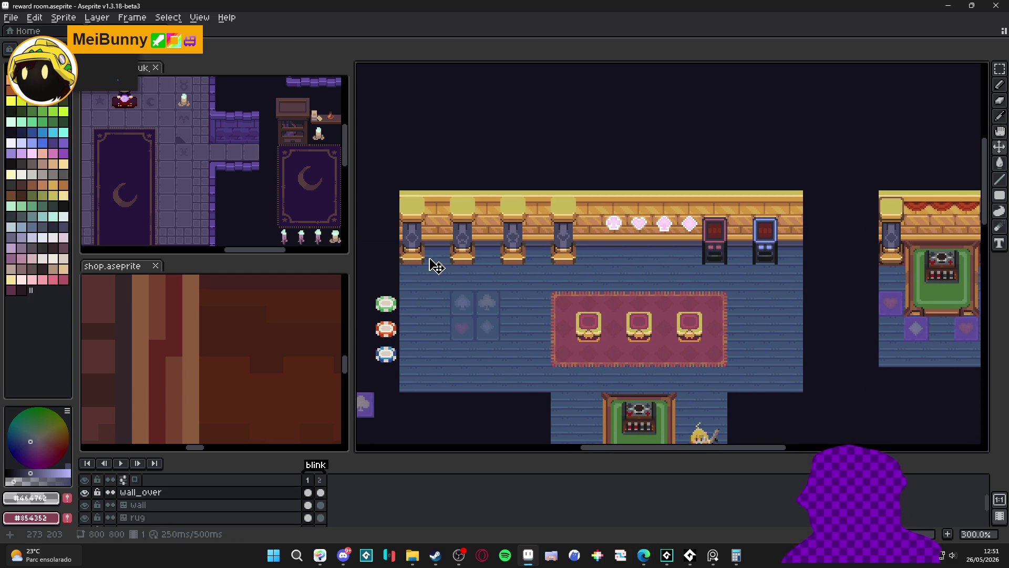
{"action": "key", "text": "m"}
{"action": "key", "text": "ctrl+apostrophe"}
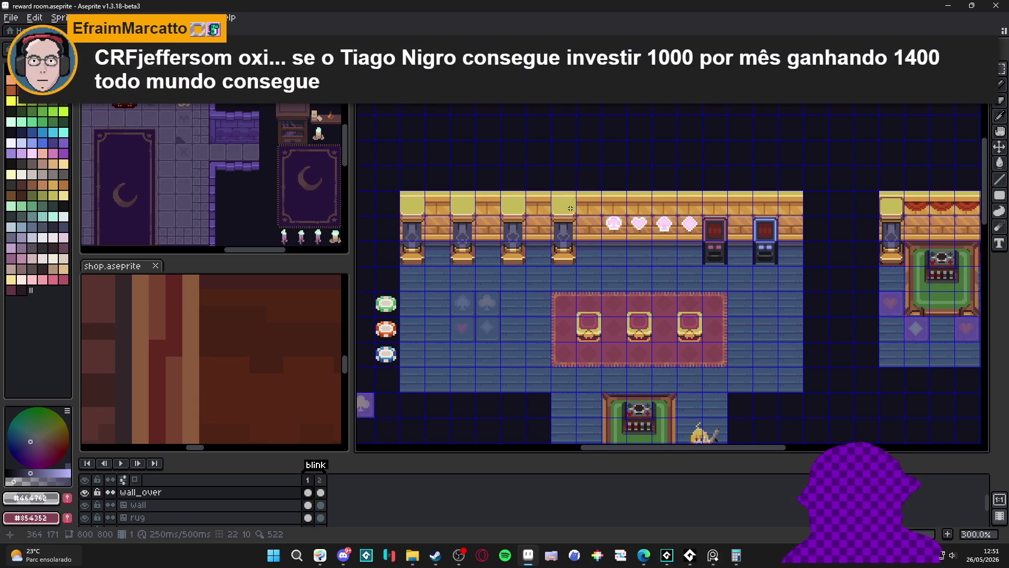
{"action": "left_click_drag", "start_coordinate": [570, 209], "coordinate": [473, 254]}
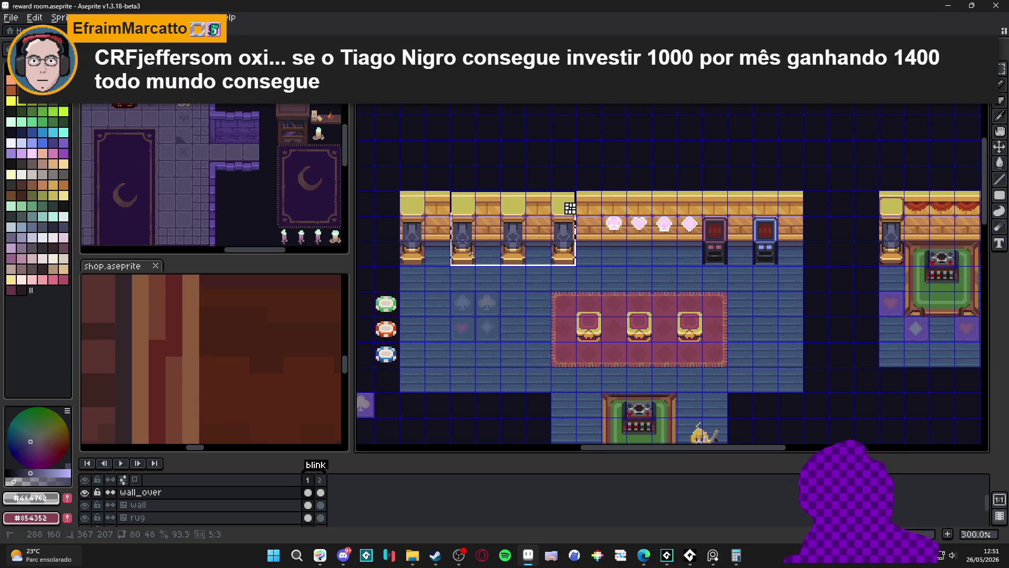
{"action": "mouse_move", "coordinate": [473, 254]}
{"action": "left_mouse_down"}
{"action": "mouse_move", "coordinate": [410, 237]}
{"action": "mouse_move", "coordinate": [406, 256]}
{"action": "left_mouse_up"}
{"action": "key", "text": "ctrl+d"}
{"action": "key", "text": "ctrl+apostrophe"}
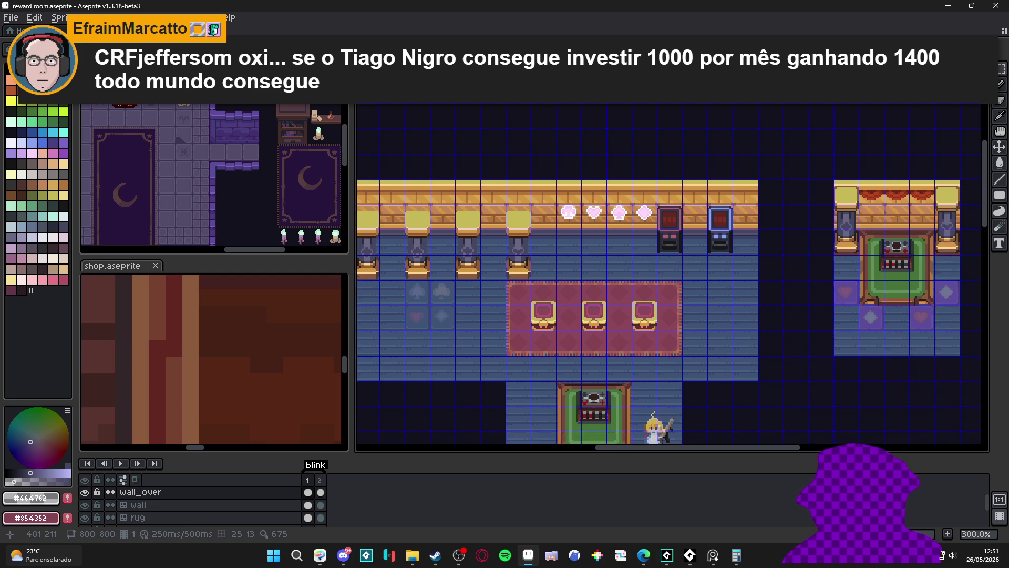
{"action": "scroll", "coordinate": [558, 232], "scroll_direction": "down", "scroll_amount": 2}
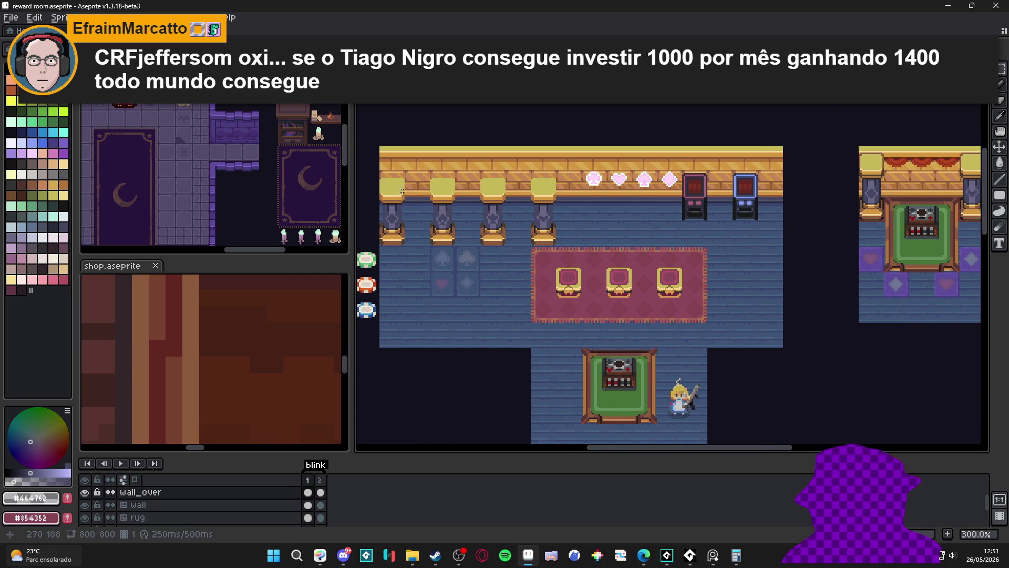
{"action": "left_click_drag", "start_coordinate": [380, 172], "coordinate": [558, 248]}
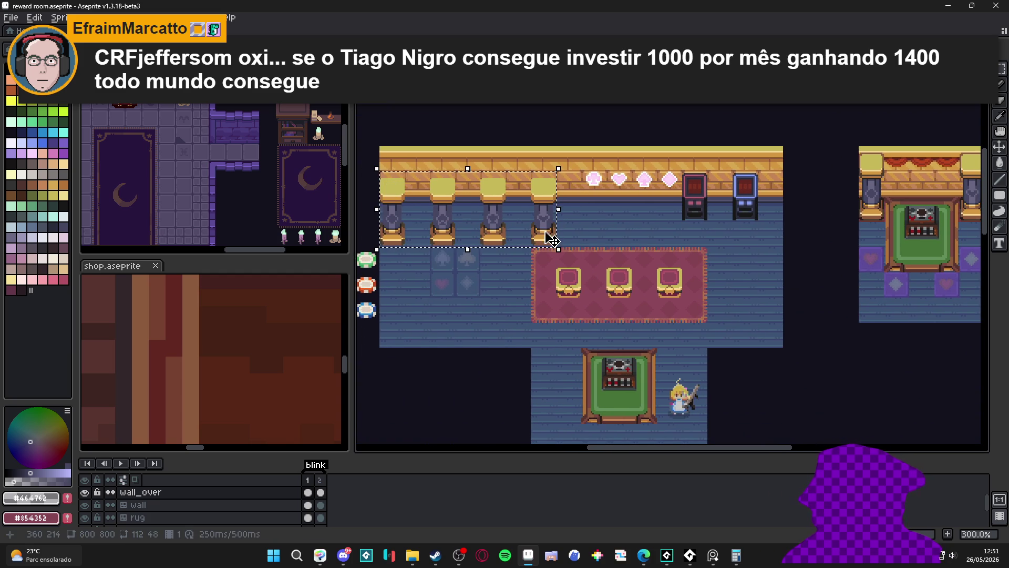
{"action": "left_click", "coordinate": [425, 238]}
{"action": "left_click_drag", "start_coordinate": [380, 171], "coordinate": [405, 246]}
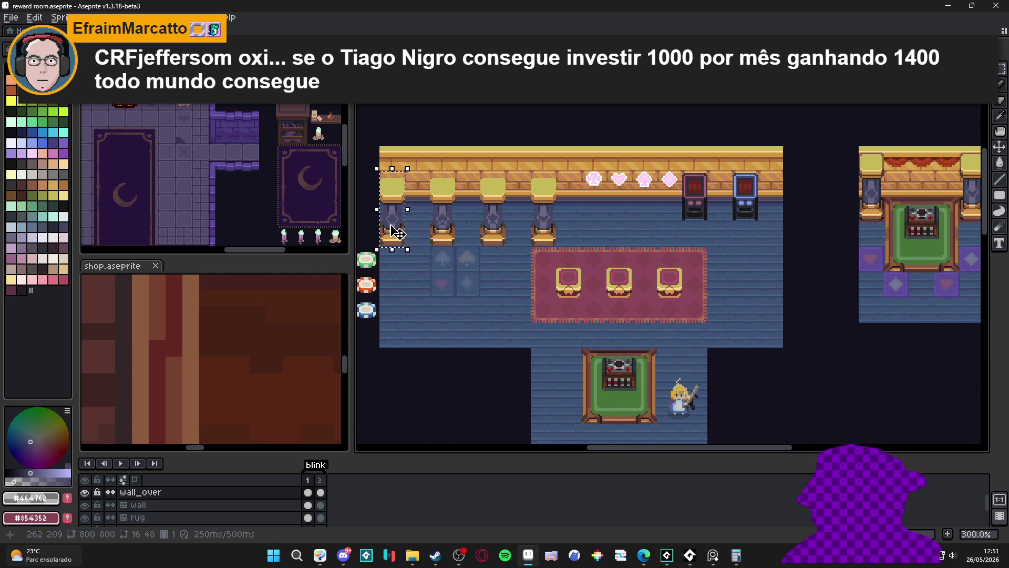
{"action": "key", "text": "shift+Down"}
{"action": "key", "text": "shift+Down"}
{"action": "key", "text": "shift+Down"}
{"action": "key", "text": "ctrl+d"}
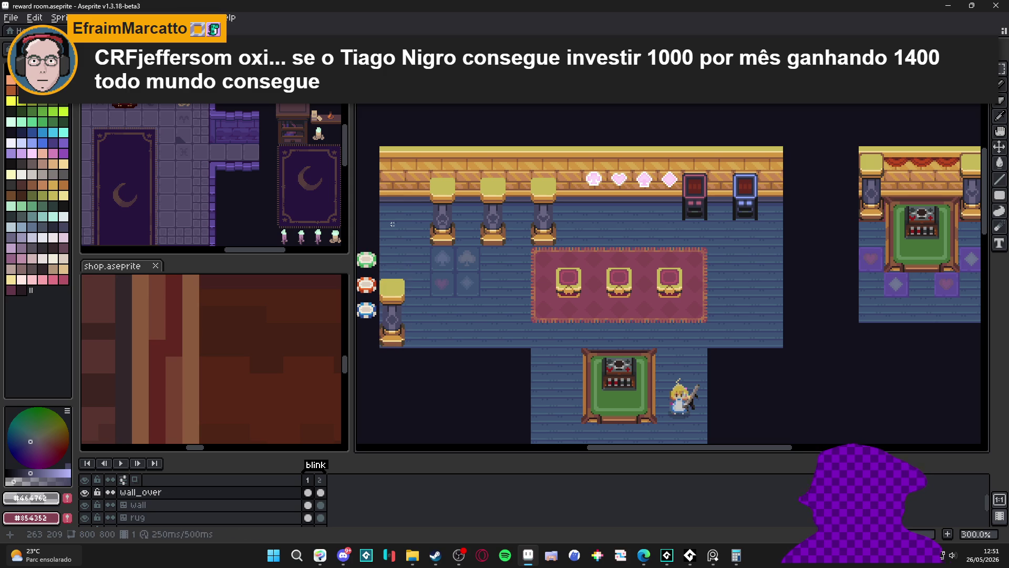
{"action": "left_click_drag", "start_coordinate": [431, 172], "coordinate": [456, 247]}
{"action": "key", "text": "shift+Left"}
{"action": "key", "text": "shift+Left"}
{"action": "key", "text": "shift+Left"}
{"action": "key", "text": "ctrl+d"}
{"action": "left_click_drag", "start_coordinate": [479, 171], "coordinate": [507, 248]}
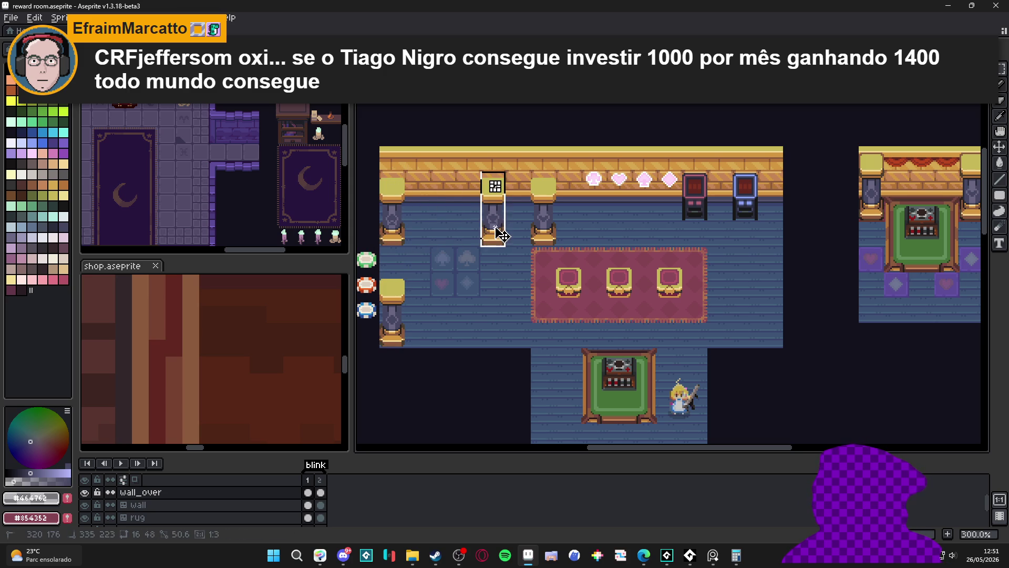
{"action": "key", "text": "shift+Right"}
{"action": "key", "text": "shift+Right"}
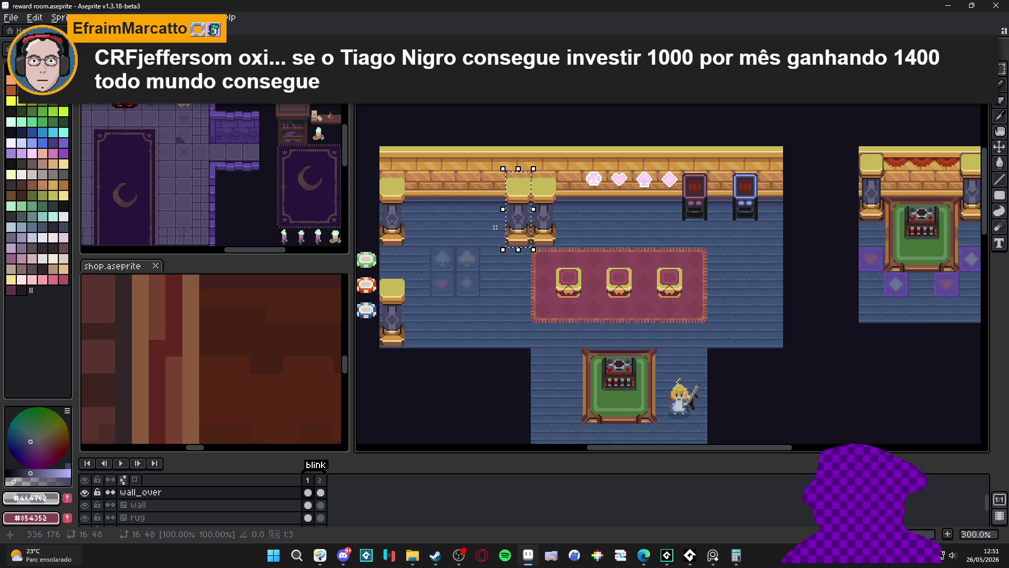
{"action": "key", "text": "shift+Right"}
{"action": "key", "text": "shift+Down"}
{"action": "key", "text": "shift+Down"}
{"action": "key", "text": "shift+Left"}
{"action": "key", "text": "shift+Left"}
{"action": "key", "text": "shift+Down"}
{"action": "key", "text": "shift+Down"}
{"action": "key", "text": "shift+Down"}
{"action": "key", "text": "ctrl+d"}
{"action": "left_click_drag", "start_coordinate": [519, 244], "coordinate": [512, 182]}
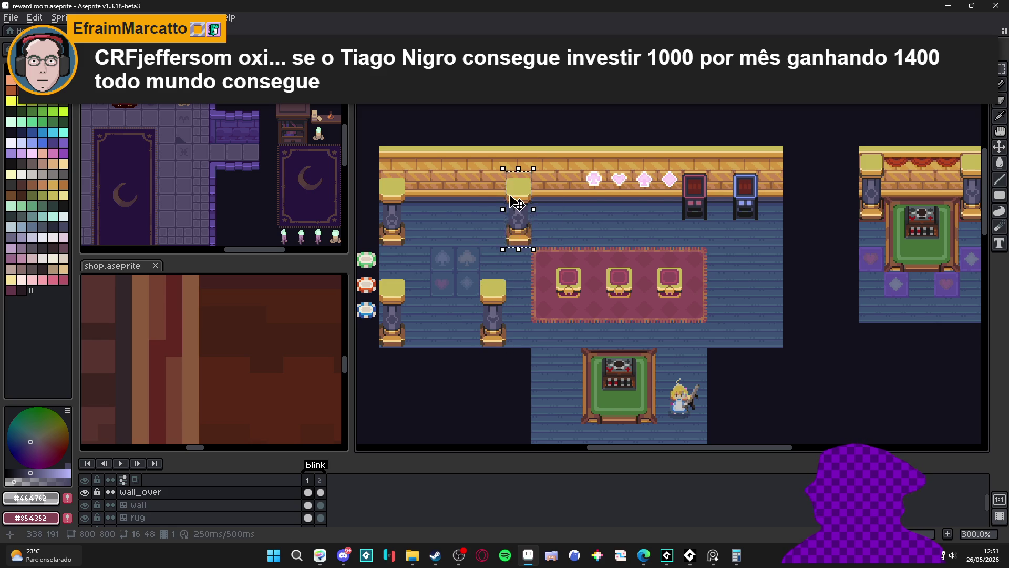
{"action": "key", "text": "shift+Left"}
{"action": "key", "text": "ctrl+d"}
{"action": "left_click_drag", "start_coordinate": [380, 348], "coordinate": [406, 271]}
{"action": "key", "text": "shift+Right"}
{"action": "key", "text": "ctrl+d"}
{"action": "left_click_drag", "start_coordinate": [381, 247], "coordinate": [405, 172]}
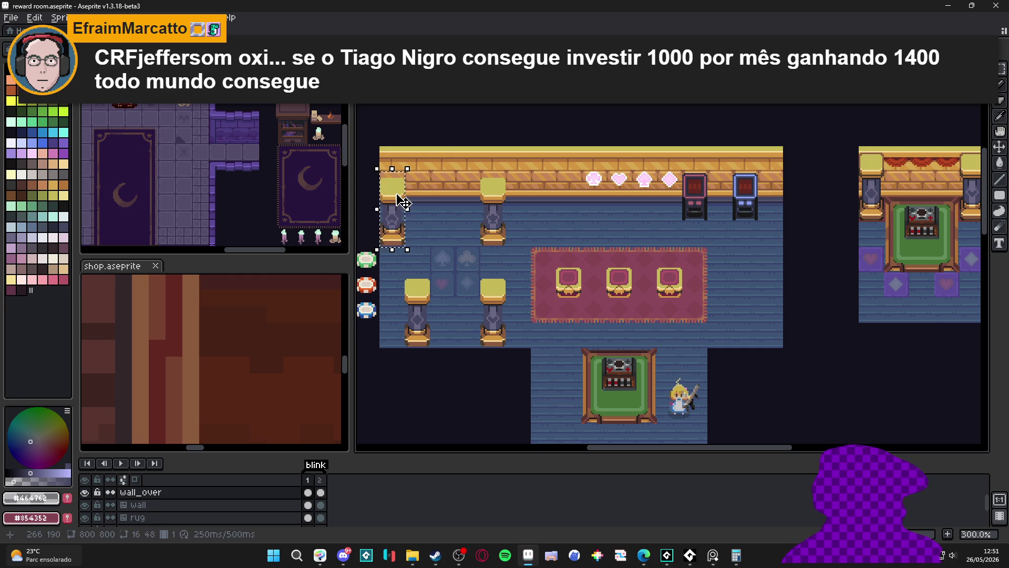
{"action": "key", "text": "shift+Right"}
{"action": "key", "text": "ctrl+d"}
{"action": "scroll", "coordinate": [568, 246], "scroll_direction": "down", "scroll_amount": 1}
{"action": "scroll", "coordinate": [624, 260], "scroll_direction": "up", "scroll_amount": 1}
{"action": "left_click_drag", "start_coordinate": [624, 260], "coordinate": [618, 196]}
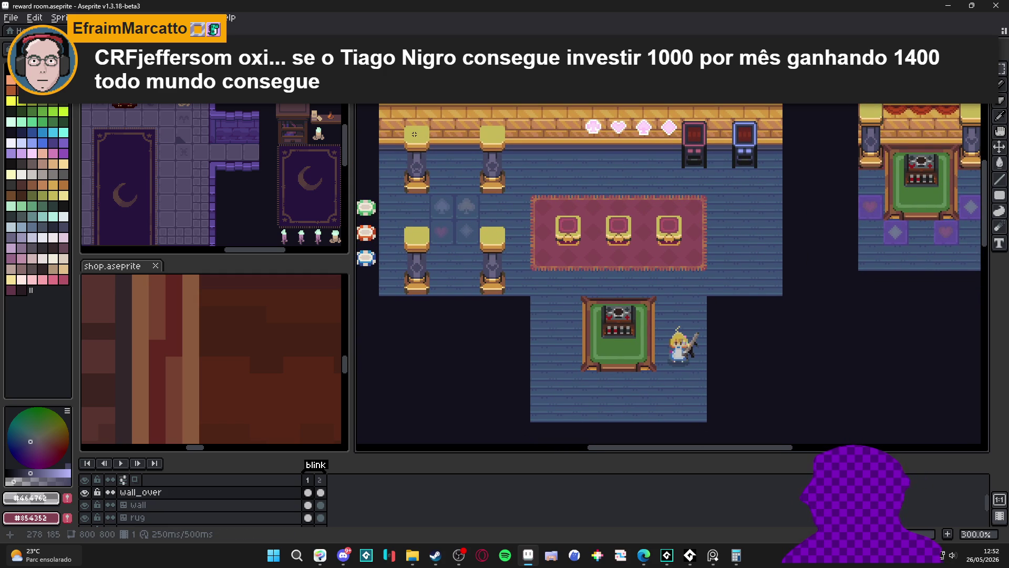
- Move the two upper stool pillars up onto the top wall and settle the second into its spot
{"action": "left_click_drag", "start_coordinate": [414, 135], "coordinate": [421, 175]}
{"action": "key", "text": "shift+Up"}
{"action": "left_click_drag", "start_coordinate": [491, 134], "coordinate": [495, 175]}
{"action": "key", "text": "shift+Up"}
{"action": "key", "text": "shift+Right"}
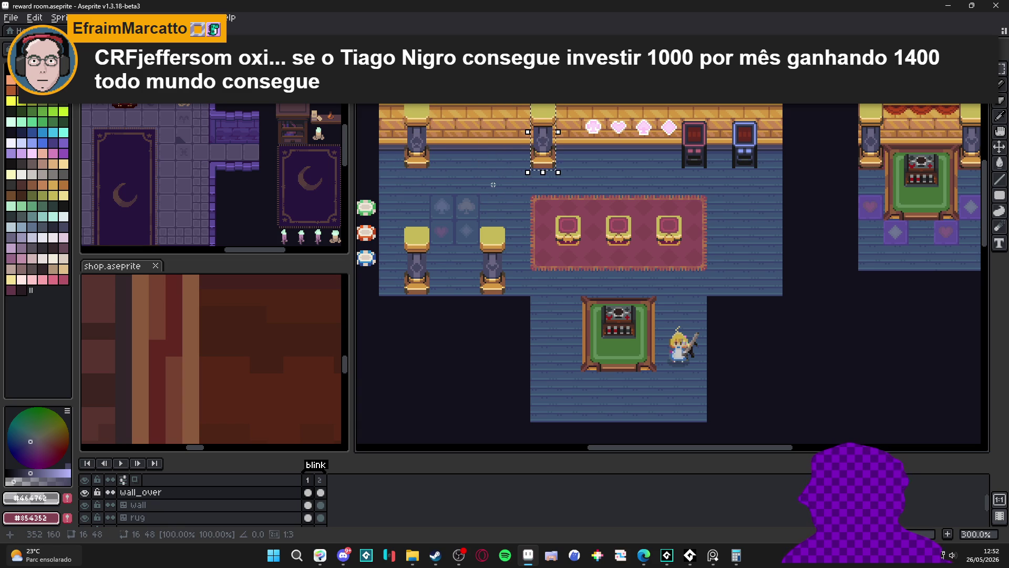
{"action": "key", "text": "shift+Right"}
{"action": "key", "text": "ctrl+z"}
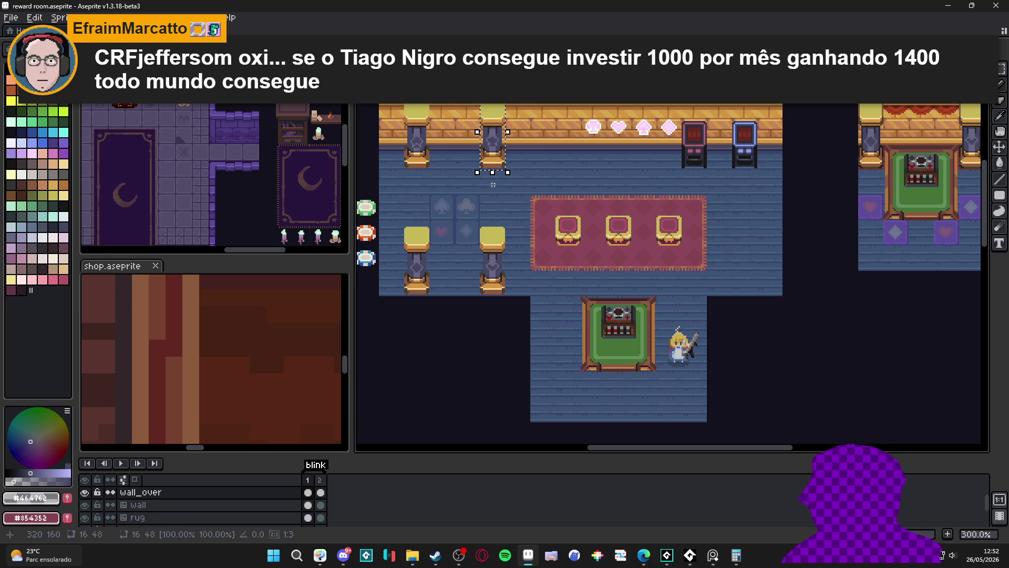
{"action": "key", "text": "shift+Right"}
{"action": "key", "text": "shift+Right"}
{"action": "key", "text": "shift+Left"}
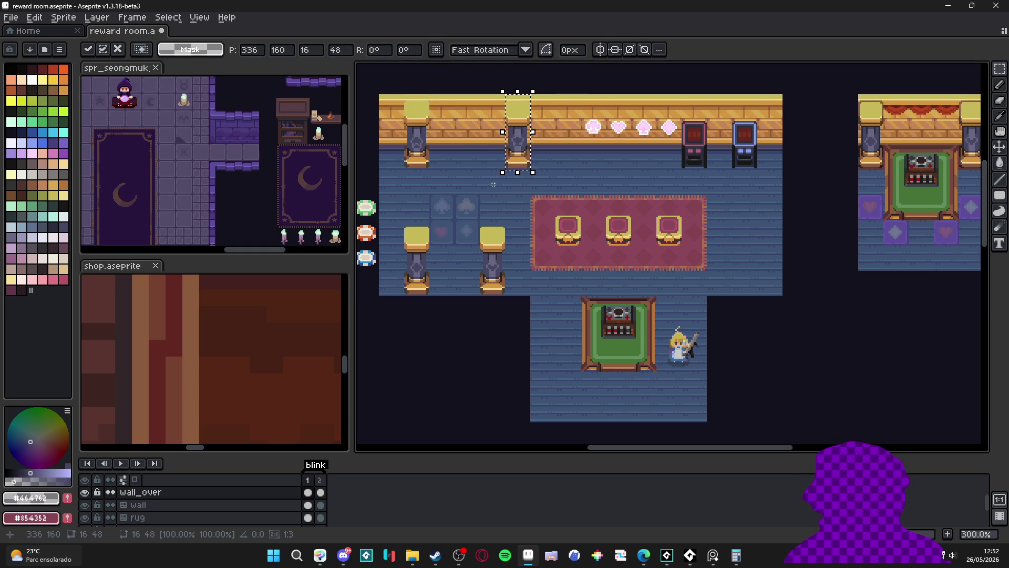
{"action": "key", "text": "shift+Left"}
{"action": "key", "text": "shift+Left"}
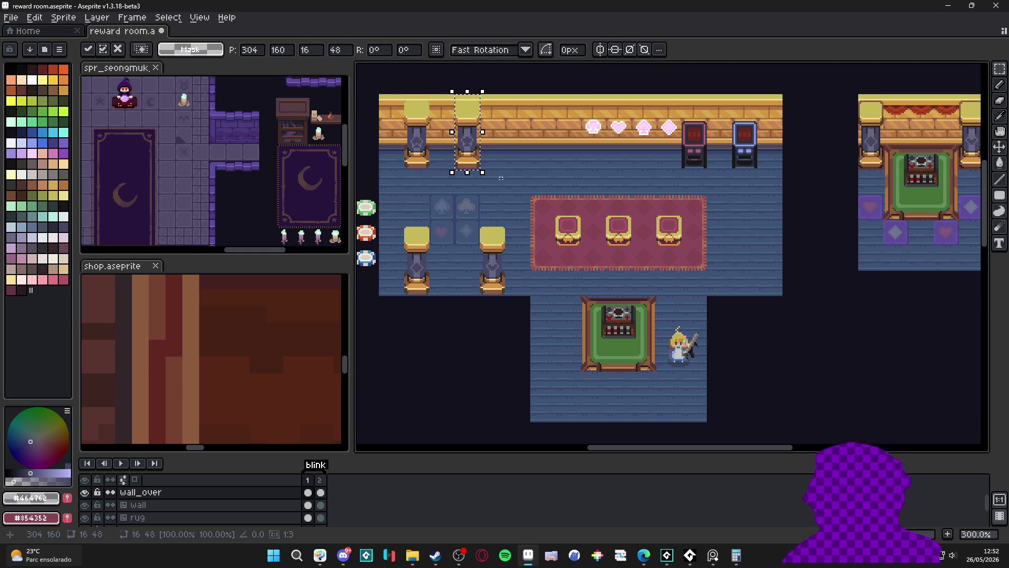
{"action": "key", "text": "ctrl+d"}
- Move the two lower stool pillars up into the row along the top wall, clearing the floor by the rug
{"action": "left_click_drag", "start_coordinate": [412, 233], "coordinate": [418, 280]}
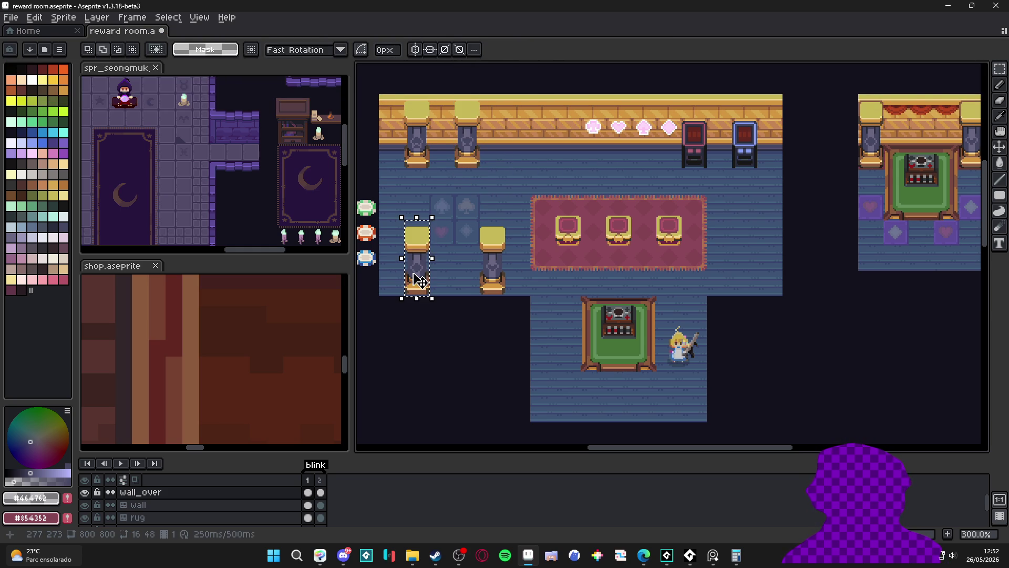
{"action": "key", "text": "shift+Up"}
{"action": "key", "text": "shift+Up"}
{"action": "key", "text": "shift+Up"}
{"action": "key", "text": "shift+Right"}
{"action": "key", "text": "shift+Up"}
{"action": "key", "text": "shift+Right"}
{"action": "key", "text": "shift+Up"}
{"action": "key", "text": "shift+Right"}
{"action": "key", "text": "shift+Right"}
{"action": "key", "text": "ctrl+d"}
{"action": "left_click_drag", "start_coordinate": [482, 222], "coordinate": [504, 296]}
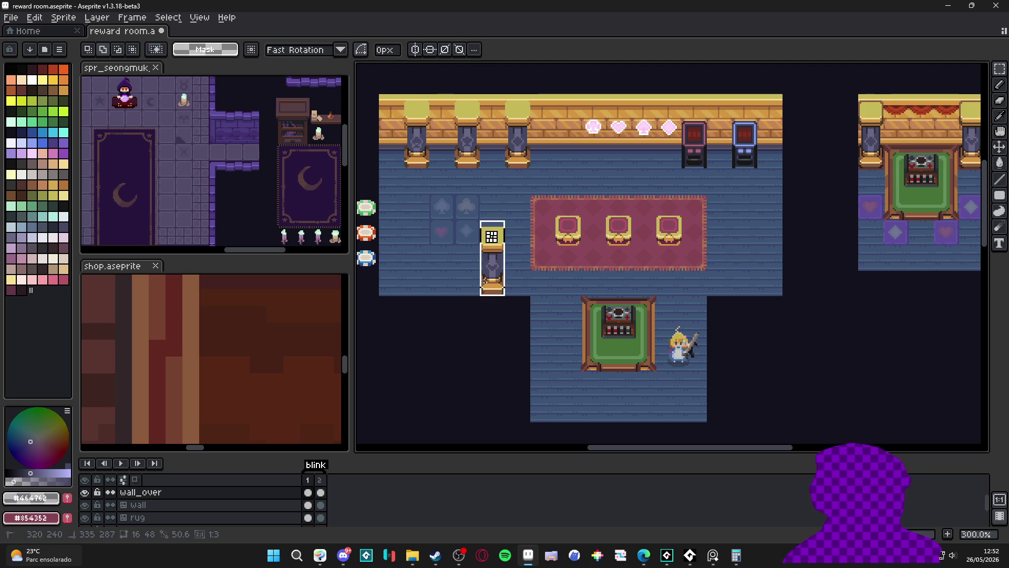
{"action": "key", "text": "shift+Up"}
{"action": "key", "text": "shift+Up"}
{"action": "key", "text": "shift+Up"}
{"action": "key", "text": "shift+Right"}
{"action": "key", "text": "shift+Right"}
{"action": "key", "text": "shift+Up"}
{"action": "key", "text": "shift+Right"}
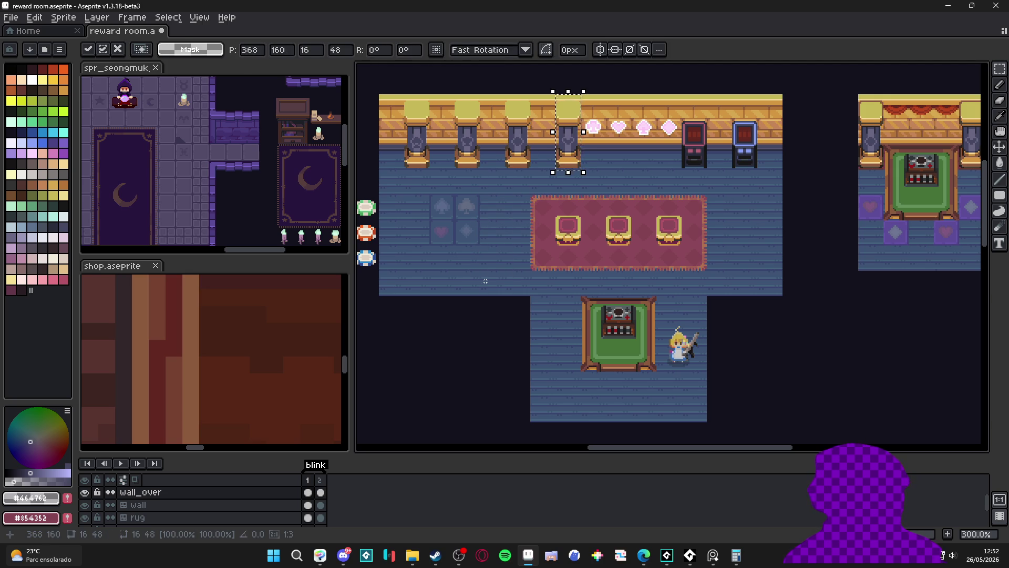
{"action": "key", "text": "ctrl+d"}
- Save the reward room file and pick a suit floor tile on the floor tilemap layer
{"action": "left_click_drag", "start_coordinate": [484, 281], "coordinate": [652, 217]}
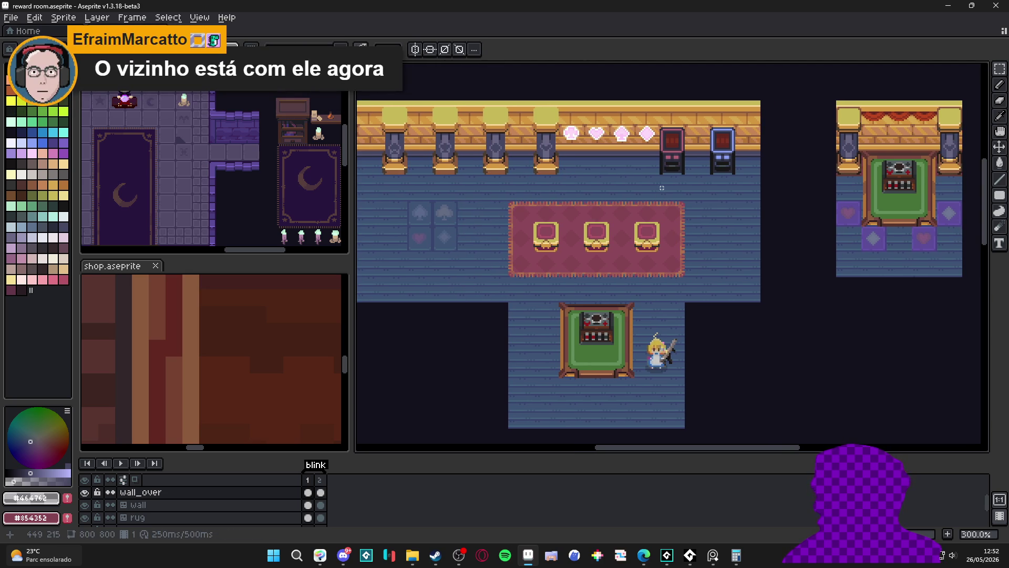
{"action": "left_click_drag", "start_coordinate": [581, 207], "coordinate": [602, 196]}
{"action": "key", "text": "ctrl+s"}
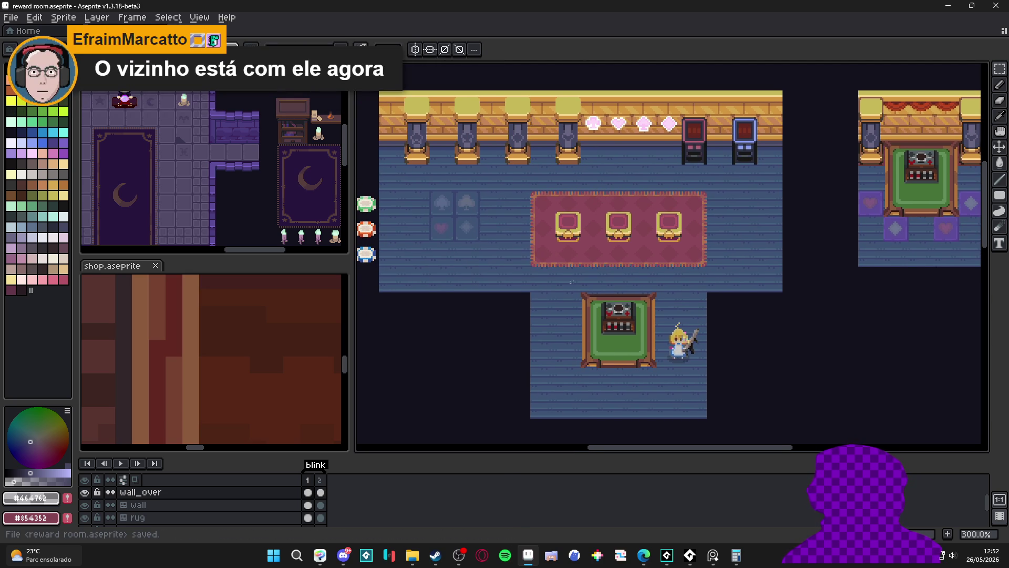
{"action": "left_click_drag", "start_coordinate": [552, 277], "coordinate": [469, 293]}
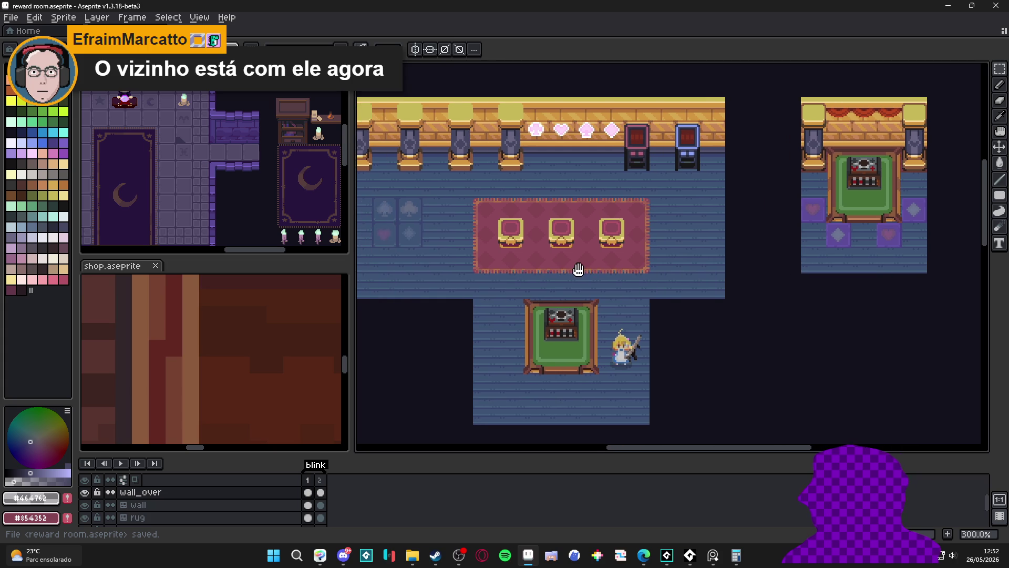
{"action": "left_click_drag", "start_coordinate": [500, 274], "coordinate": [578, 259]}
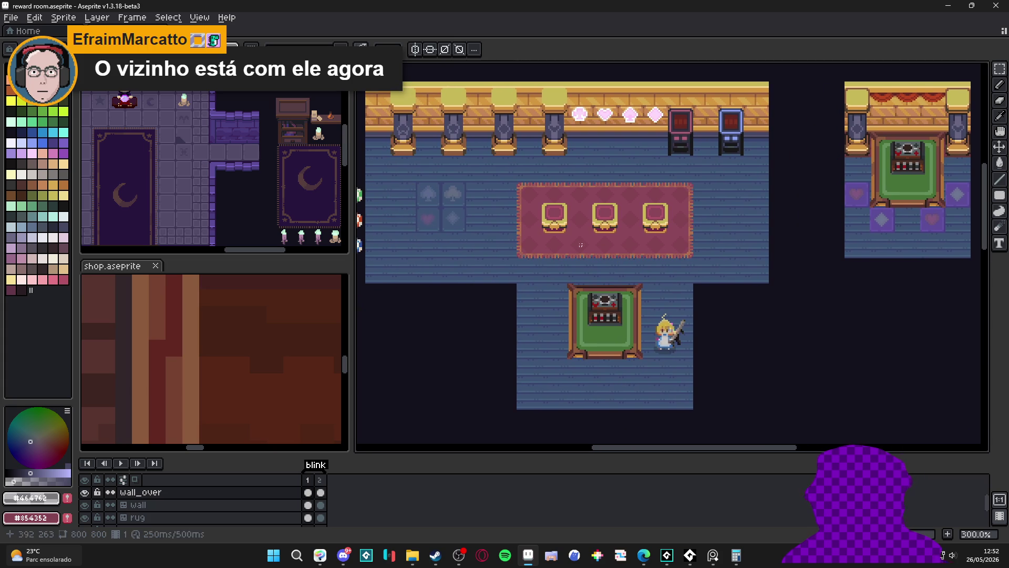
{"action": "left_click", "coordinate": [429, 207]}
{"action": "left_click", "coordinate": [37, 344]}
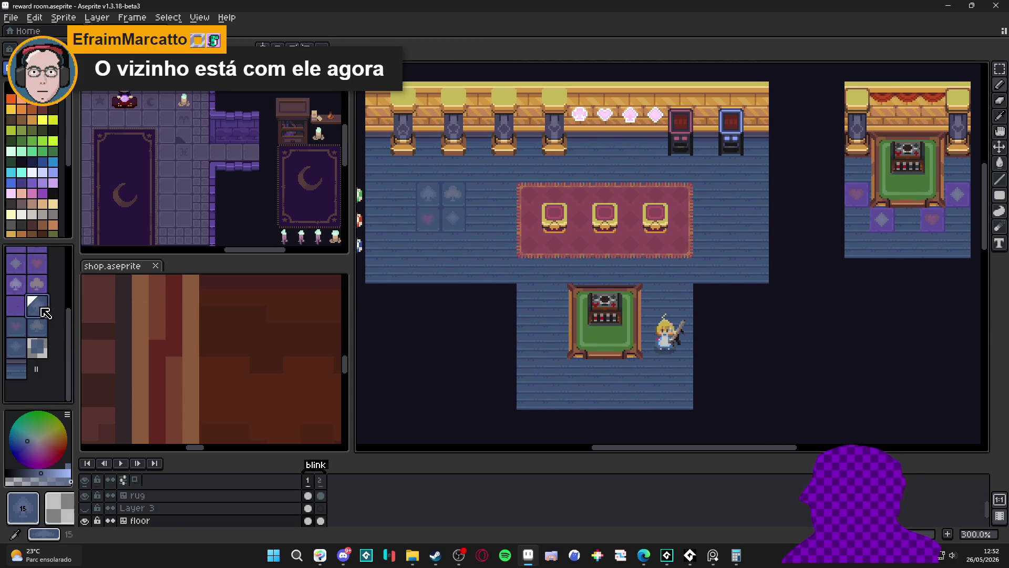
- Paint spade suit tiles on the floor around the right room's green table, undoing a stray tile
{"action": "left_click_drag", "start_coordinate": [686, 229], "coordinate": [489, 237]}
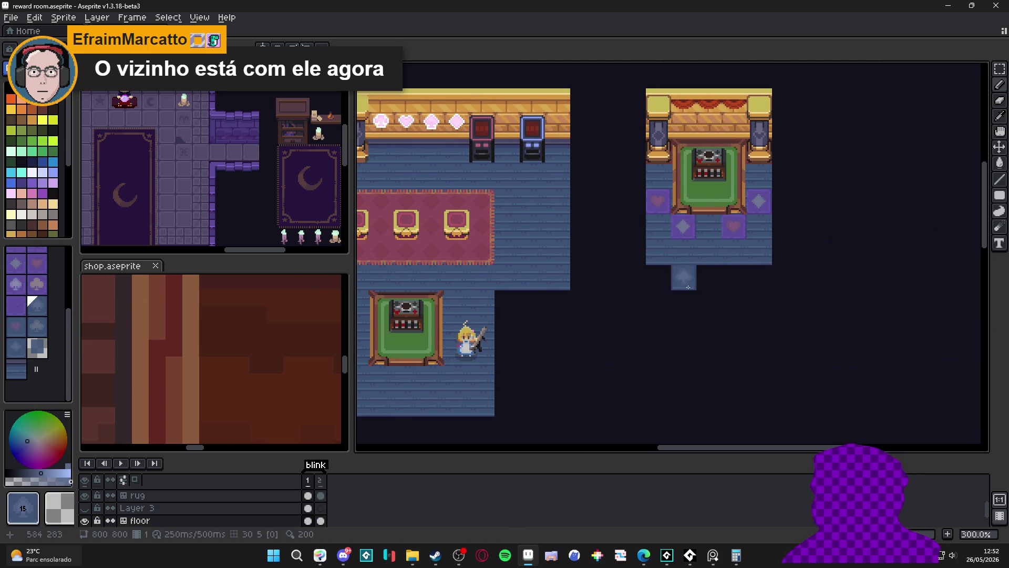
{"action": "left_click_drag", "start_coordinate": [681, 276], "coordinate": [777, 268]}
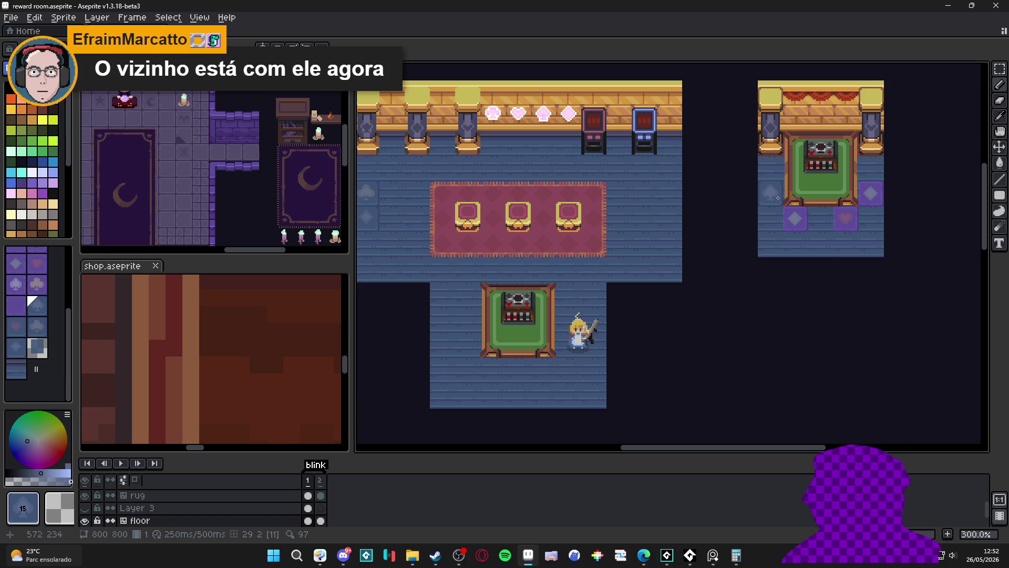
{"action": "left_click_drag", "start_coordinate": [775, 166], "coordinate": [865, 193]}
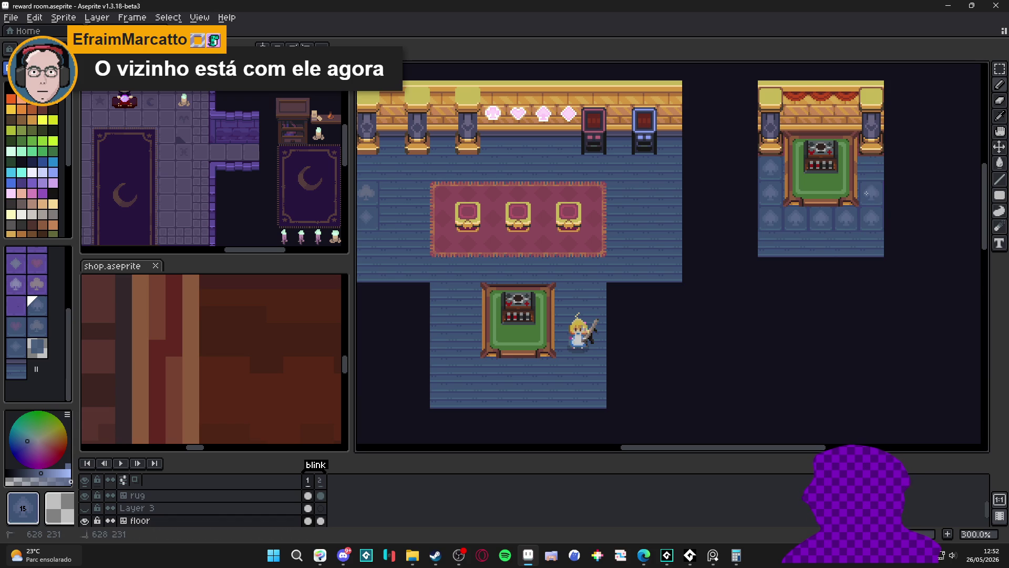
{"action": "left_click", "coordinate": [37, 347]}
{"action": "mouse_move", "coordinate": [432, 308]}
{"action": "left_mouse_down"}
{"action": "mouse_move", "coordinate": [598, 295]}
{"action": "mouse_move", "coordinate": [463, 300]}
{"action": "left_mouse_up"}
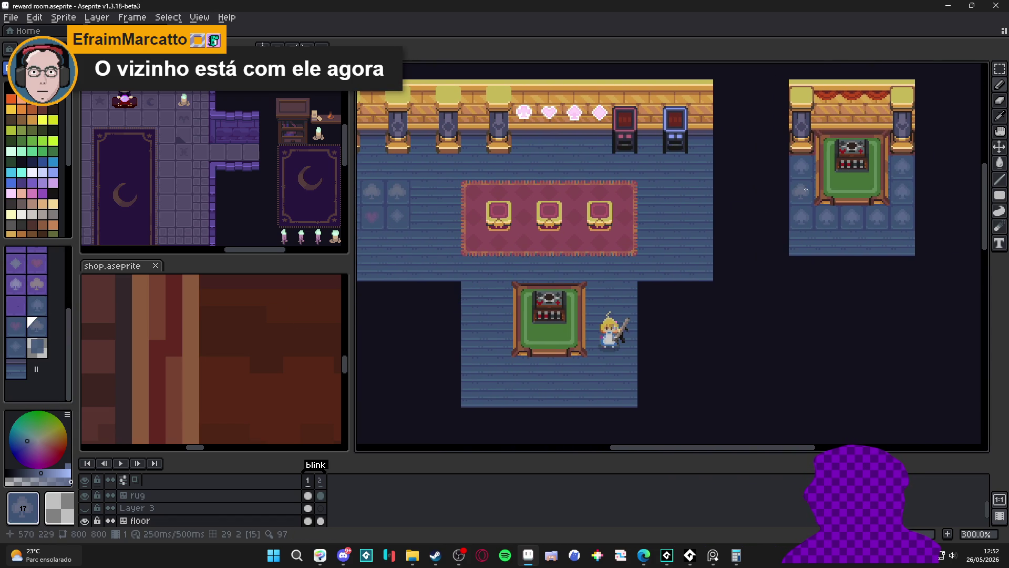
{"action": "left_click", "coordinate": [776, 218]}
{"action": "key", "text": "ctrl+z"}
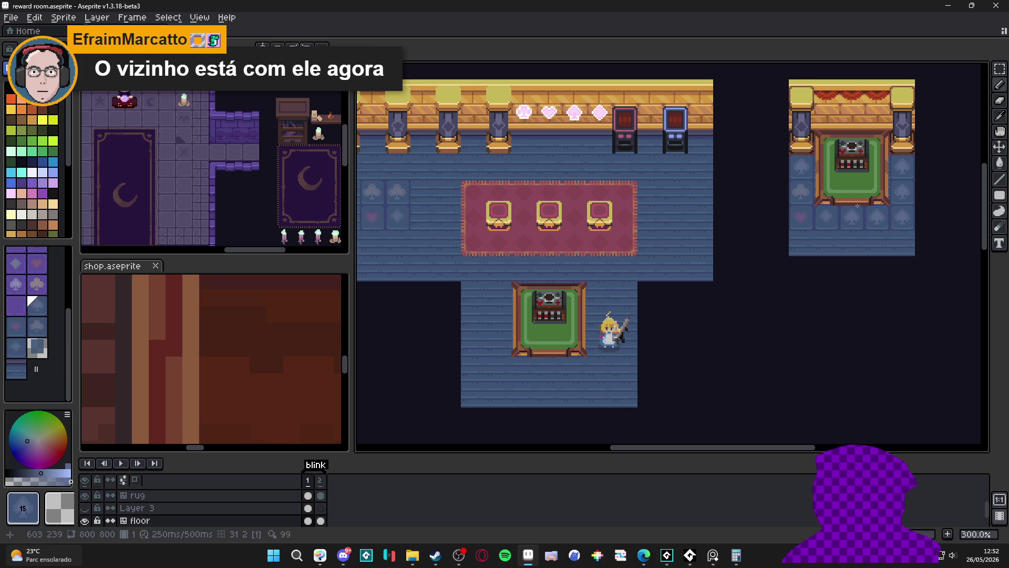
- Sample floor tiles from the right room and save the reward room file
{"action": "left_click", "coordinate": [805, 212], "text": "alt"}
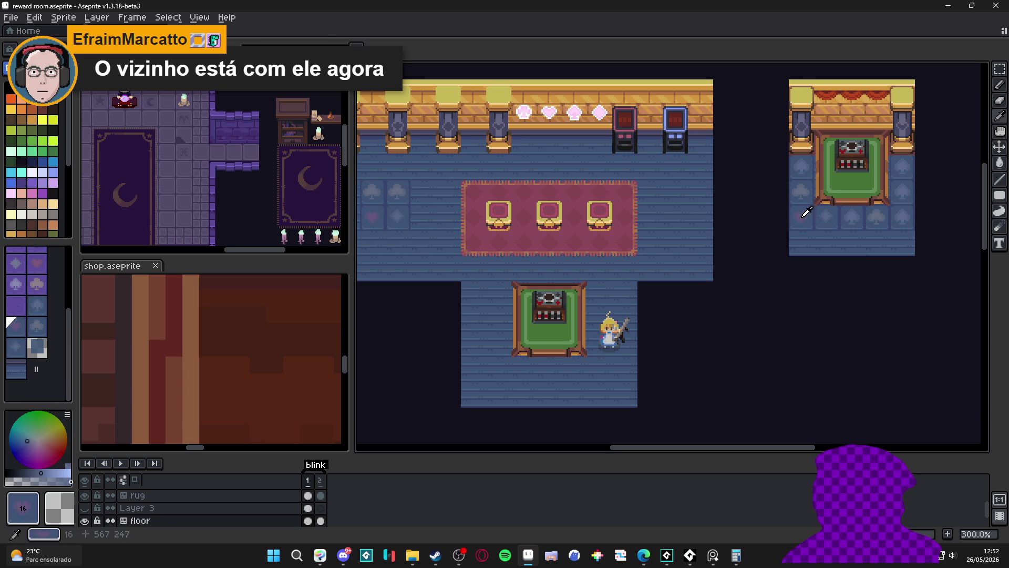
{"action": "left_click", "coordinate": [828, 215], "text": "alt"}
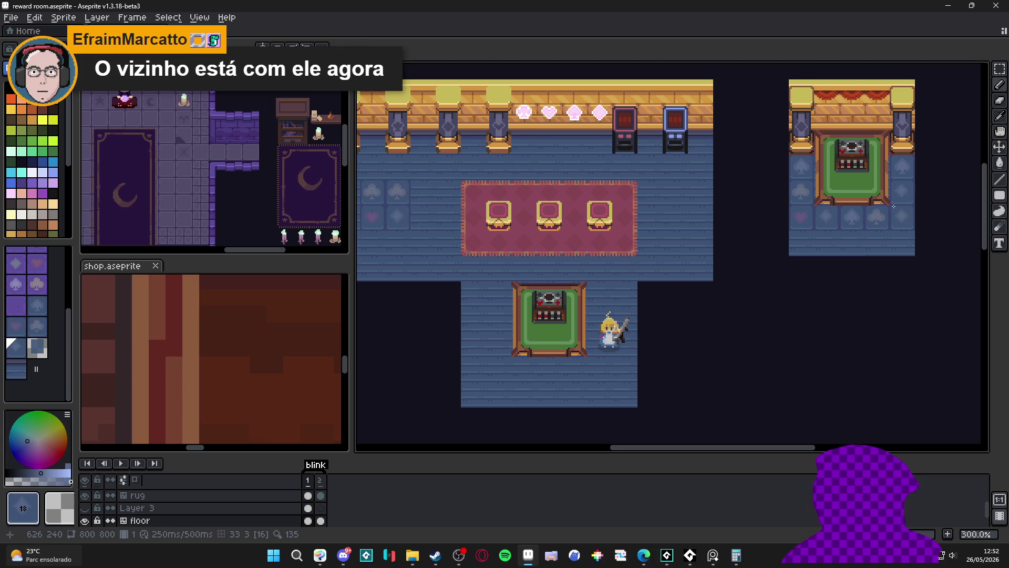
{"action": "left_click", "coordinate": [867, 211], "text": "alt"}
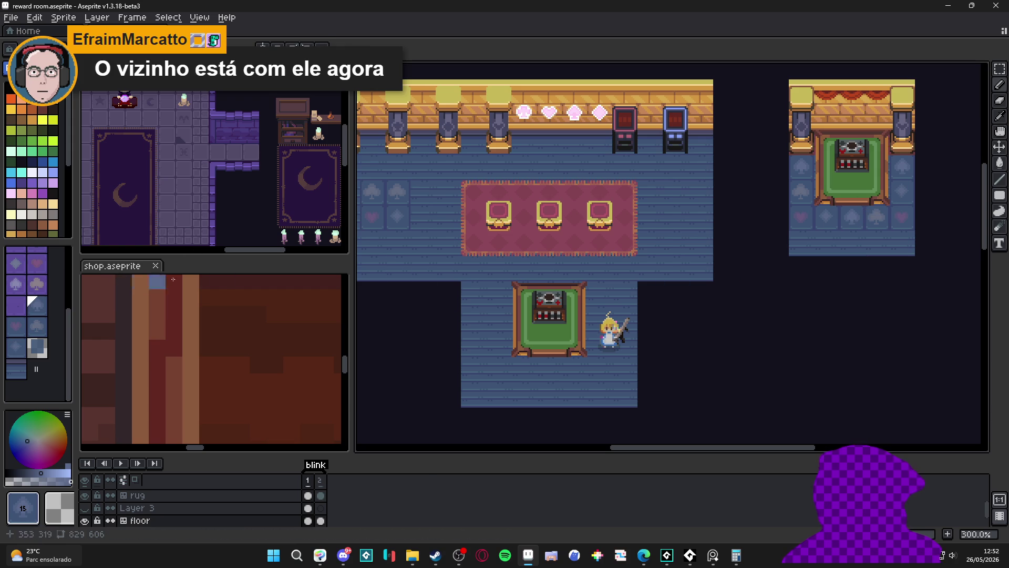
{"action": "key", "text": "ctrl+s"}
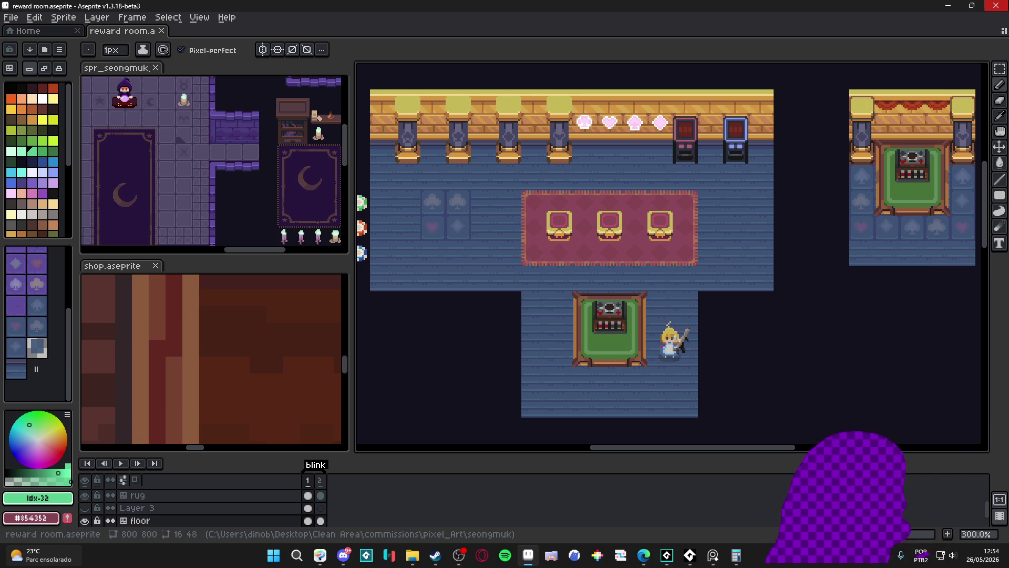
- Pan the view slightly over the room
{"action": "mouse_move", "coordinate": [552, 187]}
{"action": "left_mouse_down"}
{"action": "mouse_move", "coordinate": [521, 246]}
{"action": "mouse_move", "coordinate": [541, 254]}
{"action": "left_mouse_up"}
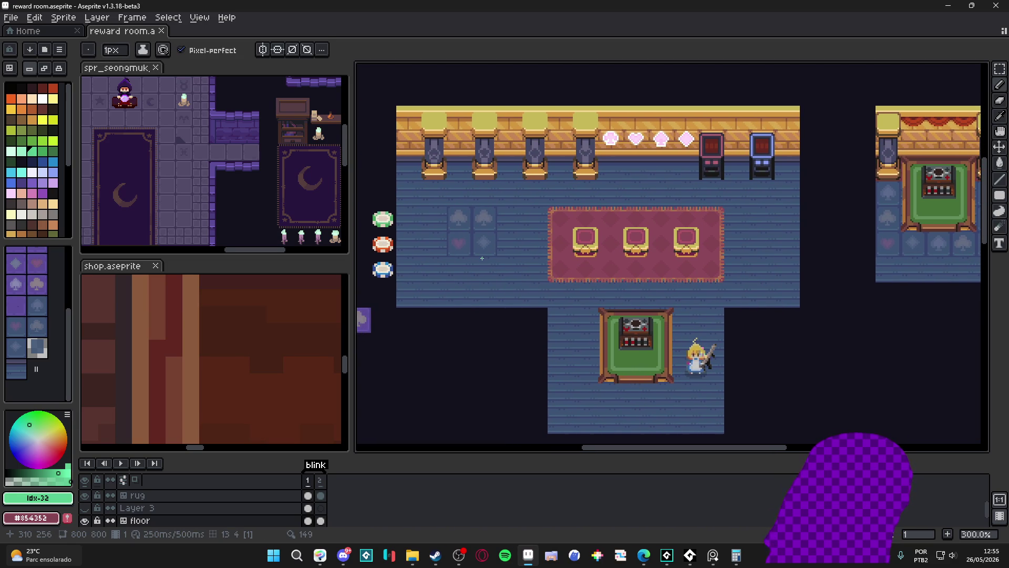
- Draw a small green gem on the floor with a 2-pixel brush and add a lighter green highlight
{"action": "key", "text": "v"}
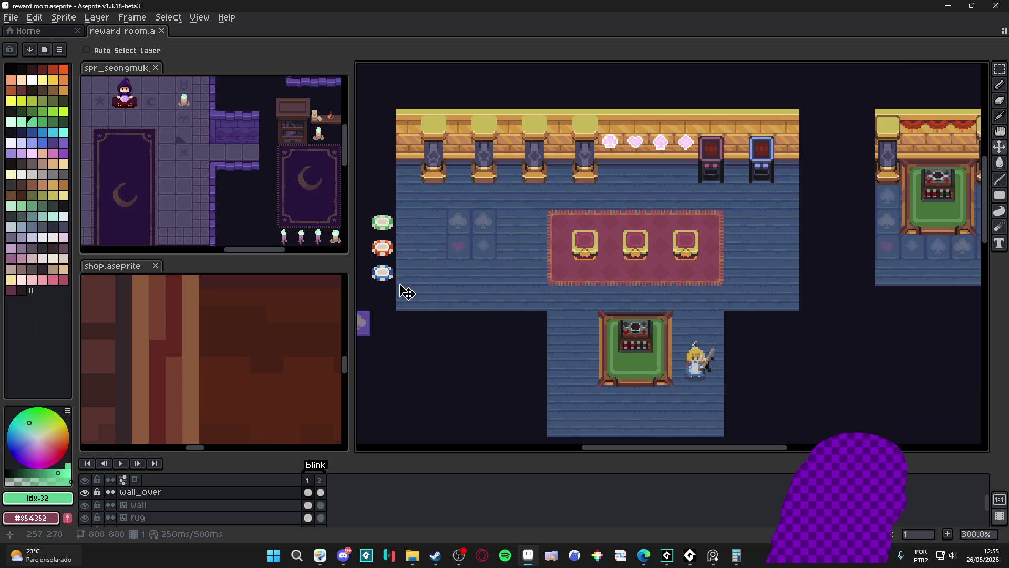
{"action": "key", "text": "b"}
{"action": "scroll", "coordinate": [459, 274], "scroll_direction": "up", "scroll_amount": 1}
{"action": "scroll", "coordinate": [459, 273], "scroll_direction": "up", "scroll_amount": 1}
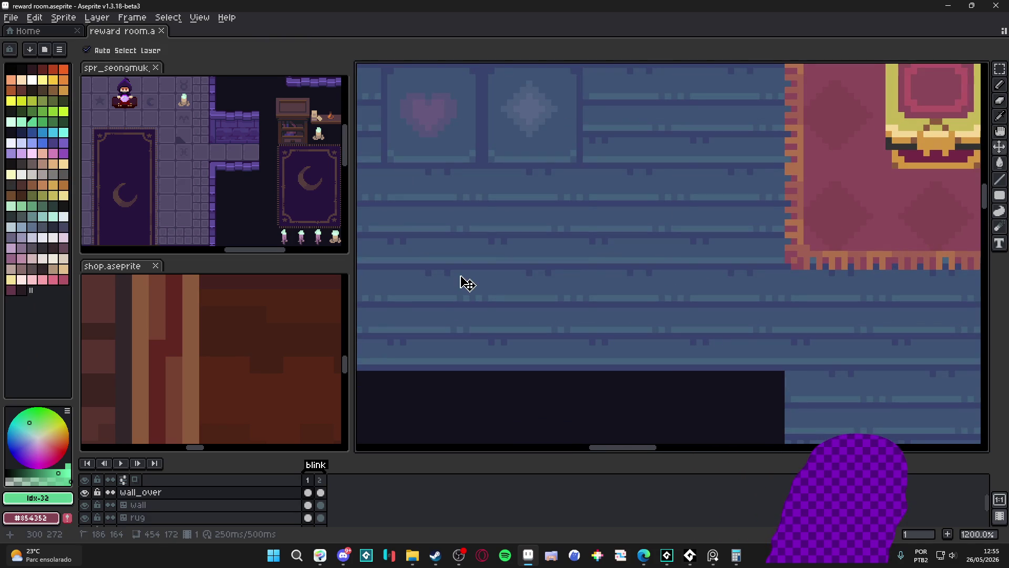
{"action": "key", "text": "ctrl+apostrophe"}
{"action": "key", "text": "plus"}
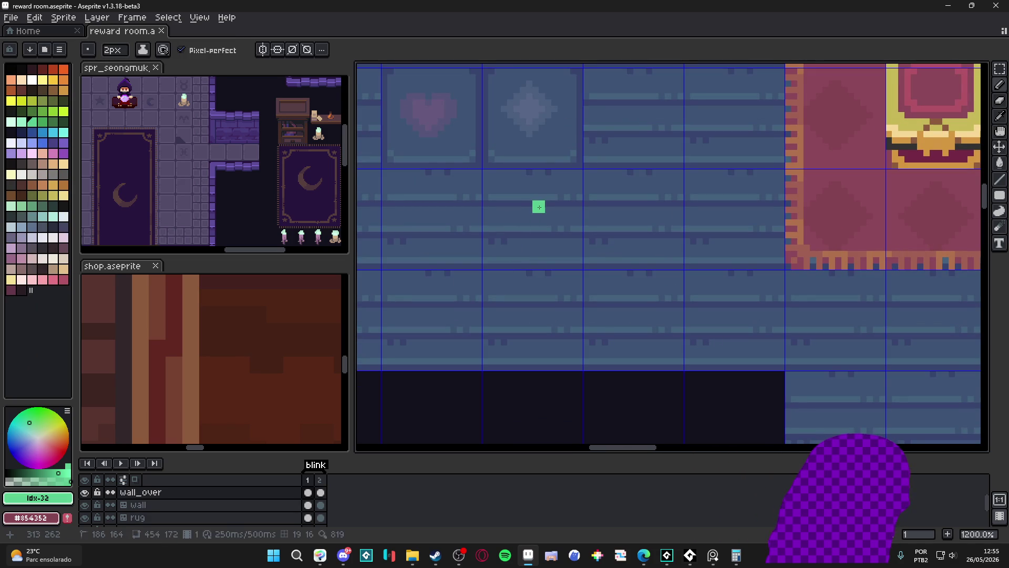
{"action": "mouse_move", "coordinate": [534, 199]}
{"action": "left_mouse_down"}
{"action": "mouse_move", "coordinate": [513, 220]}
{"action": "mouse_move", "coordinate": [550, 237]}
{"action": "mouse_move", "coordinate": [540, 214]}
{"action": "mouse_move", "coordinate": [524, 224]}
{"action": "left_mouse_up"}
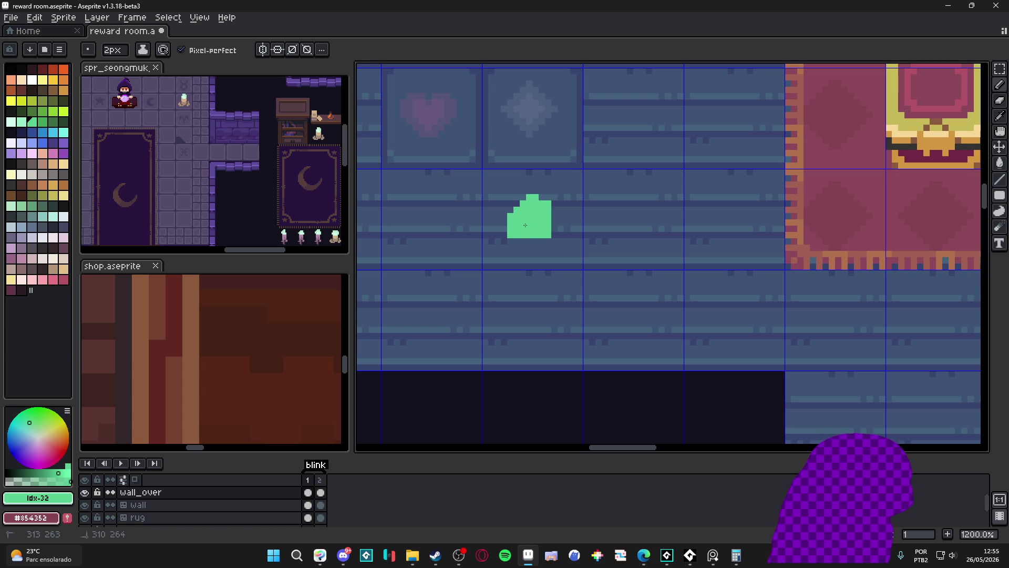
{"action": "scroll", "coordinate": [540, 221], "scroll_direction": "down", "scroll_amount": 2}
{"action": "scroll", "coordinate": [539, 220], "scroll_direction": "up", "scroll_amount": 3}
{"action": "key", "text": "alt"}
{"action": "left_click", "coordinate": [20, 121]}
{"action": "mouse_move", "coordinate": [501, 170]}
{"action": "left_mouse_down"}
{"action": "mouse_move", "coordinate": [514, 173]}
{"action": "mouse_move", "coordinate": [489, 198]}
{"action": "left_mouse_up"}
{"action": "scroll", "coordinate": [532, 233], "scroll_direction": "down", "scroll_amount": 3}
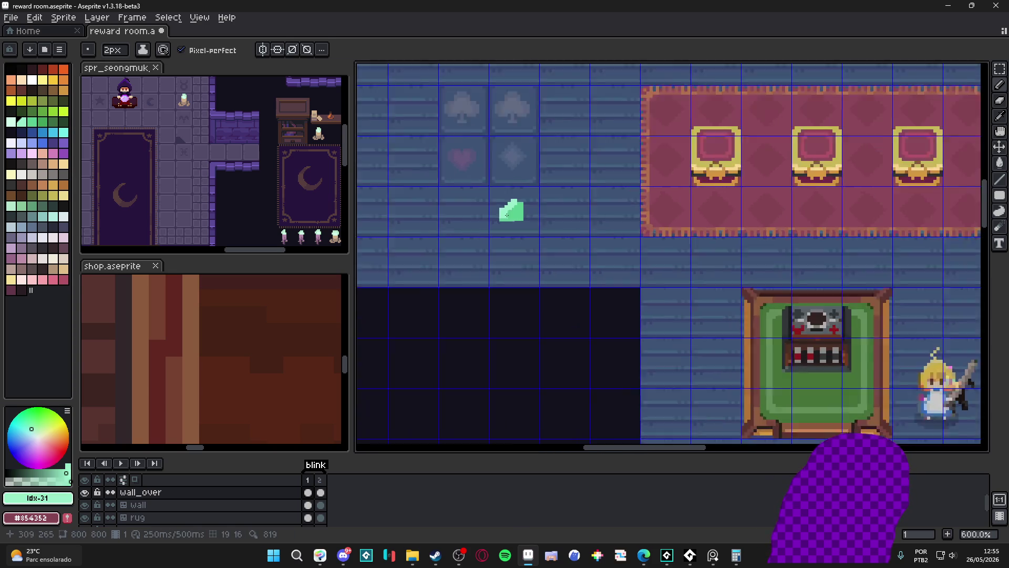
{"action": "scroll", "coordinate": [532, 233], "scroll_direction": "up", "scroll_amount": 3}
- Shade the gem with darker green and light mint pixels, undo a stroke, and open the Preview window
{"action": "left_click", "coordinate": [47, 128]}
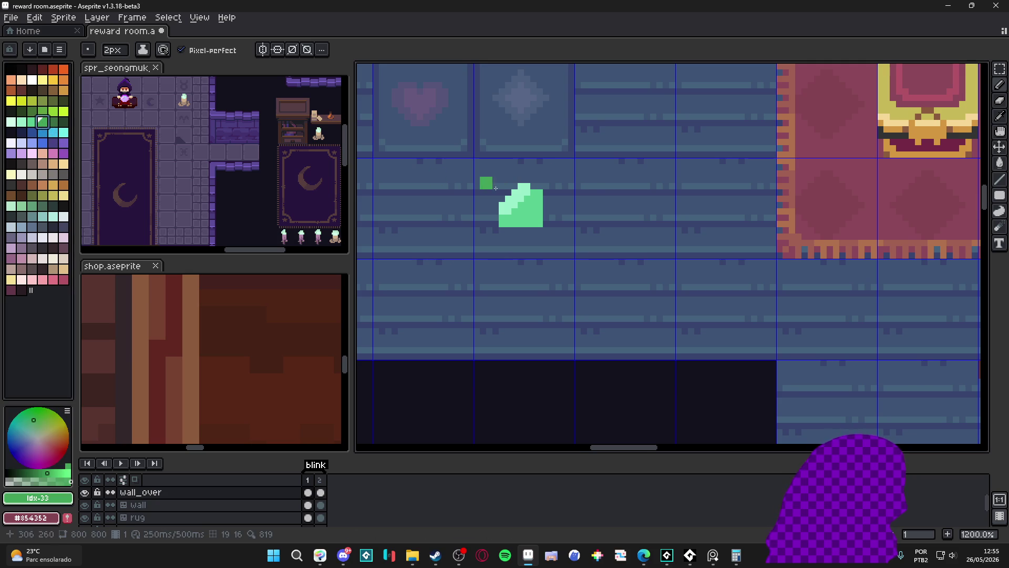
{"action": "scroll", "coordinate": [528, 205], "scroll_direction": "up", "scroll_amount": 2}
{"action": "mouse_move", "coordinate": [528, 228]}
{"action": "left_mouse_down"}
{"action": "mouse_move", "coordinate": [547, 234]}
{"action": "mouse_move", "coordinate": [555, 205]}
{"action": "left_mouse_up"}
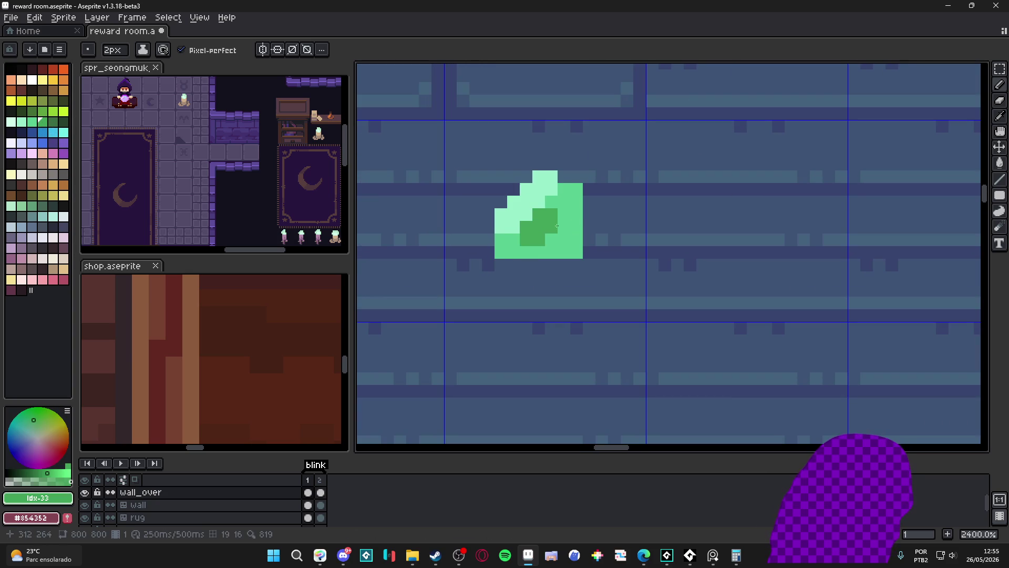
{"action": "scroll", "coordinate": [555, 235], "scroll_direction": "down", "scroll_amount": 3}
{"action": "scroll", "coordinate": [556, 235], "scroll_direction": "up", "scroll_amount": 3}
{"action": "left_click", "coordinate": [562, 236]}
{"action": "scroll", "coordinate": [563, 236], "scroll_direction": "down", "scroll_amount": 2}
{"action": "scroll", "coordinate": [564, 261], "scroll_direction": "down", "scroll_amount": 1}
{"action": "scroll", "coordinate": [581, 281], "scroll_direction": "up", "scroll_amount": 2}
{"action": "scroll", "coordinate": [581, 282], "scroll_direction": "down", "scroll_amount": 2}
{"action": "scroll", "coordinate": [564, 260], "scroll_direction": "up", "scroll_amount": 2}
{"action": "key", "text": "alt"}
{"action": "left_click", "coordinate": [572, 234]}
{"action": "left_click", "coordinate": [552, 239]}
{"action": "left_click", "coordinate": [576, 214]}
{"action": "scroll", "coordinate": [588, 278], "scroll_direction": "down", "scroll_amount": 2}
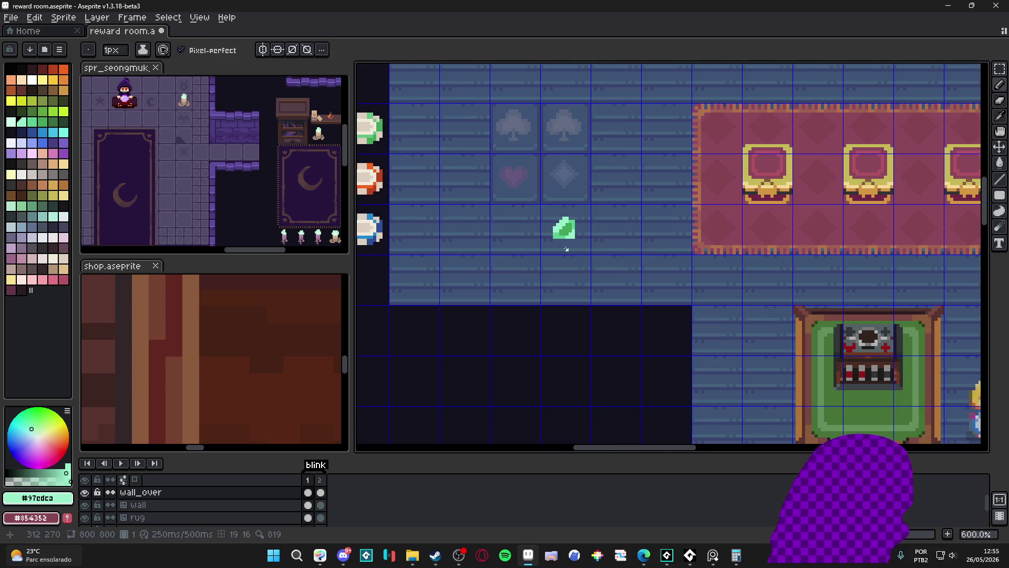
{"action": "scroll", "coordinate": [588, 277], "scroll_direction": "up", "scroll_amount": 2}
{"action": "key", "text": "v"}
{"action": "key", "text": "ctrl+z"}
{"action": "key", "text": "b"}
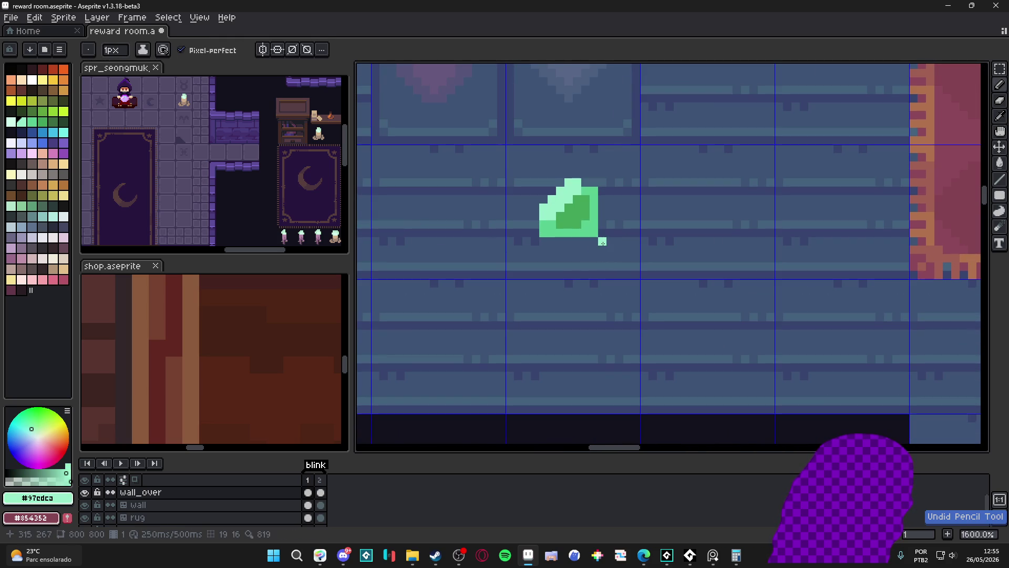
{"action": "key", "text": "F7"}
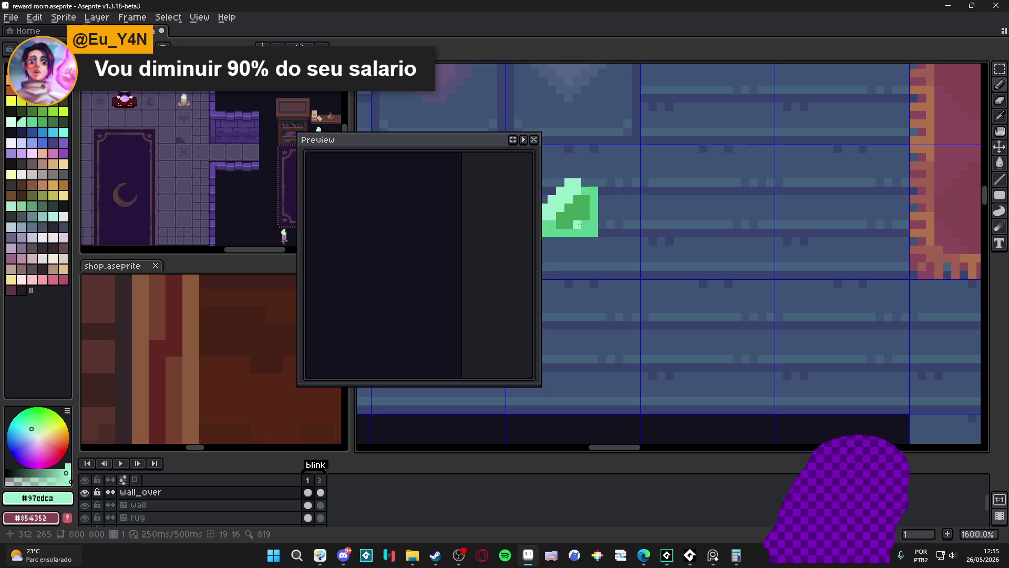
- Move the Preview window left and touch up pixels at the gem's top right
{"action": "left_click", "coordinate": [523, 140]}
{"action": "left_click_drag", "start_coordinate": [473, 143], "coordinate": [392, 124]}
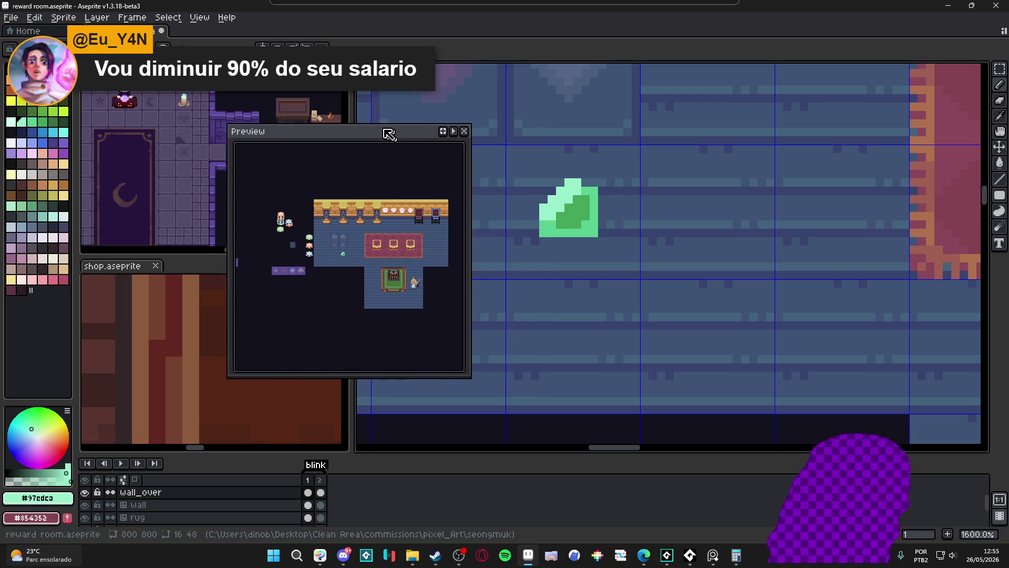
{"action": "scroll", "coordinate": [339, 236], "scroll_direction": "up", "scroll_amount": 2}
{"action": "scroll", "coordinate": [578, 219], "scroll_direction": "up", "scroll_amount": 1}
{"action": "middle_click", "coordinate": [574, 218]}
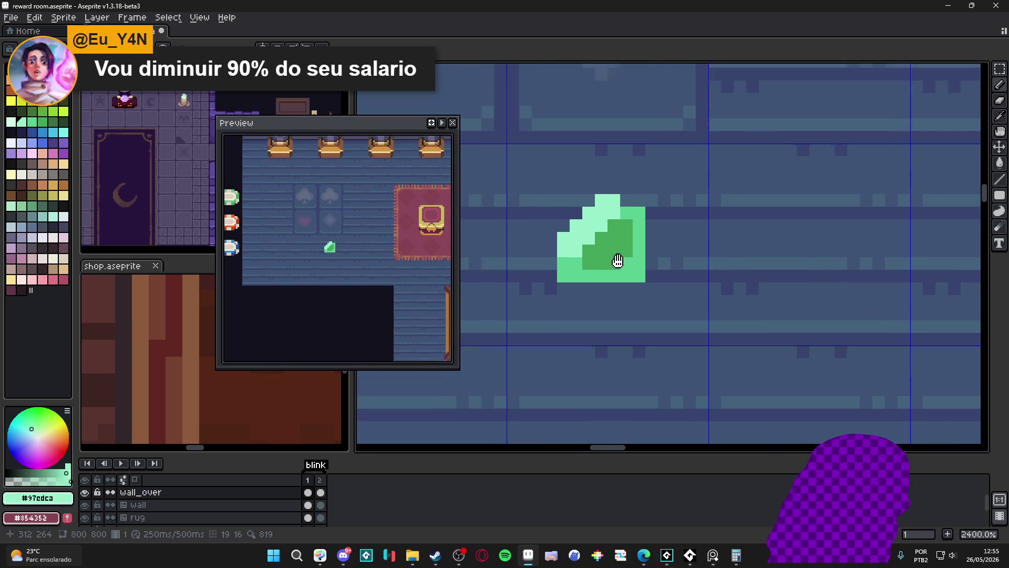
{"action": "left_click", "coordinate": [671, 257]}
{"action": "left_click", "coordinate": [683, 233]}
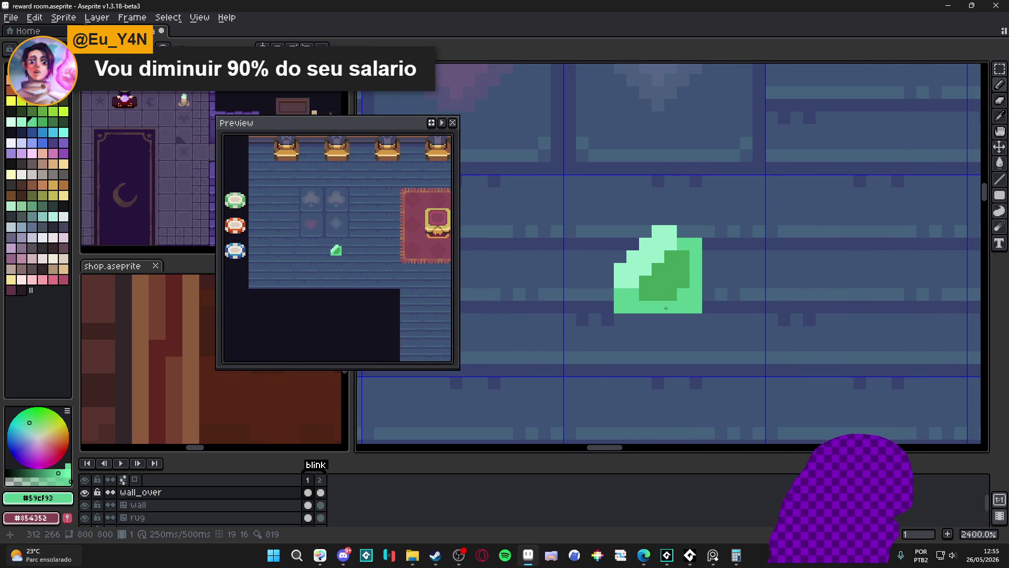
{"action": "scroll", "coordinate": [680, 233], "scroll_direction": "down", "scroll_amount": 1}
{"action": "scroll", "coordinate": [681, 268], "scroll_direction": "up", "scroll_amount": 1}
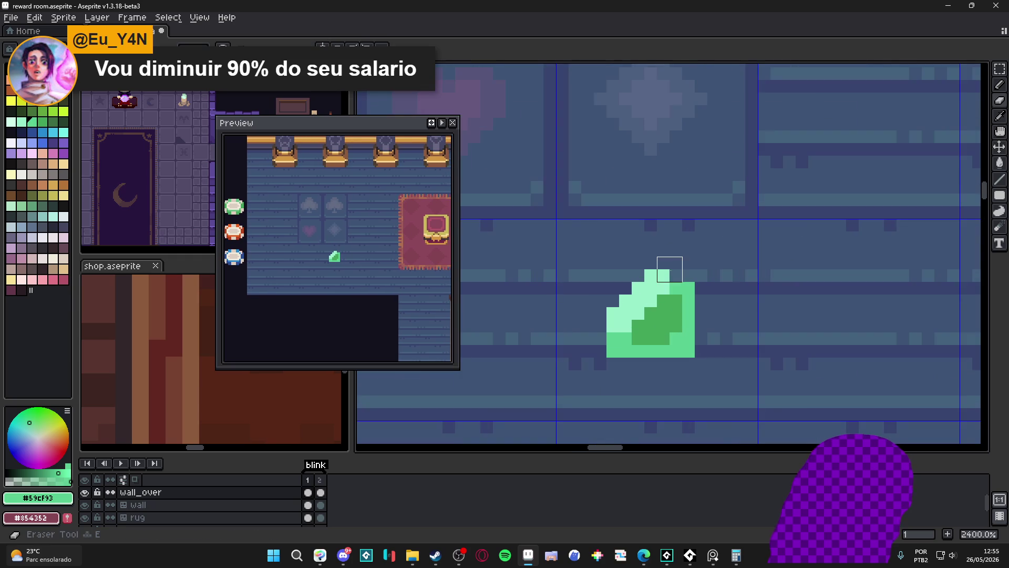
{"action": "scroll", "coordinate": [632, 257], "scroll_direction": "down", "scroll_amount": 1}
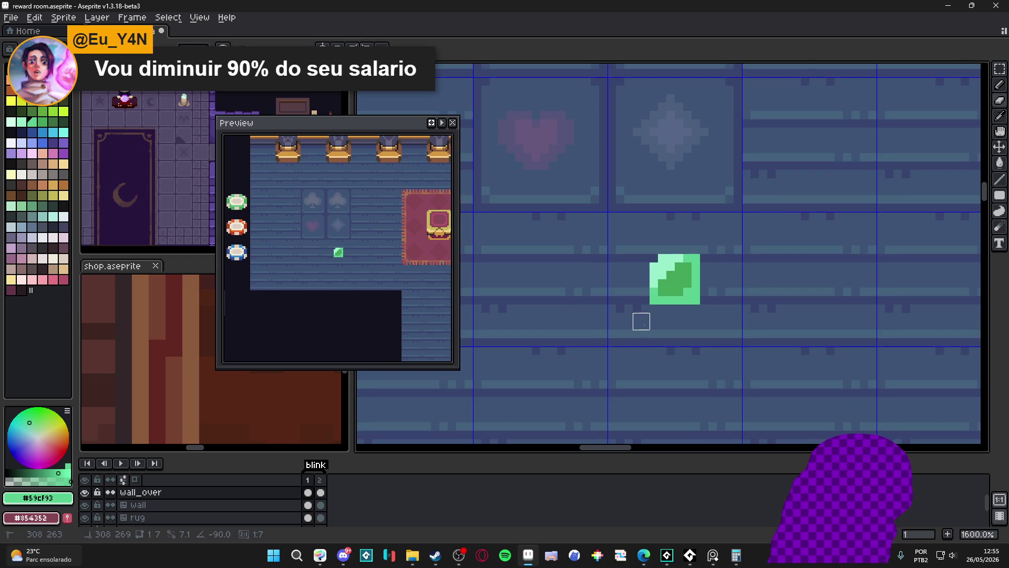
{"action": "scroll", "coordinate": [641, 321], "scroll_direction": "down", "scroll_amount": 3}
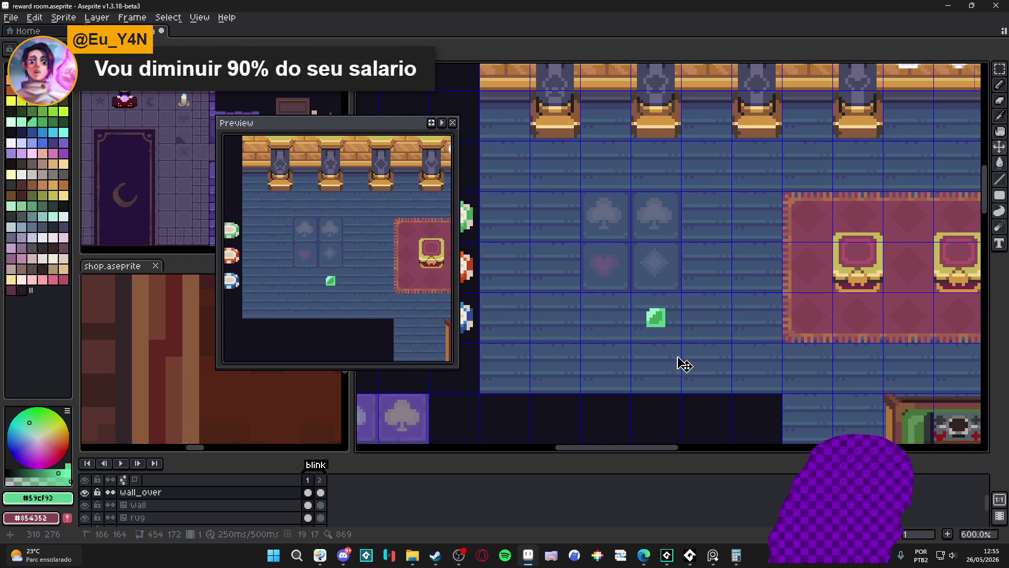
- Undo a stroke and eyedrop the gem's light mint and medium green colours
{"action": "key", "text": "ctrl+z"}
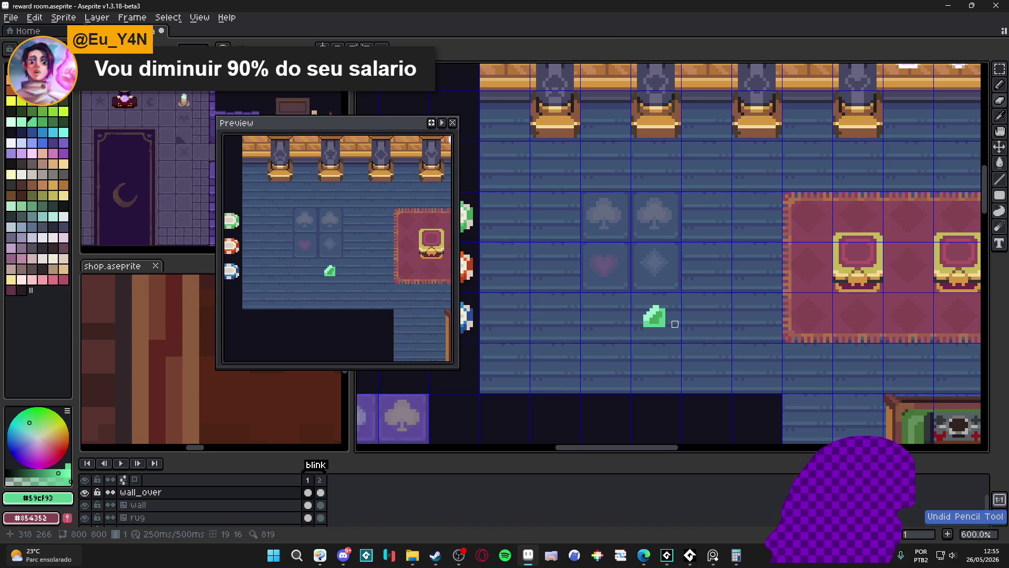
{"action": "scroll", "coordinate": [655, 319], "scroll_direction": "up", "scroll_amount": 4}
{"action": "left_click", "coordinate": [609, 314], "text": "alt"}
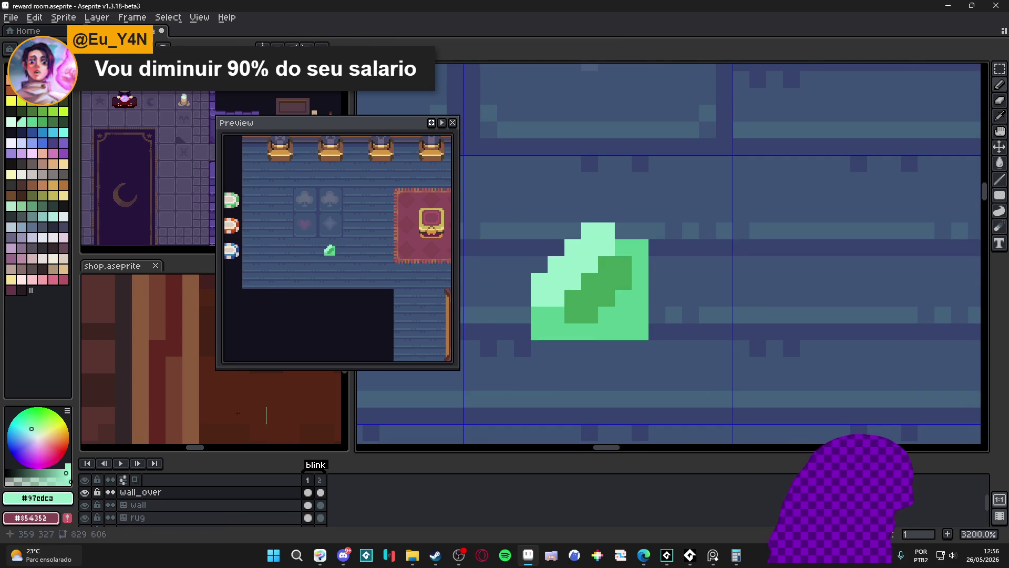
{"action": "left_click", "coordinate": [640, 328], "text": "alt"}
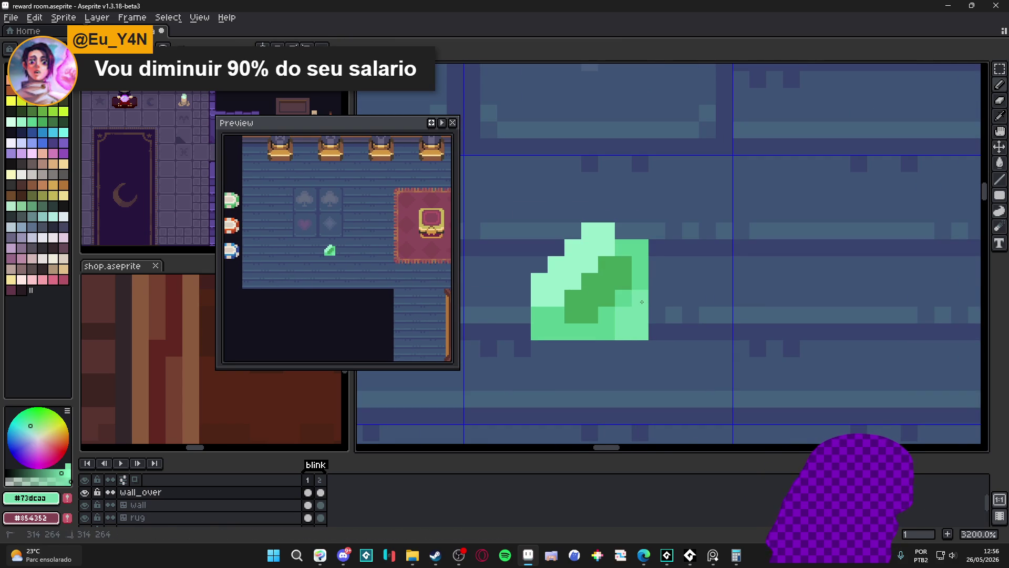
{"action": "scroll", "coordinate": [638, 359], "scroll_direction": "down", "scroll_amount": 2}
{"action": "scroll", "coordinate": [630, 347], "scroll_direction": "down", "scroll_amount": 1}
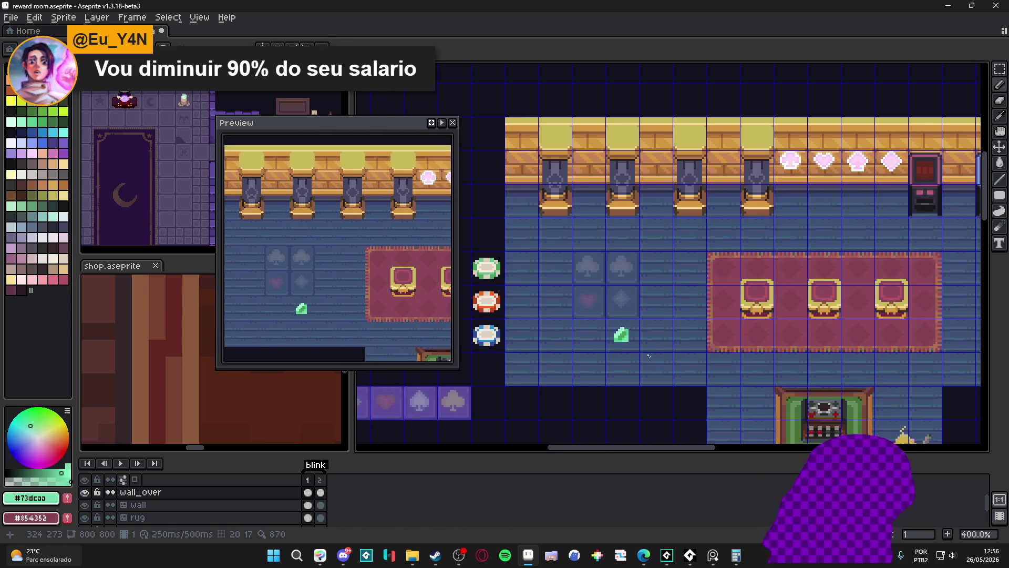
{"action": "scroll", "coordinate": [629, 341], "scroll_direction": "up", "scroll_amount": 1}
{"action": "left_click_drag", "start_coordinate": [633, 339], "coordinate": [635, 326]}
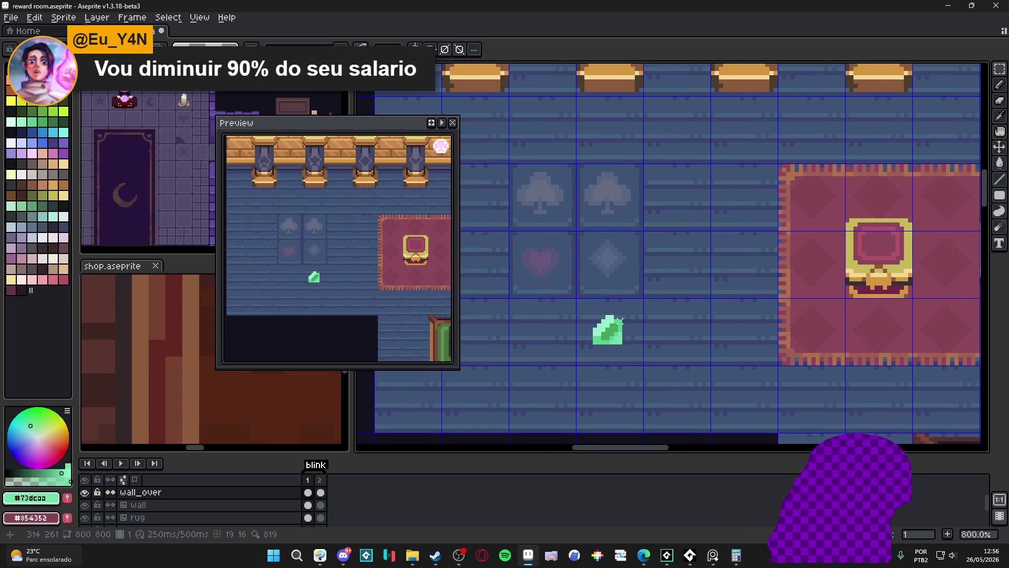
- Copy the green gem to its left and shift the copy's hue to -132, making it red
{"action": "mouse_move", "coordinate": [597, 316]}
{"action": "left_mouse_down"}
{"action": "mouse_move", "coordinate": [623, 348]}
{"action": "mouse_move", "coordinate": [541, 330]}
{"action": "left_mouse_up"}
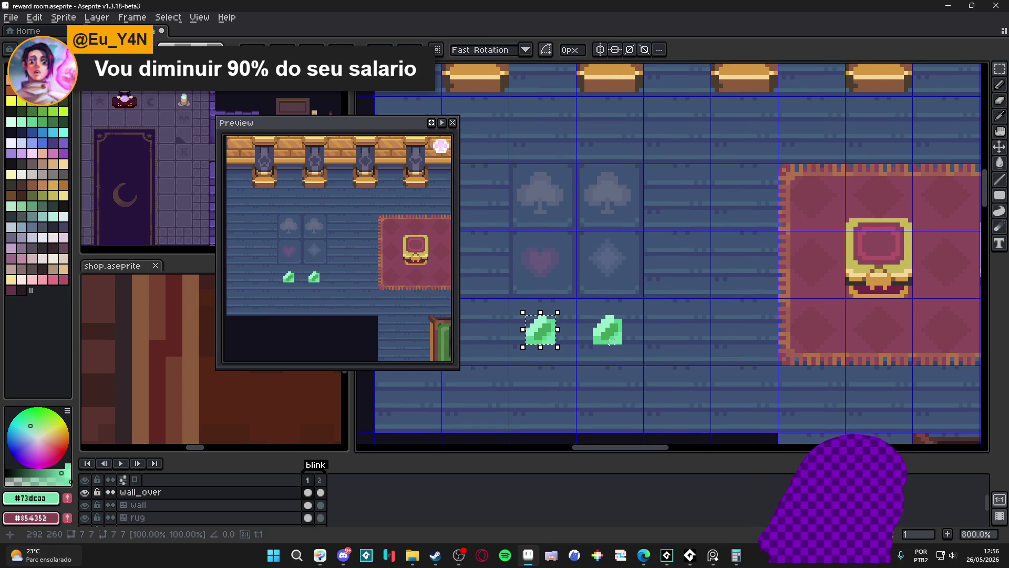
{"action": "key", "text": "ctrl+u"}
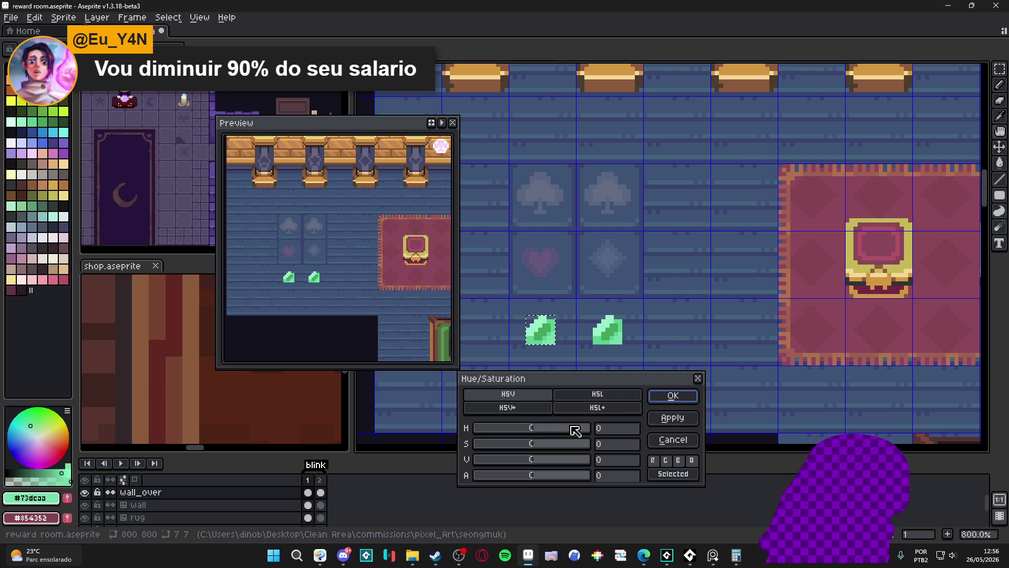
{"action": "mouse_move", "coordinate": [545, 436]}
{"action": "left_mouse_down"}
{"action": "mouse_move", "coordinate": [565, 434]}
{"action": "mouse_move", "coordinate": [498, 432]}
{"action": "left_mouse_up"}
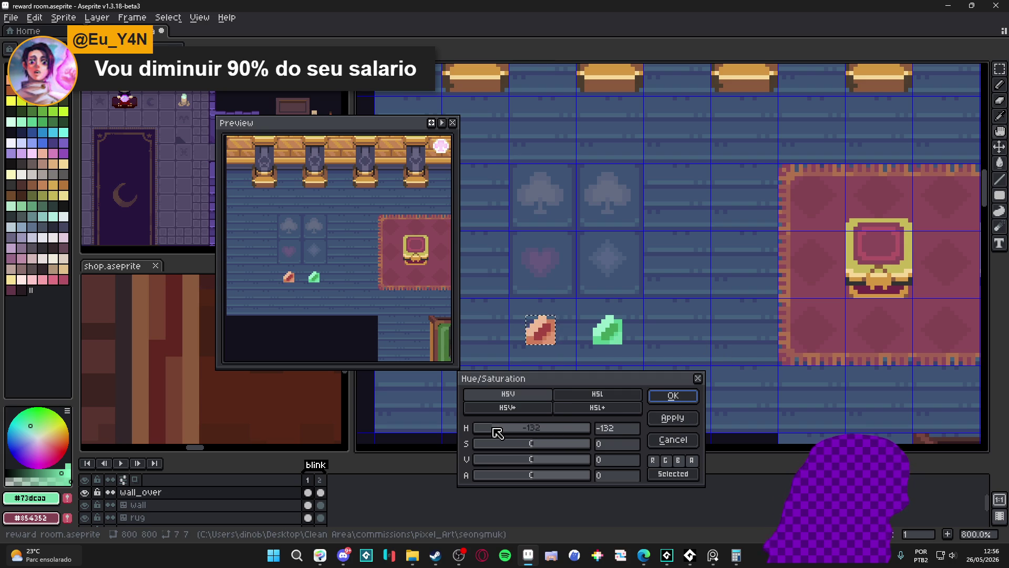
{"action": "left_click", "coordinate": [672, 396]}
- Nudge the red gem one tile left and select the green gem
{"action": "mouse_move", "coordinate": [552, 327]}
{"action": "left_mouse_down"}
{"action": "mouse_move", "coordinate": [623, 346]}
{"action": "mouse_move", "coordinate": [541, 339]}
{"action": "left_mouse_up"}
{"action": "double_click", "coordinate": [619, 338]}
{"action": "key", "text": "ctrl+d"}
{"action": "double_click", "coordinate": [683, 339]}
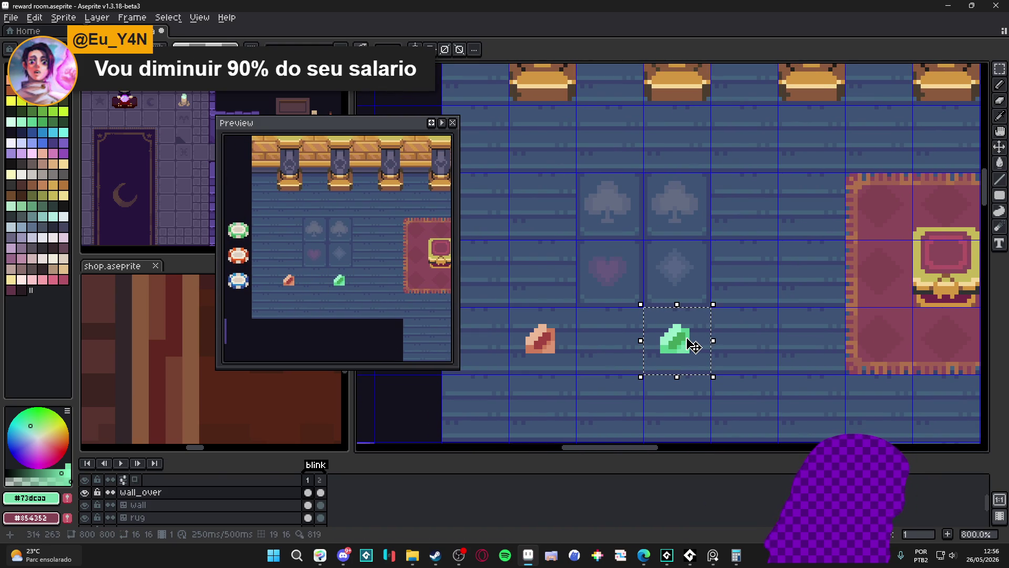
- Move the green gem beside the club suit tiles and drop the selection
{"action": "key", "text": "space"}
{"action": "left_click_drag", "start_coordinate": [692, 345], "coordinate": [580, 307]}
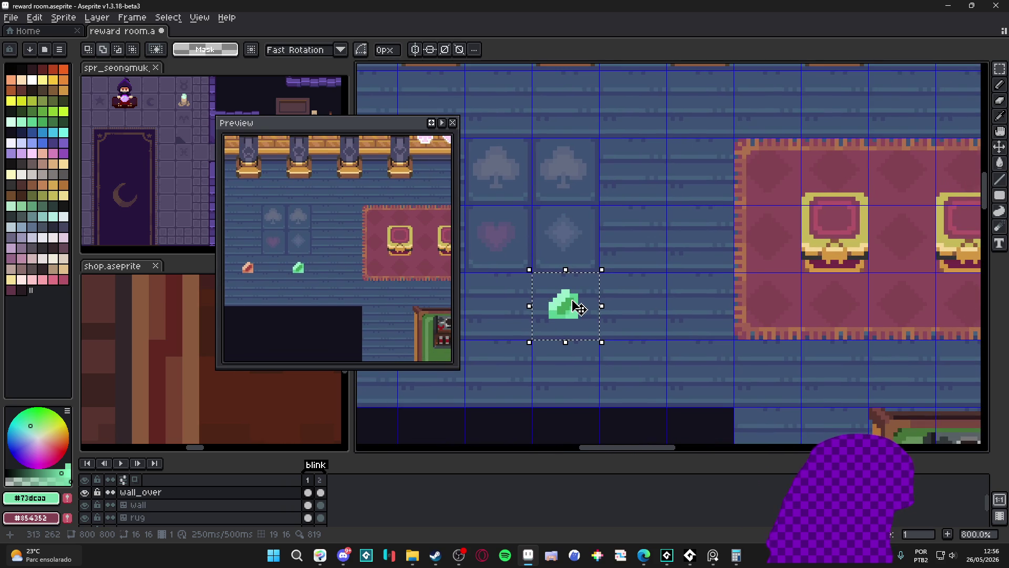
{"action": "left_click_drag", "start_coordinate": [757, 375], "coordinate": [569, 249]}
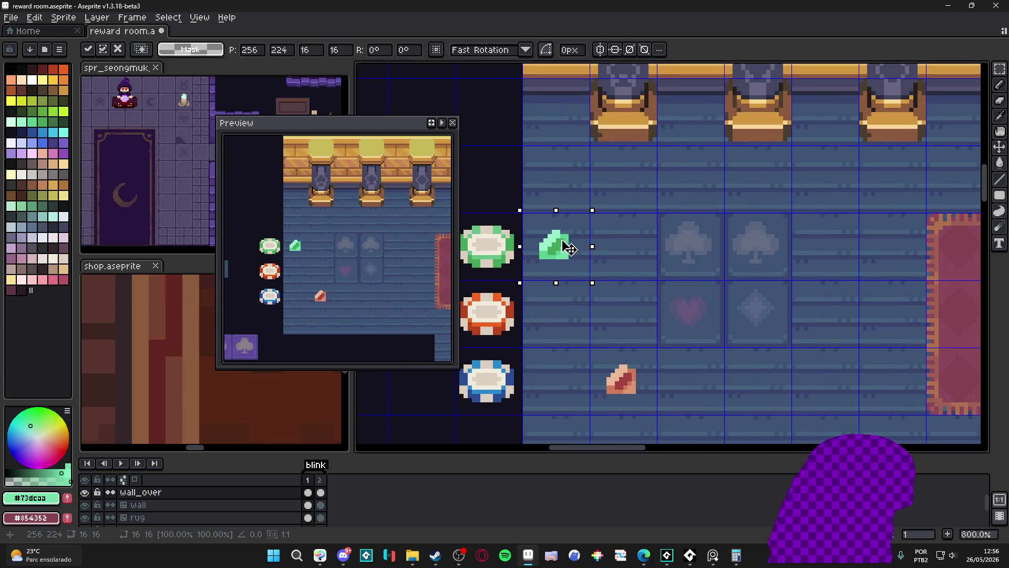
{"action": "mouse_move", "coordinate": [569, 249]}
{"action": "left_mouse_down"}
{"action": "mouse_move", "coordinate": [631, 260]}
{"action": "mouse_move", "coordinate": [561, 246]}
{"action": "mouse_move", "coordinate": [725, 241]}
{"action": "mouse_move", "coordinate": [568, 268]}
{"action": "left_mouse_up"}
{"action": "scroll", "coordinate": [568, 268], "scroll_direction": "down", "scroll_amount": 2}
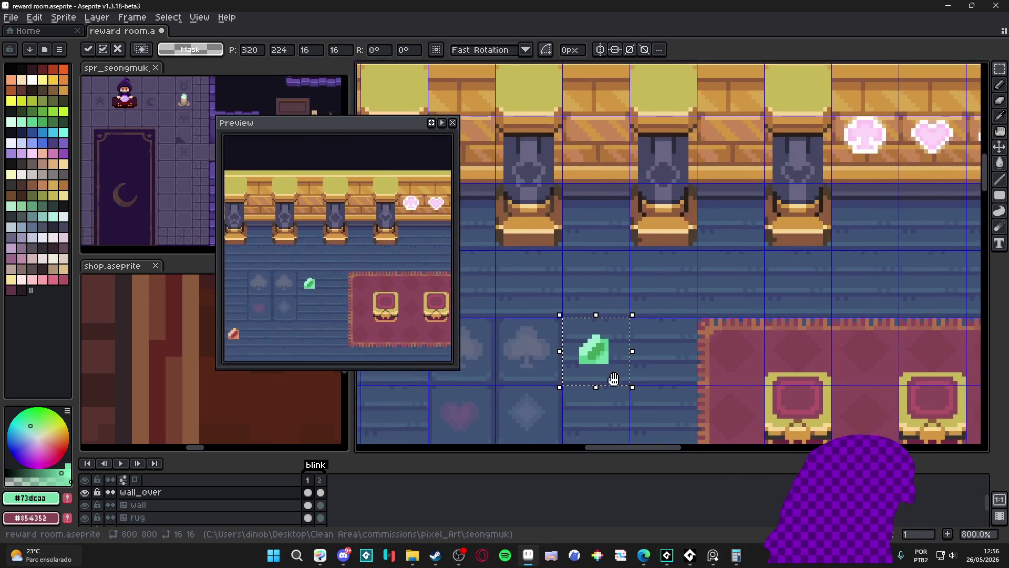
{"action": "scroll", "coordinate": [630, 279], "scroll_direction": "up", "scroll_amount": 2}
{"action": "scroll", "coordinate": [630, 279], "scroll_direction": "down", "scroll_amount": 2}
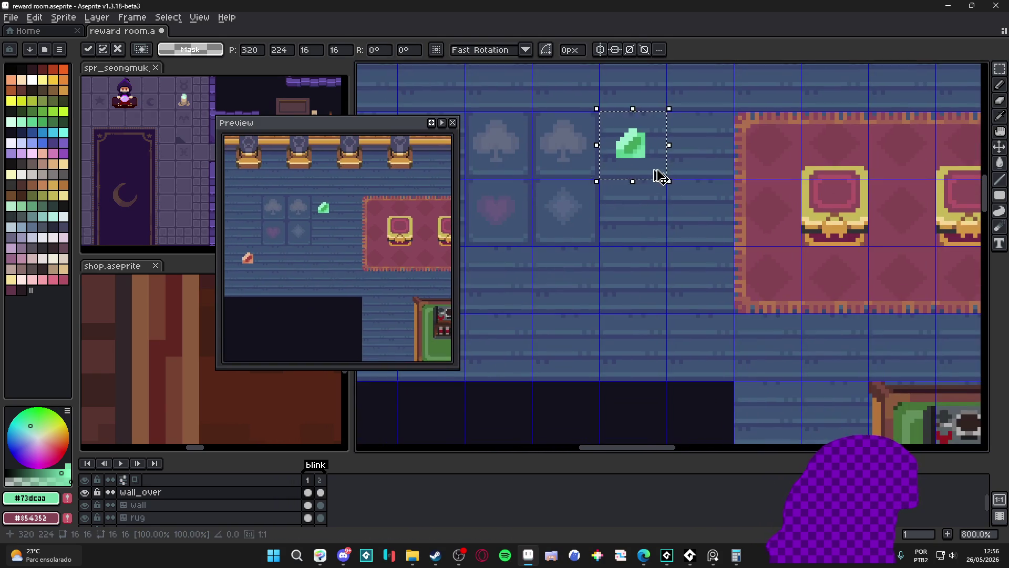
{"action": "key", "text": "Escape"}
{"action": "scroll", "coordinate": [629, 279], "scroll_direction": "up", "scroll_amount": 2}
{"action": "scroll", "coordinate": [630, 278], "scroll_direction": "up", "scroll_amount": 2}
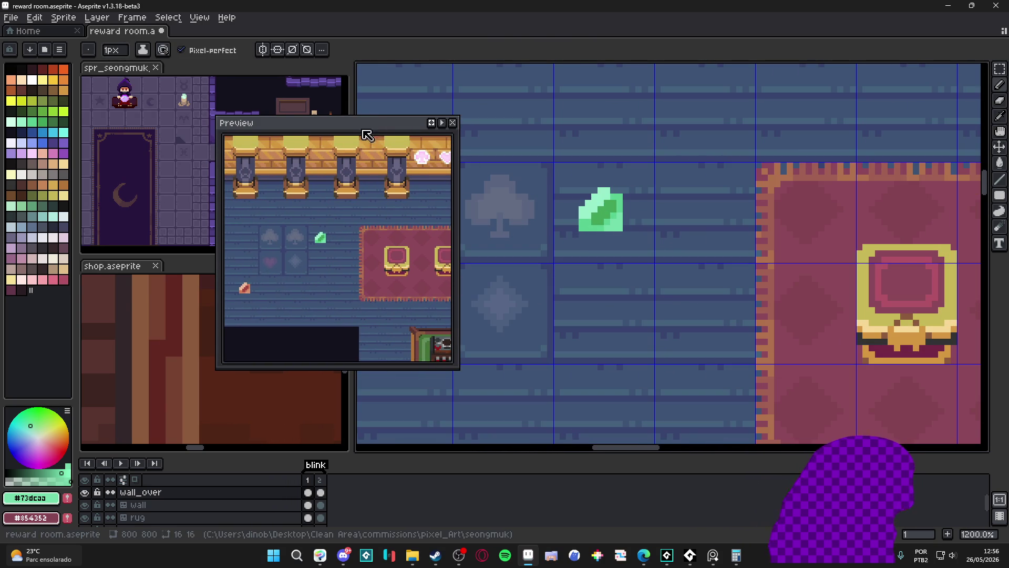
- Move the Preview window up and to the left
{"action": "left_click_drag", "start_coordinate": [367, 124], "coordinate": [295, 71]}
{"action": "scroll", "coordinate": [260, 162], "scroll_direction": "up", "scroll_amount": 2}
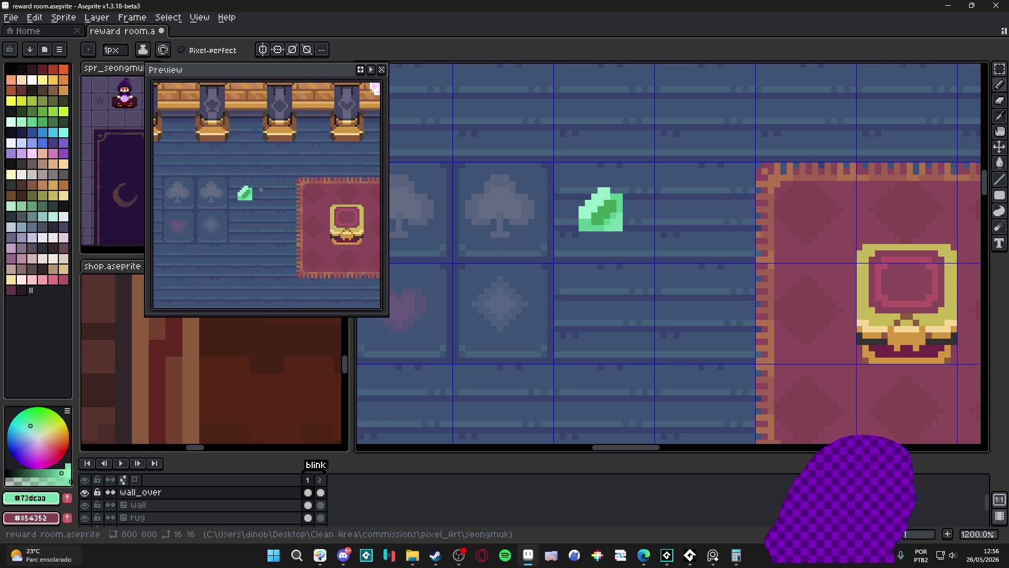
{"action": "scroll", "coordinate": [260, 189], "scroll_direction": "up", "scroll_amount": 2}
{"action": "scroll", "coordinate": [261, 189], "scroll_direction": "down", "scroll_amount": 1}
{"action": "left_click_drag", "start_coordinate": [594, 228], "coordinate": [607, 249]}
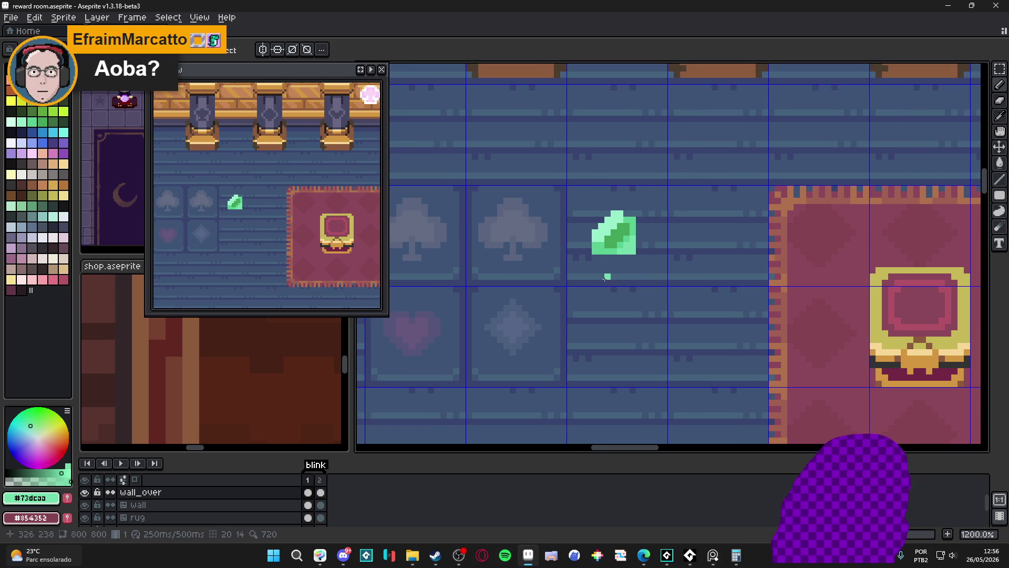
{"action": "scroll", "coordinate": [640, 239], "scroll_direction": "right", "scroll_amount": 2}
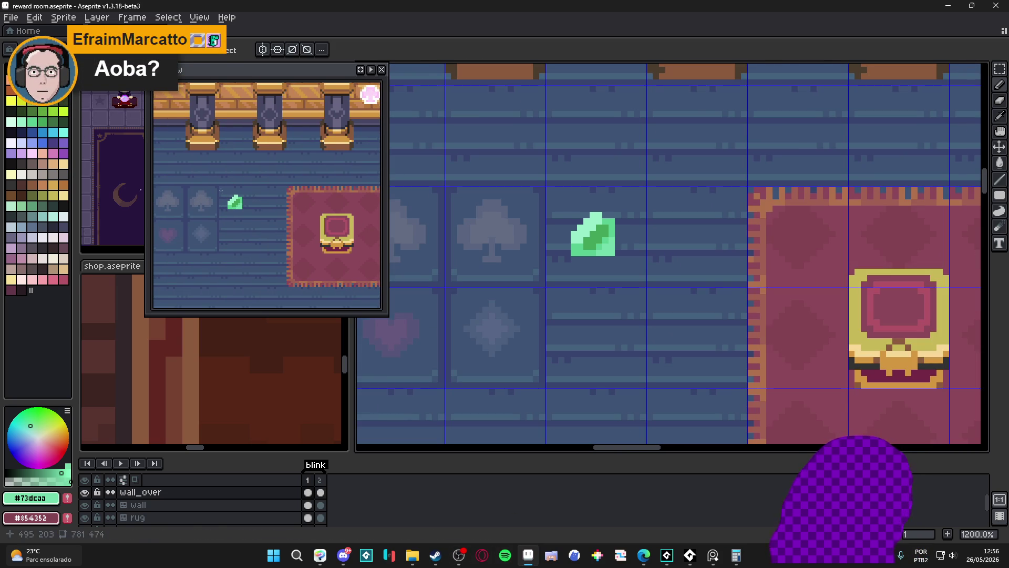
- Draw a small gold coin block just right of the green gem, discarding a trial orange shading pixel
{"action": "left_click", "coordinate": [868, 347], "text": "alt"}
{"action": "scroll", "coordinate": [584, 236], "scroll_direction": "up", "scroll_amount": 1}
{"action": "left_click", "coordinate": [524, 215]}
{"action": "left_click_drag", "start_coordinate": [544, 189], "coordinate": [536, 207]}
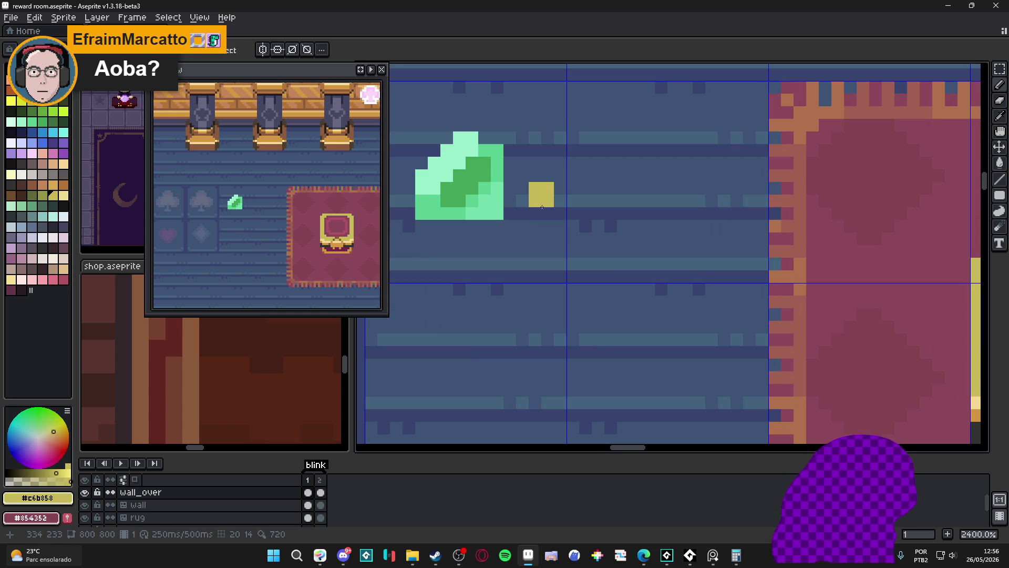
{"action": "left_click", "coordinate": [544, 213]}
{"action": "left_click", "coordinate": [528, 189]}
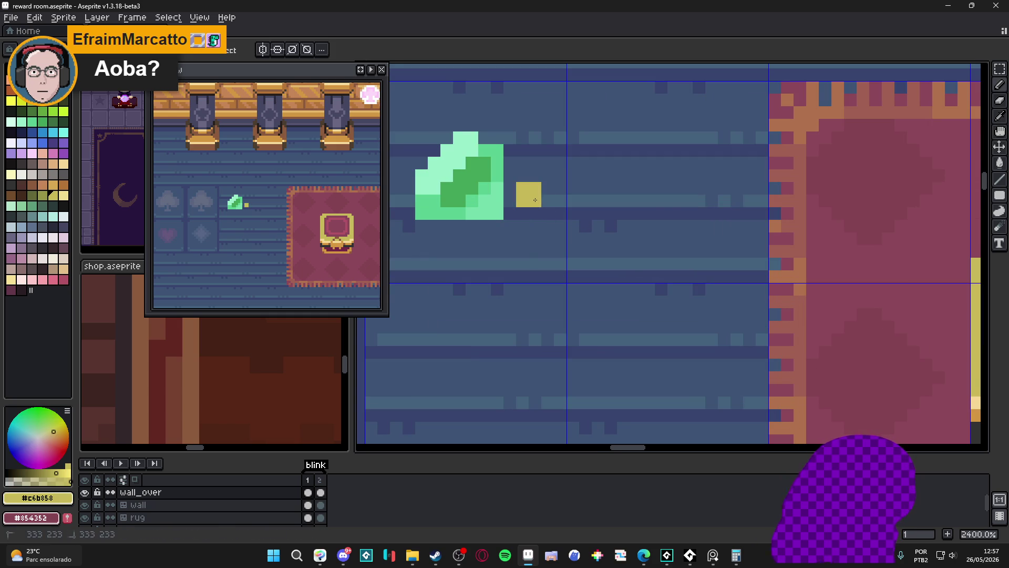
{"action": "scroll", "coordinate": [551, 229], "scroll_direction": "down", "scroll_amount": 2}
{"action": "left_click", "coordinate": [692, 266], "text": "alt"}
{"action": "scroll", "coordinate": [552, 229], "scroll_direction": "up", "scroll_amount": 2}
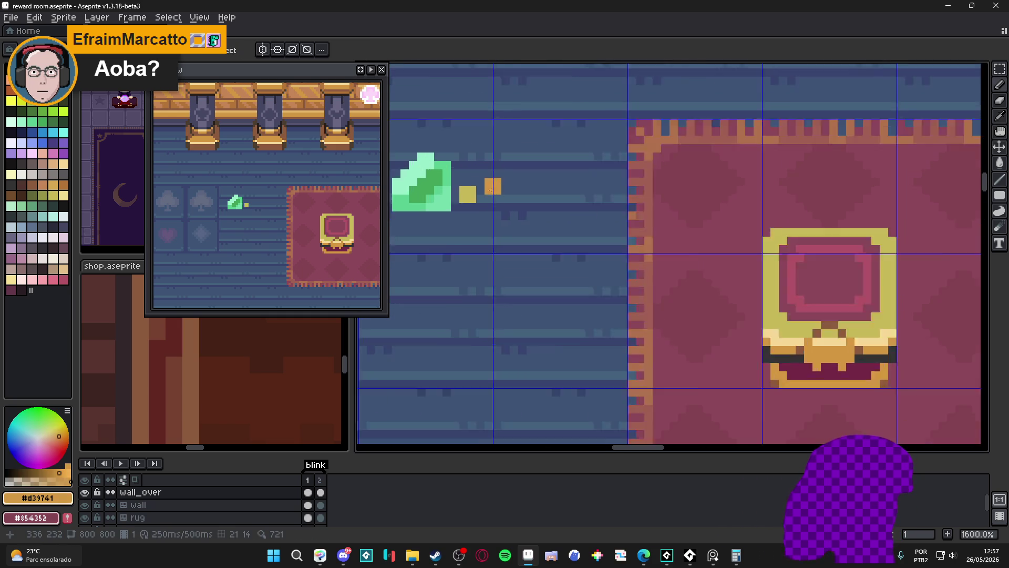
{"action": "left_click", "coordinate": [450, 229]}
{"action": "key", "text": "ctrl+z"}
{"action": "scroll", "coordinate": [522, 244], "scroll_direction": "down", "scroll_amount": 1}
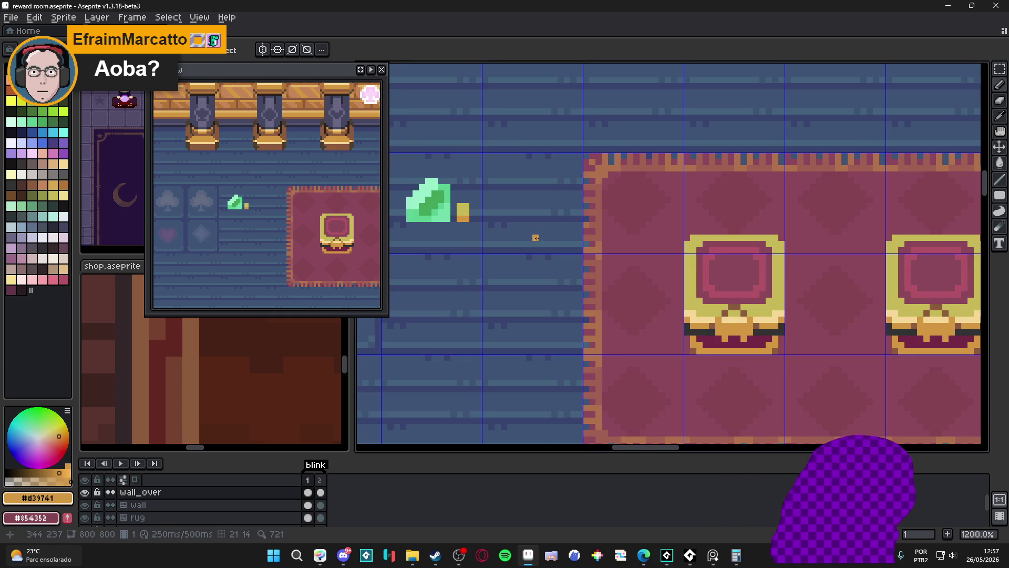
{"action": "scroll", "coordinate": [472, 211], "scroll_direction": "up", "scroll_amount": 1}
{"action": "scroll", "coordinate": [767, 337], "scroll_direction": "up", "scroll_amount": 1}
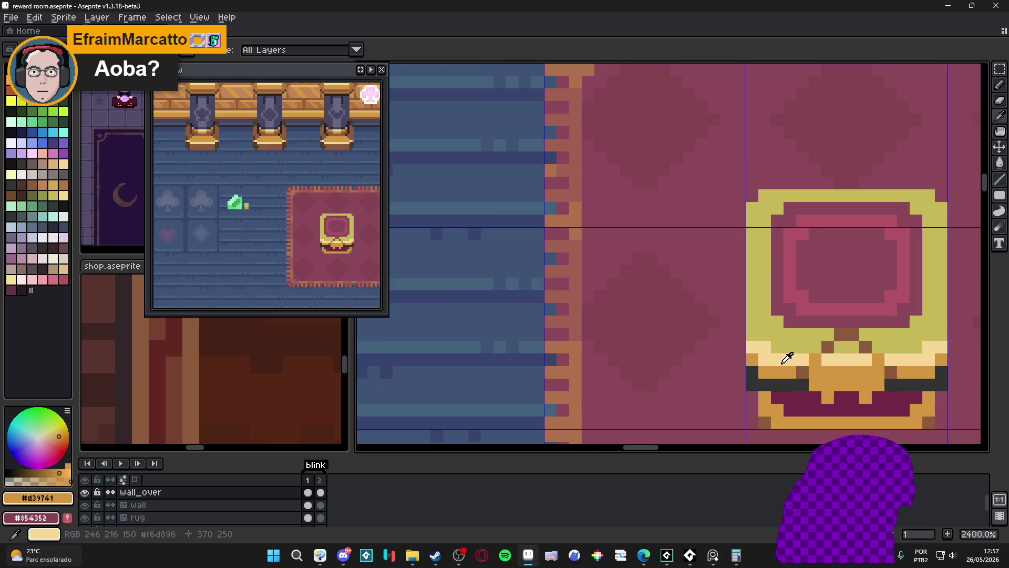
- Rework the coin with bright yellow Idx-18, reverting a stray stroke and erasing its dark corner pixels
{"action": "left_click", "coordinate": [13, 101]}
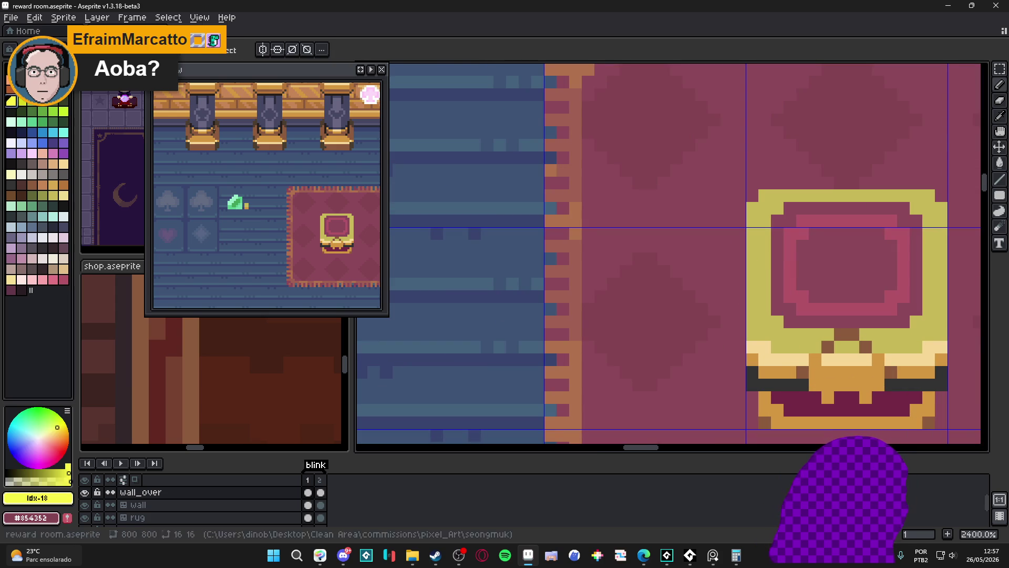
{"action": "scroll", "coordinate": [442, 222], "scroll_direction": "down", "scroll_amount": 1}
{"action": "scroll", "coordinate": [480, 215], "scroll_direction": "up", "scroll_amount": 1}
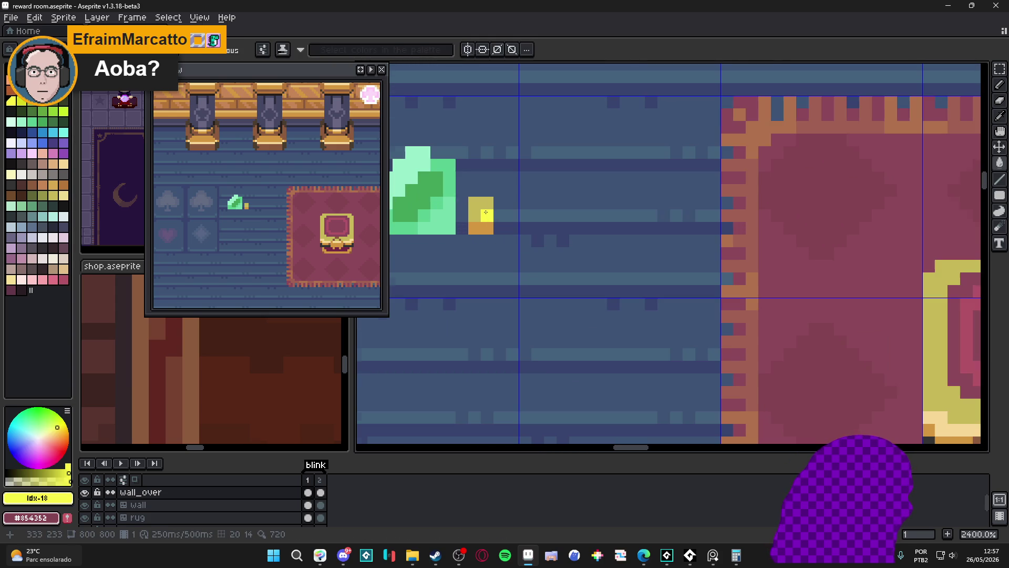
{"action": "scroll", "coordinate": [484, 214], "scroll_direction": "down", "scroll_amount": 2}
{"action": "scroll", "coordinate": [544, 237], "scroll_direction": "up", "scroll_amount": 1}
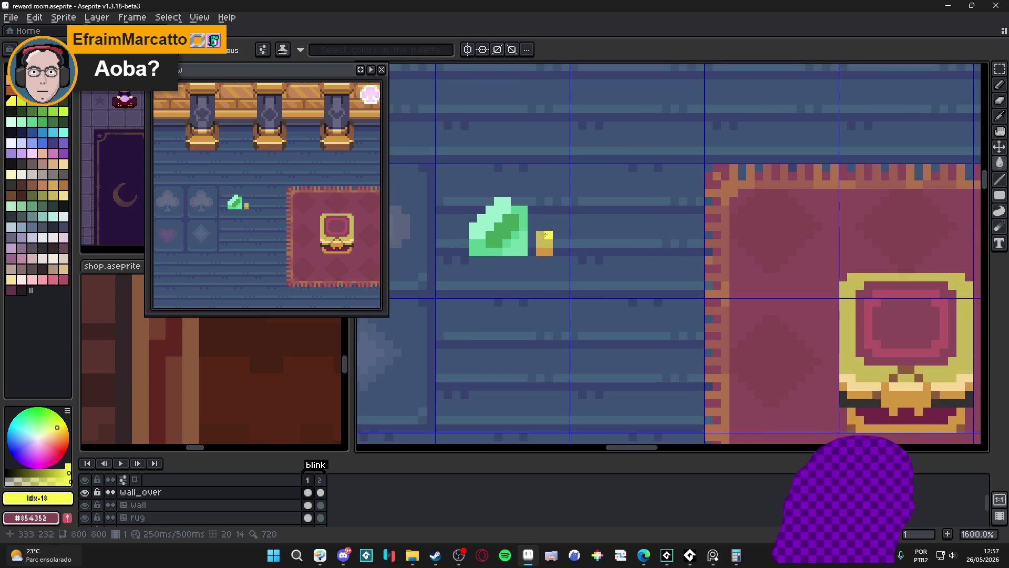
{"action": "key", "text": "m"}
{"action": "key", "text": "b"}
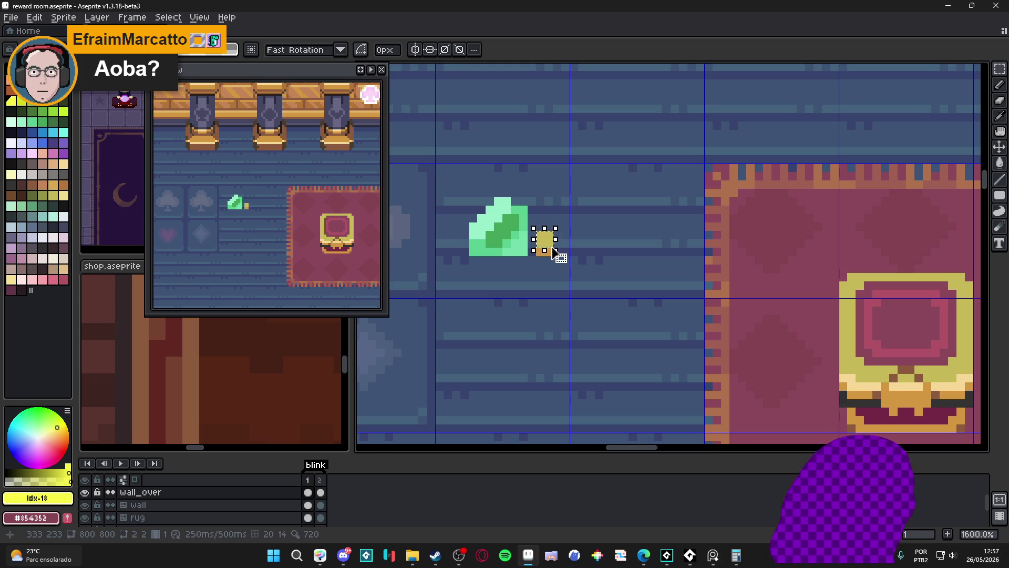
{"action": "left_click_drag", "start_coordinate": [544, 239], "coordinate": [548, 252]}
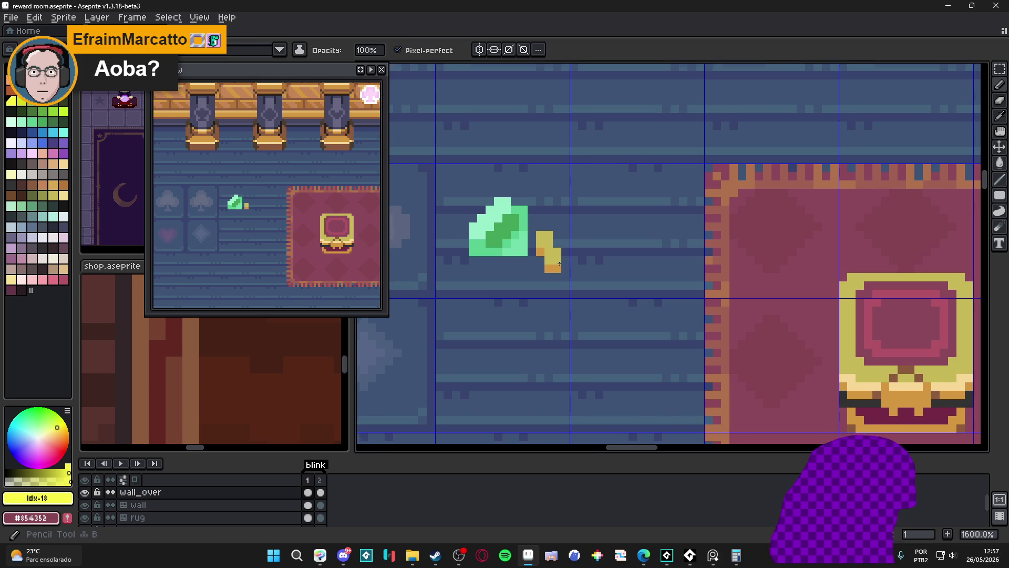
{"action": "scroll", "coordinate": [555, 264], "scroll_direction": "down", "scroll_amount": 1}
{"action": "key", "text": "ctrl+z"}
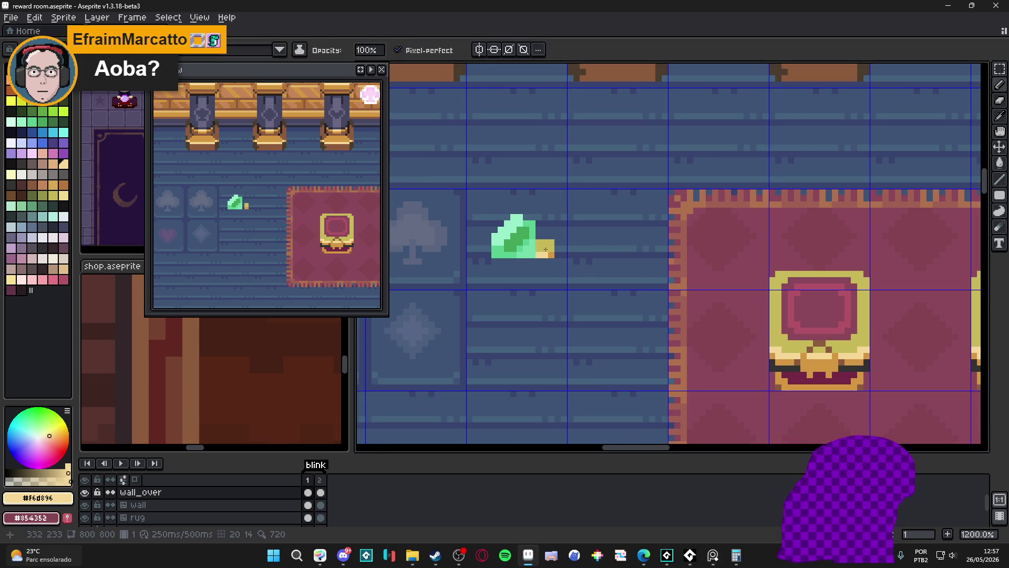
{"action": "key", "text": "ctrl+z"}
{"action": "scroll", "coordinate": [565, 275], "scroll_direction": "down", "scroll_amount": 3}
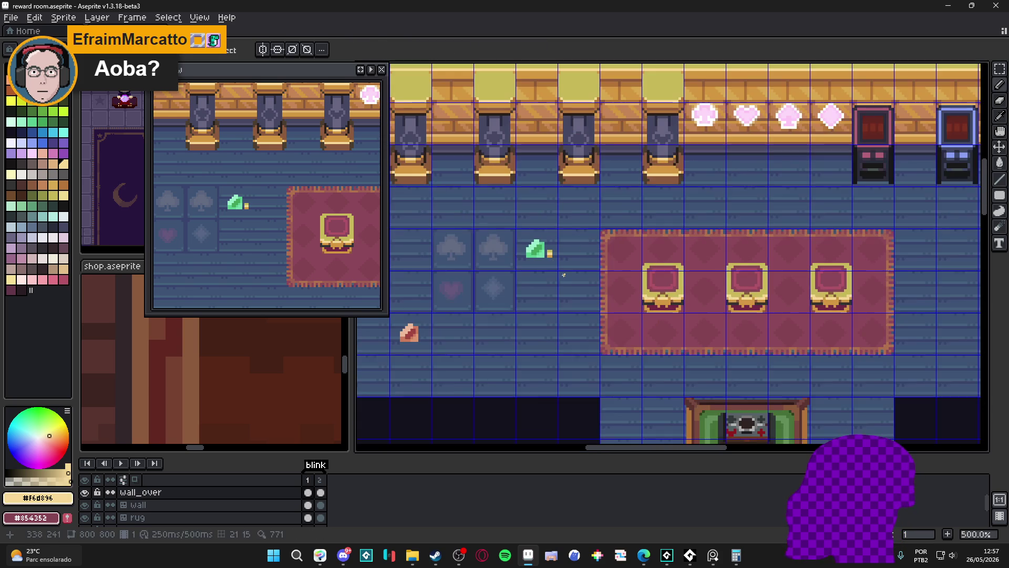
{"action": "scroll", "coordinate": [563, 276], "scroll_direction": "up", "scroll_amount": 3}
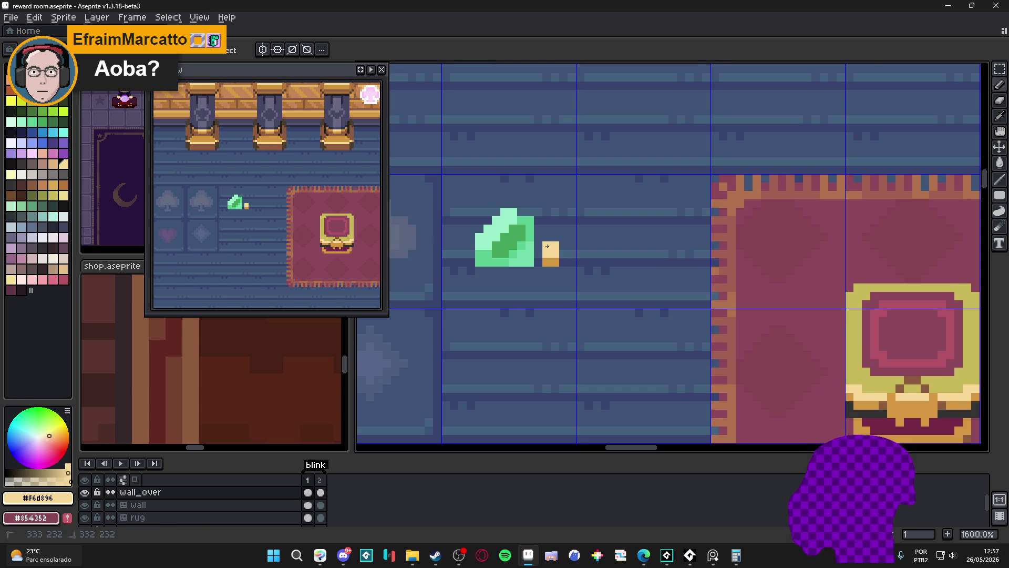
{"action": "scroll", "coordinate": [552, 247], "scroll_direction": "down", "scroll_amount": 3}
{"action": "scroll", "coordinate": [552, 246], "scroll_direction": "up", "scroll_amount": 3}
{"action": "key", "text": "e"}
{"action": "left_click", "coordinate": [562, 271]}
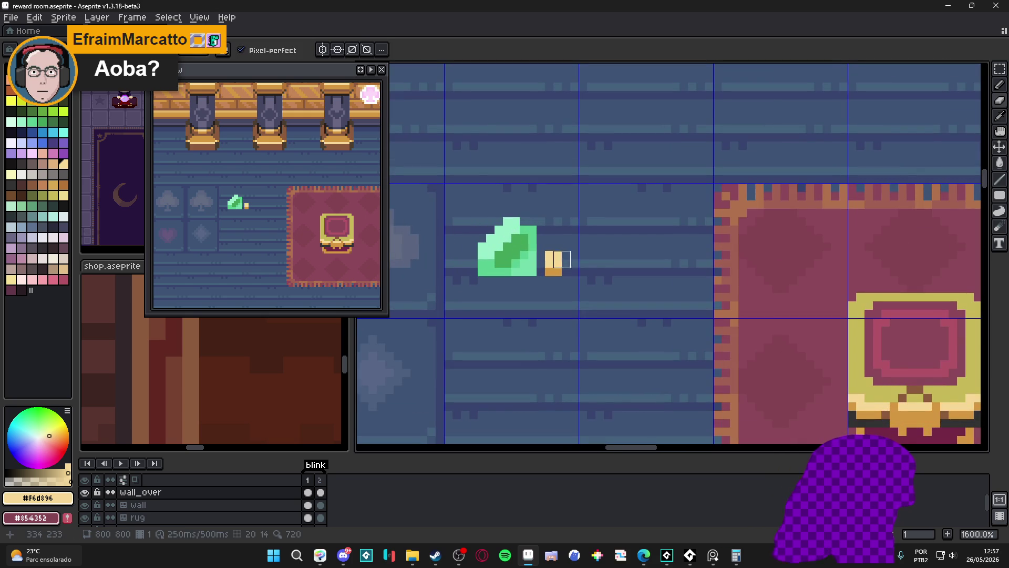
{"action": "scroll", "coordinate": [596, 285], "scroll_direction": "down", "scroll_amount": 1}
{"action": "scroll", "coordinate": [583, 280], "scroll_direction": "up", "scroll_amount": 1}
{"action": "left_click", "coordinate": [573, 279]}
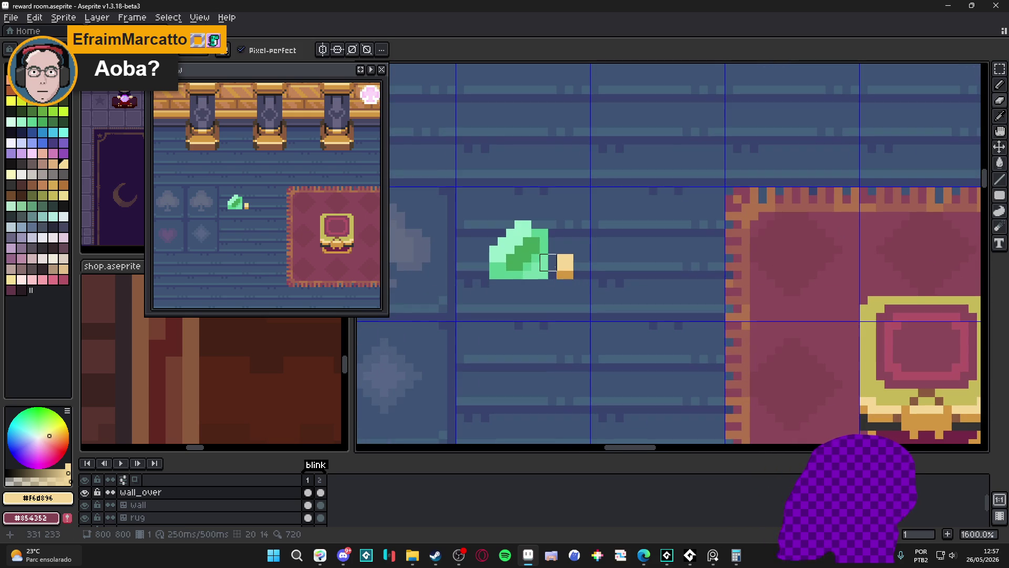
{"action": "key", "text": "m"}
- Nudge the coin one pixel, then paint tan gold above it and a loose tan coin to the right
{"action": "mouse_move", "coordinate": [555, 252]}
{"action": "left_mouse_down"}
{"action": "mouse_move", "coordinate": [584, 281]}
{"action": "mouse_move", "coordinate": [566, 261]}
{"action": "mouse_move", "coordinate": [580, 281]}
{"action": "mouse_move", "coordinate": [552, 296]}
{"action": "left_mouse_up"}
{"action": "key", "text": "b"}
{"action": "left_click", "coordinate": [567, 261]}
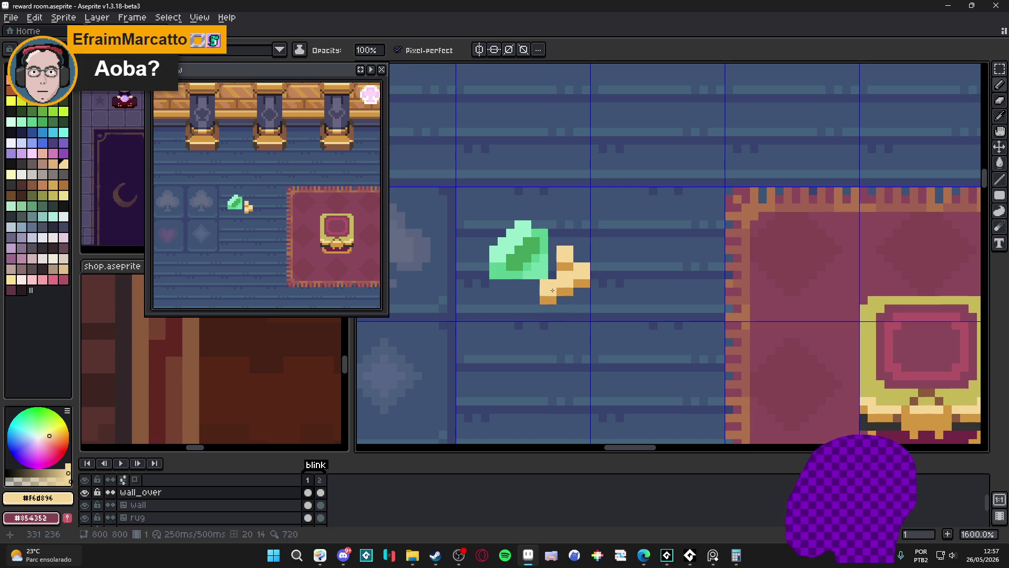
{"action": "mouse_move", "coordinate": [557, 251]}
{"action": "left_mouse_down"}
{"action": "mouse_move", "coordinate": [582, 253]}
{"action": "mouse_move", "coordinate": [557, 229]}
{"action": "mouse_move", "coordinate": [584, 229]}
{"action": "left_mouse_up"}
{"action": "left_click_drag", "start_coordinate": [566, 227], "coordinate": [580, 237]}
{"action": "left_click_drag", "start_coordinate": [600, 277], "coordinate": [611, 289]}
{"action": "left_click", "coordinate": [627, 268]}
{"action": "scroll", "coordinate": [623, 276], "scroll_direction": "down", "scroll_amount": 1}
{"action": "scroll", "coordinate": [543, 306], "scroll_direction": "up", "scroll_amount": 1}
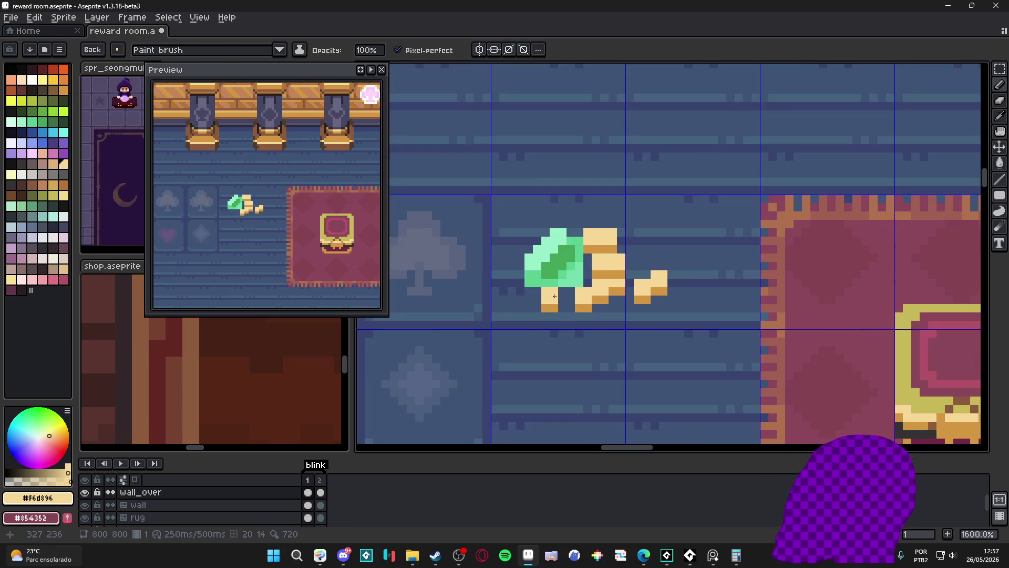
- Add tan gold at the gem's upper left, redo the small coin, and move the tan block above the gem
{"action": "left_click_drag", "start_coordinate": [526, 243], "coordinate": [454, 391]}
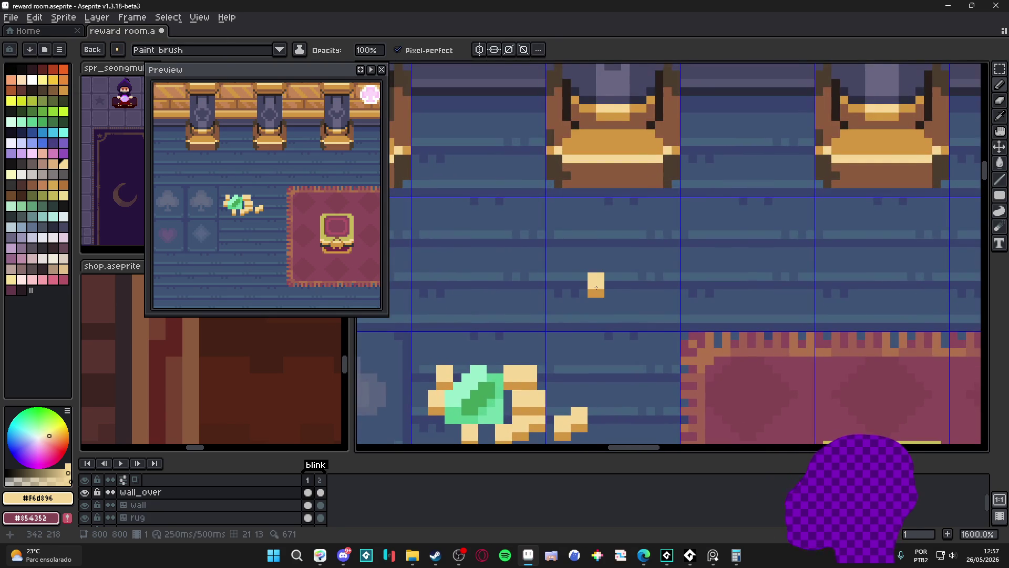
{"action": "mouse_move", "coordinate": [596, 268]}
{"action": "left_mouse_down"}
{"action": "mouse_move", "coordinate": [596, 280]}
{"action": "mouse_move", "coordinate": [608, 256]}
{"action": "left_mouse_up"}
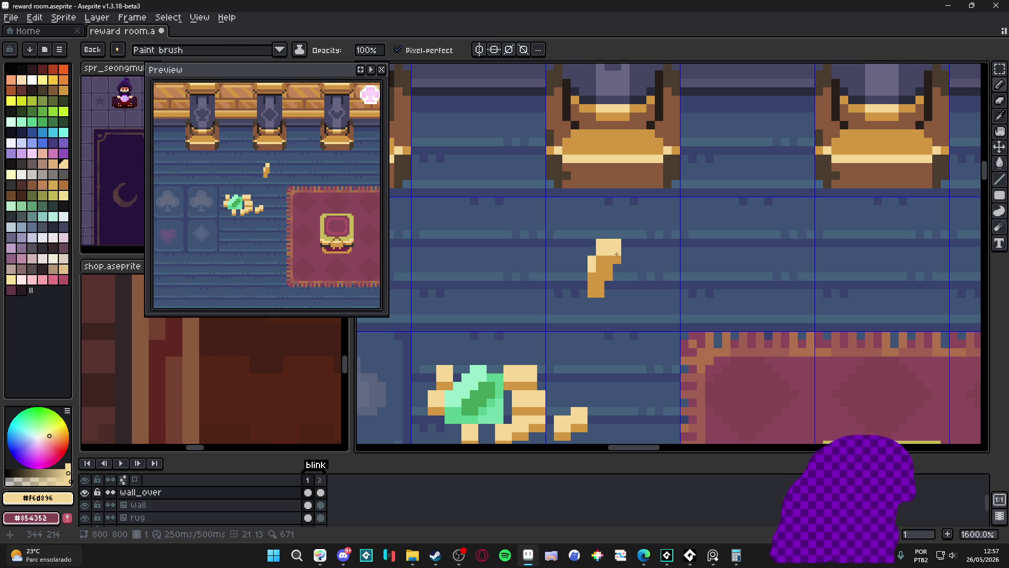
{"action": "scroll", "coordinate": [615, 253], "scroll_direction": "down", "scroll_amount": 3}
{"action": "key", "text": "ctrl+z"}
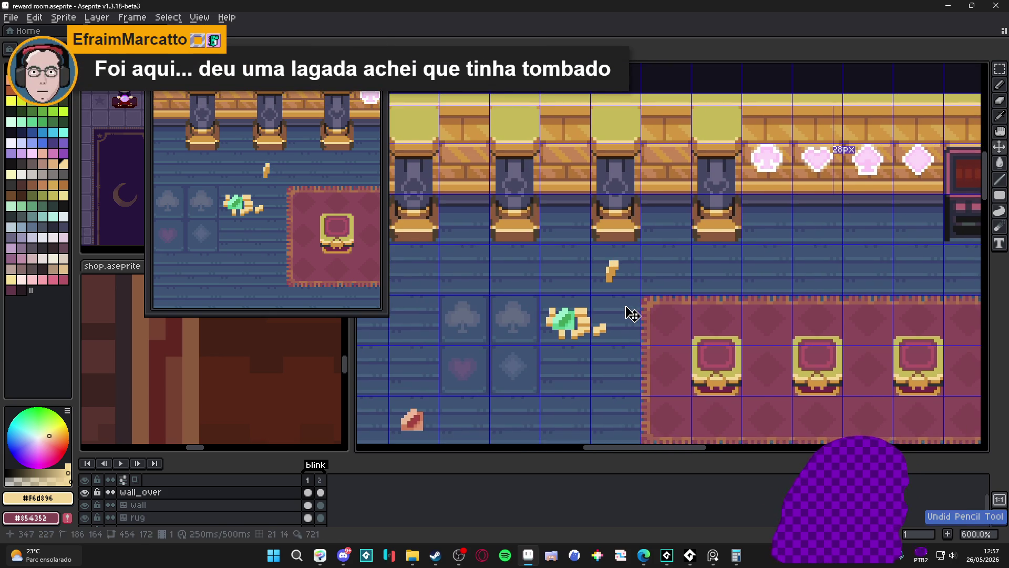
{"action": "key", "text": "ctrl+z"}
{"action": "left_click_drag", "start_coordinate": [622, 328], "coordinate": [627, 318]}
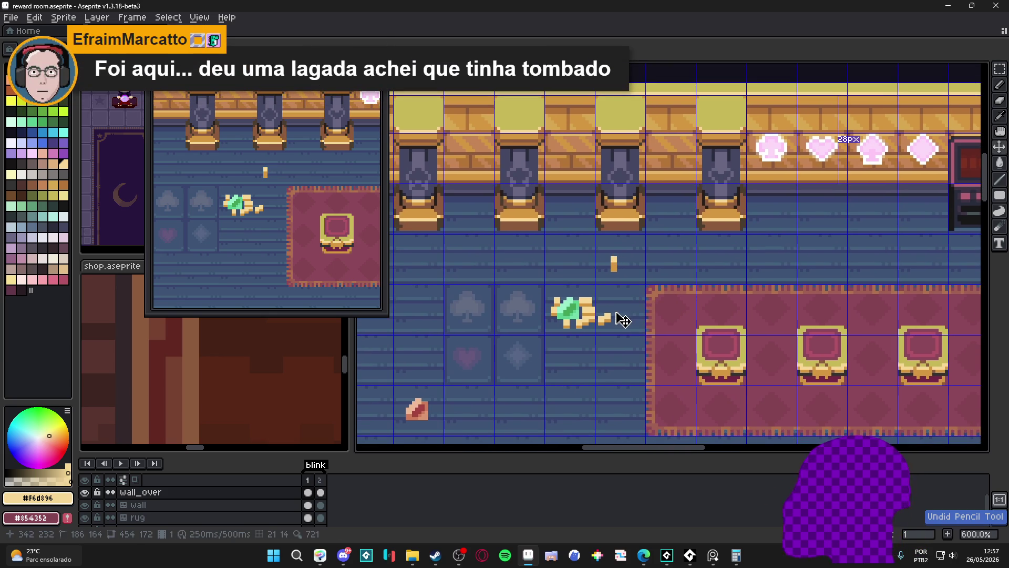
{"action": "scroll", "coordinate": [576, 324], "scroll_direction": "up", "scroll_amount": 3}
{"action": "left_click_drag", "start_coordinate": [560, 313], "coordinate": [590, 223]}
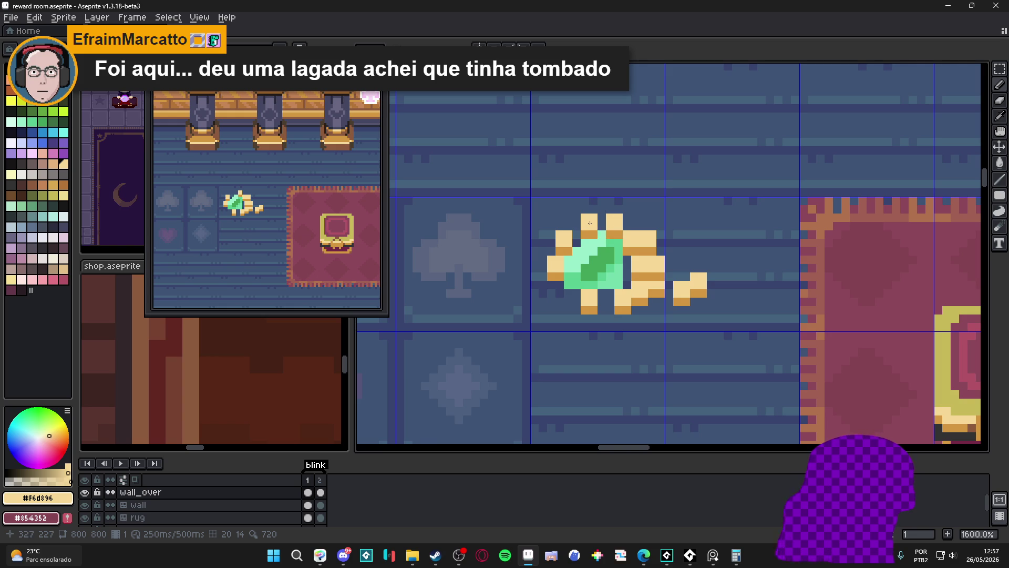
{"action": "scroll", "coordinate": [590, 237], "scroll_direction": "down", "scroll_amount": 2}
{"action": "key", "text": "ctrl+z"}
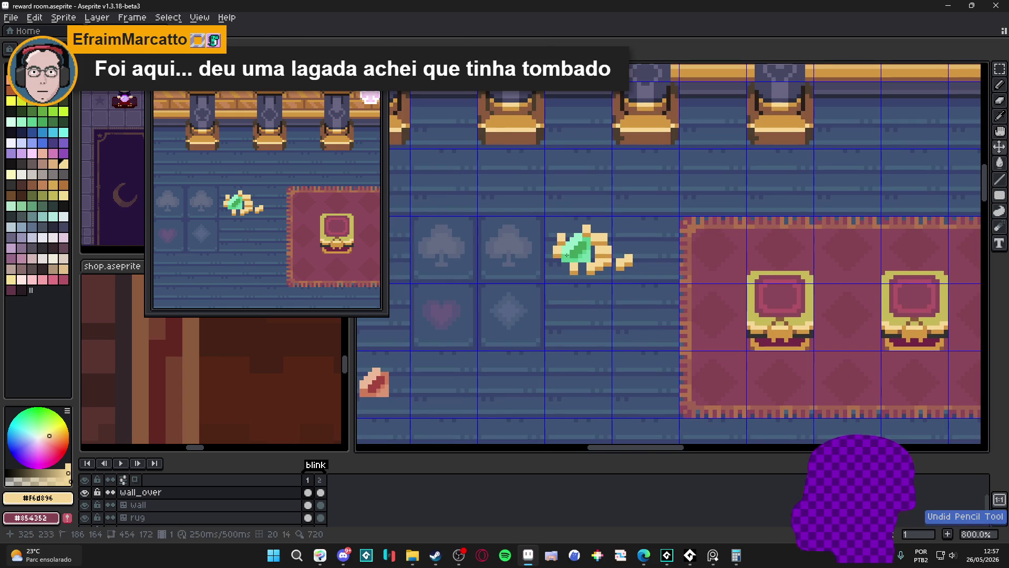
{"action": "scroll", "coordinate": [566, 255], "scroll_direction": "up", "scroll_amount": 2}
- Shift the bottom-left gold block and fill tan gold up the pile's left side around the gem
{"action": "left_click_drag", "start_coordinate": [562, 263], "coordinate": [572, 274]}
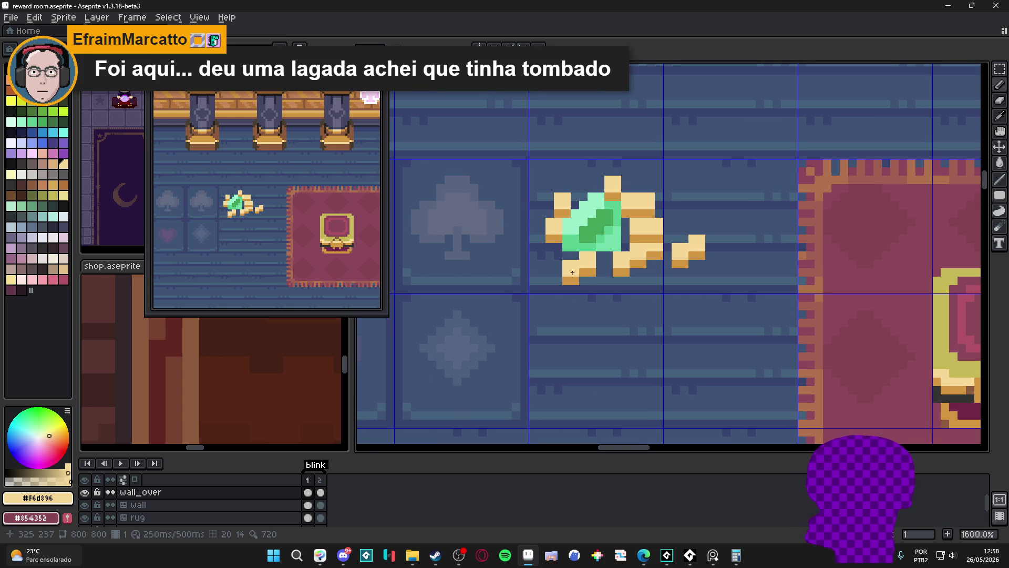
{"action": "left_click", "coordinate": [542, 262]}
{"action": "left_click", "coordinate": [552, 192]}
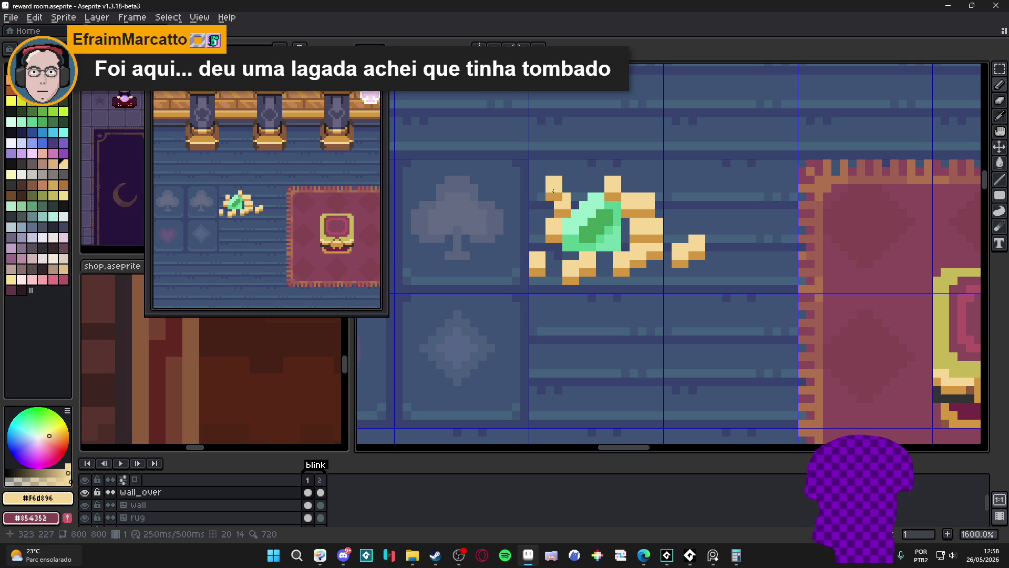
{"action": "mouse_move", "coordinate": [567, 196]}
{"action": "left_mouse_down"}
{"action": "mouse_move", "coordinate": [567, 177]}
{"action": "mouse_move", "coordinate": [546, 202]}
{"action": "left_mouse_up"}
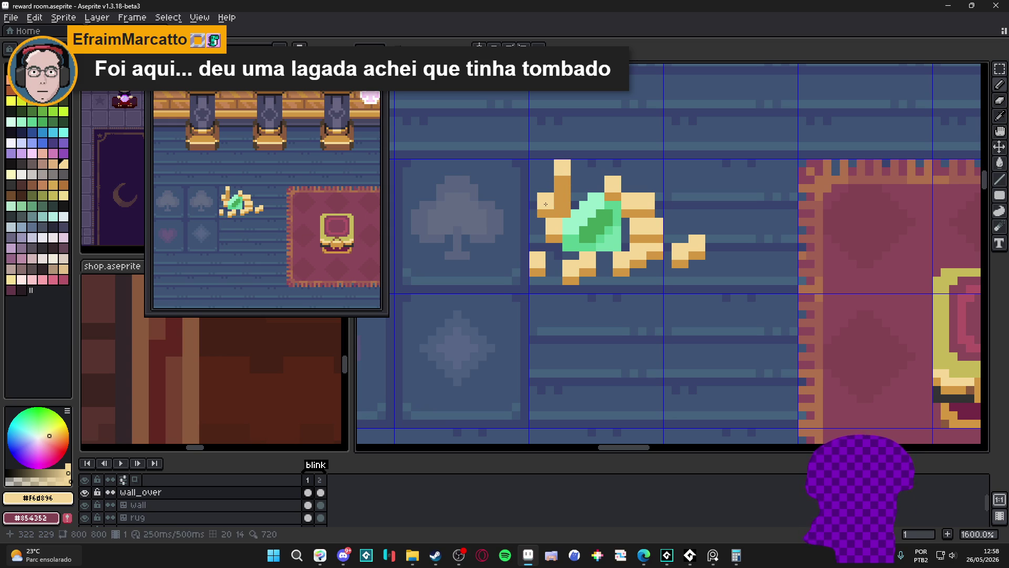
{"action": "mouse_move", "coordinate": [546, 205]}
{"action": "left_mouse_down"}
{"action": "mouse_move", "coordinate": [541, 227]}
{"action": "mouse_move", "coordinate": [538, 214]}
{"action": "left_mouse_up"}
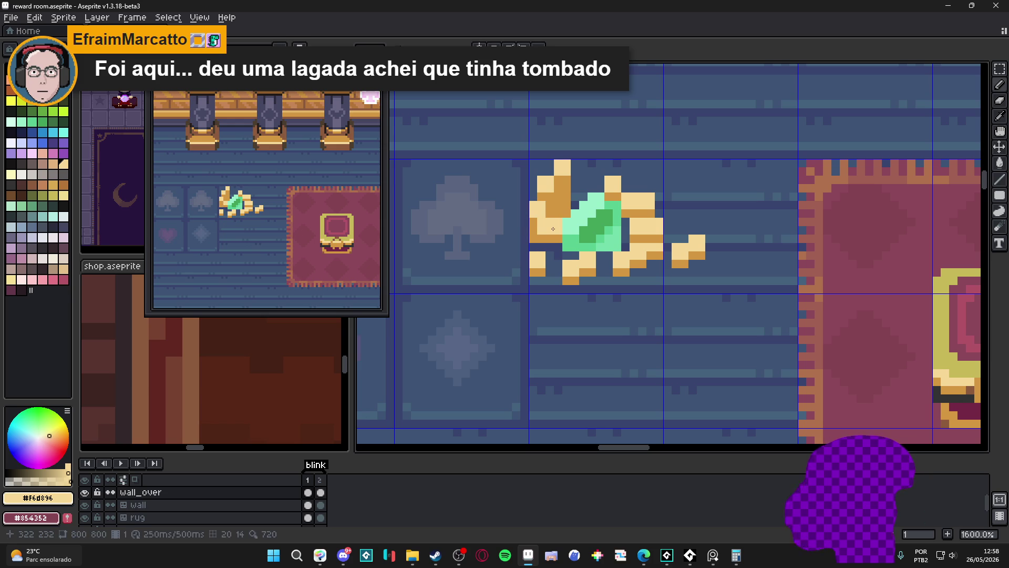
{"action": "scroll", "coordinate": [559, 224], "scroll_direction": "down", "scroll_amount": 3}
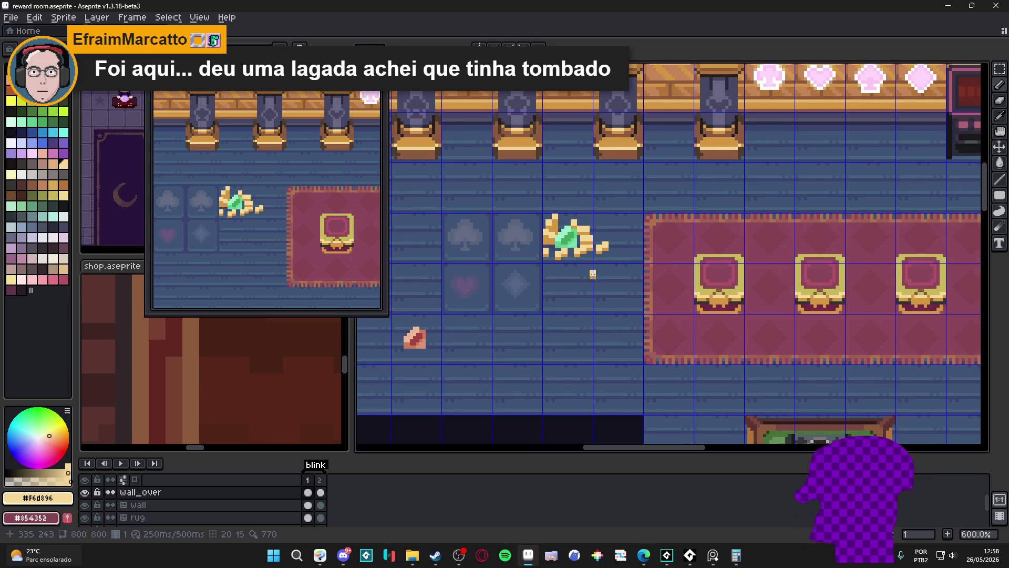
{"action": "scroll", "coordinate": [592, 273], "scroll_direction": "up", "scroll_amount": 2}
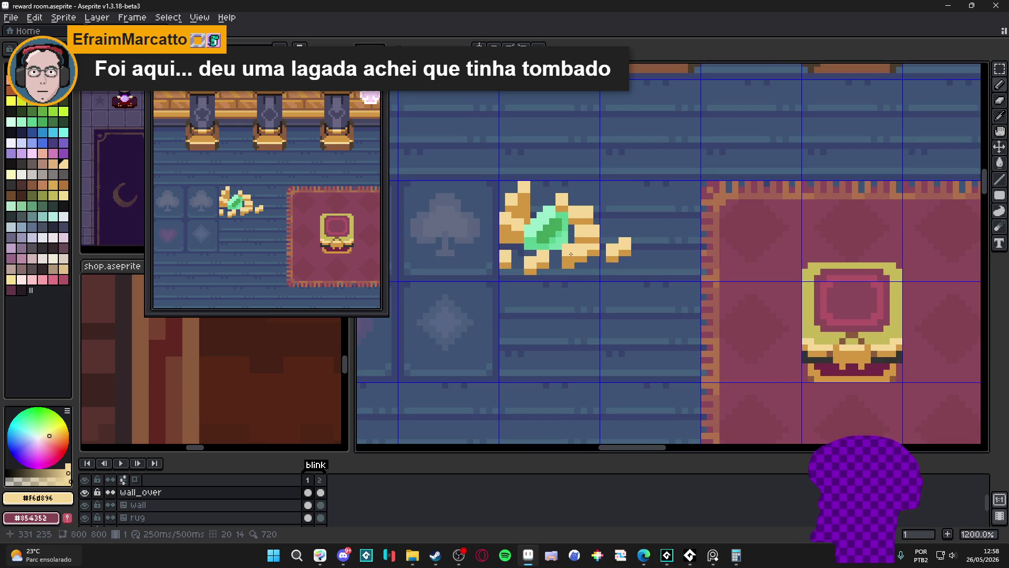
{"action": "scroll", "coordinate": [568, 246], "scroll_direction": "down", "scroll_amount": 3}
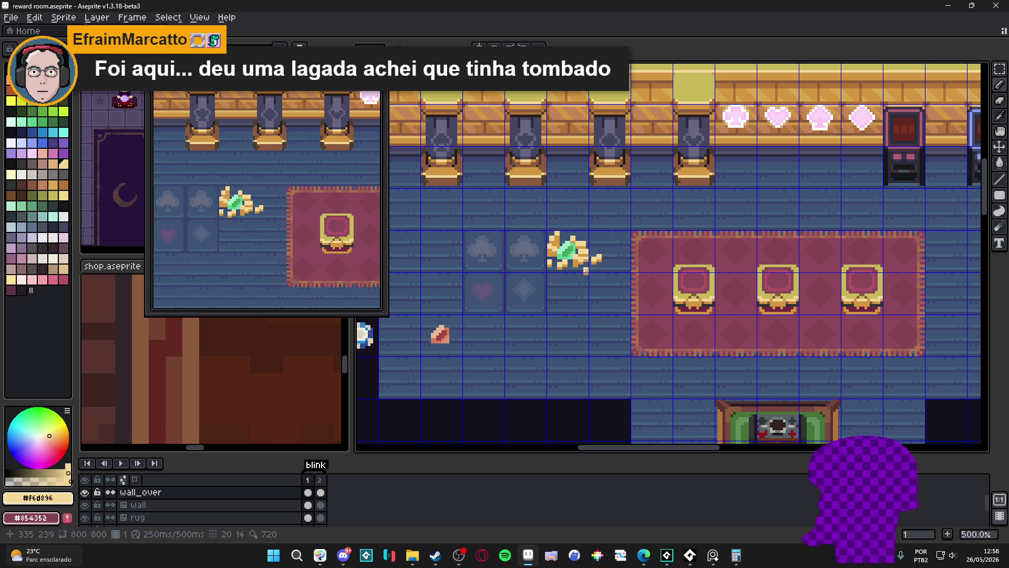
{"action": "scroll", "coordinate": [588, 259], "scroll_direction": "down", "scroll_amount": 4}
{"action": "scroll", "coordinate": [587, 259], "scroll_direction": "up", "scroll_amount": 2}
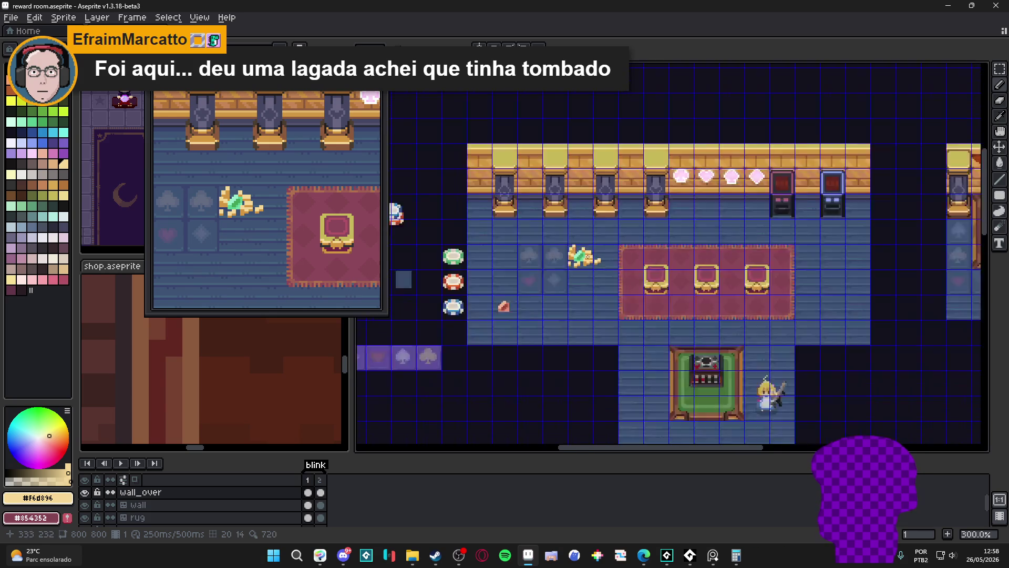
{"action": "scroll", "coordinate": [592, 261], "scroll_direction": "up", "scroll_amount": 3}
{"action": "scroll", "coordinate": [622, 285], "scroll_direction": "up", "scroll_amount": 2}
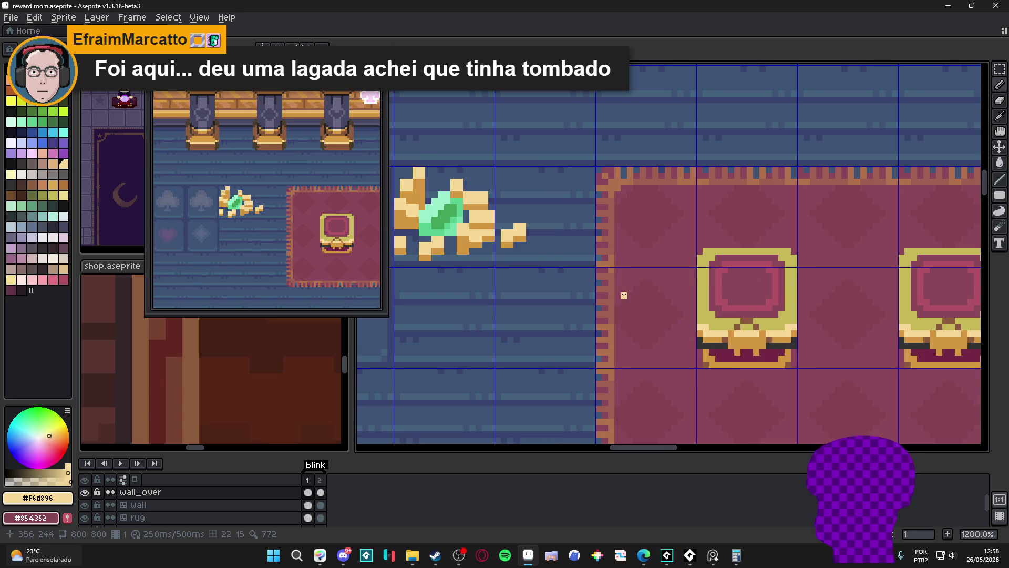
{"action": "scroll", "coordinate": [623, 296], "scroll_direction": "up", "scroll_amount": 2}
- Sample the gold tone #c6b858 from the pile, hide the grid with Ctrl+', and ready the Move tool
{"action": "left_click", "coordinate": [715, 340], "text": "alt"}
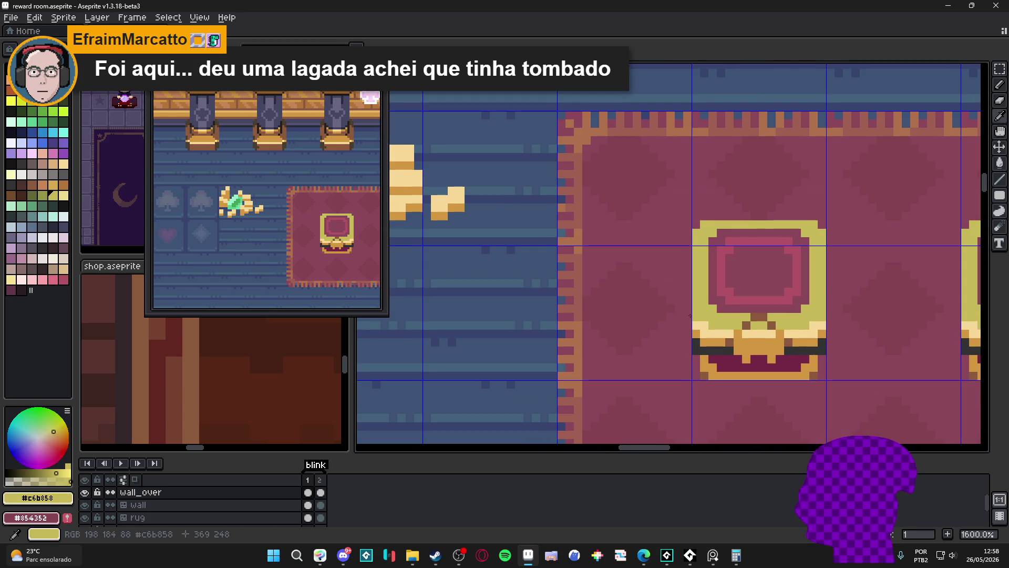
{"action": "left_click_drag", "start_coordinate": [473, 252], "coordinate": [631, 308]}
{"action": "scroll", "coordinate": [511, 268], "scroll_direction": "down", "scroll_amount": 2}
{"action": "scroll", "coordinate": [552, 276], "scroll_direction": "down", "scroll_amount": 2}
{"action": "scroll", "coordinate": [608, 281], "scroll_direction": "up", "scroll_amount": 1}
{"action": "key", "text": "ctrl+apostrophe"}
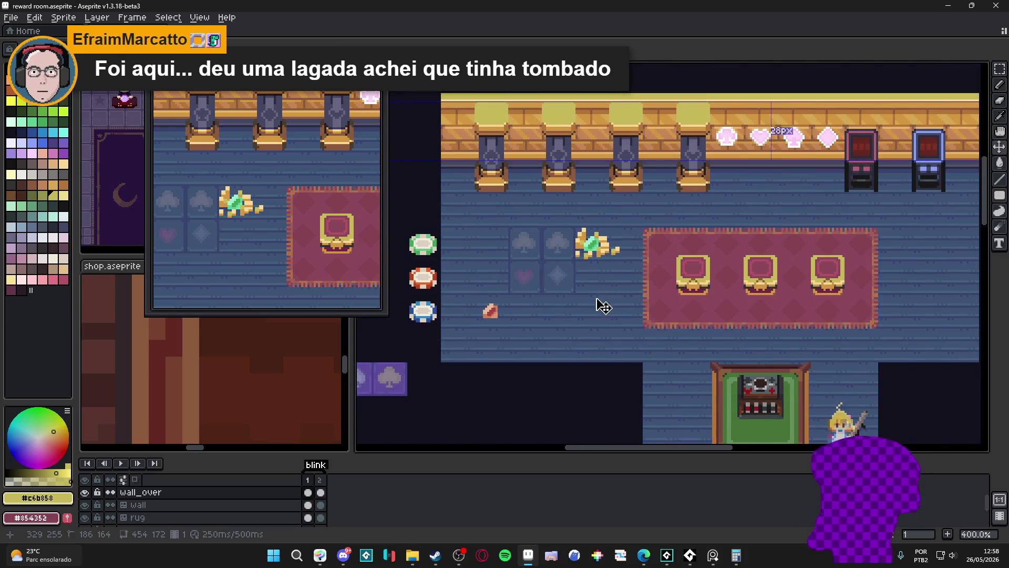
{"action": "scroll", "coordinate": [489, 324], "scroll_direction": "up", "scroll_amount": 1}
{"action": "key", "text": "v"}
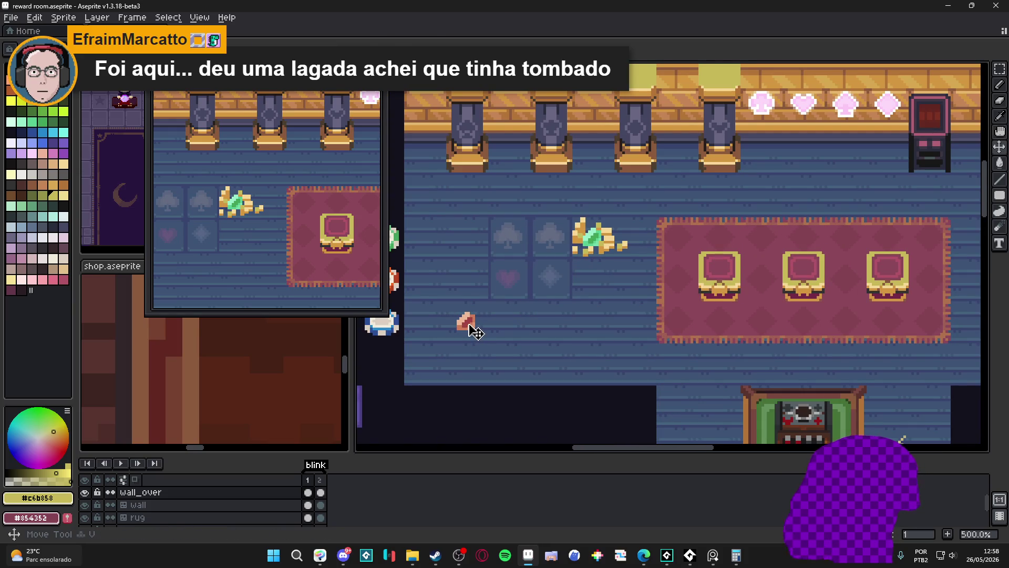
- Copy the green gem out of the gold pile and drop it on the floor left of the card-suit tiles
{"action": "left_click_drag", "start_coordinate": [450, 303], "coordinate": [489, 343]}
{"action": "scroll", "coordinate": [473, 331], "scroll_direction": "up", "scroll_amount": 1}
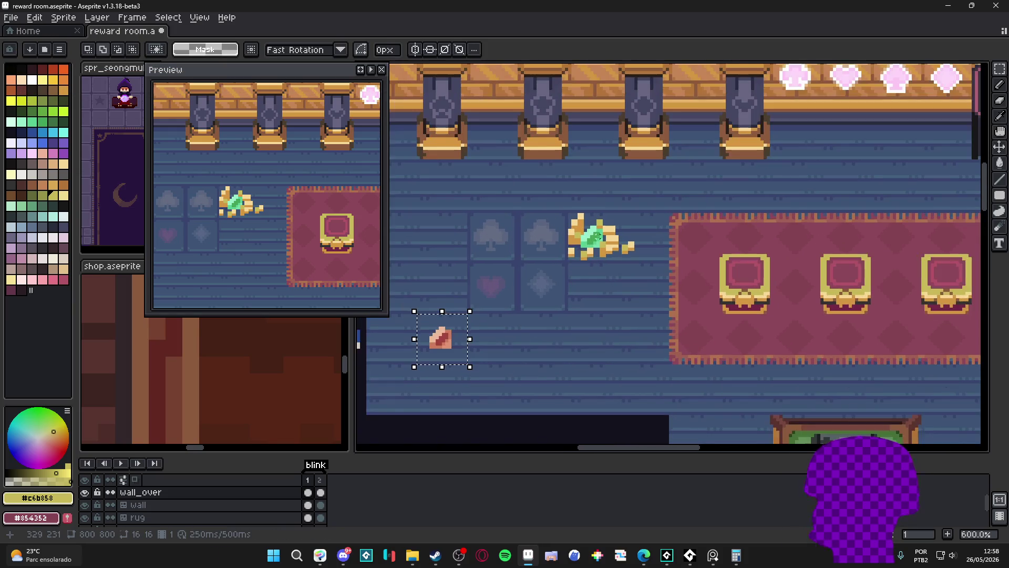
{"action": "mouse_move", "coordinate": [597, 236]}
{"action": "left_mouse_down"}
{"action": "mouse_move", "coordinate": [622, 253]}
{"action": "mouse_move", "coordinate": [615, 300]}
{"action": "left_mouse_up"}
{"action": "key", "text": "Escape"}
{"action": "scroll", "coordinate": [622, 252], "scroll_direction": "up", "scroll_amount": 2}
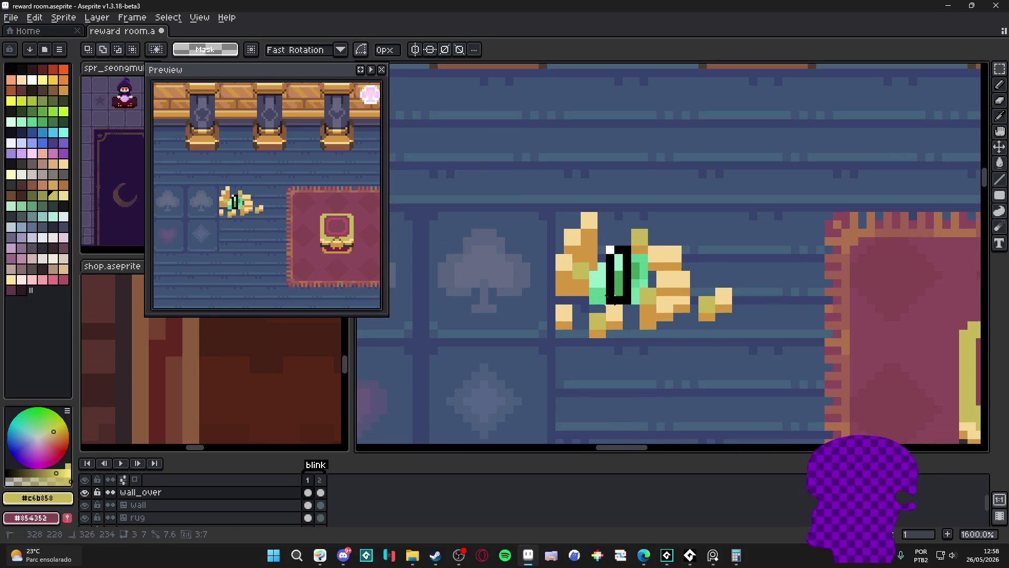
{"action": "scroll", "coordinate": [623, 272], "scroll_direction": "up", "scroll_amount": 1}
{"action": "left_click", "coordinate": [631, 283]}
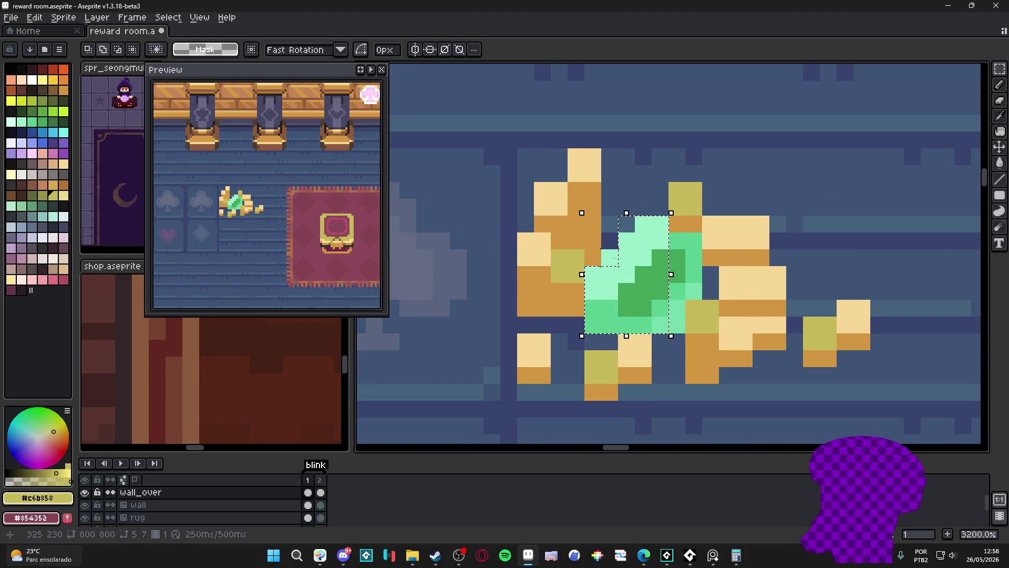
{"action": "left_click_drag", "start_coordinate": [686, 237], "coordinate": [693, 296]}
{"action": "key", "text": "ctrl+z"}
{"action": "mouse_move", "coordinate": [686, 236]}
{"action": "left_mouse_down"}
{"action": "mouse_move", "coordinate": [694, 284]}
{"action": "mouse_move", "coordinate": [400, 311]}
{"action": "left_mouse_up"}
{"action": "scroll", "coordinate": [684, 327], "scroll_direction": "down", "scroll_amount": 2}
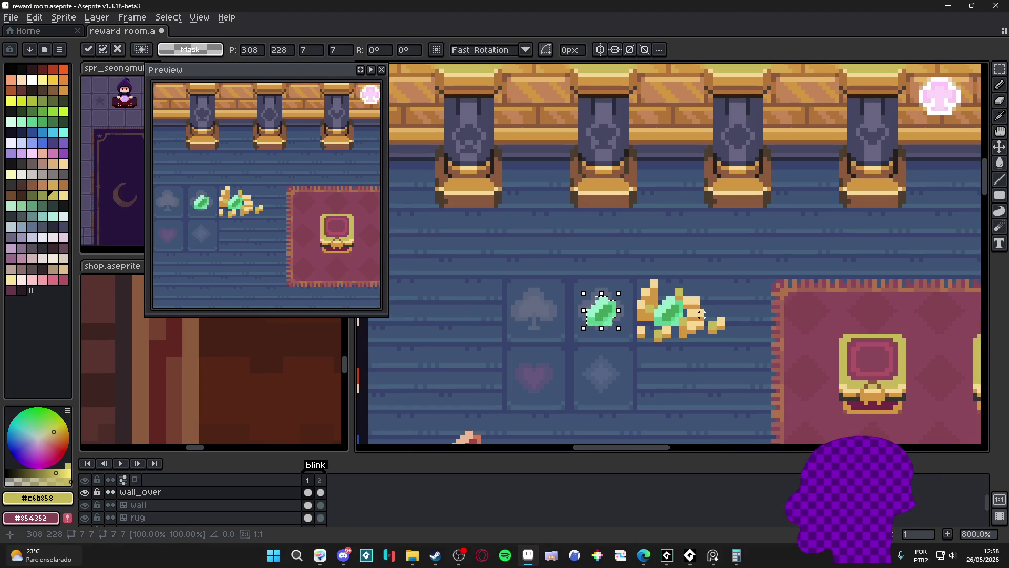
{"action": "key", "text": "ctrl+d"}
{"action": "scroll", "coordinate": [741, 293], "scroll_direction": "down", "scroll_amount": 2}
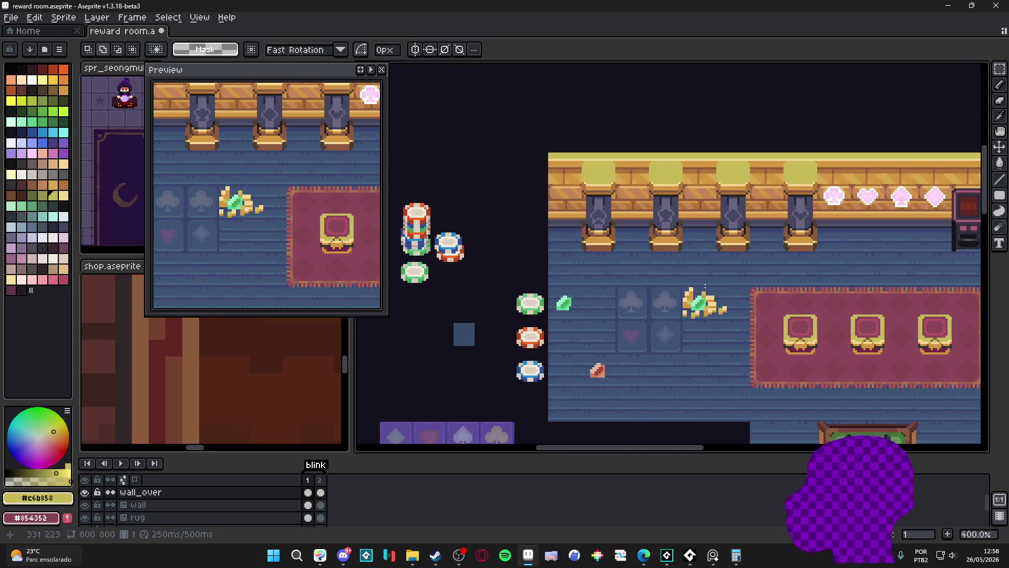
{"action": "scroll", "coordinate": [653, 279], "scroll_direction": "up", "scroll_amount": 1}
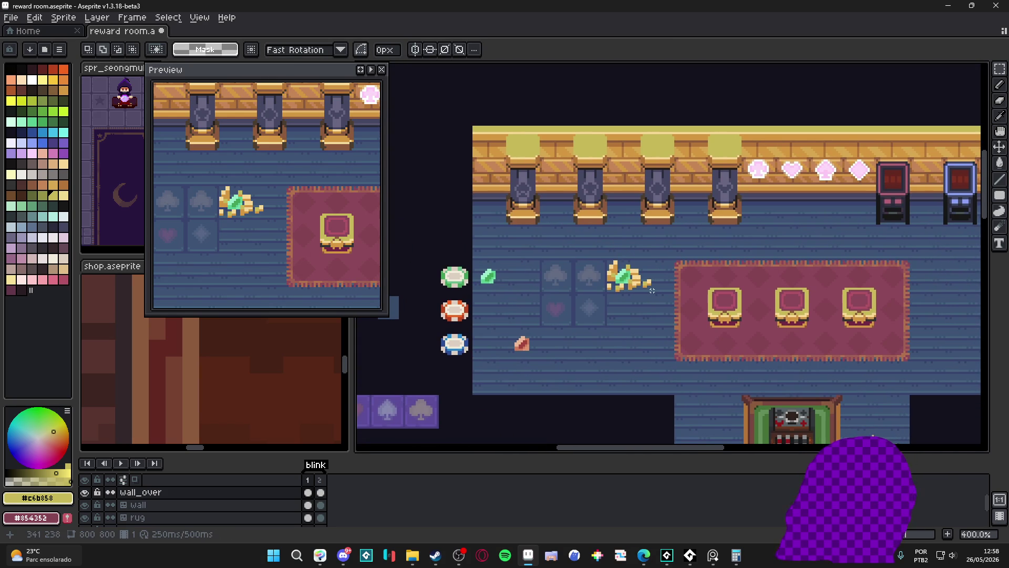
{"action": "left_click_drag", "start_coordinate": [654, 286], "coordinate": [613, 277]}
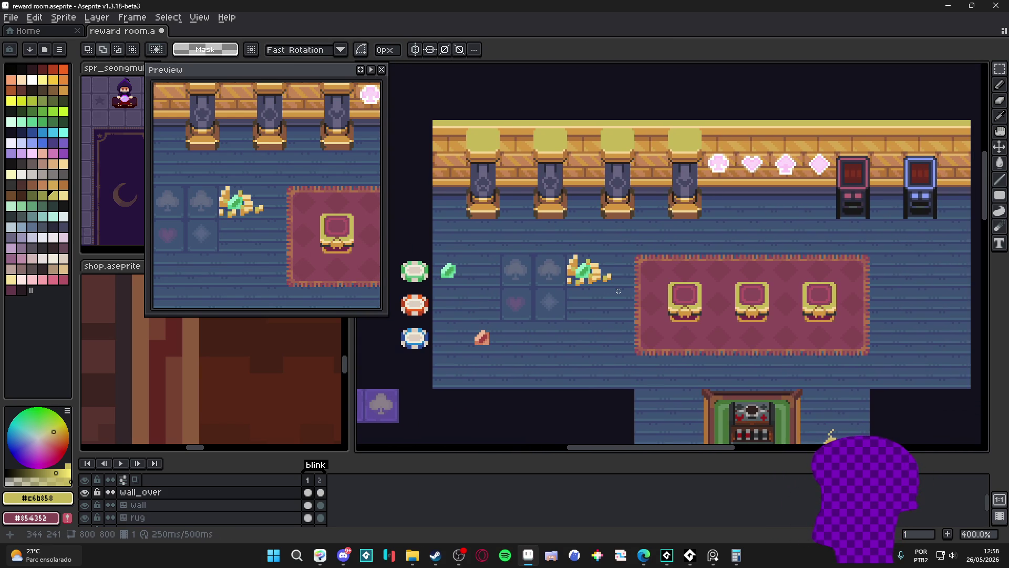
{"action": "key", "text": "b"}
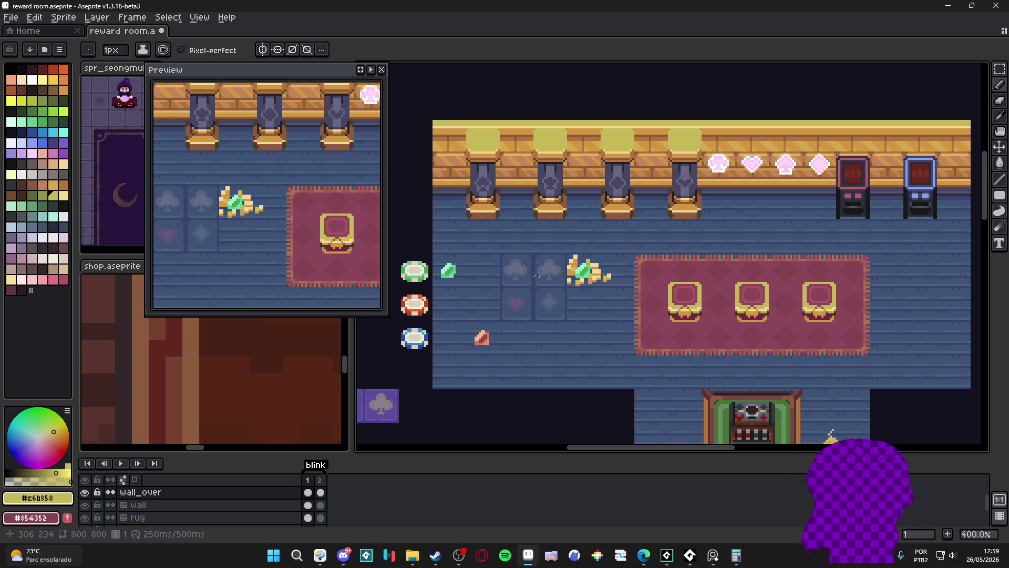
{"action": "scroll", "coordinate": [462, 287], "scroll_direction": "up", "scroll_amount": 1}
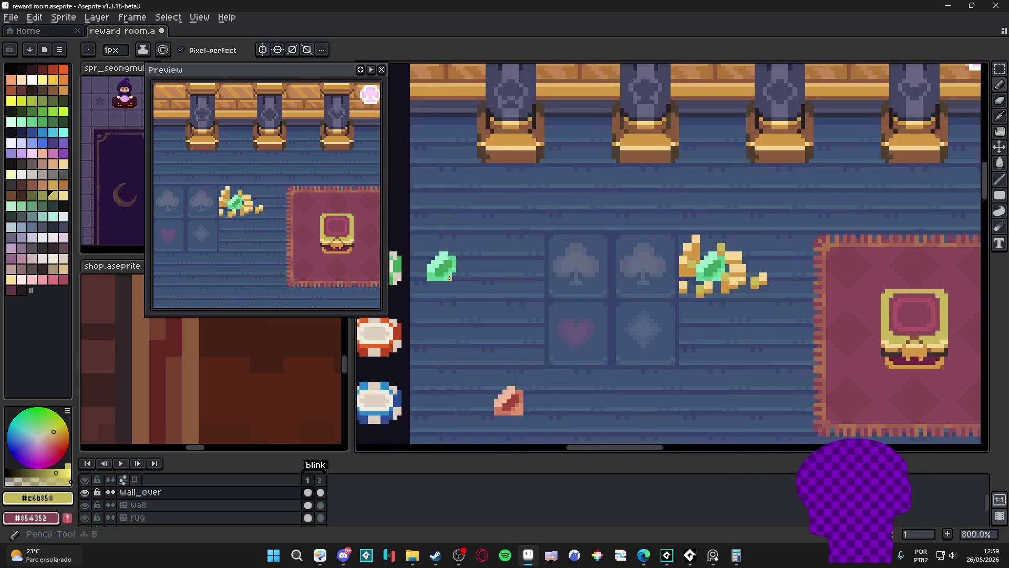
{"action": "scroll", "coordinate": [457, 282], "scroll_direction": "up", "scroll_amount": 1}
- Sample the green #73dca0 from the loose gem as the pencil colour
{"action": "left_click", "coordinate": [442, 260], "text": "alt"}
{"action": "scroll", "coordinate": [453, 277], "scroll_direction": "down", "scroll_amount": 2}
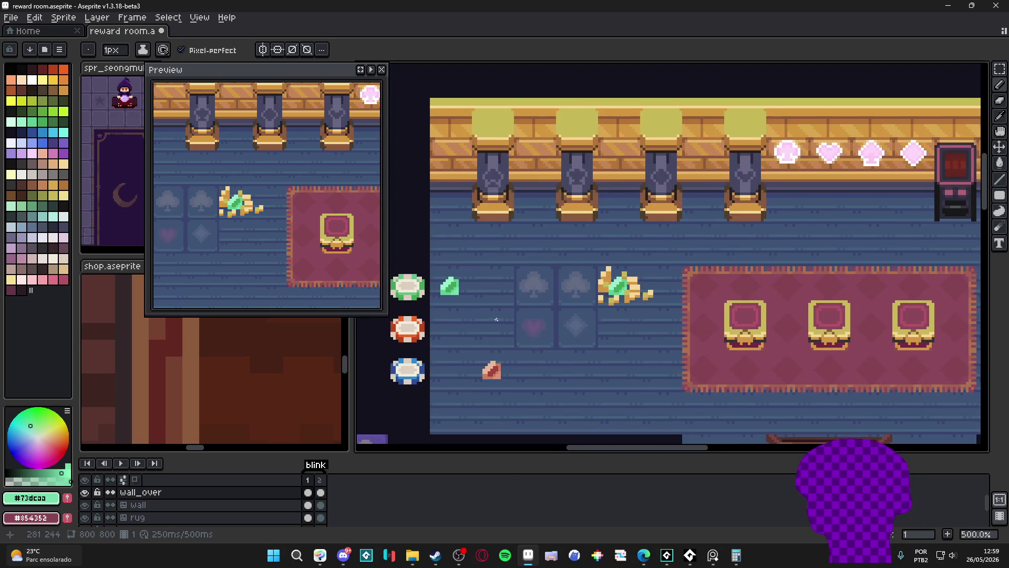
{"action": "scroll", "coordinate": [481, 303], "scroll_direction": "down", "scroll_amount": 1}
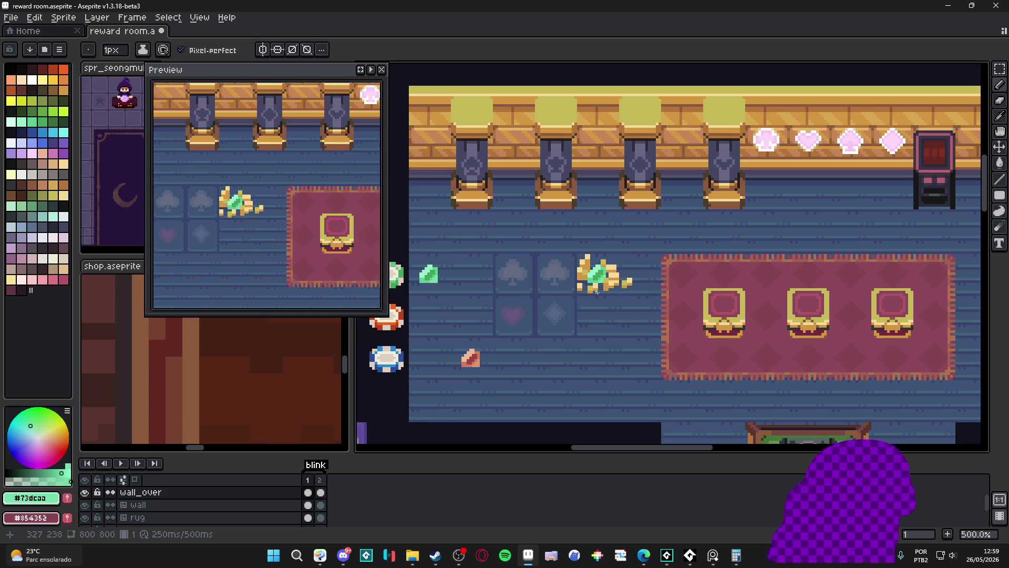
{"action": "scroll", "coordinate": [596, 290], "scroll_direction": "down", "scroll_amount": 1}
- With the grid shown, outline a small pale ring on the floor just below the gold and gem pile
{"action": "key", "text": "ctrl+apostrophe"}
{"action": "scroll", "coordinate": [596, 290], "scroll_direction": "up", "scroll_amount": 3}
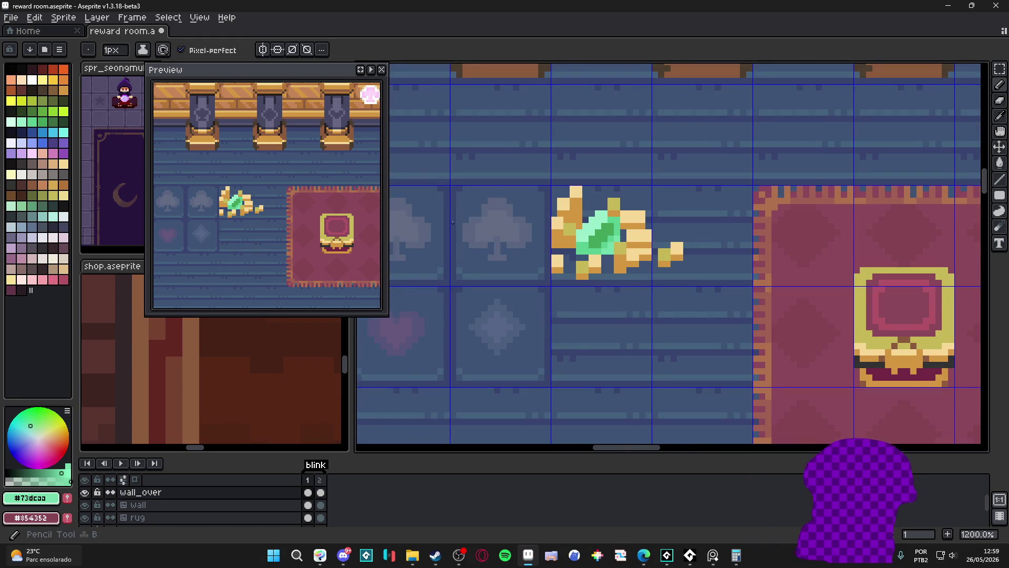
{"action": "scroll", "coordinate": [603, 300], "scroll_direction": "up", "scroll_amount": 1}
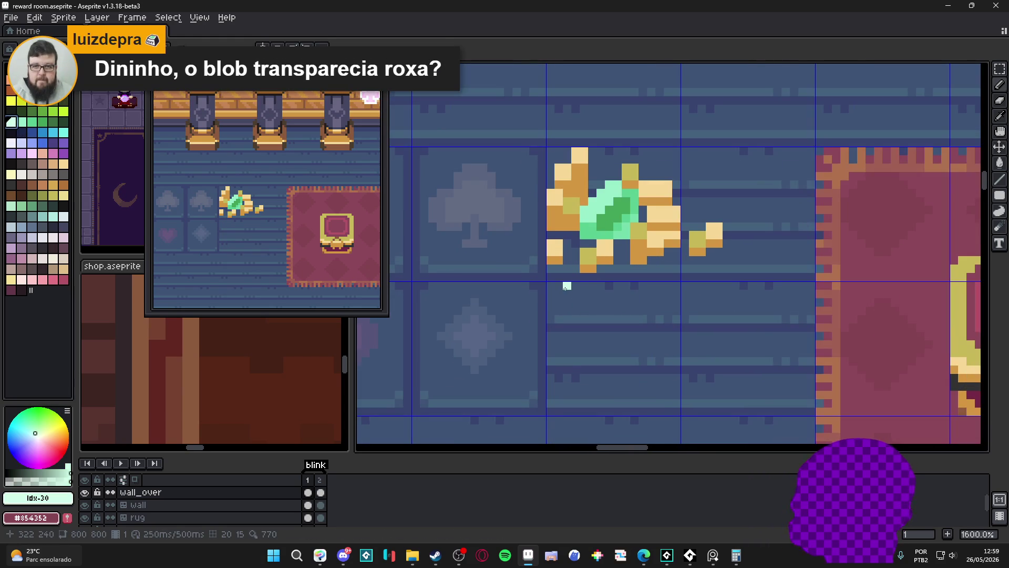
{"action": "left_click", "coordinate": [68, 218]}
{"action": "left_click", "coordinate": [570, 291]}
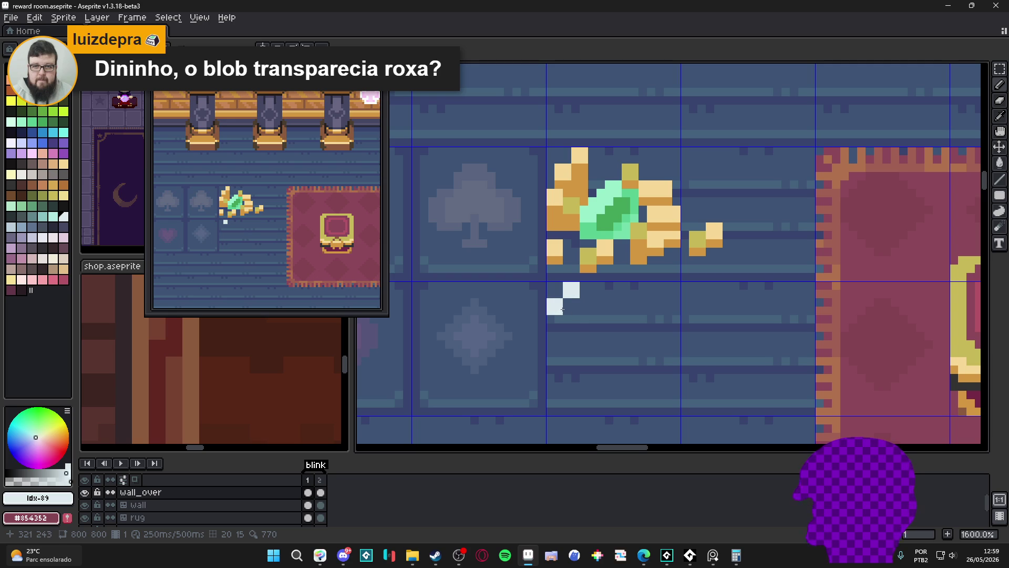
{"action": "left_click", "coordinate": [563, 309]}
{"action": "left_click", "coordinate": [576, 328]}
{"action": "left_click", "coordinate": [597, 332]}
{"action": "key", "text": "Return"}
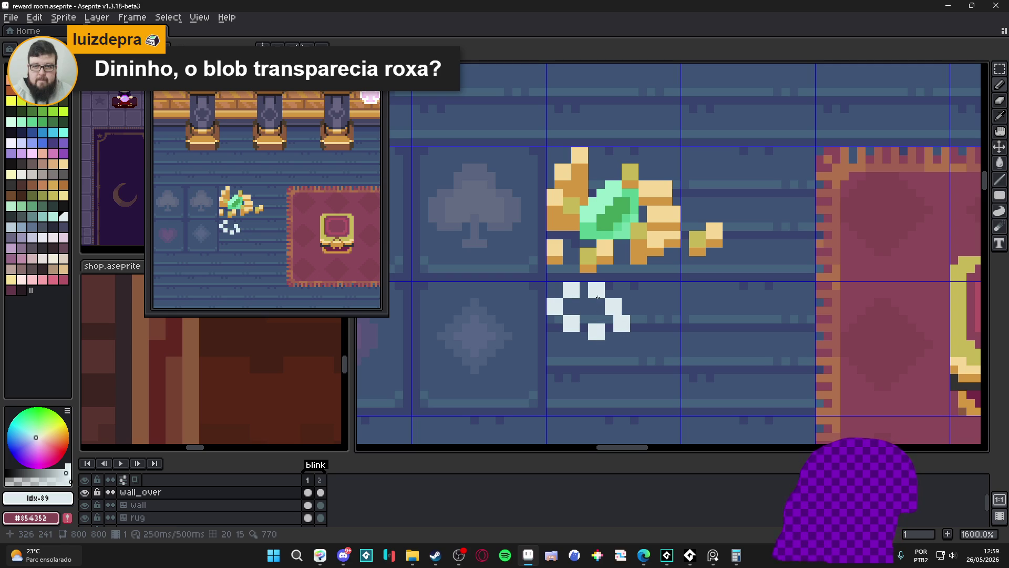
{"action": "scroll", "coordinate": [623, 325], "scroll_direction": "down", "scroll_amount": 3}
{"action": "scroll", "coordinate": [615, 365], "scroll_direction": "up", "scroll_amount": 4}
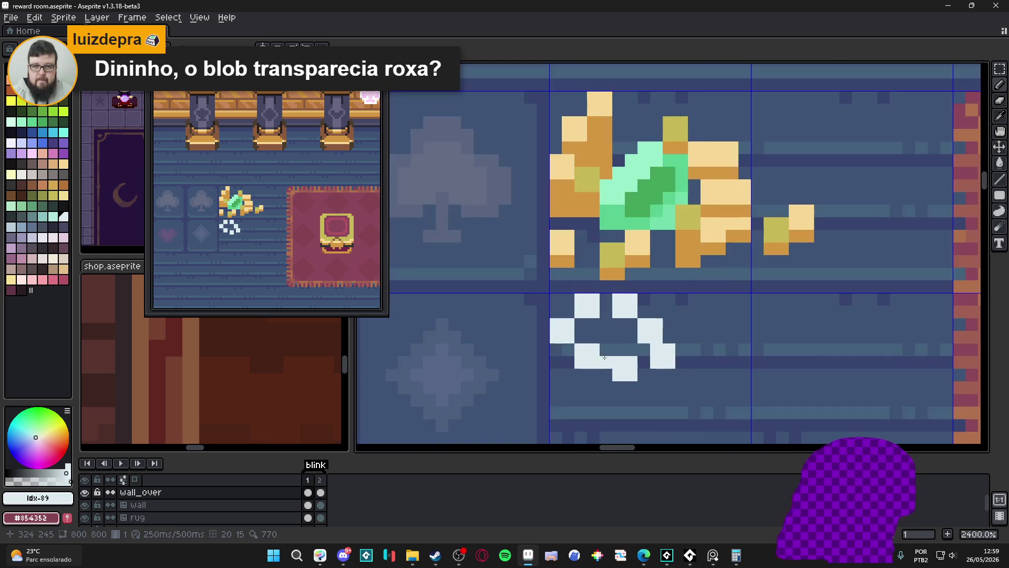
- Shade the ring's lower and left pixels with a darker blue-grey swatch
{"action": "left_click", "coordinate": [14, 229]}
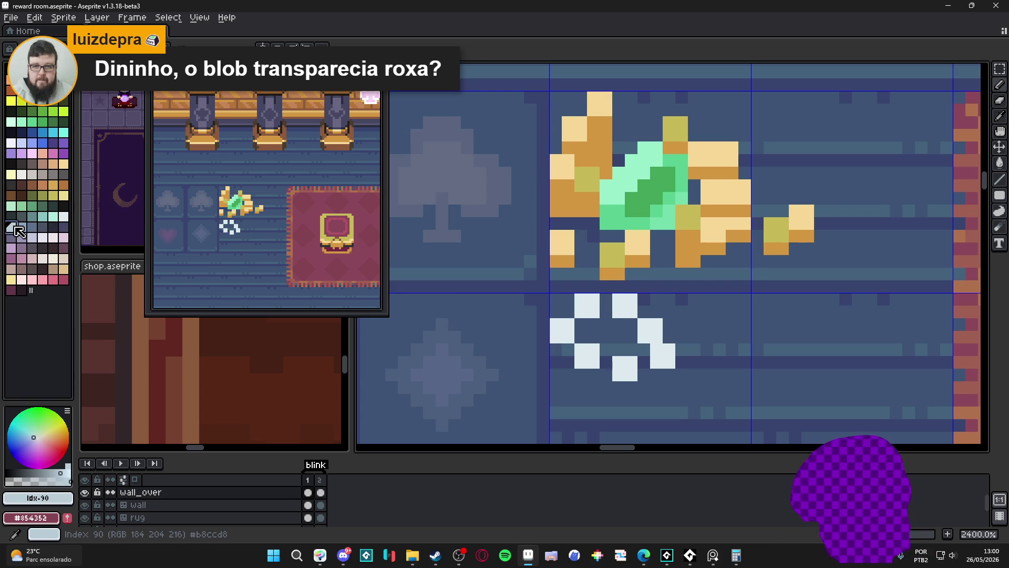
{"action": "left_click", "coordinate": [20, 229]}
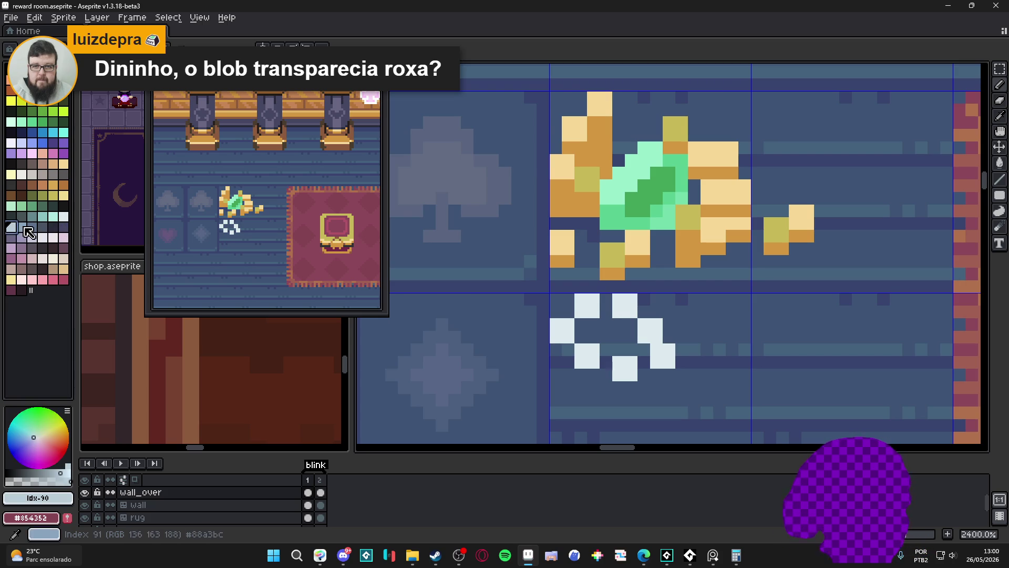
{"action": "left_click", "coordinate": [617, 364]}
{"action": "left_click", "coordinate": [643, 362]}
{"action": "left_click", "coordinate": [632, 336]}
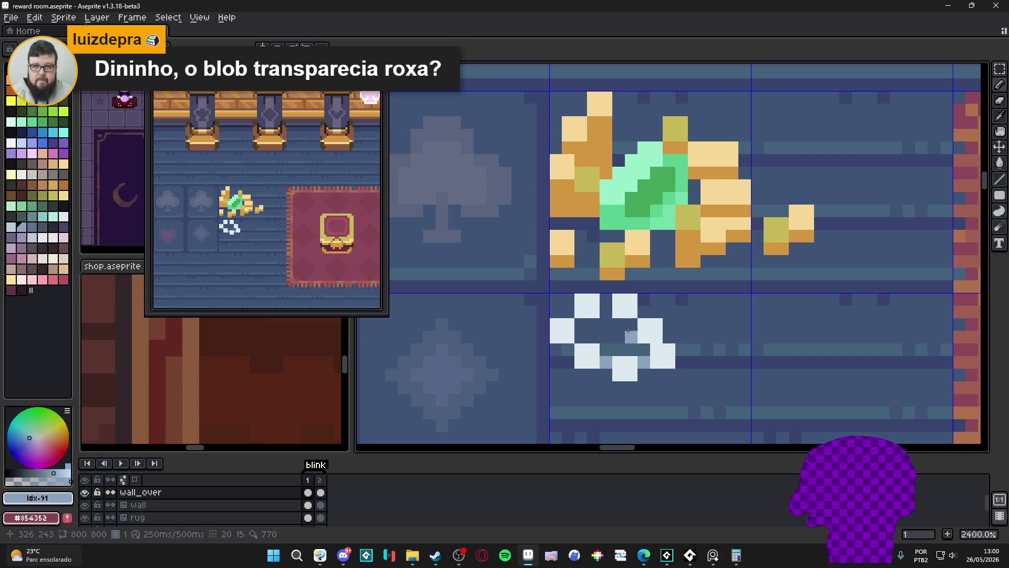
{"action": "left_click", "coordinate": [618, 310]}
{"action": "scroll", "coordinate": [637, 382], "scroll_direction": "down", "scroll_amount": 2}
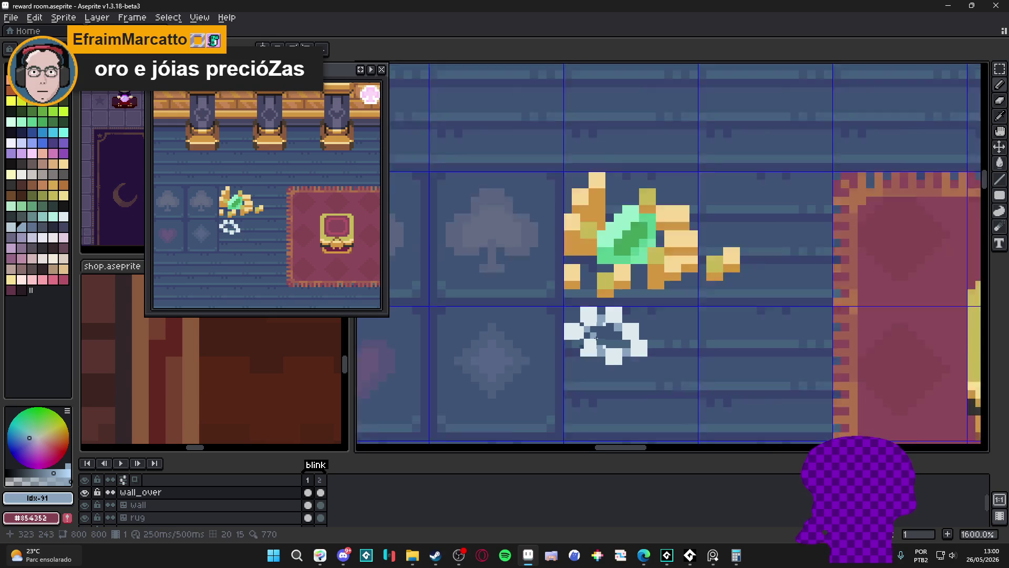
{"action": "scroll", "coordinate": [637, 381], "scroll_direction": "down", "scroll_amount": 2}
{"action": "scroll", "coordinate": [606, 355], "scroll_direction": "up", "scroll_amount": 2}
{"action": "left_click", "coordinate": [583, 338]}
{"action": "left_click", "coordinate": [570, 323]}
{"action": "left_click", "coordinate": [552, 304]}
{"action": "left_click", "coordinate": [582, 286]}
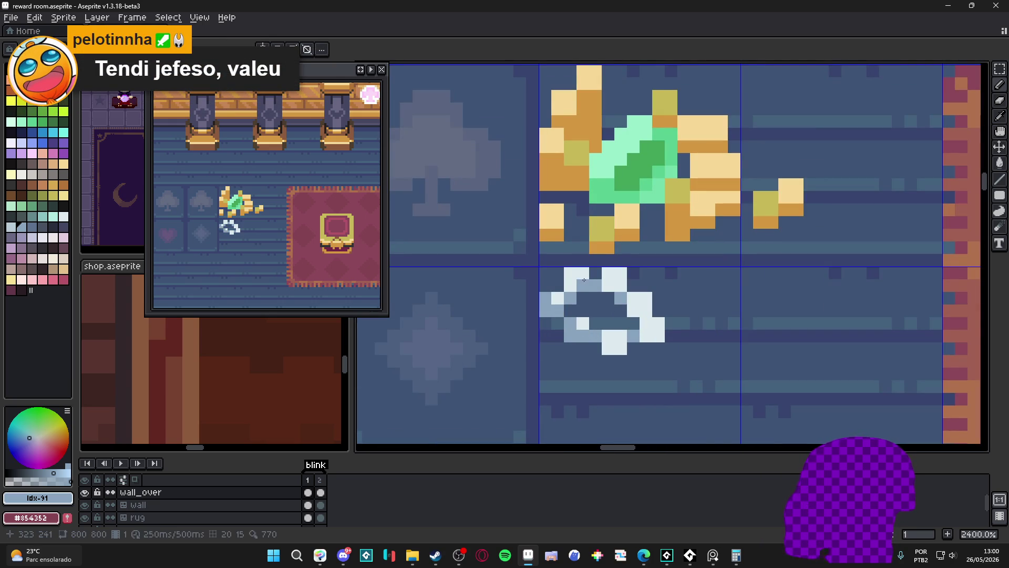
- Continue the blue-grey shading around the ring's right side and top
{"action": "left_click", "coordinate": [619, 349]}
{"action": "left_click", "coordinate": [619, 349]}
{"action": "left_click", "coordinate": [646, 336]}
{"action": "left_click", "coordinate": [647, 311]}
{"action": "left_click", "coordinate": [645, 299]}
{"action": "left_click", "coordinate": [659, 335]}
{"action": "left_click", "coordinate": [632, 298]}
{"action": "left_click", "coordinate": [608, 285]}
{"action": "left_click", "coordinate": [621, 273]}
{"action": "scroll", "coordinate": [620, 287], "scroll_direction": "down", "scroll_amount": 2}
{"action": "scroll", "coordinate": [631, 316], "scroll_direction": "down", "scroll_amount": 1}
{"action": "scroll", "coordinate": [632, 362], "scroll_direction": "down", "scroll_amount": 2}
{"action": "scroll", "coordinate": [633, 366], "scroll_direction": "down", "scroll_amount": 1}
{"action": "scroll", "coordinate": [633, 363], "scroll_direction": "up", "scroll_amount": 2}
{"action": "scroll", "coordinate": [630, 347], "scroll_direction": "up", "scroll_amount": 2}
{"action": "scroll", "coordinate": [631, 345], "scroll_direction": "down", "scroll_amount": 3}
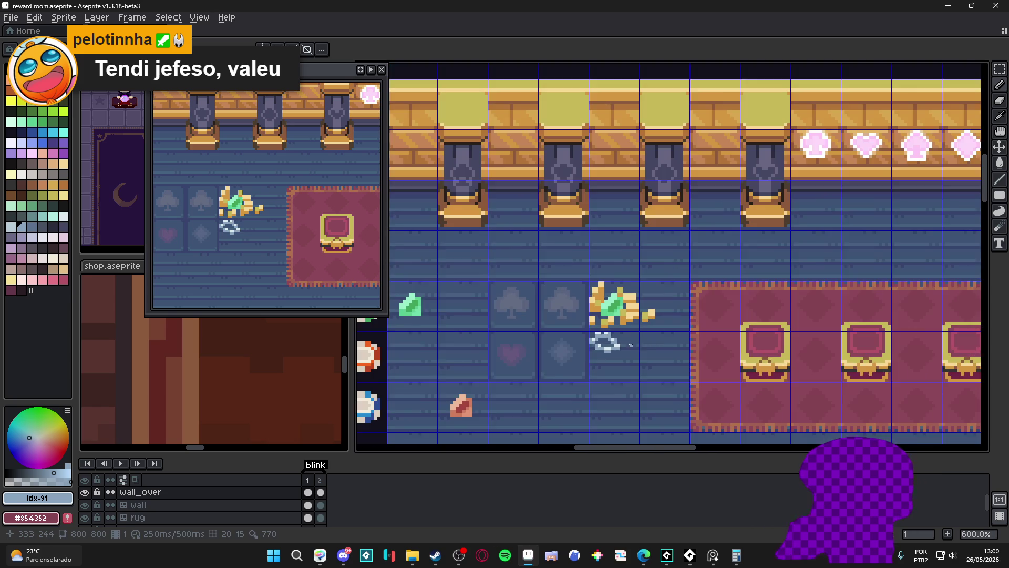
{"action": "scroll", "coordinate": [630, 348], "scroll_direction": "down", "scroll_amount": 1}
{"action": "scroll", "coordinate": [631, 345], "scroll_direction": "up", "scroll_amount": 3}
{"action": "scroll", "coordinate": [620, 343], "scroll_direction": "up", "scroll_amount": 1}
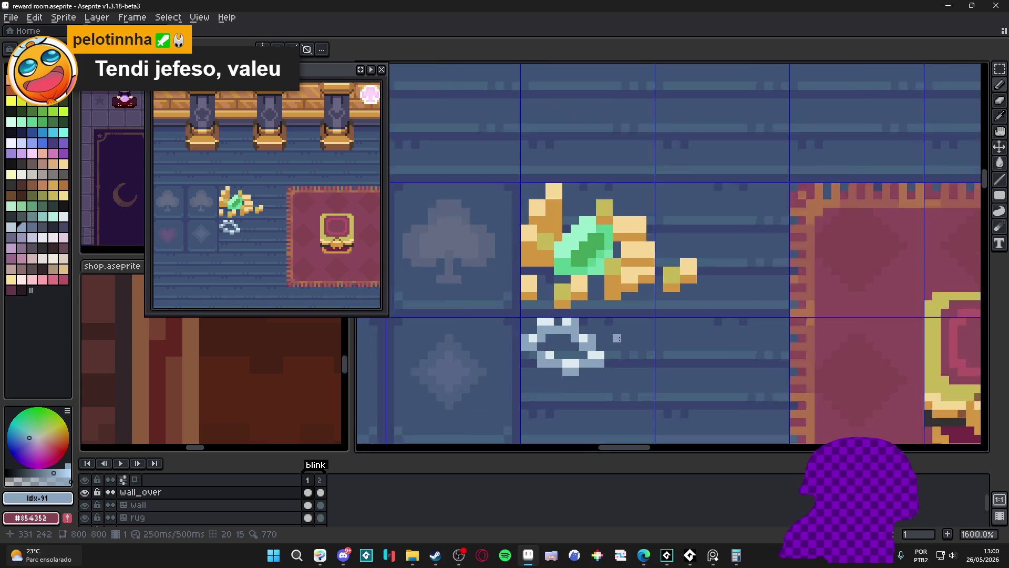
{"action": "scroll", "coordinate": [618, 338], "scroll_direction": "up", "scroll_amount": 1}
- Draw a tiny gold-orange ring beside the silver ring and set a red stone into it
{"action": "left_click", "coordinate": [652, 337], "text": "alt"}
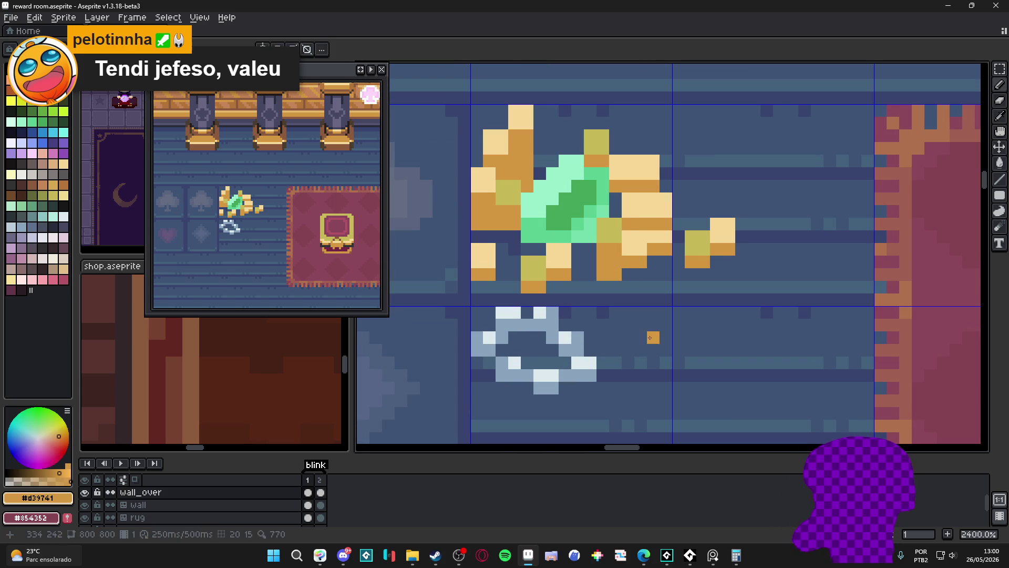
{"action": "left_click_drag", "start_coordinate": [622, 315], "coordinate": [631, 347]}
{"action": "left_click", "coordinate": [654, 325]}
{"action": "left_click", "coordinate": [616, 338]}
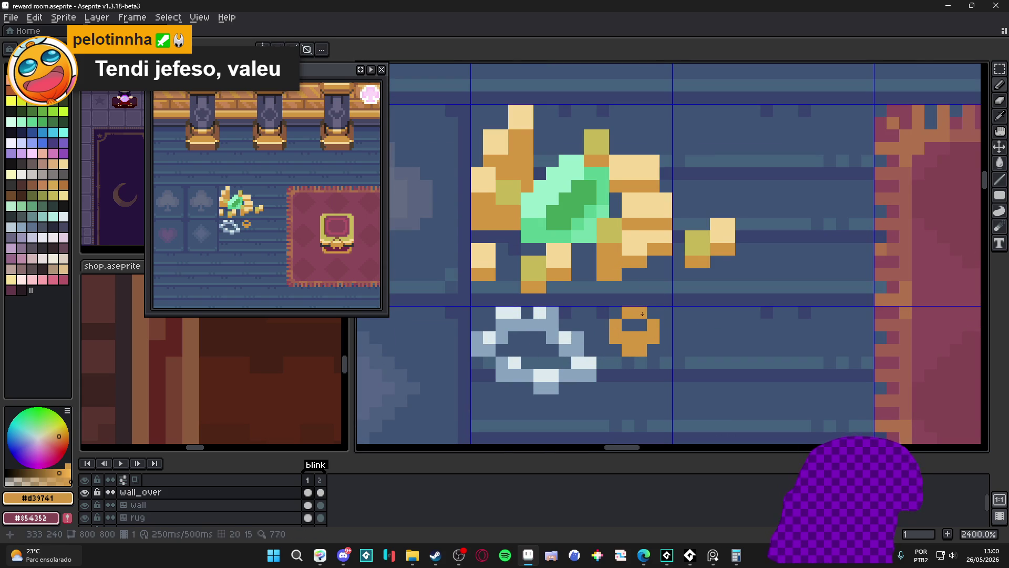
{"action": "scroll", "coordinate": [628, 311], "scroll_direction": "down", "scroll_amount": 2}
{"action": "scroll", "coordinate": [599, 300], "scroll_direction": "up", "scroll_amount": 2}
{"action": "left_click", "coordinate": [549, 279]}
{"action": "scroll", "coordinate": [547, 279], "scroll_direction": "down", "scroll_amount": 3}
{"action": "scroll", "coordinate": [648, 267], "scroll_direction": "up", "scroll_amount": 2}
{"action": "scroll", "coordinate": [648, 267], "scroll_direction": "up", "scroll_amount": 1}
{"action": "left_click", "coordinate": [627, 308]}
{"action": "left_click", "coordinate": [639, 295]}
{"action": "scroll", "coordinate": [646, 340], "scroll_direction": "down", "scroll_amount": 2}
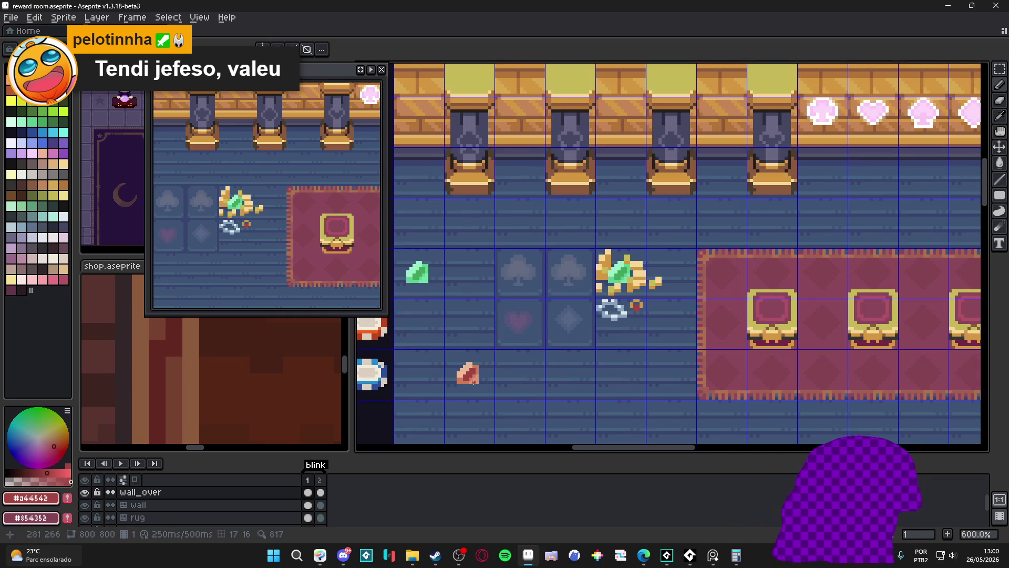
{"action": "scroll", "coordinate": [639, 299], "scroll_direction": "down", "scroll_amount": 1}
{"action": "scroll", "coordinate": [639, 300], "scroll_direction": "up", "scroll_amount": 2}
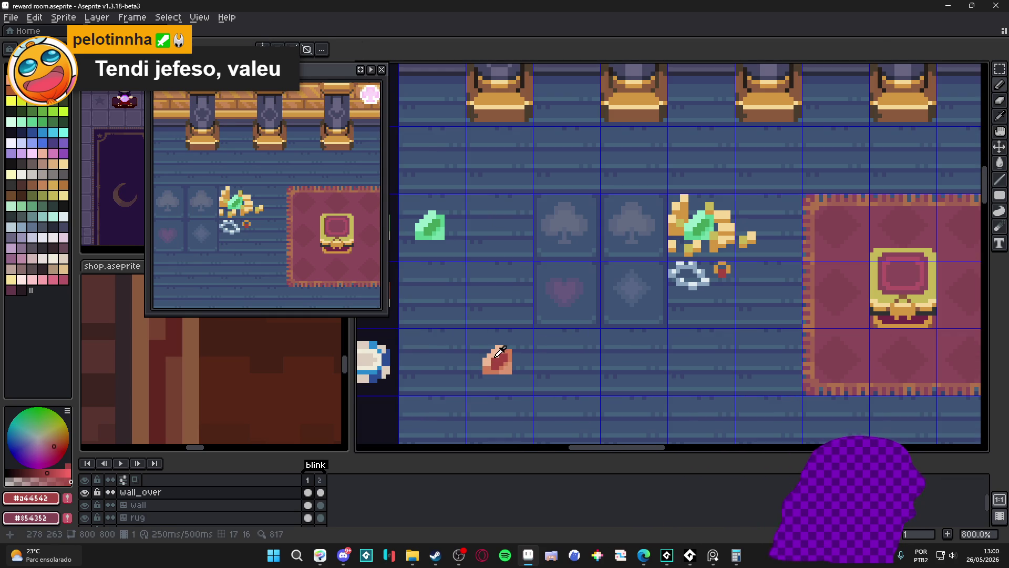
{"action": "scroll", "coordinate": [724, 278], "scroll_direction": "up", "scroll_amount": 1}
{"action": "scroll", "coordinate": [725, 273], "scroll_direction": "down", "scroll_amount": 2}
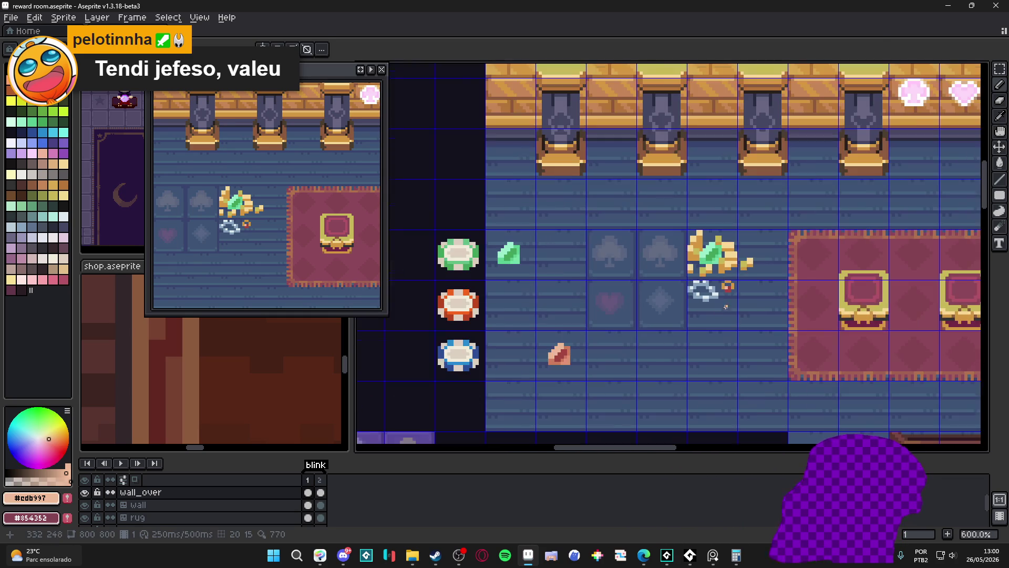
{"action": "scroll", "coordinate": [607, 303], "scroll_direction": "up", "scroll_amount": 1}
- Add a light peach highlight pixel to the red stone, then resample the ring's gold
{"action": "left_click_drag", "start_coordinate": [709, 276], "coordinate": [615, 237]}
{"action": "left_click", "coordinate": [31, 297]}
{"action": "left_click_drag", "start_coordinate": [581, 279], "coordinate": [562, 291]}
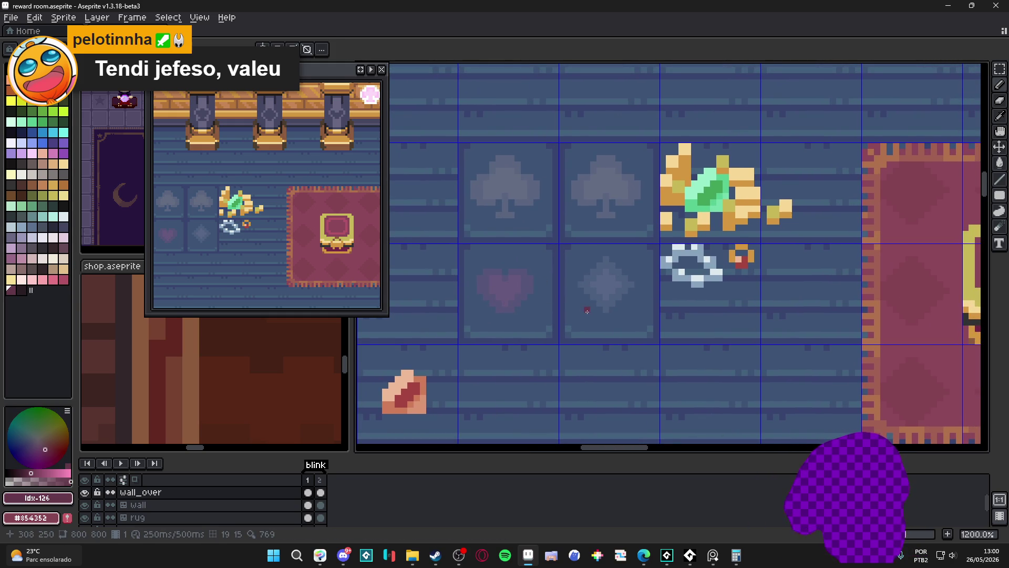
{"action": "scroll", "coordinate": [650, 279], "scroll_direction": "up", "scroll_amount": 1}
{"action": "scroll", "coordinate": [738, 311], "scroll_direction": "down", "scroll_amount": 2}
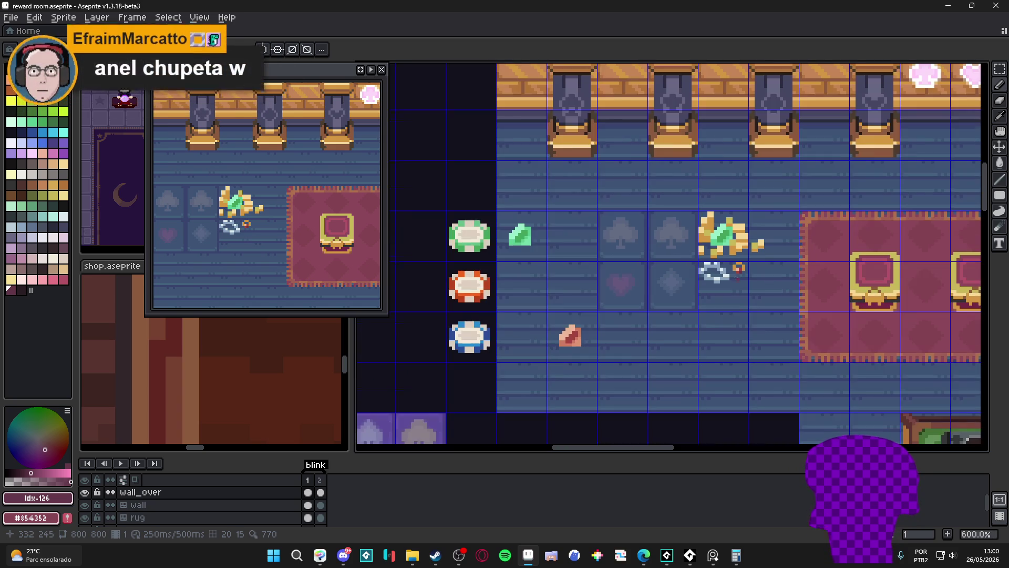
{"action": "scroll", "coordinate": [739, 274], "scroll_direction": "up", "scroll_amount": 2}
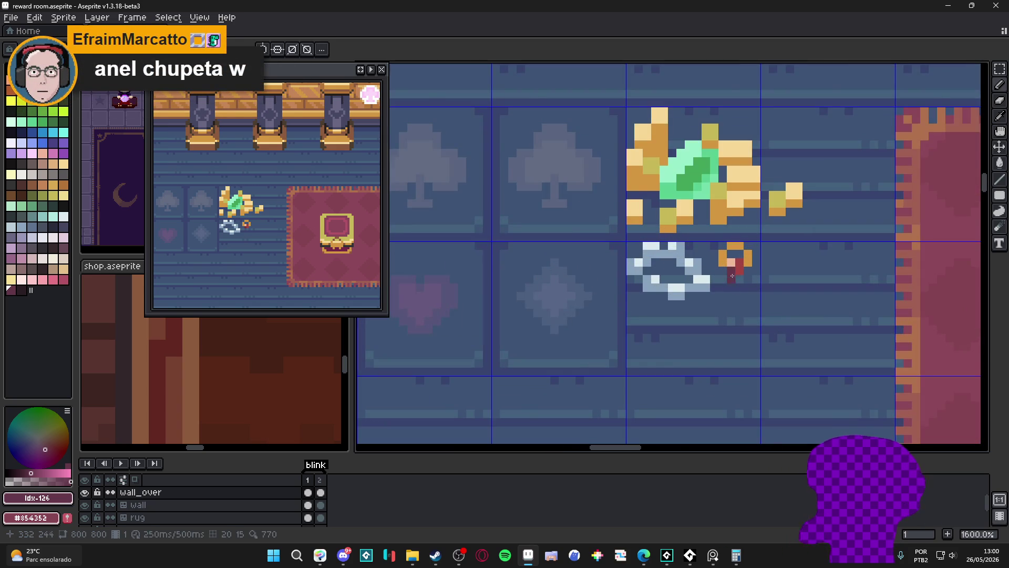
{"action": "scroll", "coordinate": [737, 280], "scroll_direction": "down", "scroll_amount": 3}
{"action": "scroll", "coordinate": [734, 285], "scroll_direction": "up", "scroll_amount": 3}
{"action": "scroll", "coordinate": [734, 286], "scroll_direction": "down", "scroll_amount": 2}
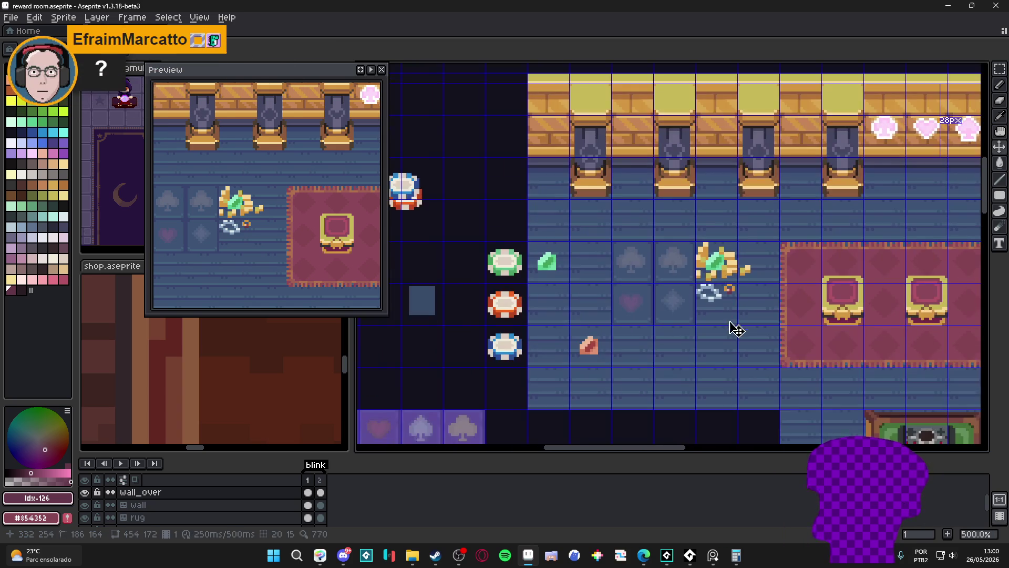
{"action": "scroll", "coordinate": [725, 287], "scroll_direction": "up", "scroll_amount": 3}
{"action": "scroll", "coordinate": [724, 289], "scroll_direction": "up", "scroll_amount": 1}
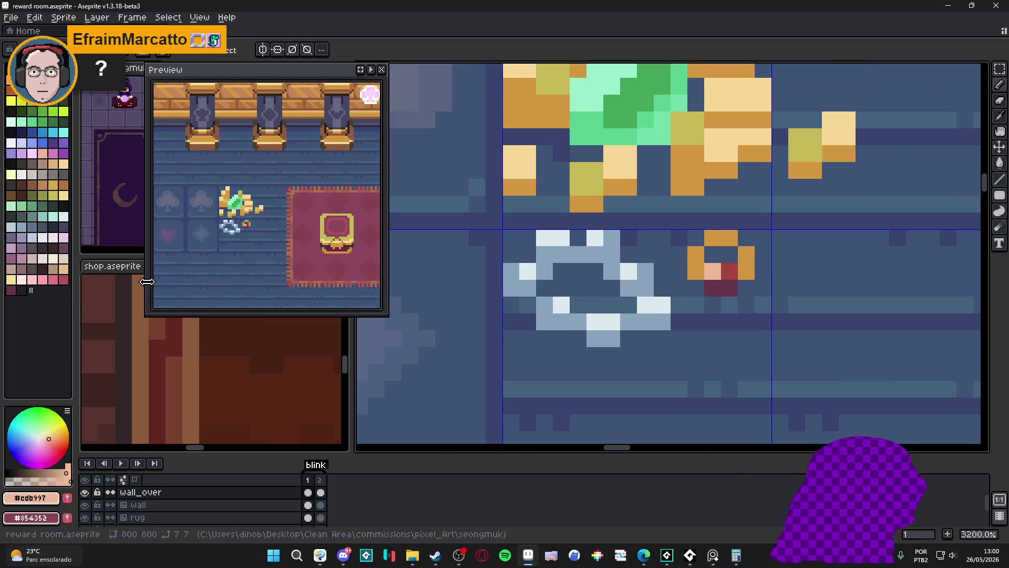
{"action": "left_click", "coordinate": [49, 160]}
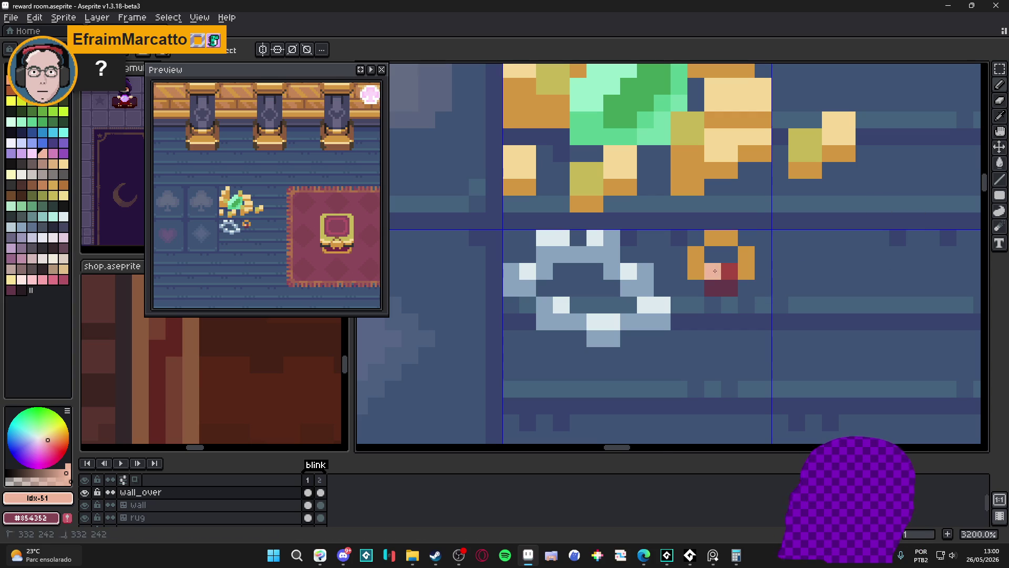
{"action": "scroll", "coordinate": [729, 272], "scroll_direction": "down", "scroll_amount": 2}
{"action": "scroll", "coordinate": [709, 308], "scroll_direction": "down", "scroll_amount": 2}
{"action": "scroll", "coordinate": [709, 307], "scroll_direction": "up", "scroll_amount": 3}
{"action": "left_click", "coordinate": [684, 281]}
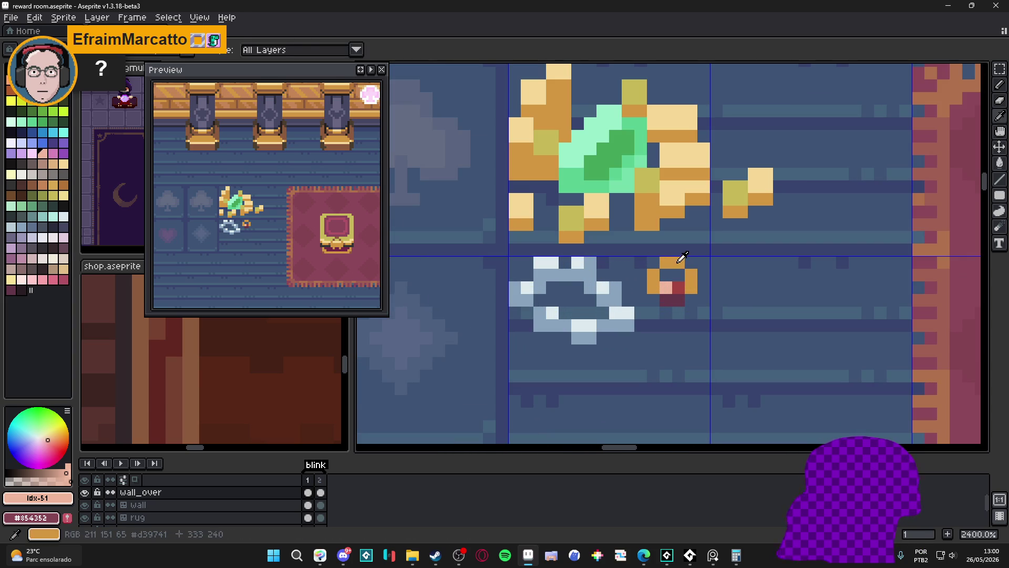
{"action": "scroll", "coordinate": [684, 281], "scroll_direction": "down", "scroll_amount": 3}
{"action": "left_click", "coordinate": [66, 218]}
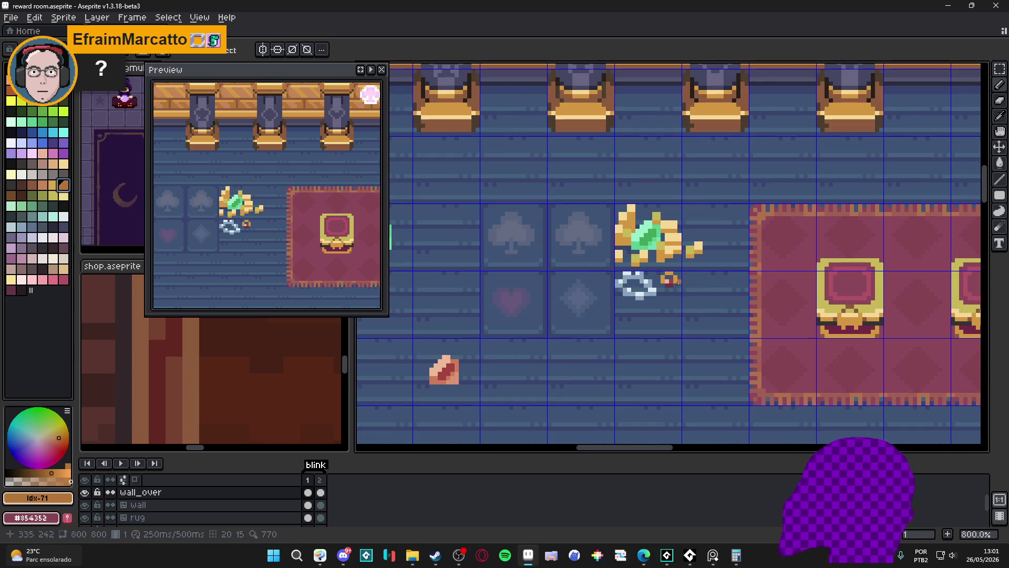
{"action": "scroll", "coordinate": [665, 272], "scroll_direction": "up", "scroll_amount": 1}
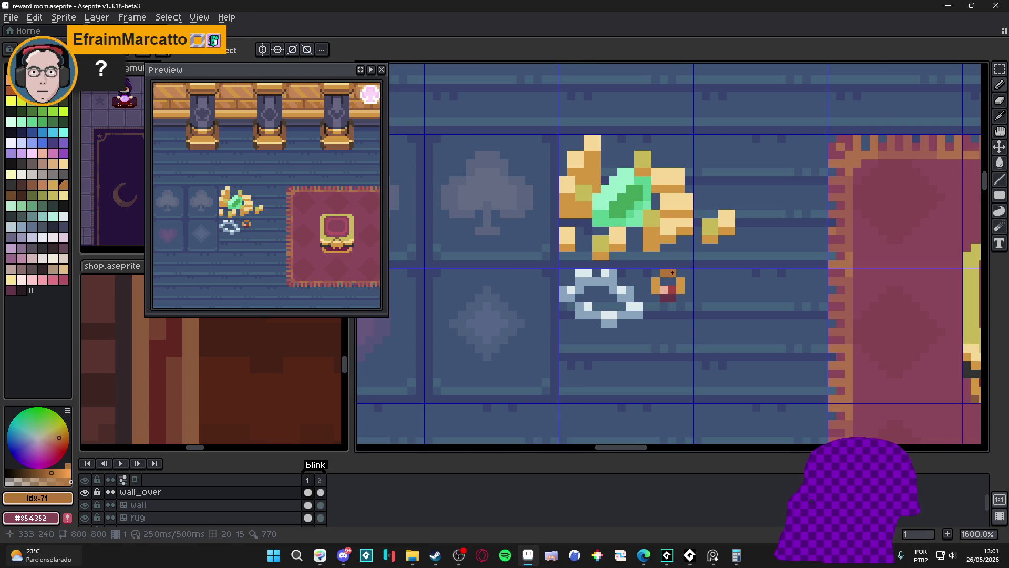
{"action": "scroll", "coordinate": [671, 273], "scroll_direction": "down", "scroll_amount": 2}
{"action": "scroll", "coordinate": [678, 283], "scroll_direction": "down", "scroll_amount": 1}
{"action": "scroll", "coordinate": [686, 295], "scroll_direction": "down", "scroll_amount": 1}
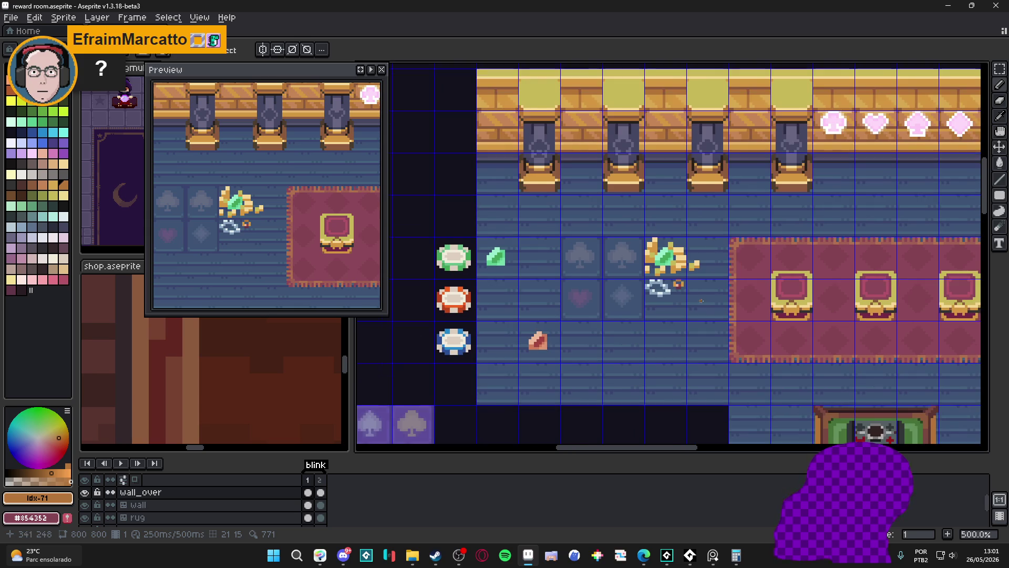
{"action": "scroll", "coordinate": [691, 306], "scroll_direction": "down", "scroll_amount": 1}
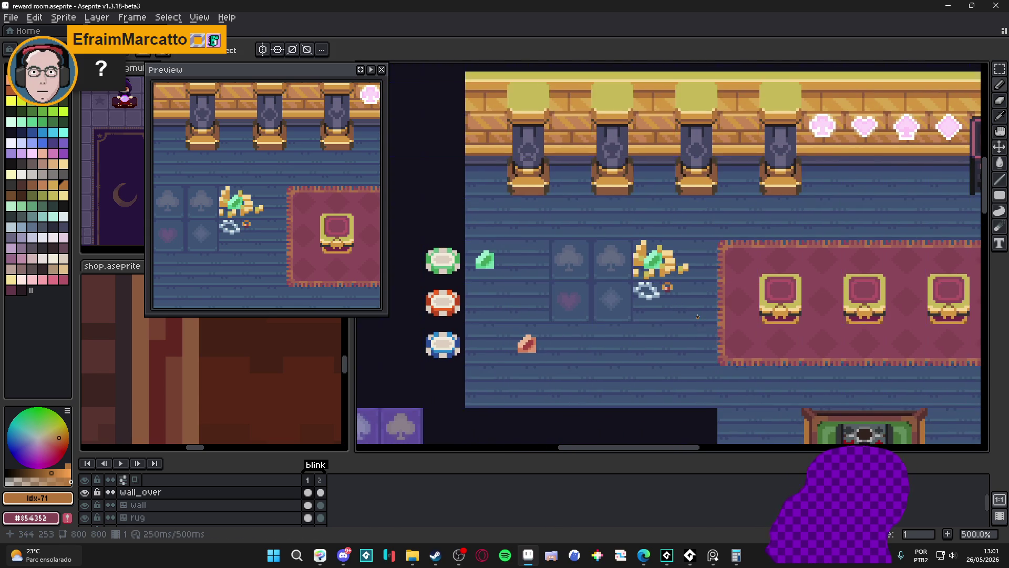
{"action": "scroll", "coordinate": [699, 314], "scroll_direction": "down", "scroll_amount": 1}
- Review the rings around the canvas and save the reward room file with Ctrl+S
{"action": "left_click_drag", "start_coordinate": [699, 314], "coordinate": [684, 295]}
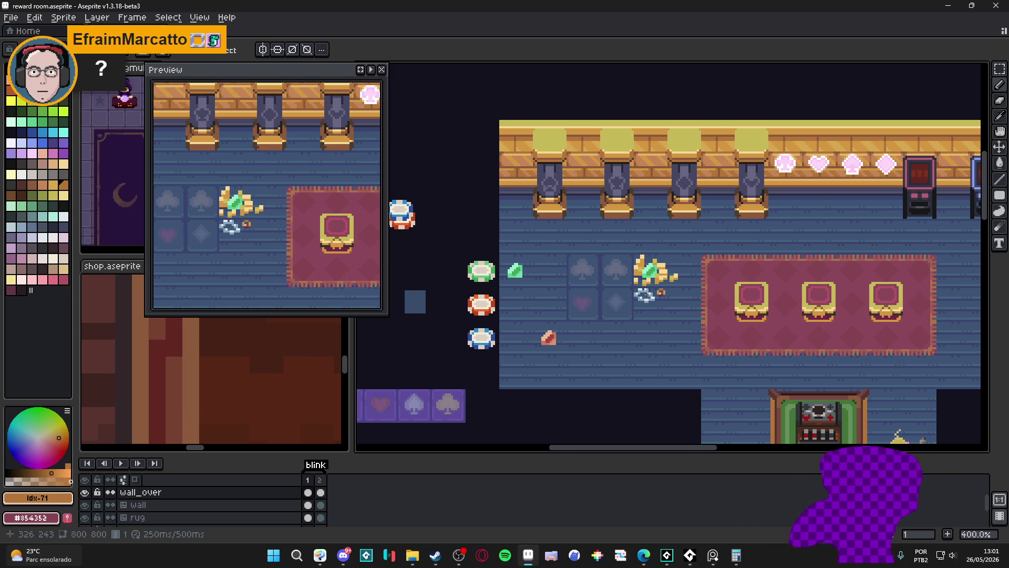
{"action": "scroll", "coordinate": [650, 293], "scroll_direction": "up", "scroll_amount": 3}
{"action": "left_click_drag", "start_coordinate": [649, 307], "coordinate": [631, 317]}
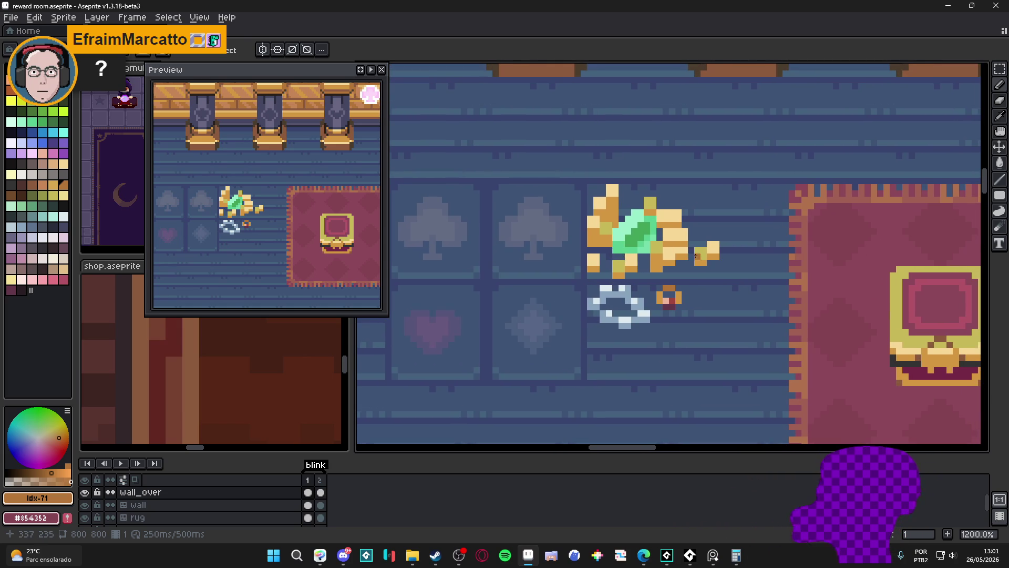
{"action": "key", "text": "ctrl+s"}
{"action": "scroll", "coordinate": [670, 252], "scroll_direction": "down", "scroll_amount": 1}
{"action": "left_click_drag", "start_coordinate": [670, 252], "coordinate": [664, 254]}
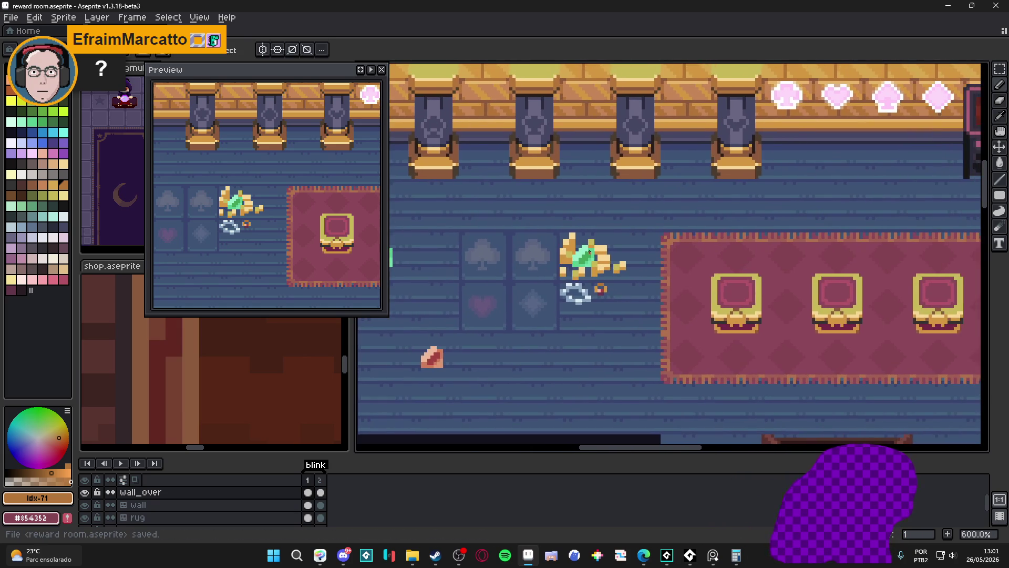
{"action": "scroll", "coordinate": [663, 254], "scroll_direction": "up", "scroll_amount": 3}
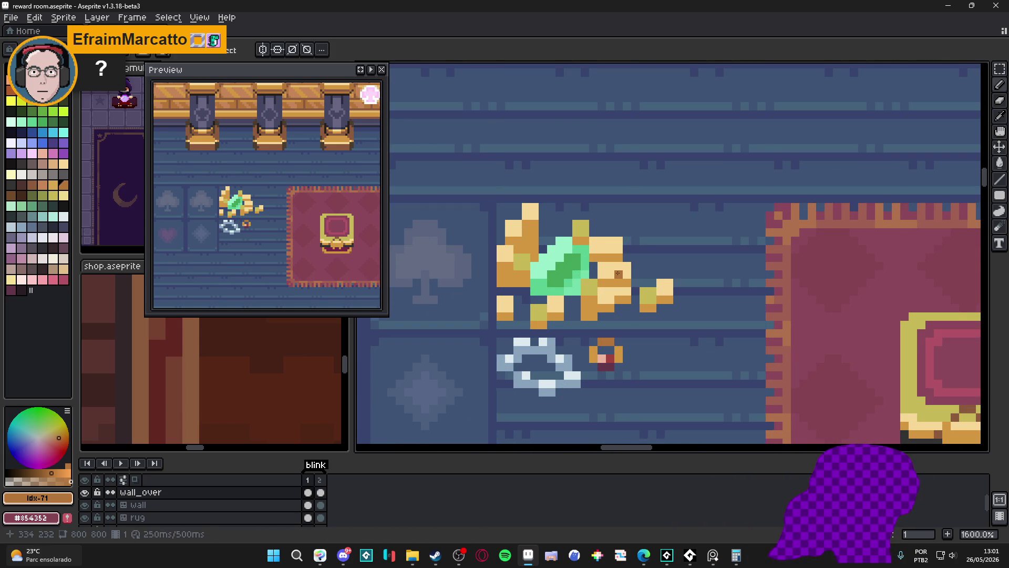
{"action": "scroll", "coordinate": [617, 274], "scroll_direction": "down", "scroll_amount": 1}
{"action": "left_click_drag", "start_coordinate": [611, 279], "coordinate": [598, 288]}
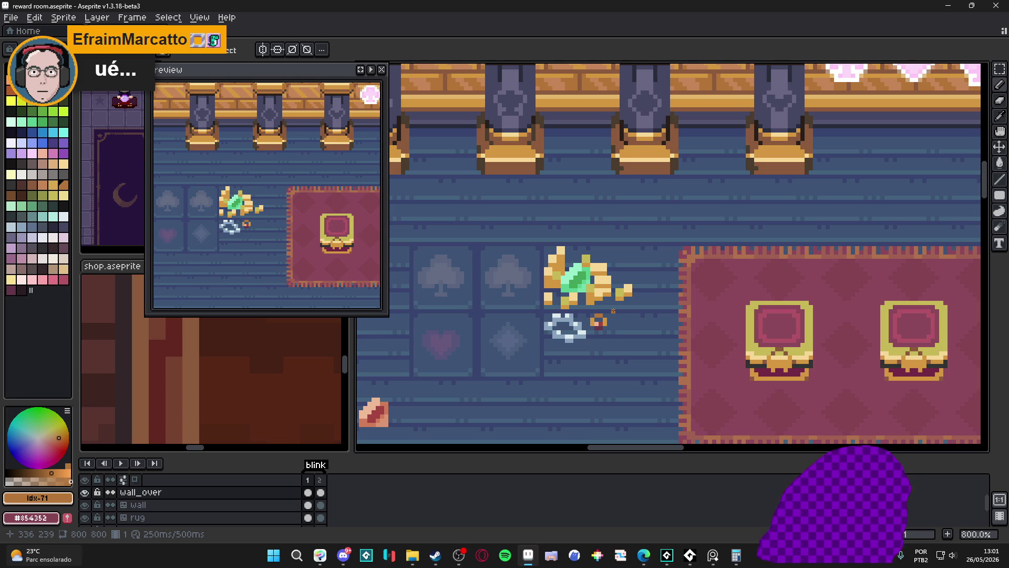
{"action": "scroll", "coordinate": [599, 293], "scroll_direction": "up", "scroll_amount": 1}
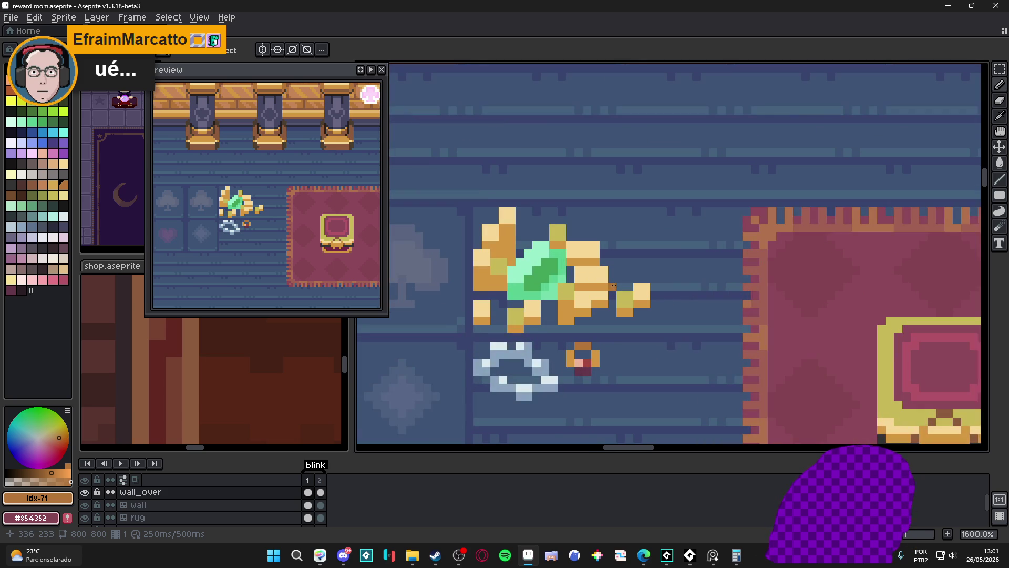
{"action": "scroll", "coordinate": [600, 282], "scroll_direction": "down", "scroll_amount": 1}
{"action": "scroll", "coordinate": [599, 281], "scroll_direction": "up", "scroll_amount": 2}
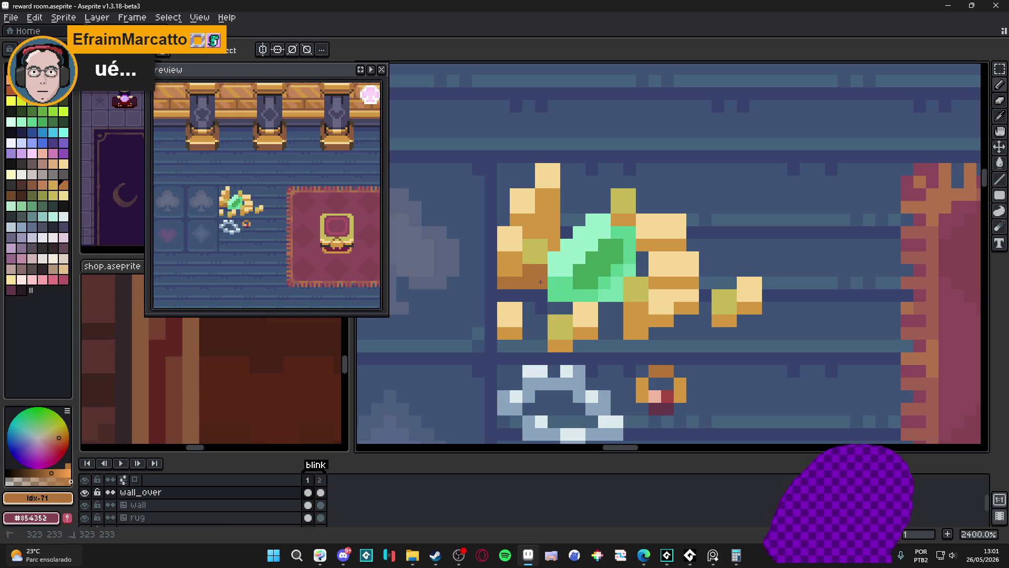
{"action": "left_click", "coordinate": [504, 258]}
{"action": "left_click", "coordinate": [554, 233]}
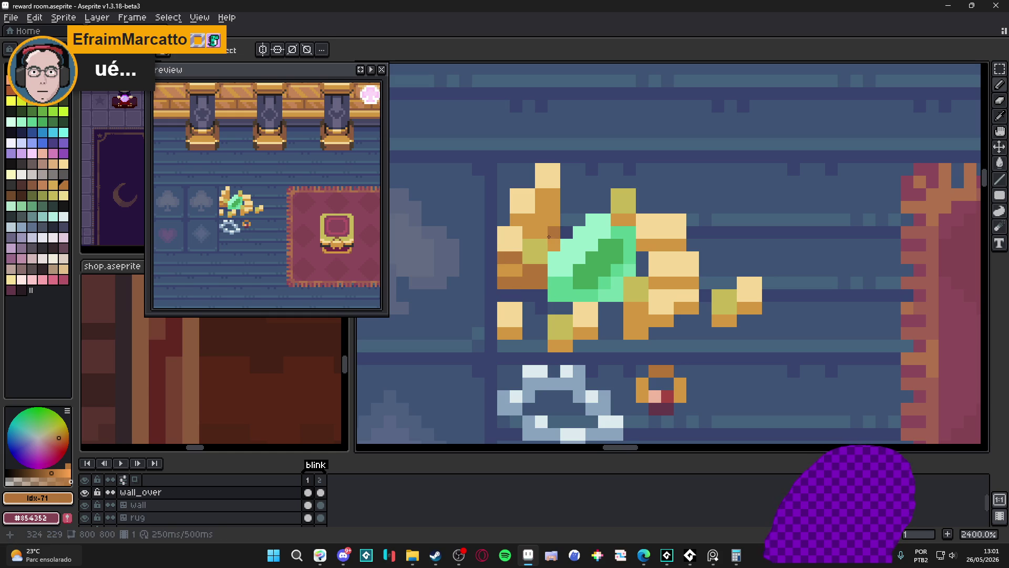
{"action": "left_click", "coordinate": [552, 238]}
{"action": "left_click", "coordinate": [542, 214]}
{"action": "scroll", "coordinate": [611, 252], "scroll_direction": "down", "scroll_amount": 2}
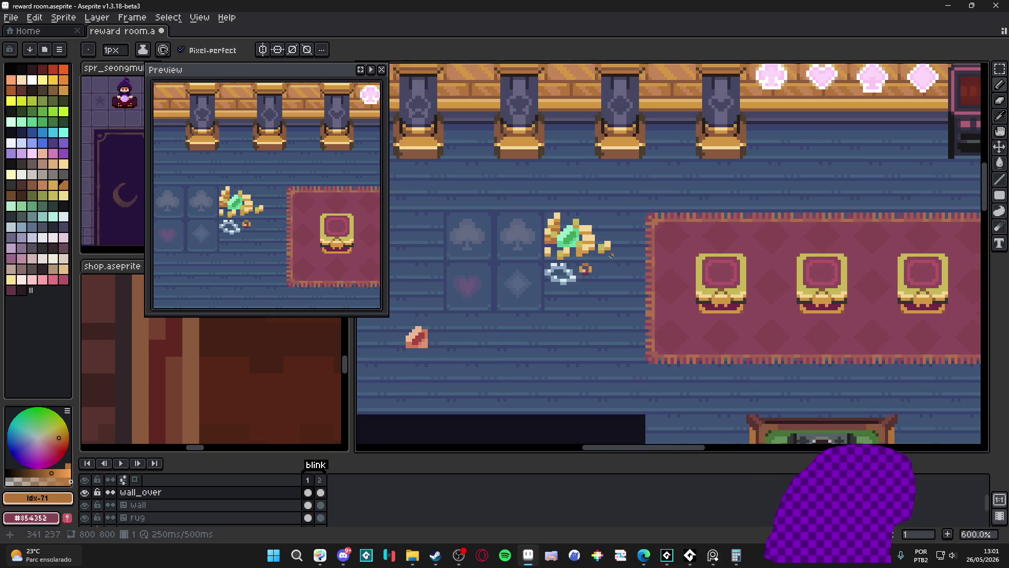
{"action": "scroll", "coordinate": [590, 265], "scroll_direction": "down", "scroll_amount": 1}
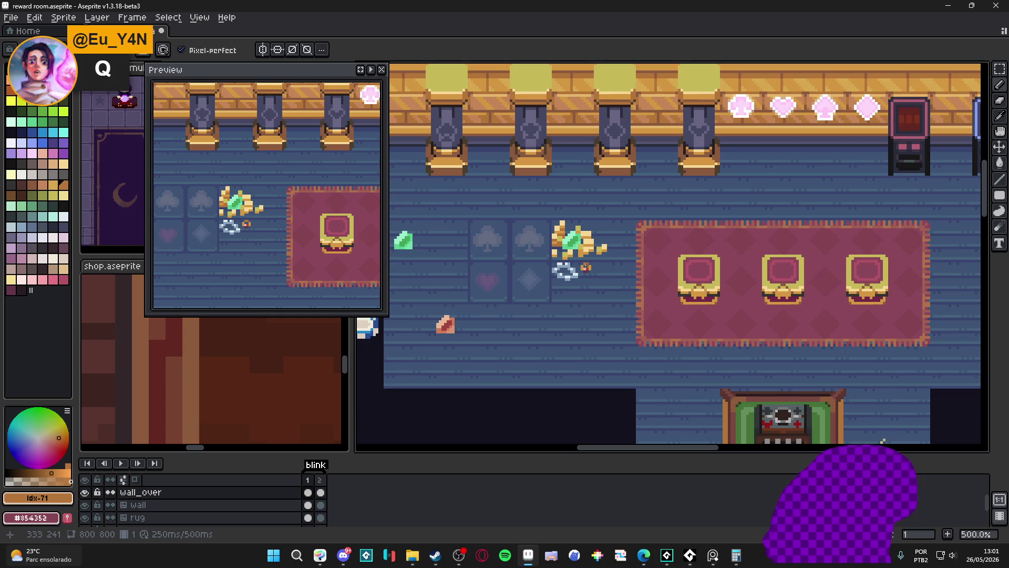
{"action": "scroll", "coordinate": [590, 264], "scroll_direction": "up", "scroll_amount": 3}
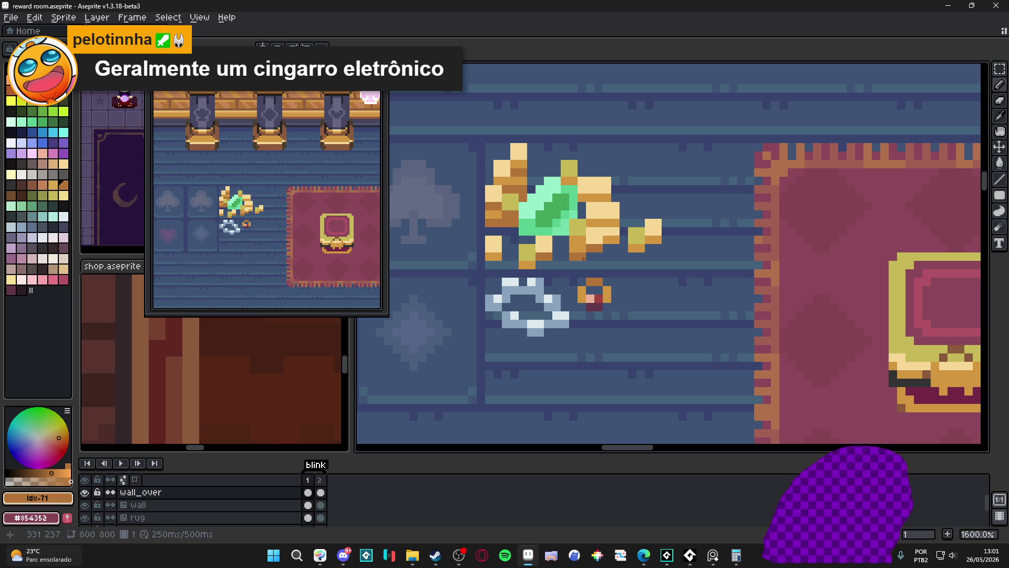
{"action": "scroll", "coordinate": [575, 247], "scroll_direction": "down", "scroll_amount": 2}
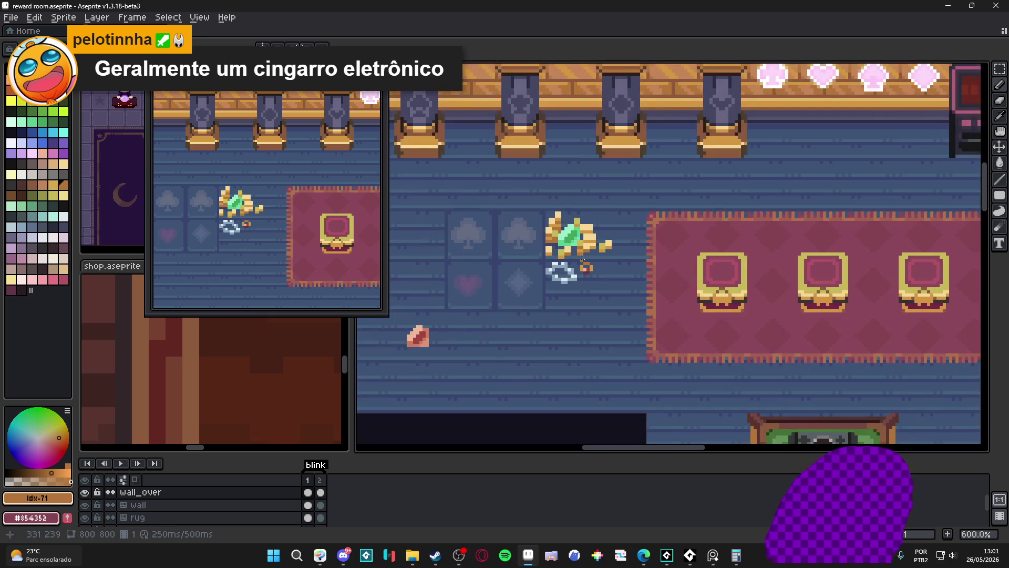
{"action": "scroll", "coordinate": [597, 244], "scroll_direction": "up", "scroll_amount": 2}
{"action": "left_click", "coordinate": [597, 244], "text": "alt"}
{"action": "left_click", "coordinate": [552, 243]}
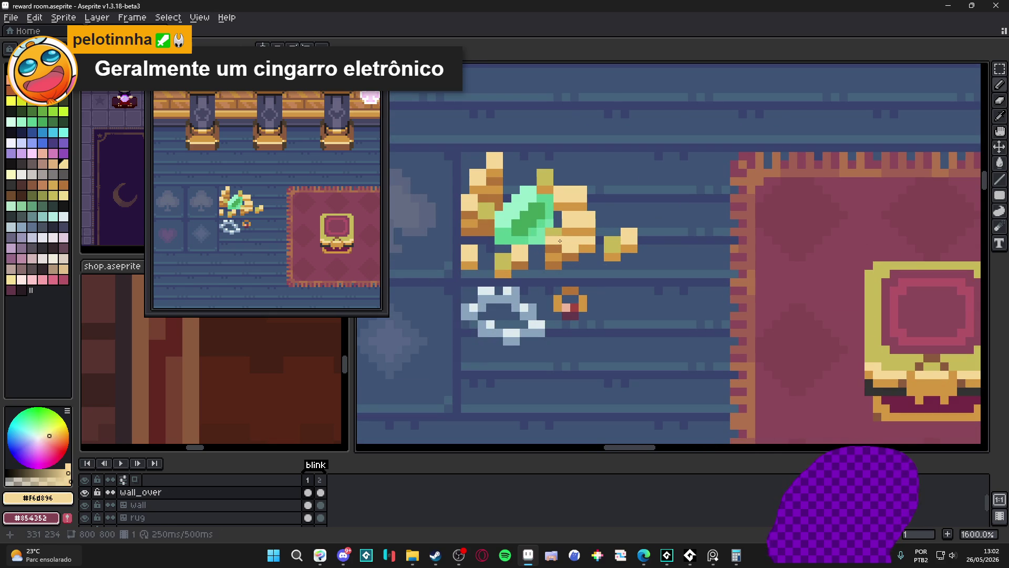
{"action": "scroll", "coordinate": [552, 243], "scroll_direction": "down", "scroll_amount": 3}
{"action": "key", "text": "ctrl+z"}
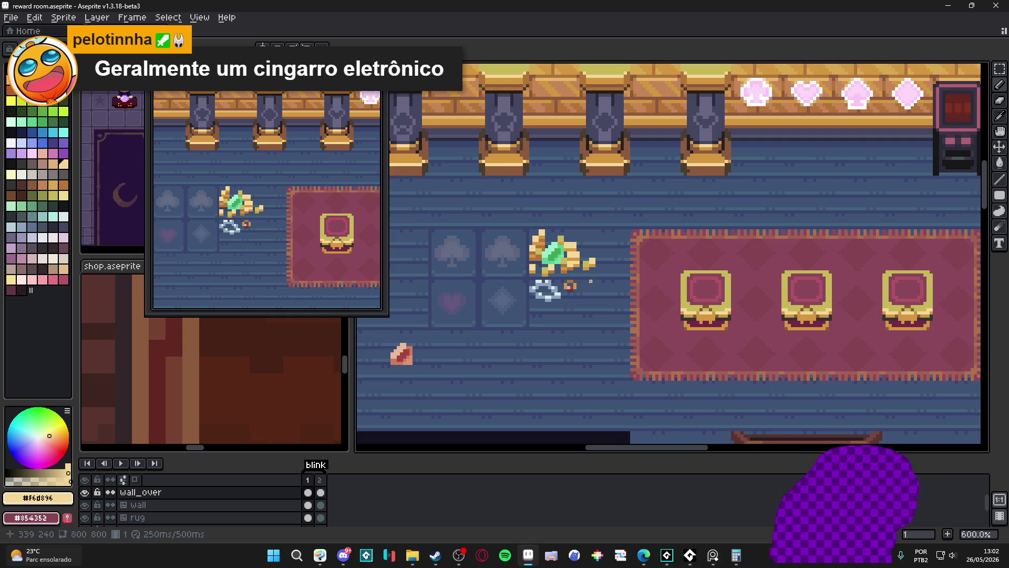
{"action": "scroll", "coordinate": [587, 275], "scroll_direction": "down", "scroll_amount": 1}
{"action": "scroll", "coordinate": [583, 284], "scroll_direction": "down", "scroll_amount": 1}
{"action": "scroll", "coordinate": [539, 304], "scroll_direction": "up", "scroll_amount": 1}
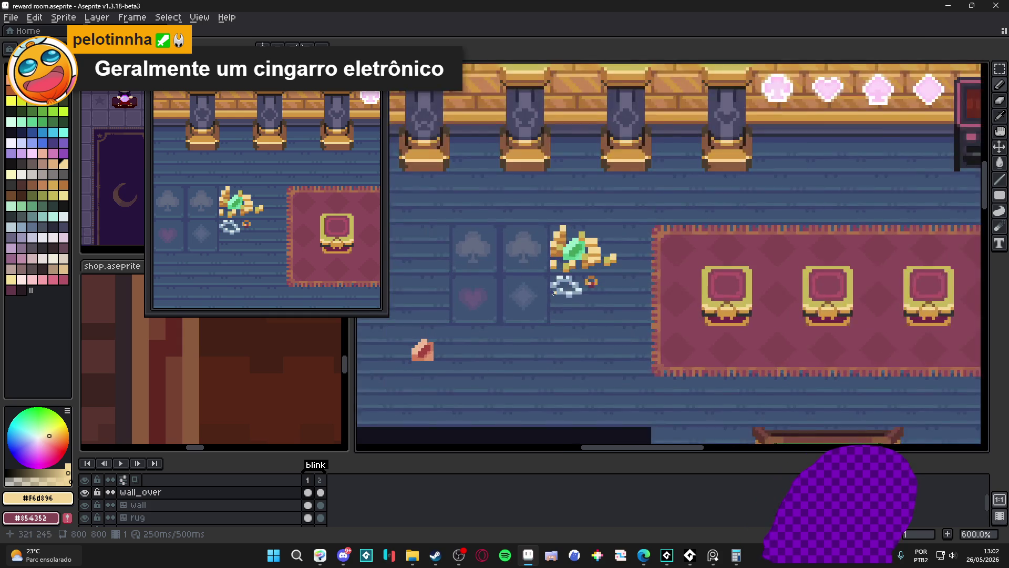
{"action": "scroll", "coordinate": [552, 296], "scroll_direction": "up", "scroll_amount": 1}
{"action": "key", "text": "ctrl+apostrophe"}
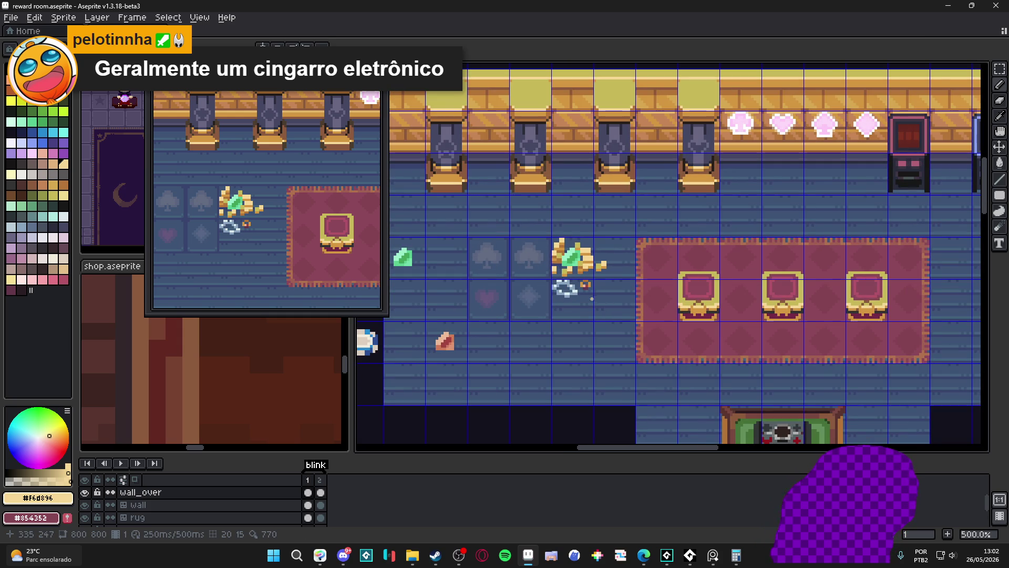
{"action": "scroll", "coordinate": [582, 296], "scroll_direction": "down", "scroll_amount": 1}
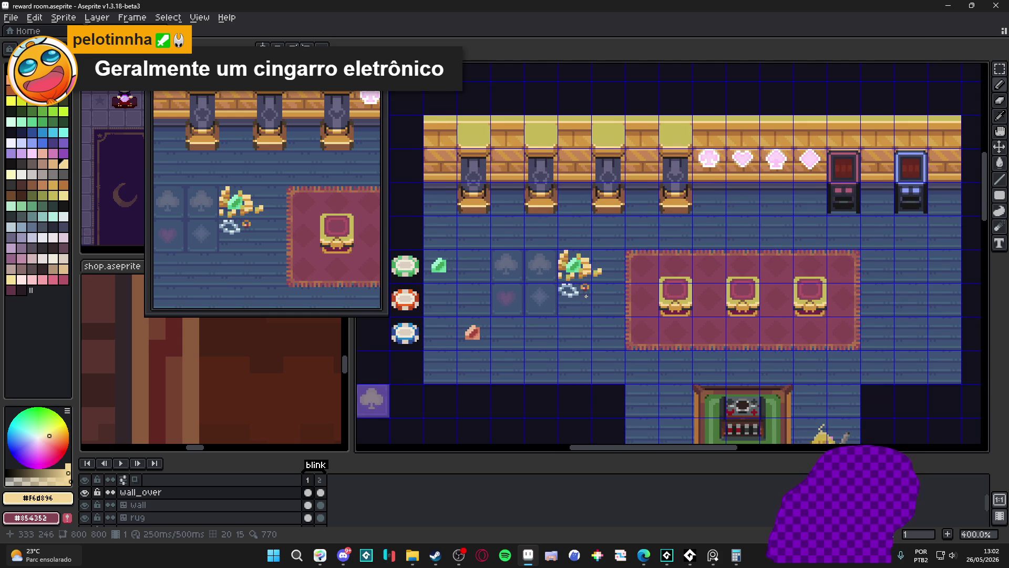
{"action": "key", "text": "ctrl+apostrophe"}
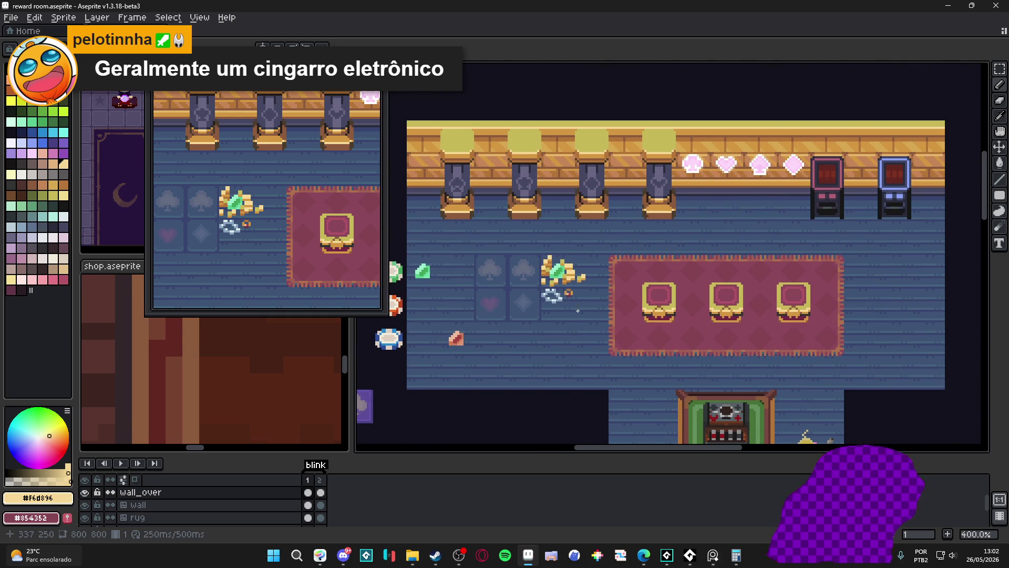
{"action": "scroll", "coordinate": [578, 310], "scroll_direction": "down", "scroll_amount": 1}
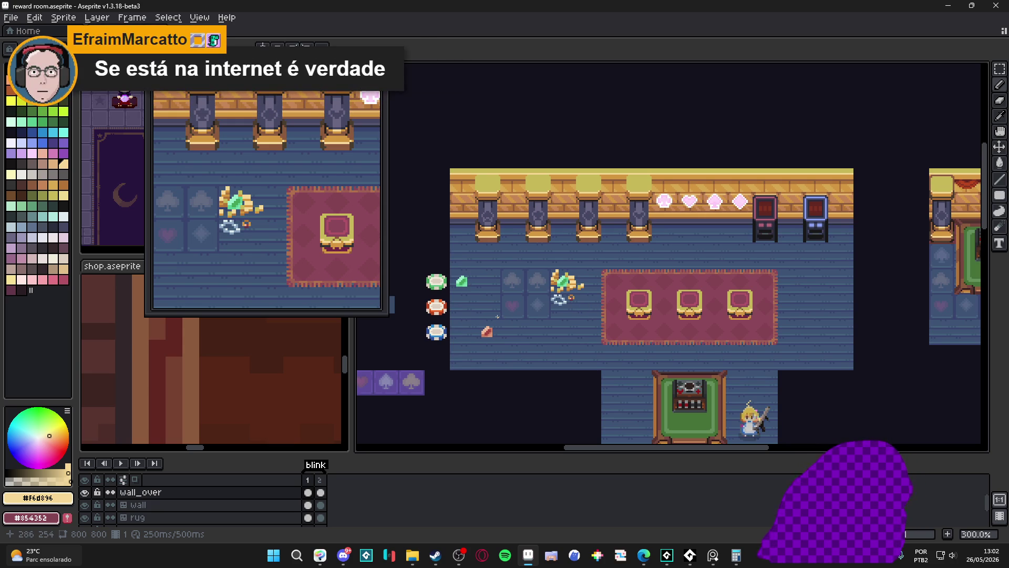
{"action": "scroll", "coordinate": [536, 284], "scroll_direction": "up", "scroll_amount": 1}
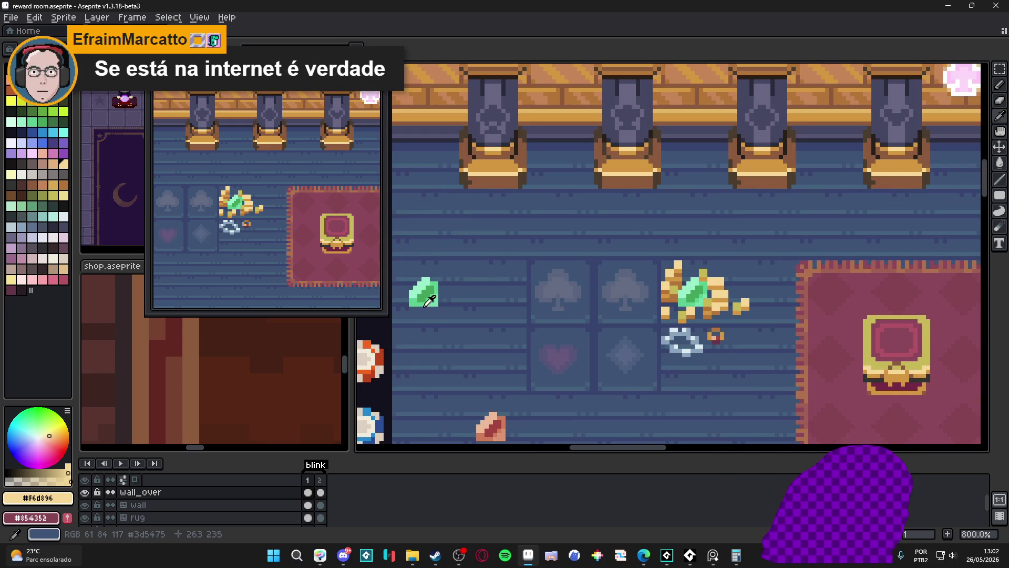
{"action": "scroll", "coordinate": [501, 324], "scroll_direction": "up", "scroll_amount": 1}
- With the grid shown, paint a small upright green gem beside the larger one and add a lighter highlight
{"action": "left_click_drag", "start_coordinate": [500, 324], "coordinate": [518, 309]}
{"action": "key", "text": "ctrl+apostrophe"}
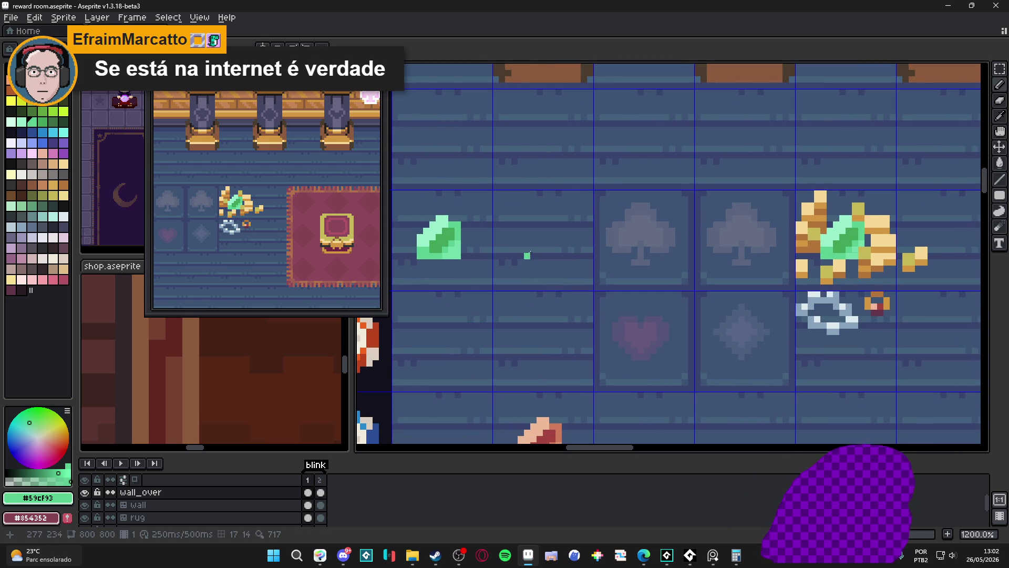
{"action": "mouse_move", "coordinate": [525, 228]}
{"action": "left_mouse_down"}
{"action": "mouse_move", "coordinate": [525, 244]}
{"action": "mouse_move", "coordinate": [537, 240]}
{"action": "mouse_move", "coordinate": [524, 251]}
{"action": "left_mouse_up"}
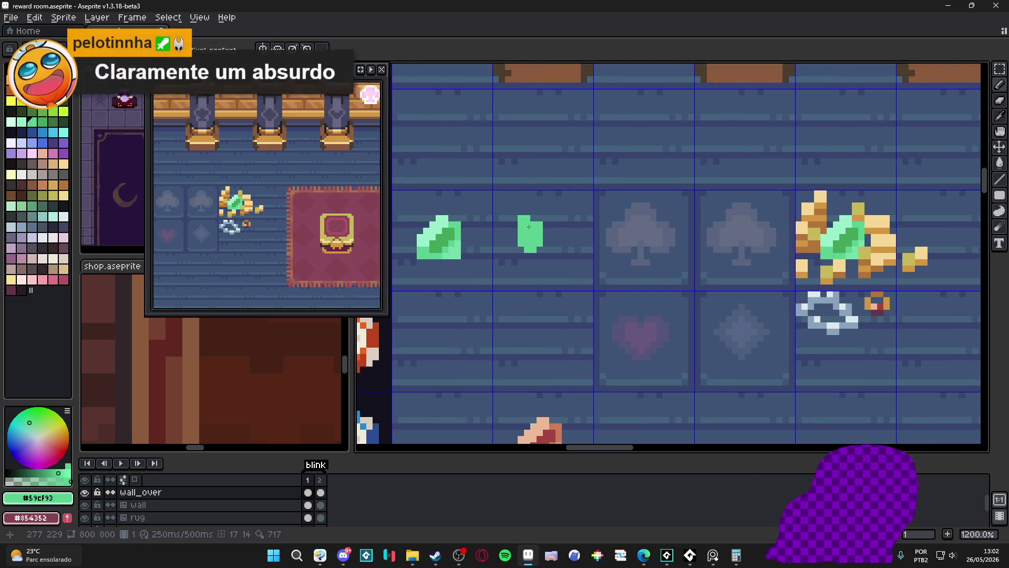
{"action": "left_click", "coordinate": [524, 218]}
{"action": "left_click", "coordinate": [531, 221]}
{"action": "scroll", "coordinate": [505, 237], "scroll_direction": "down", "scroll_amount": 2}
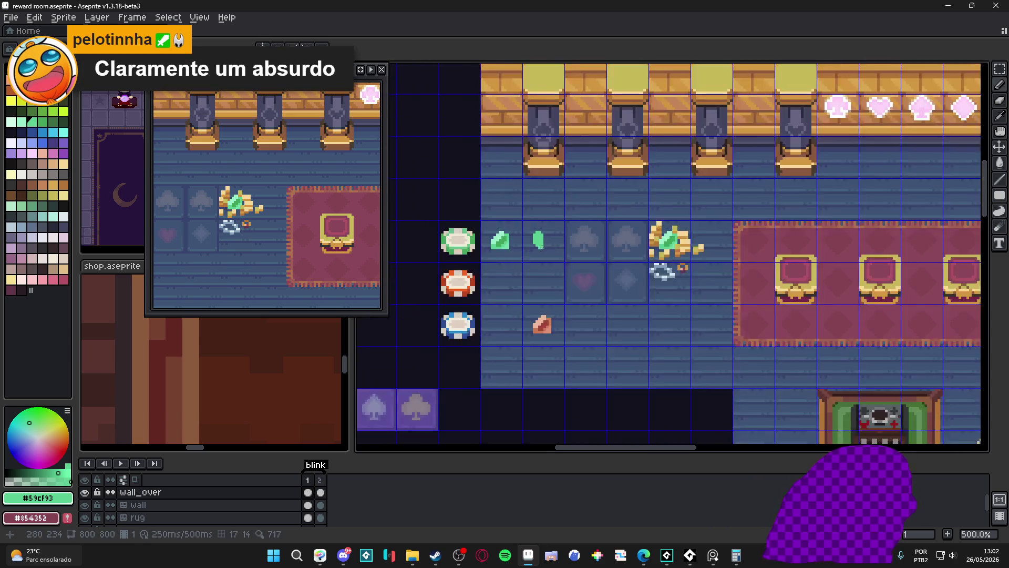
{"action": "scroll", "coordinate": [453, 233], "scroll_direction": "up", "scroll_amount": 2}
{"action": "left_click", "coordinate": [454, 233]}
{"action": "scroll", "coordinate": [546, 233], "scroll_direction": "up", "scroll_amount": 1}
{"action": "left_click", "coordinate": [546, 216]}
- Shade a darker green column through the new gem's centre, undoing a stray pixel
{"action": "left_click_drag", "start_coordinate": [546, 215], "coordinate": [659, 209]}
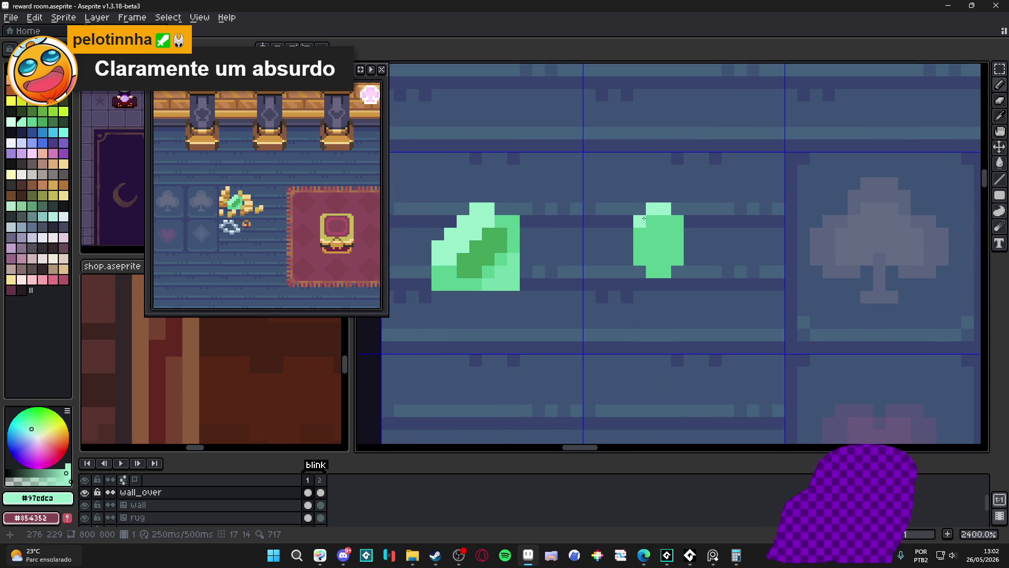
{"action": "left_click", "coordinate": [659, 220]}
{"action": "left_click", "coordinate": [493, 252], "text": "alt"}
{"action": "left_click", "coordinate": [627, 246]}
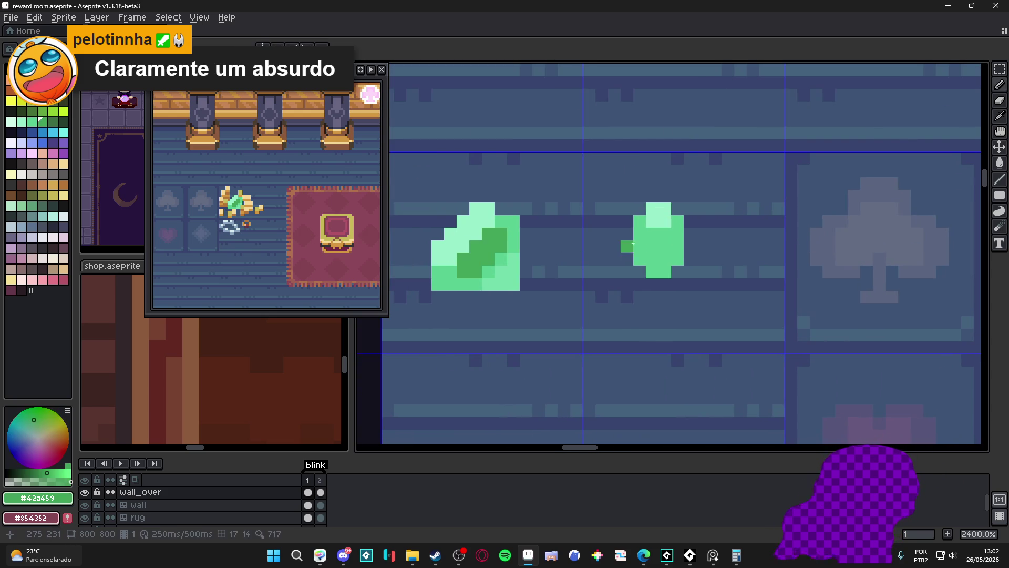
{"action": "key", "text": "ctrl+z"}
{"action": "mouse_move", "coordinate": [658, 246]}
{"action": "left_mouse_down"}
{"action": "mouse_move", "coordinate": [658, 222]}
{"action": "mouse_move", "coordinate": [659, 258]}
{"action": "left_mouse_up"}
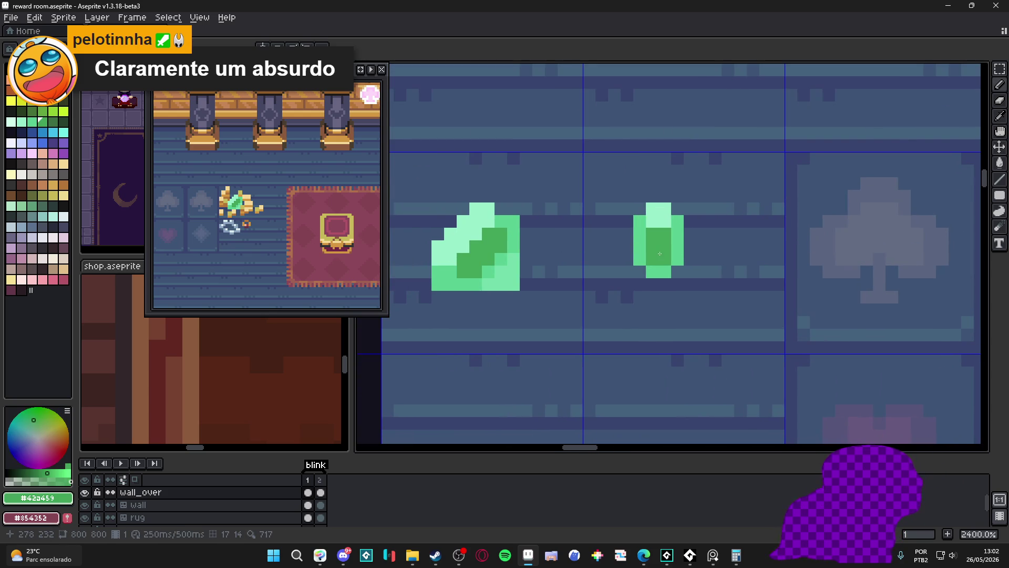
{"action": "left_click_drag", "start_coordinate": [682, 259], "coordinate": [650, 260]}
- Paint lighter green pixels on both sides of the small gem
{"action": "left_click", "coordinate": [640, 258]}
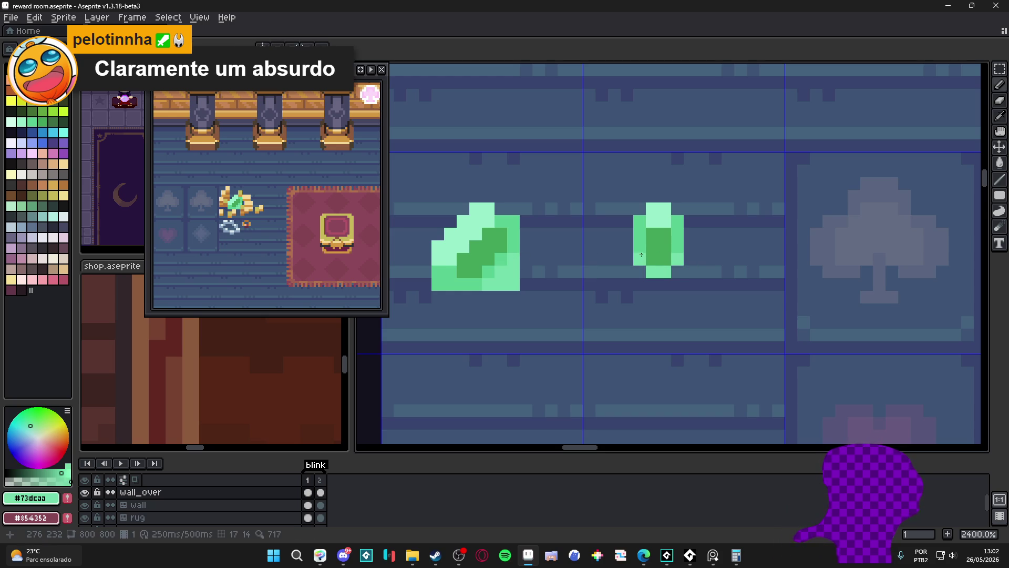
{"action": "scroll", "coordinate": [662, 259], "scroll_direction": "down", "scroll_amount": 2}
{"action": "scroll", "coordinate": [670, 268], "scroll_direction": "down", "scroll_amount": 1}
{"action": "scroll", "coordinate": [677, 279], "scroll_direction": "up", "scroll_amount": 3}
{"action": "key", "text": "alt"}
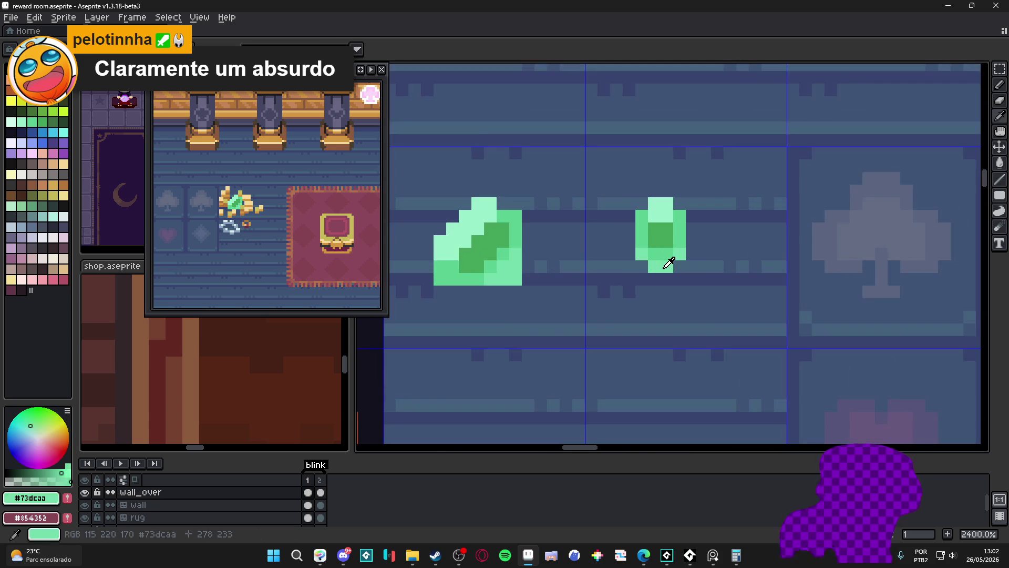
{"action": "left_click", "coordinate": [680, 243]}
{"action": "left_click", "coordinate": [640, 243]}
{"action": "scroll", "coordinate": [641, 246], "scroll_direction": "down", "scroll_amount": 4}
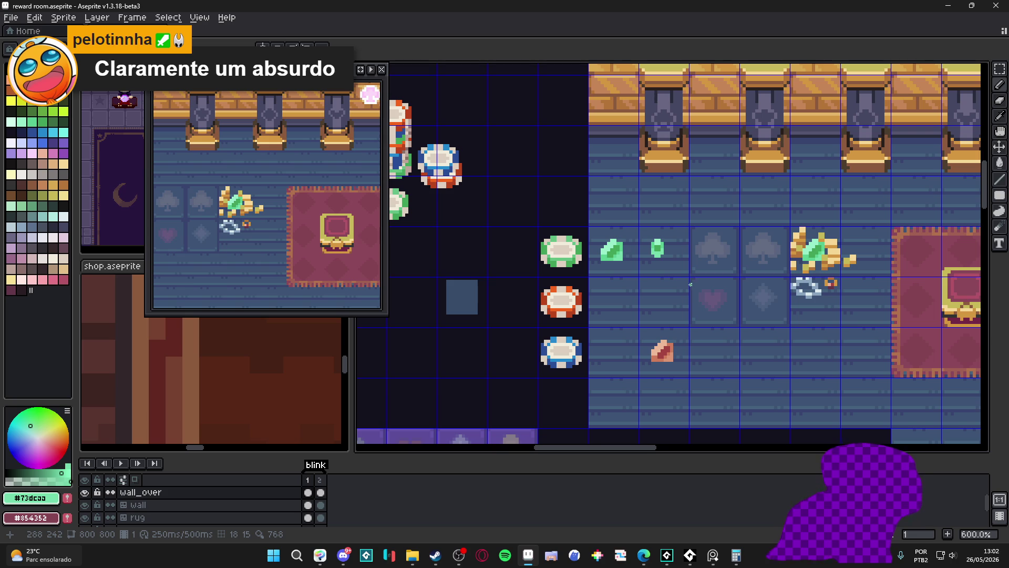
{"action": "scroll", "coordinate": [688, 283], "scroll_direction": "down", "scroll_amount": 1}
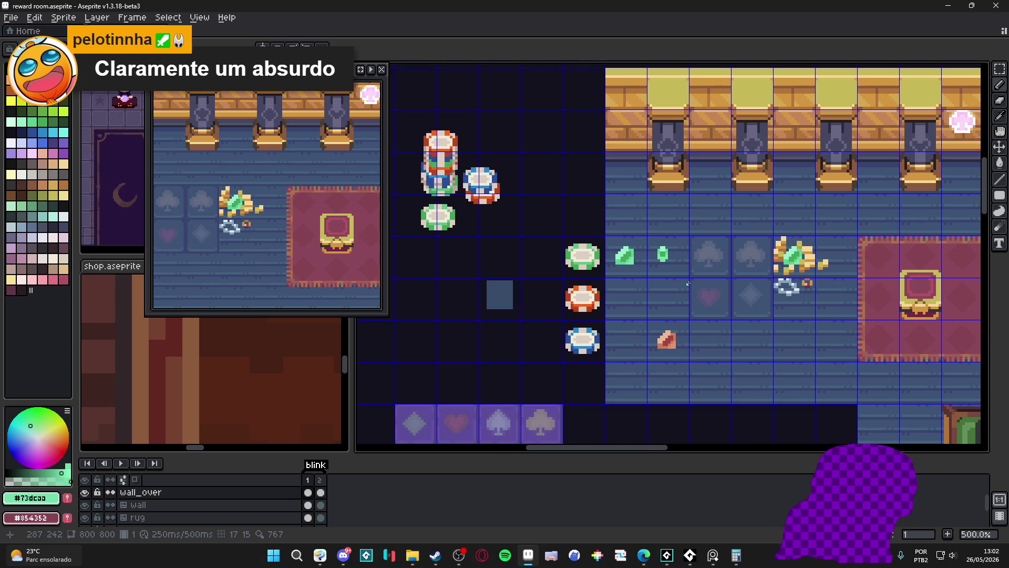
{"action": "scroll", "coordinate": [688, 284], "scroll_direction": "down", "scroll_amount": 1}
{"action": "scroll", "coordinate": [687, 284], "scroll_direction": "up", "scroll_amount": 3}
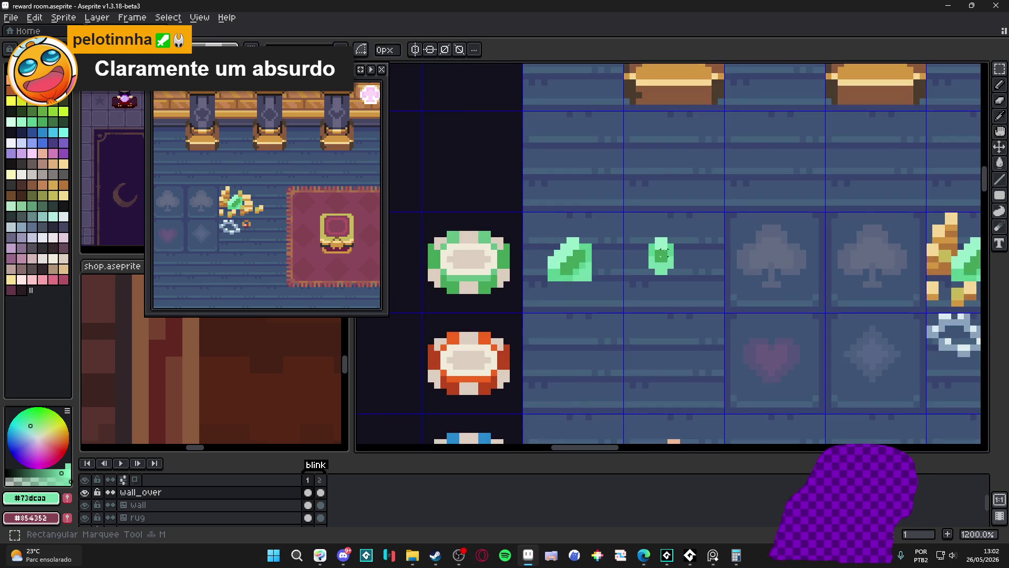
{"action": "scroll", "coordinate": [676, 234], "scroll_direction": "up", "scroll_amount": 1}
- Duplicate the small gem down-right and bucket-fill the copy red with a tan-salmon top
{"action": "mouse_move", "coordinate": [676, 233]}
{"action": "left_mouse_down"}
{"action": "mouse_move", "coordinate": [640, 284]}
{"action": "mouse_move", "coordinate": [644, 249]}
{"action": "left_mouse_up"}
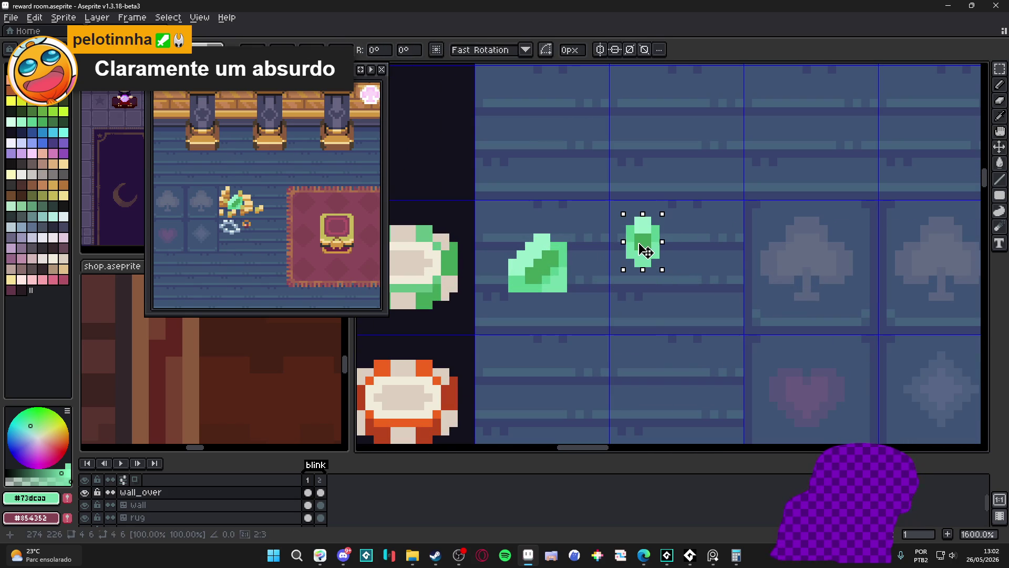
{"action": "scroll", "coordinate": [645, 249], "scroll_direction": "down", "scroll_amount": 4}
{"action": "scroll", "coordinate": [645, 250], "scroll_direction": "up", "scroll_amount": 1}
{"action": "scroll", "coordinate": [650, 253], "scroll_direction": "up", "scroll_amount": 1}
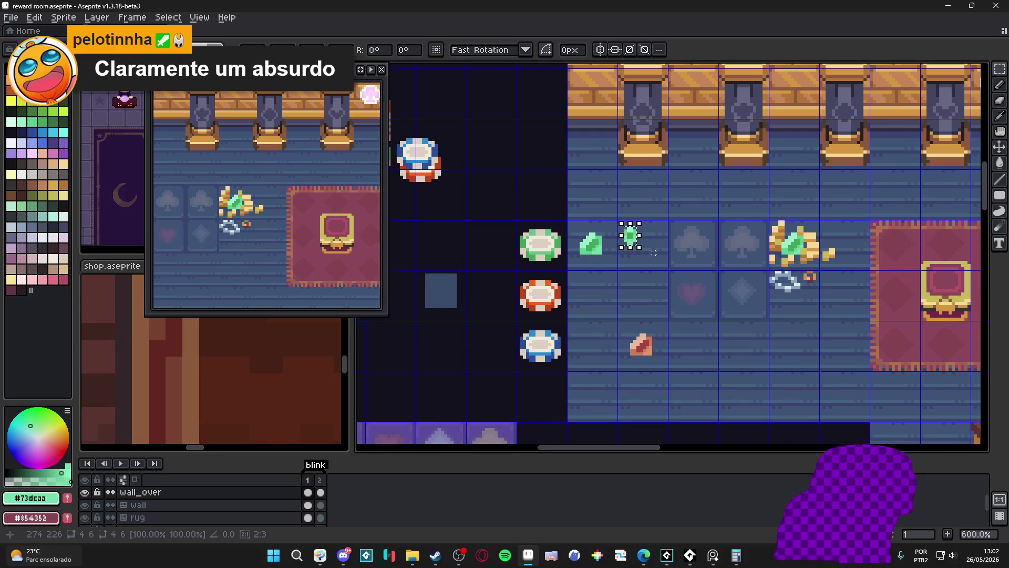
{"action": "scroll", "coordinate": [650, 253], "scroll_direction": "up", "scroll_amount": 1}
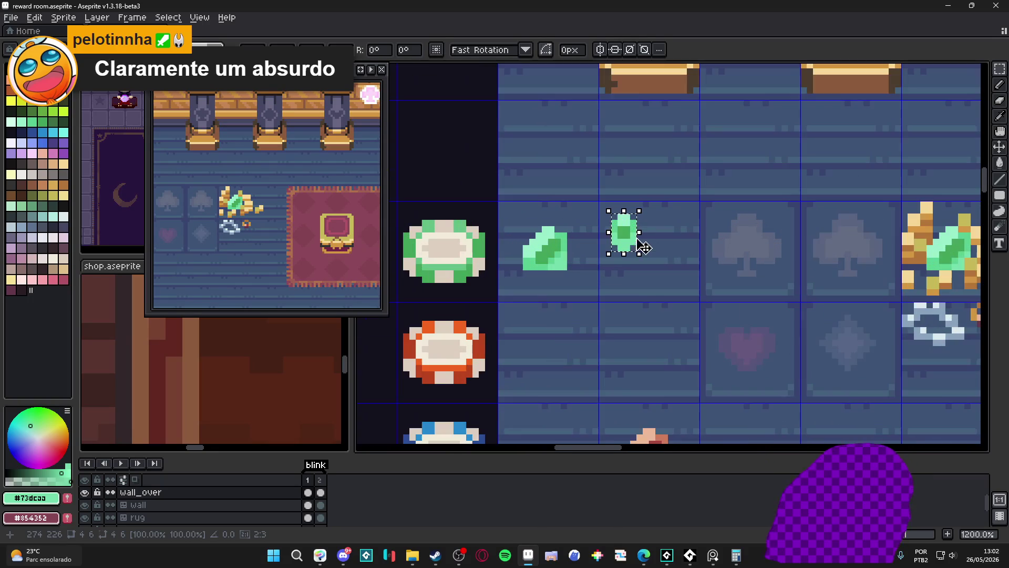
{"action": "left_click_drag", "start_coordinate": [630, 236], "coordinate": [653, 260], "text": "ctrl"}
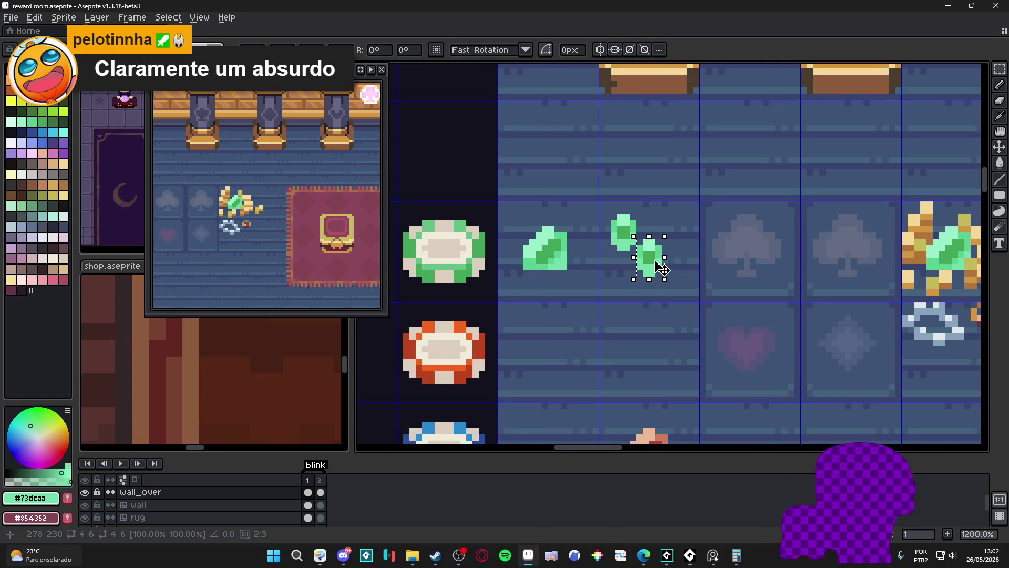
{"action": "scroll", "coordinate": [665, 369], "scroll_direction": "down", "scroll_amount": 2}
{"action": "scroll", "coordinate": [630, 315], "scroll_direction": "up", "scroll_amount": 2}
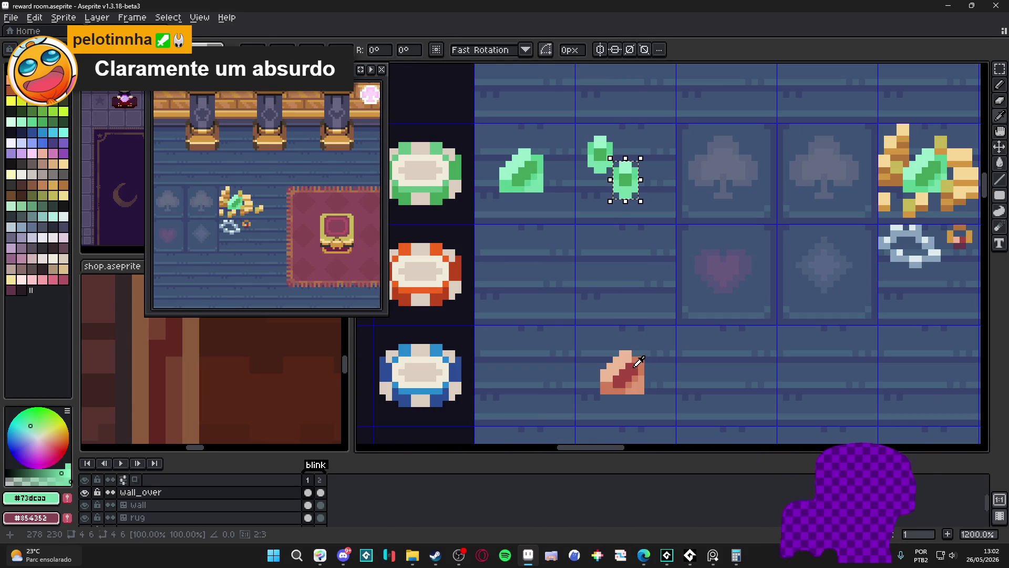
{"action": "key", "text": "g"}
{"action": "left_click", "coordinate": [626, 180]}
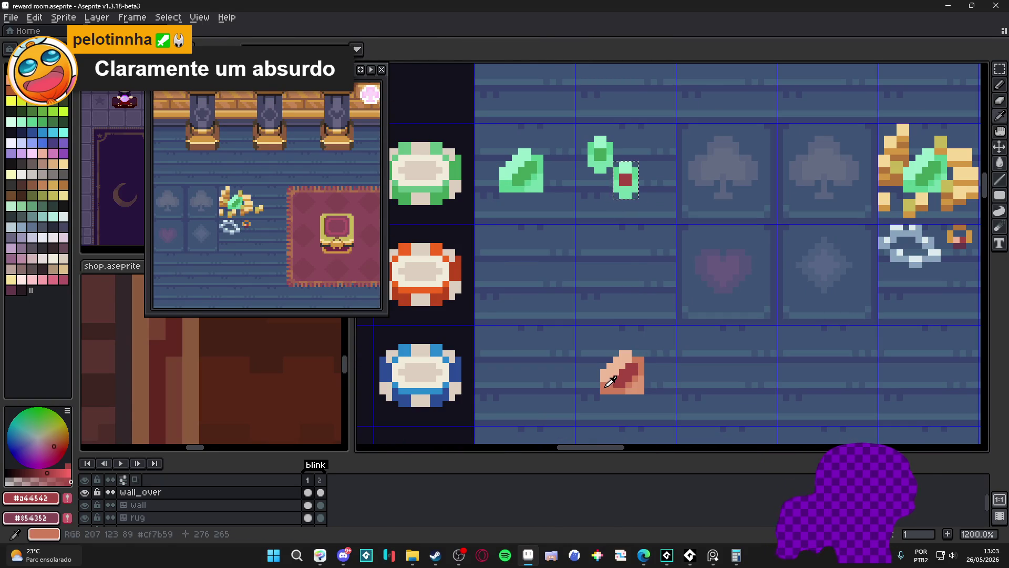
{"action": "key", "text": "alt+bracketright"}
{"action": "left_click", "coordinate": [625, 168]}
{"action": "key", "text": "alt+bracketright"}
{"action": "left_click", "coordinate": [626, 190]}
{"action": "scroll", "coordinate": [625, 179], "scroll_direction": "down", "scroll_amount": 1}
{"action": "key", "text": "ctrl+d"}
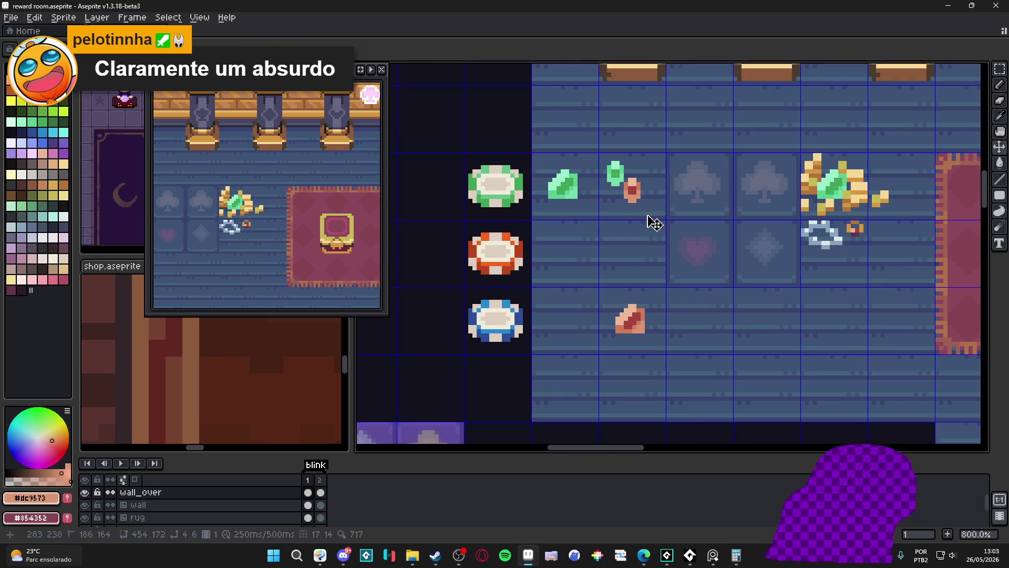
{"action": "scroll", "coordinate": [653, 217], "scroll_direction": "down", "scroll_amount": 1}
{"action": "scroll", "coordinate": [652, 217], "scroll_direction": "down", "scroll_amount": 1}
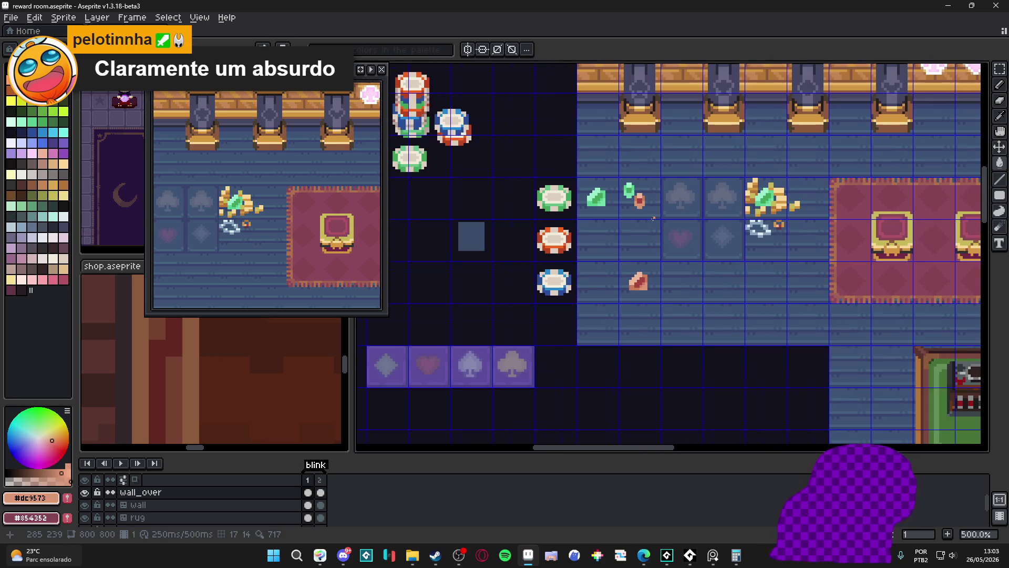
{"action": "scroll", "coordinate": [652, 212], "scroll_direction": "up", "scroll_amount": 2}
{"action": "scroll", "coordinate": [647, 206], "scroll_direction": "up", "scroll_amount": 1}
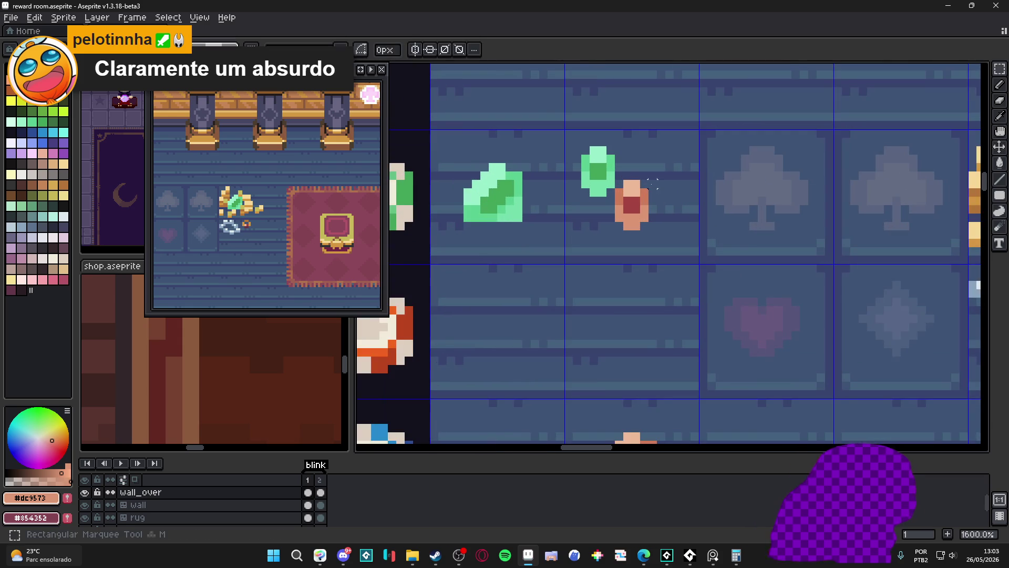
- Briefly reselect the red copy, then drop the selection and recentre the view
{"action": "double_click", "coordinate": [642, 213]}
{"action": "scroll", "coordinate": [643, 223], "scroll_direction": "down", "scroll_amount": 3}
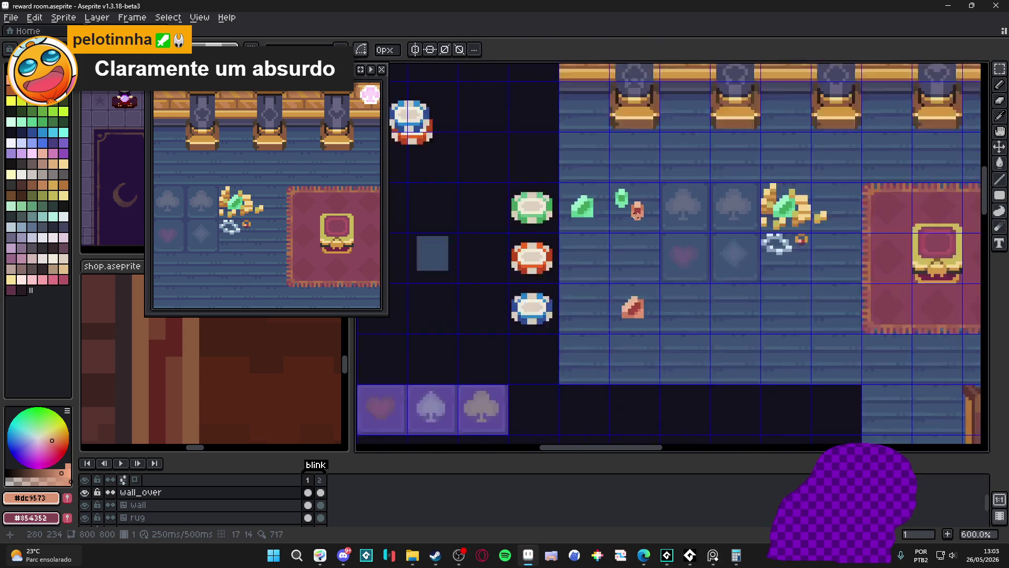
{"action": "scroll", "coordinate": [646, 213], "scroll_direction": "down", "scroll_amount": 1}
{"action": "key", "text": "Escape"}
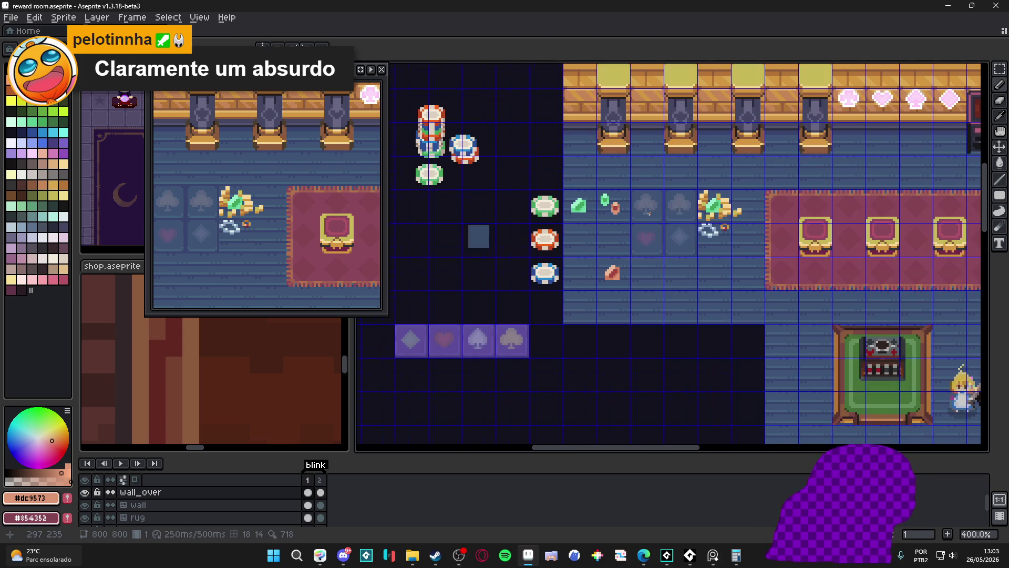
{"action": "scroll", "coordinate": [647, 211], "scroll_direction": "up", "scroll_amount": 1}
{"action": "left_click_drag", "start_coordinate": [647, 211], "coordinate": [629, 207]}
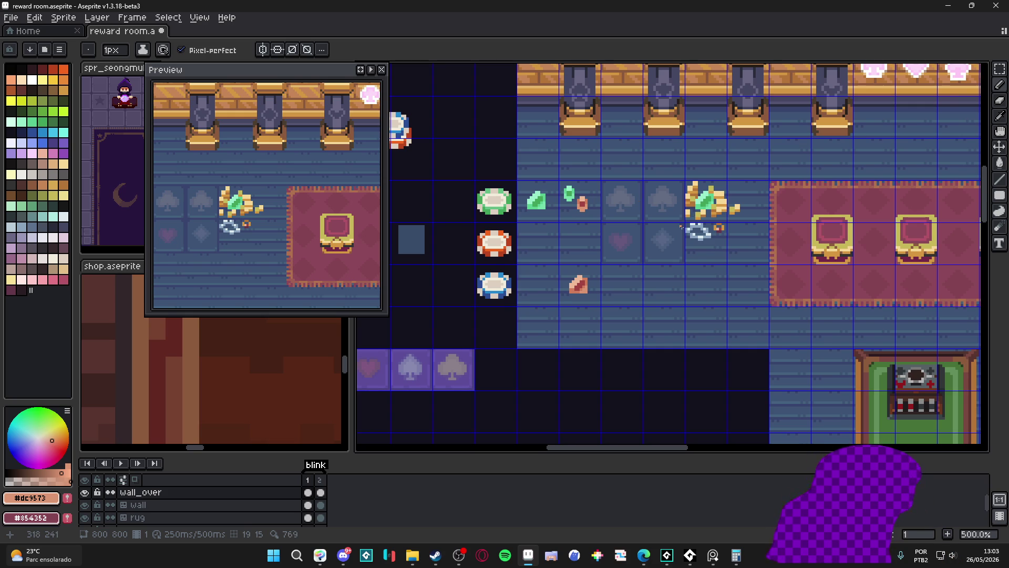
{"action": "scroll", "coordinate": [671, 234], "scroll_direction": "down", "scroll_amount": 1}
{"action": "scroll", "coordinate": [672, 235], "scroll_direction": "down", "scroll_amount": 1}
{"action": "scroll", "coordinate": [673, 252], "scroll_direction": "down", "scroll_amount": 1}
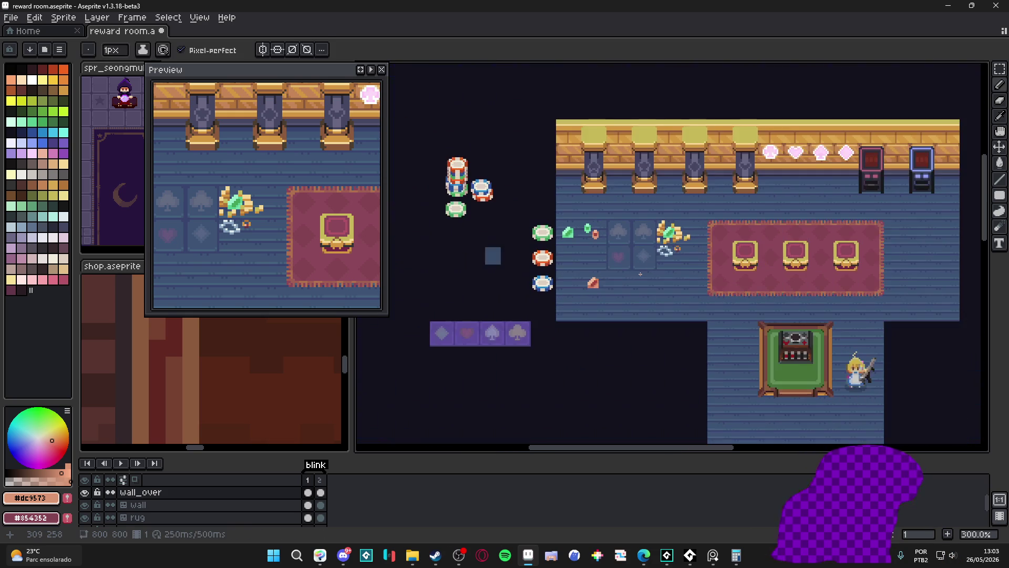
{"action": "left_click_drag", "start_coordinate": [674, 269], "coordinate": [633, 275]}
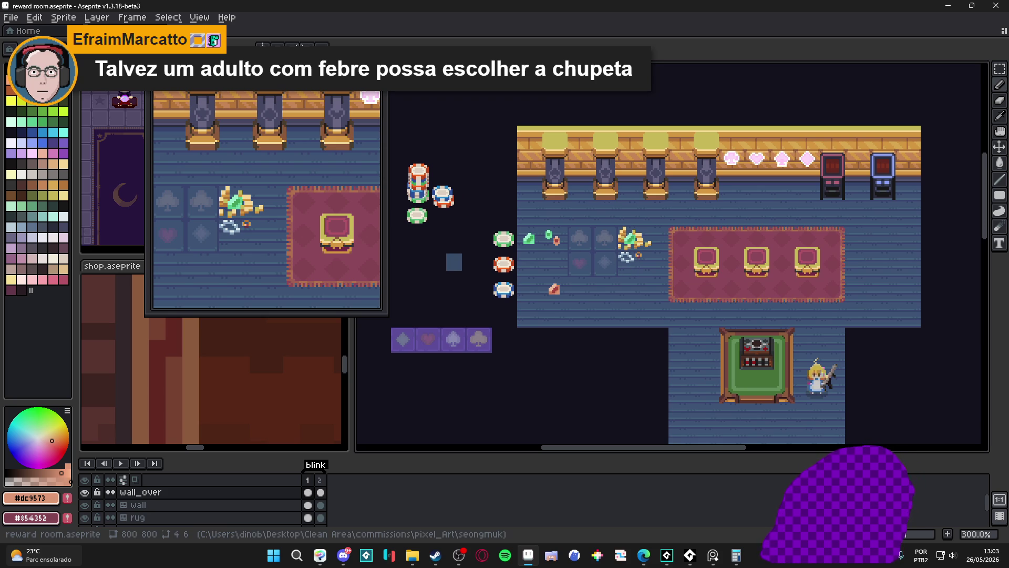
{"action": "key", "text": "alt+Tab"}
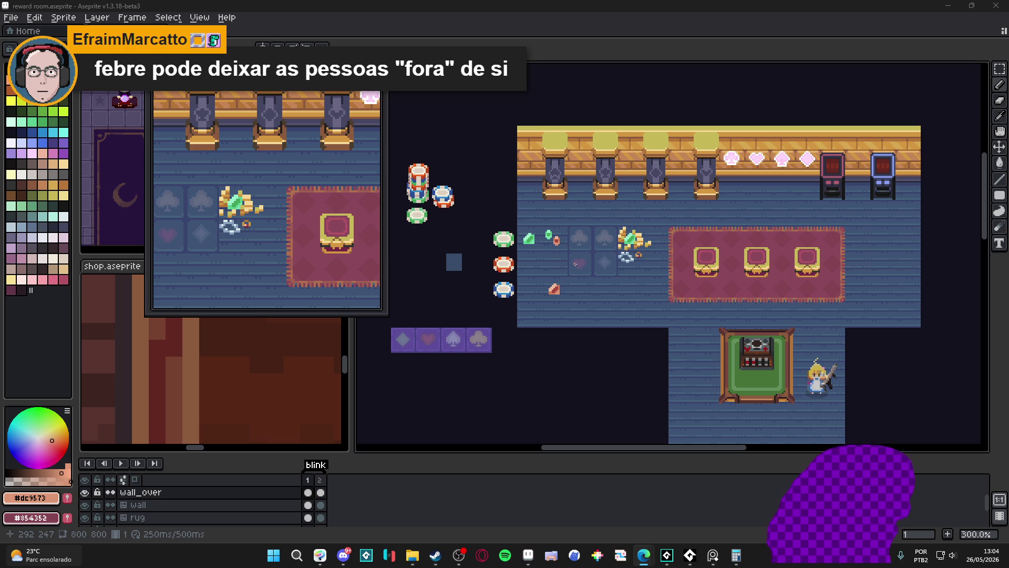
{"action": "scroll", "coordinate": [602, 247], "scroll_direction": "up", "scroll_amount": 1}
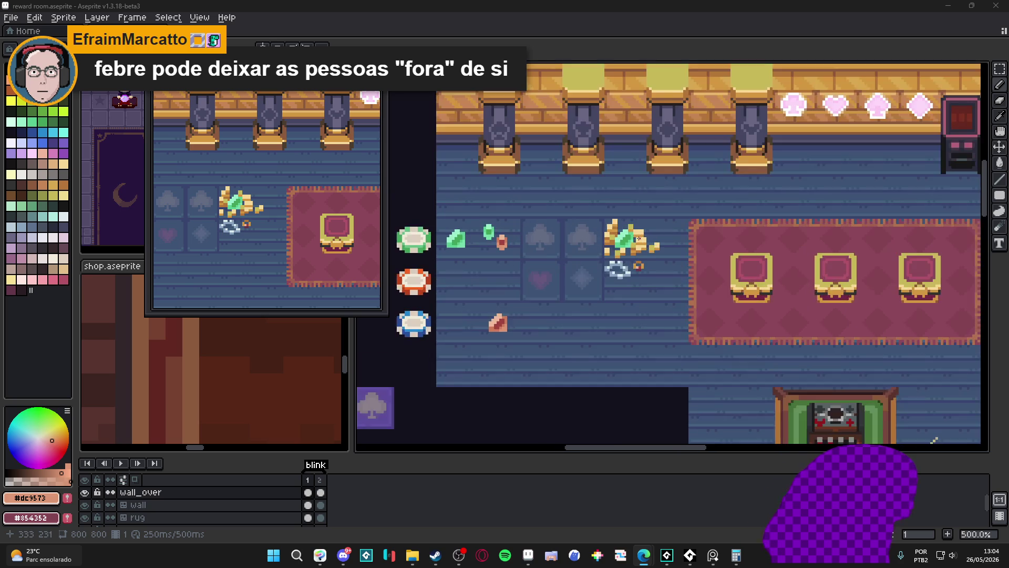
{"action": "scroll", "coordinate": [626, 243], "scroll_direction": "up", "scroll_amount": 1}
{"action": "scroll", "coordinate": [631, 242], "scroll_direction": "up", "scroll_amount": 2}
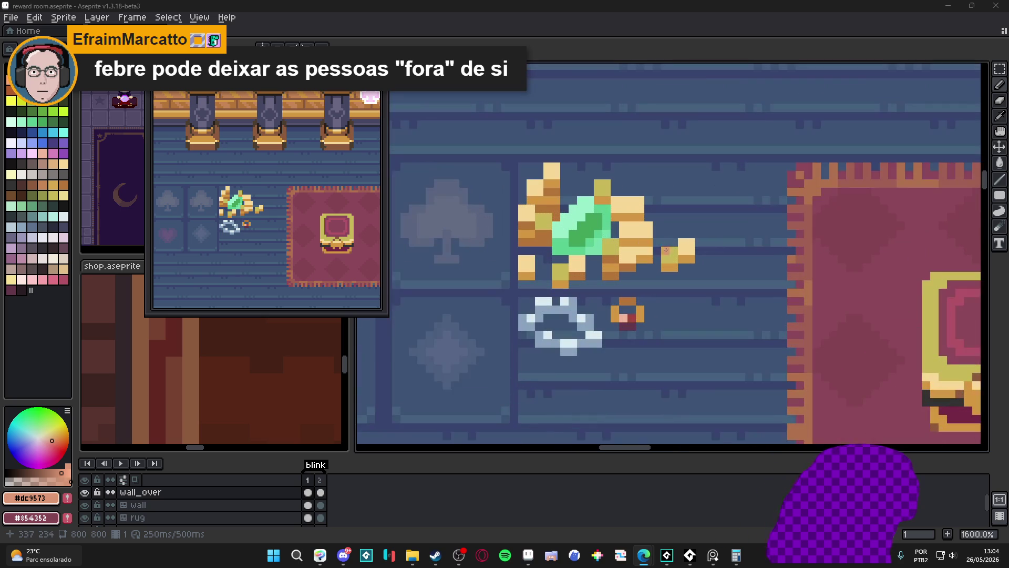
- Try selecting the small gold nugget beside the pile and undo a stray black block
{"action": "key", "text": "m"}
{"action": "left_click_drag", "start_coordinate": [676, 238], "coordinate": [696, 265]}
{"action": "key", "text": "Escape"}
{"action": "scroll", "coordinate": [686, 251], "scroll_direction": "down", "scroll_amount": 2}
{"action": "scroll", "coordinate": [666, 292], "scroll_direction": "up", "scroll_amount": 2}
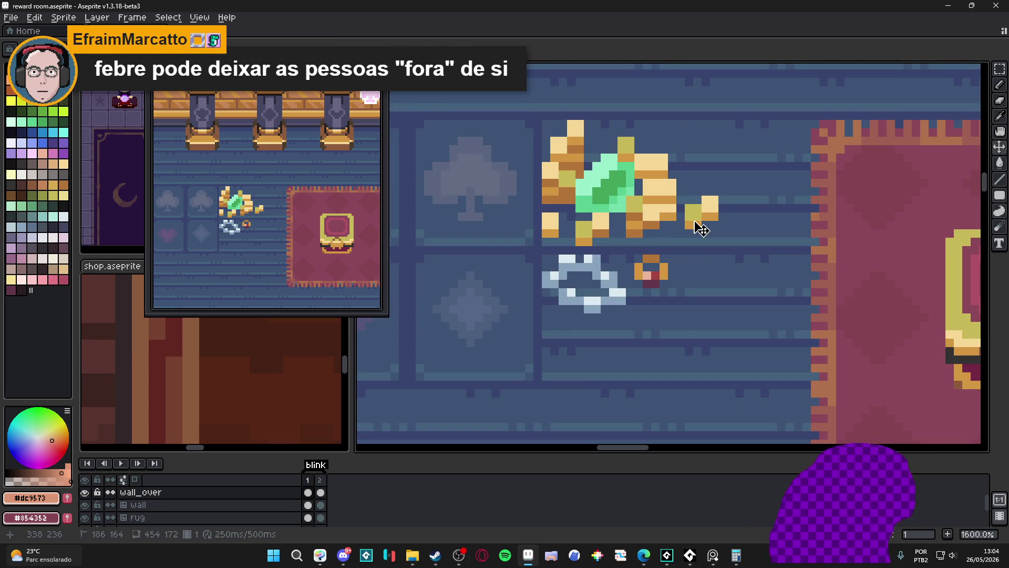
{"action": "left_click_drag", "start_coordinate": [686, 206], "coordinate": [698, 217]}
{"action": "key", "text": "ctrl+z"}
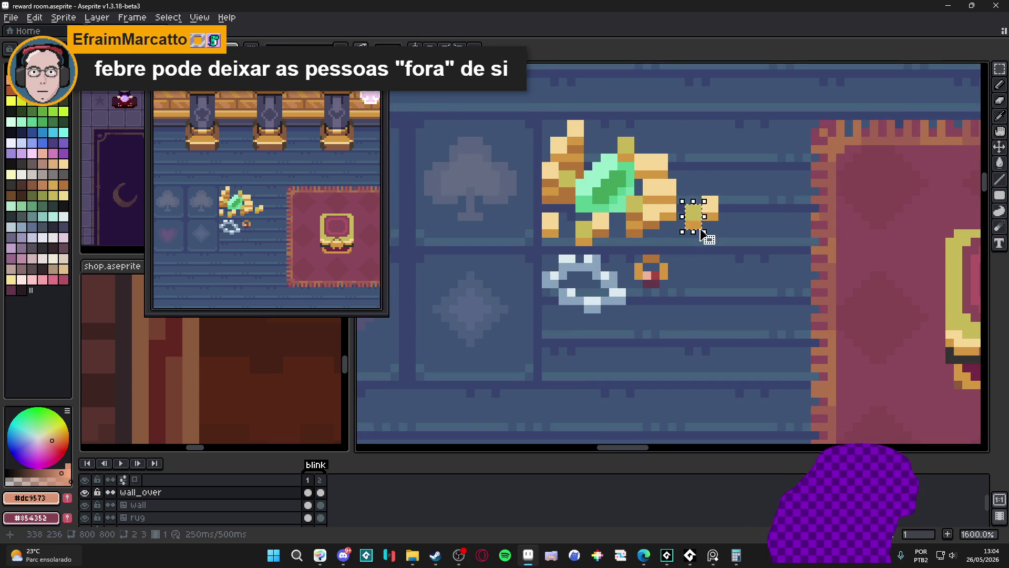
{"action": "scroll", "coordinate": [692, 211], "scroll_direction": "down", "scroll_amount": 3}
{"action": "scroll", "coordinate": [686, 246], "scroll_direction": "up", "scroll_amount": 2}
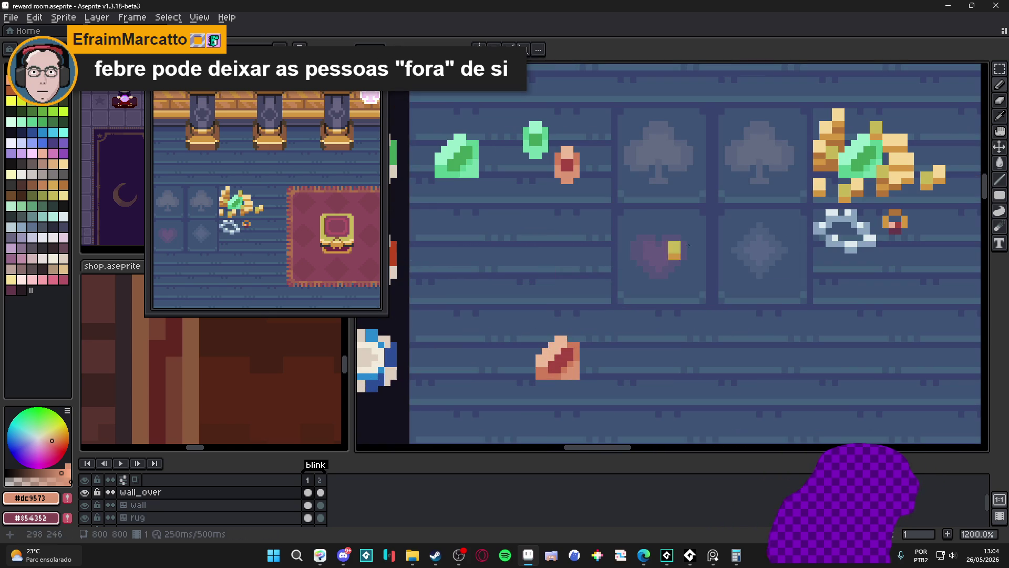
- Pick light gold from the pile and move a few nugget pixels below the green gem
{"action": "left_click", "coordinate": [819, 181], "text": "alt"}
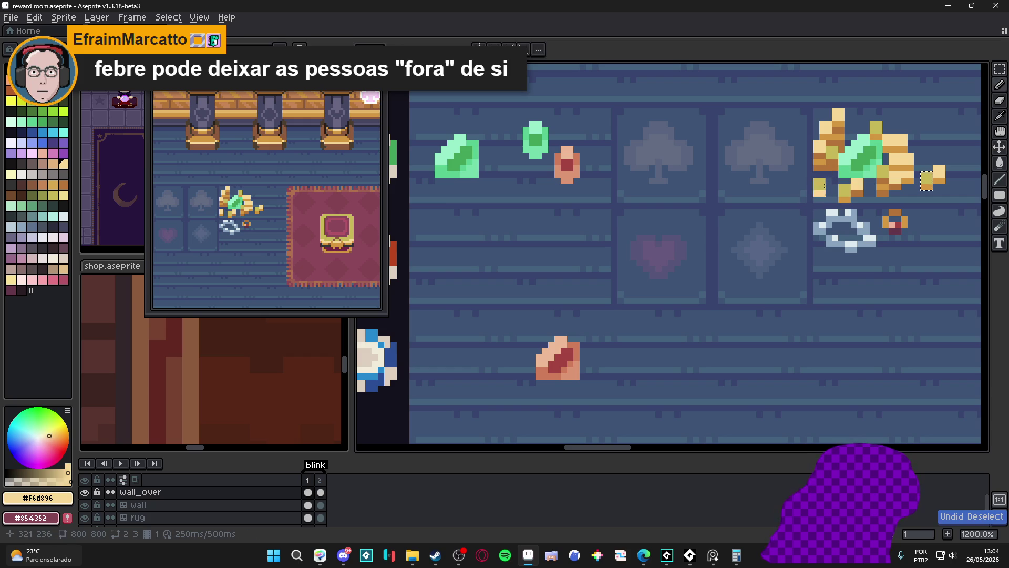
{"action": "key", "text": "v"}
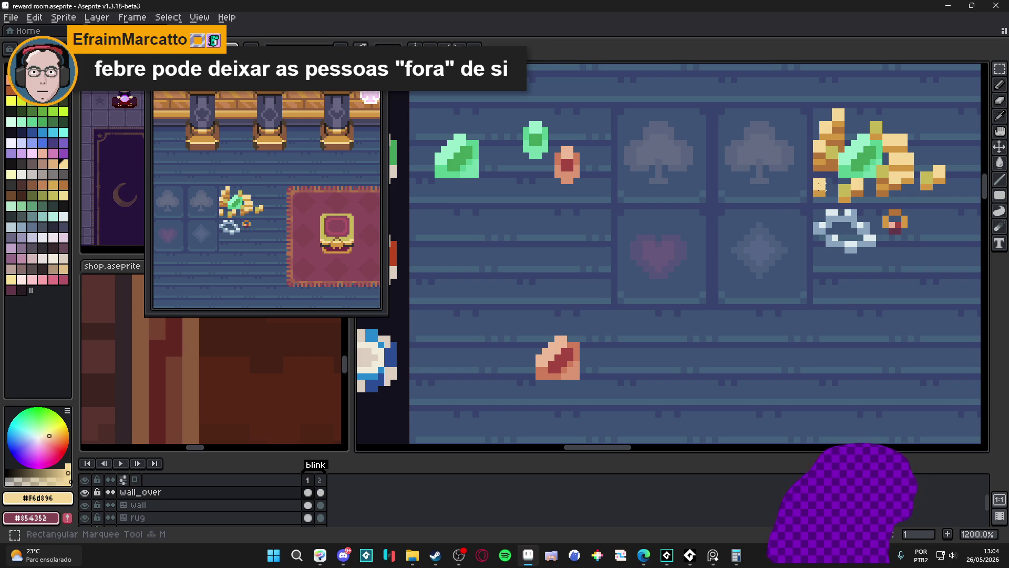
{"action": "left_click_drag", "start_coordinate": [812, 177], "coordinate": [829, 202]}
{"action": "scroll", "coordinate": [830, 202], "scroll_direction": "down", "scroll_amount": 3}
{"action": "key", "text": "ctrl+apostrophe"}
{"action": "scroll", "coordinate": [709, 260], "scroll_direction": "up", "scroll_amount": 3}
{"action": "mouse_move", "coordinate": [599, 237]}
{"action": "left_mouse_down"}
{"action": "mouse_move", "coordinate": [588, 256]}
{"action": "mouse_move", "coordinate": [599, 268]}
{"action": "mouse_move", "coordinate": [603, 248]}
{"action": "mouse_move", "coordinate": [627, 273]}
{"action": "mouse_move", "coordinate": [615, 284]}
{"action": "mouse_move", "coordinate": [634, 280]}
{"action": "left_mouse_up"}
- Build up the gold nugget cluster and paint a second small pile with a coin nearby
{"action": "left_click", "coordinate": [629, 273]}
{"action": "mouse_move", "coordinate": [634, 236]}
{"action": "left_mouse_down"}
{"action": "mouse_move", "coordinate": [627, 249]}
{"action": "mouse_move", "coordinate": [621, 222]}
{"action": "left_mouse_up"}
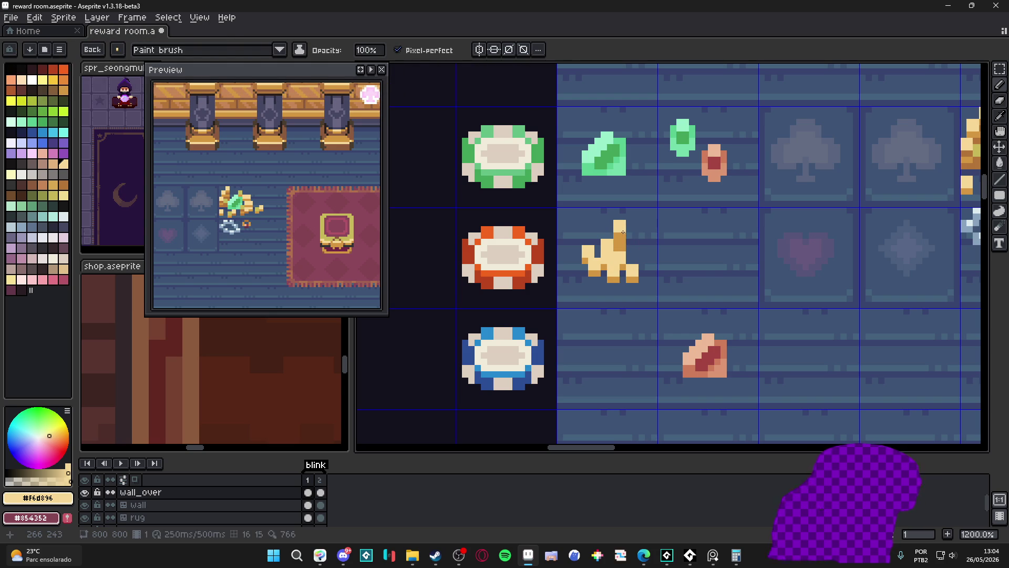
{"action": "left_click_drag", "start_coordinate": [620, 259], "coordinate": [632, 248]}
{"action": "left_click", "coordinate": [646, 250]}
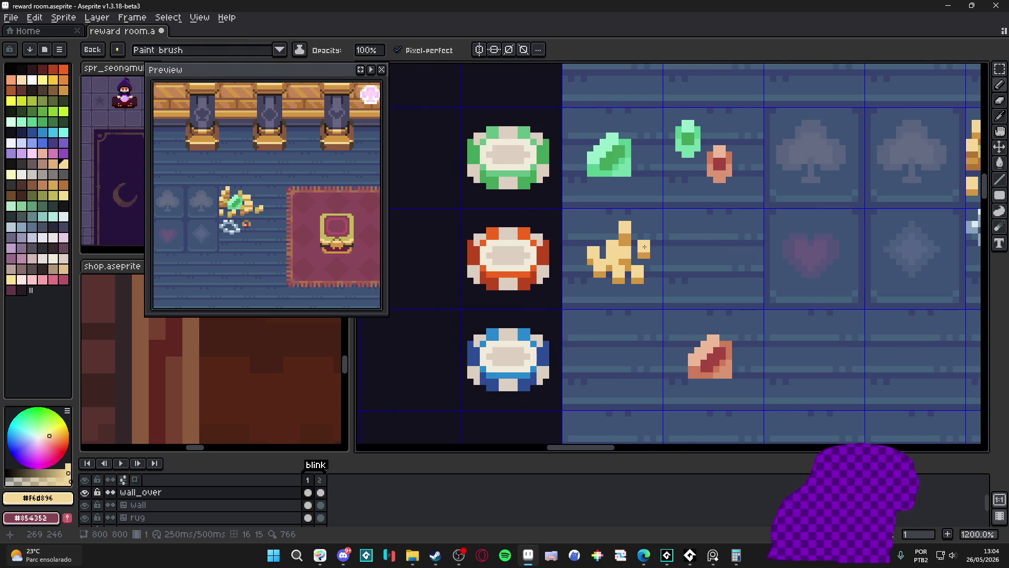
{"action": "scroll", "coordinate": [645, 249], "scroll_direction": "down", "scroll_amount": 2}
{"action": "scroll", "coordinate": [662, 260], "scroll_direction": "down", "scroll_amount": 1}
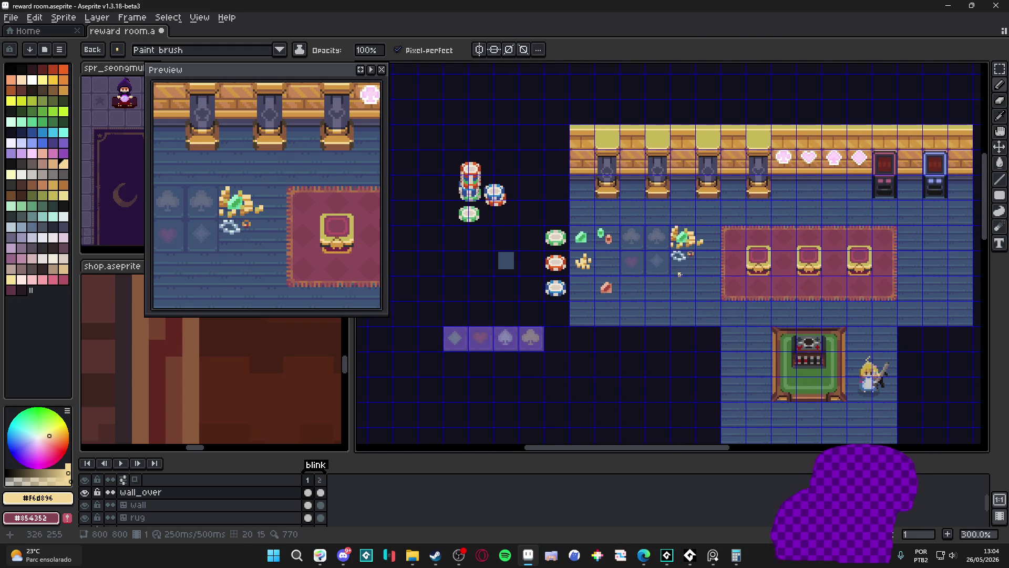
{"action": "scroll", "coordinate": [688, 275], "scroll_direction": "right", "scroll_amount": 2}
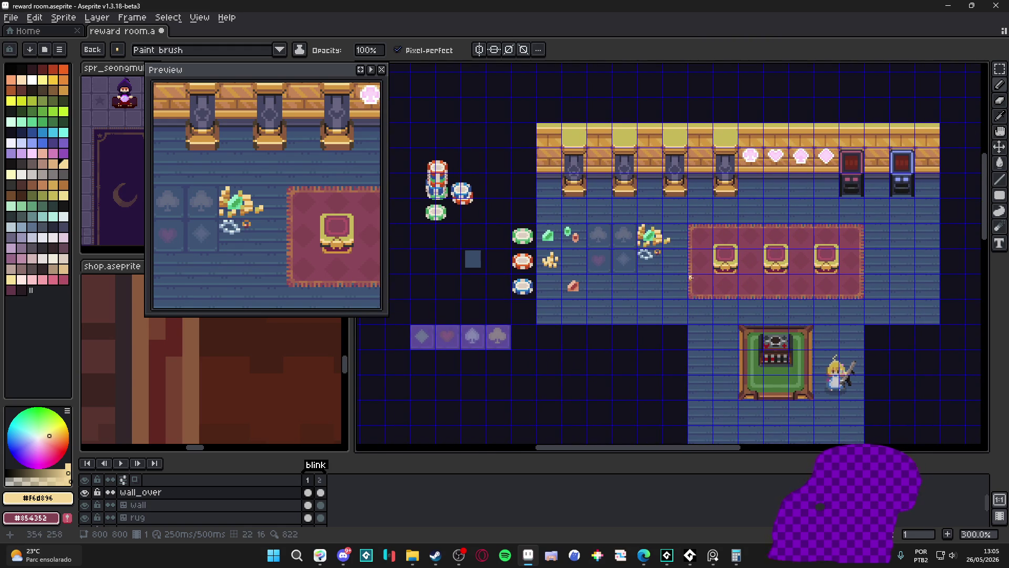
{"action": "scroll", "coordinate": [568, 253], "scroll_direction": "up", "scroll_amount": 1}
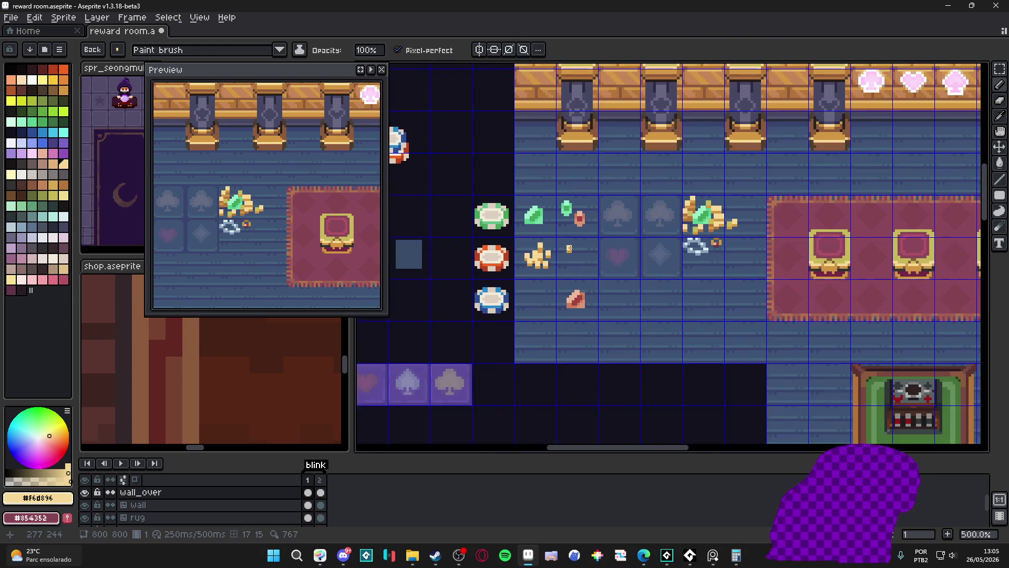
{"action": "scroll", "coordinate": [569, 253], "scroll_direction": "up", "scroll_amount": 1}
{"action": "mouse_move", "coordinate": [574, 244]}
{"action": "left_mouse_down"}
{"action": "mouse_move", "coordinate": [579, 256]}
{"action": "mouse_move", "coordinate": [591, 252]}
{"action": "left_mouse_up"}
{"action": "scroll", "coordinate": [591, 252], "scroll_direction": "down", "scroll_amount": 2}
{"action": "scroll", "coordinate": [591, 260], "scroll_direction": "up", "scroll_amount": 1}
{"action": "scroll", "coordinate": [563, 275], "scroll_direction": "down", "scroll_amount": 1}
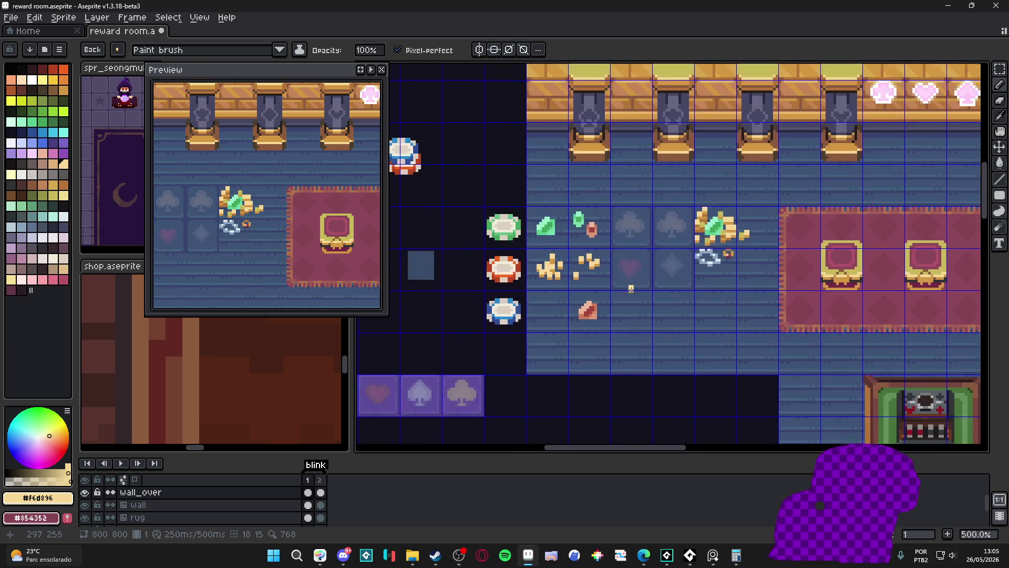
{"action": "scroll", "coordinate": [631, 287], "scroll_direction": "down", "scroll_amount": 1}
{"action": "scroll", "coordinate": [666, 282], "scroll_direction": "down", "scroll_amount": 1}
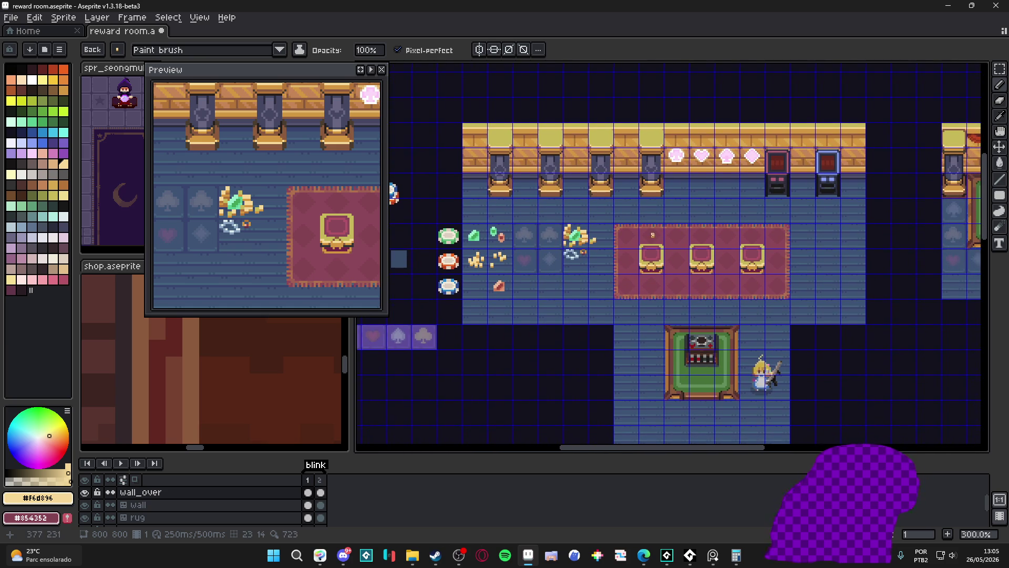
- Review the room with the tile grid toggled off and on, ending on the marquee tool
{"action": "left_click_drag", "start_coordinate": [652, 235], "coordinate": [610, 213]}
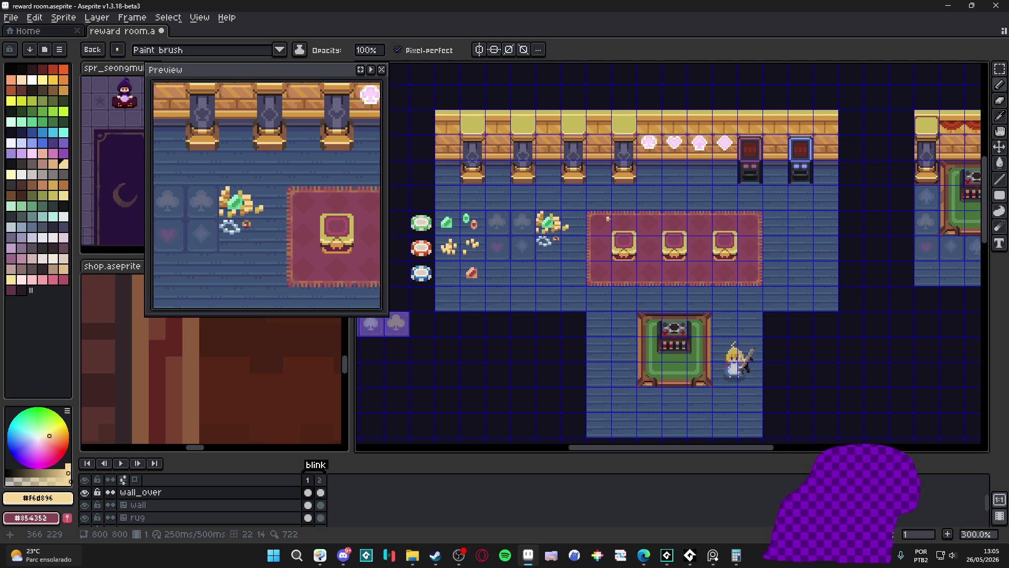
{"action": "key", "text": "ctrl+apostrophe"}
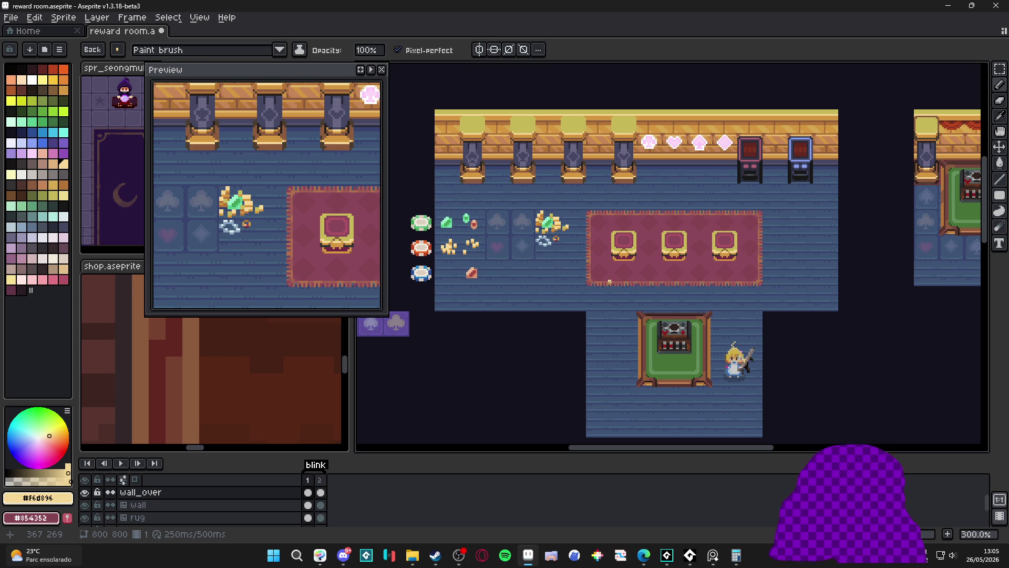
{"action": "scroll", "coordinate": [609, 281], "scroll_direction": "up", "scroll_amount": 2}
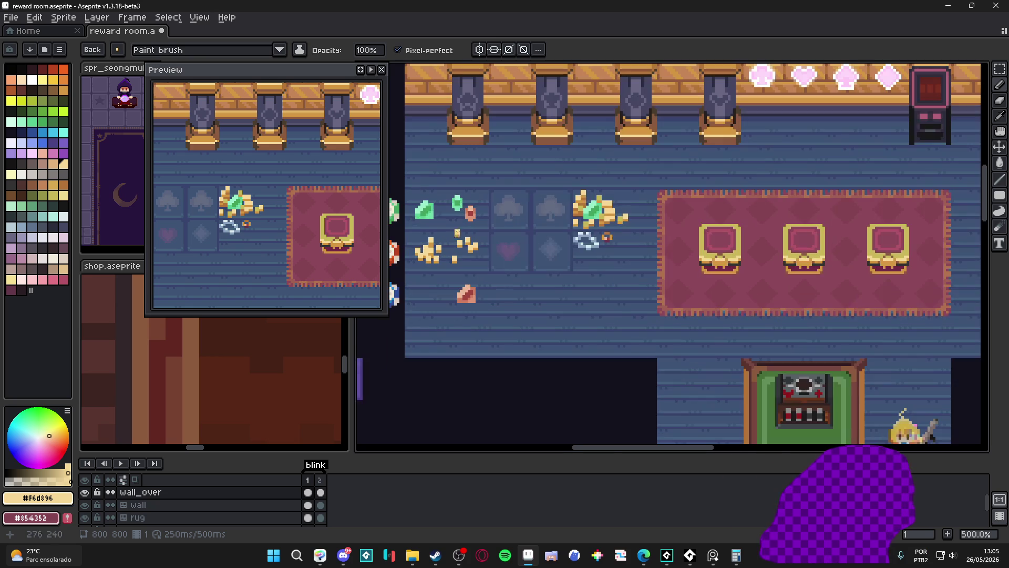
{"action": "key", "text": "v"}
{"action": "key", "text": "m"}
{"action": "scroll", "coordinate": [427, 216], "scroll_direction": "up", "scroll_amount": 1}
{"action": "key", "text": "ctrl+apostrophe"}
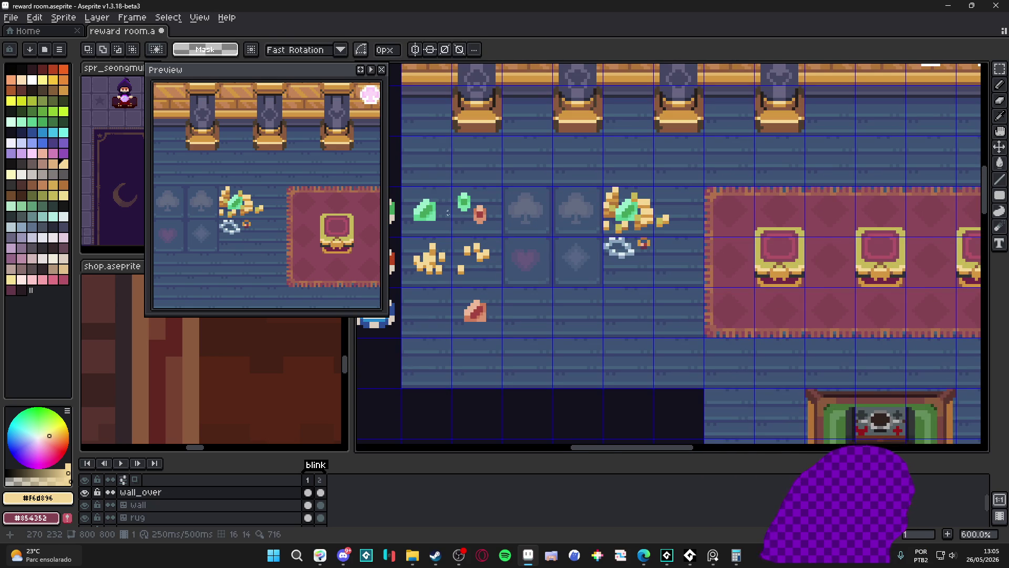
{"action": "key", "text": "b"}
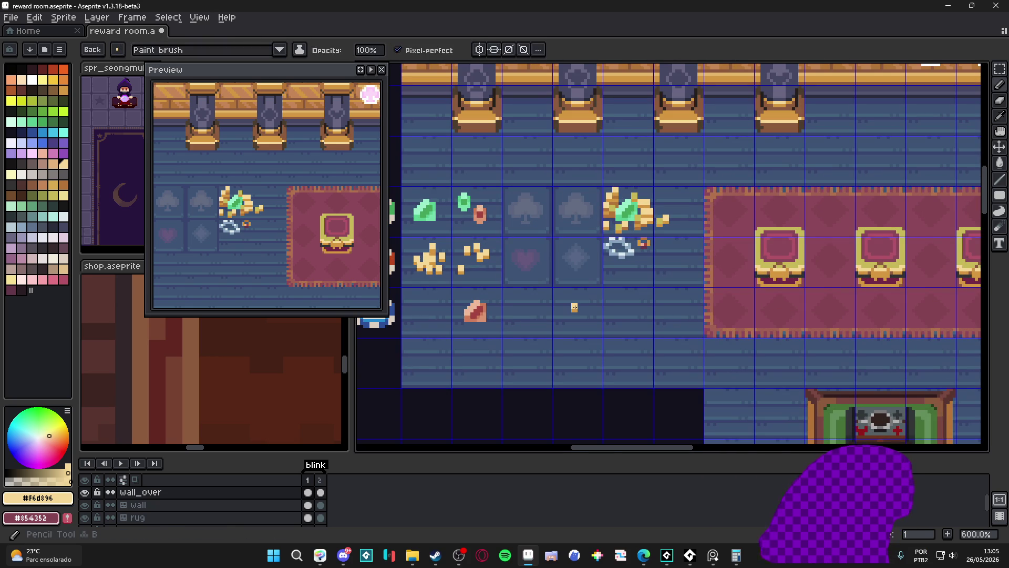
{"action": "scroll", "coordinate": [430, 213], "scroll_direction": "up", "scroll_amount": 1}
{"action": "key", "text": "m"}
- Select the large green gem's tile and shift its hue to purple via Hue/Saturation
{"action": "left_click_drag", "start_coordinate": [394, 181], "coordinate": [631, 348]}
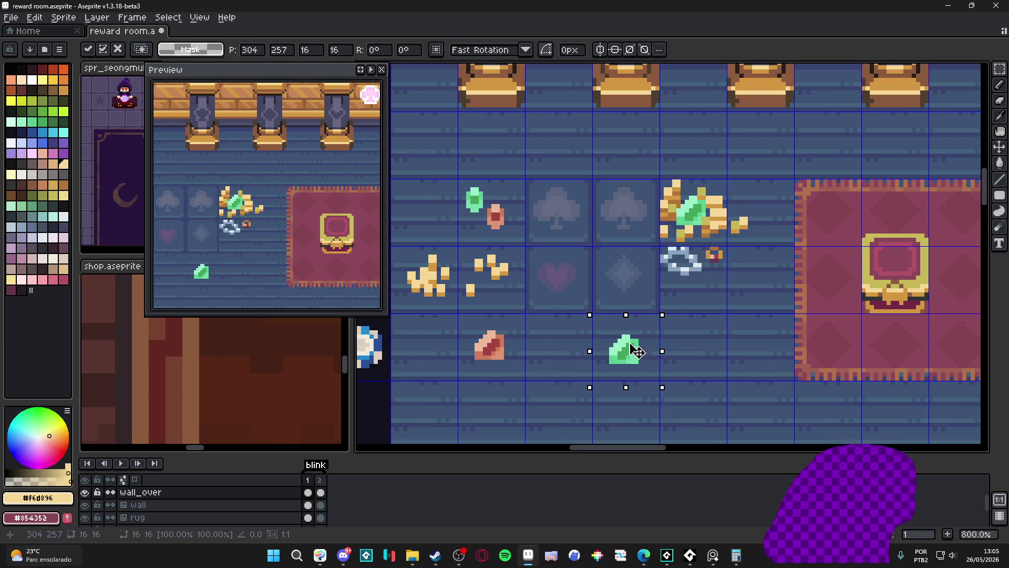
{"action": "scroll", "coordinate": [637, 351], "scroll_direction": "down", "scroll_amount": 1}
{"action": "scroll", "coordinate": [636, 351], "scroll_direction": "down", "scroll_amount": 1}
{"action": "scroll", "coordinate": [600, 331], "scroll_direction": "down", "scroll_amount": 1}
{"action": "scroll", "coordinate": [576, 316], "scroll_direction": "down", "scroll_amount": 1}
{"action": "scroll", "coordinate": [560, 308], "scroll_direction": "up", "scroll_amount": 1}
{"action": "scroll", "coordinate": [560, 308], "scroll_direction": "up", "scroll_amount": 1}
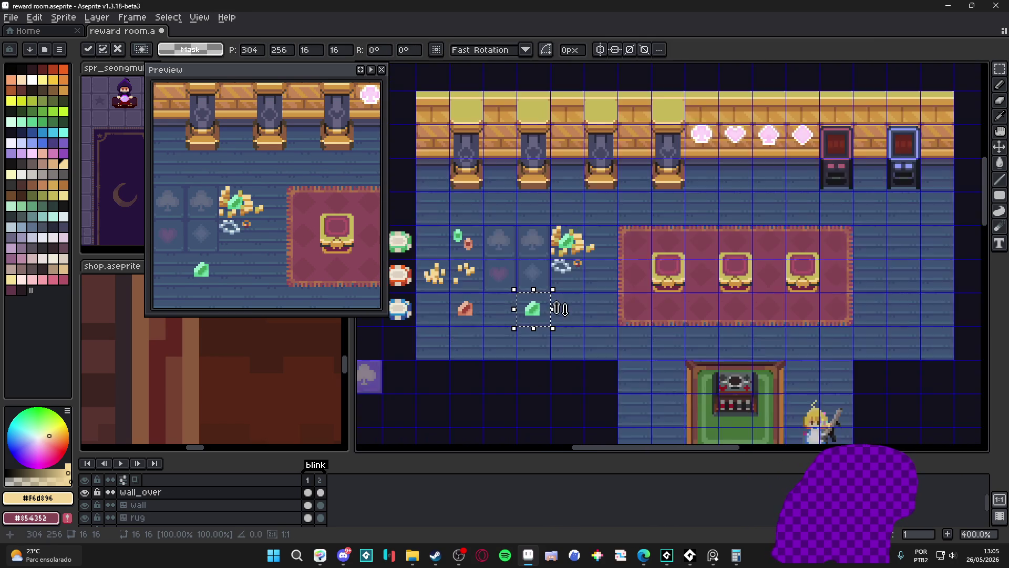
{"action": "scroll", "coordinate": [544, 312], "scroll_direction": "up", "scroll_amount": 1}
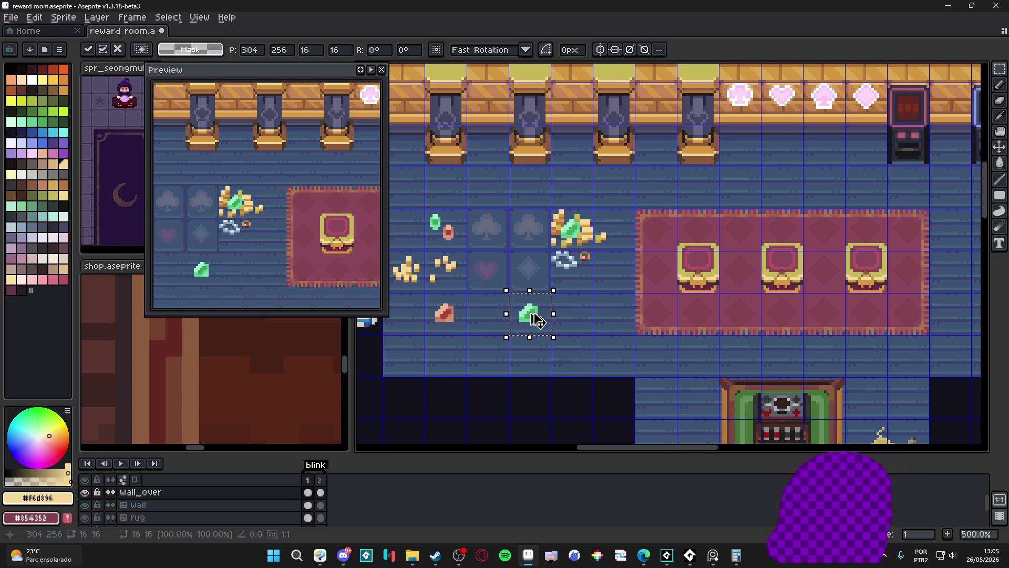
{"action": "key", "text": "ctrl+u"}
{"action": "left_click_drag", "start_coordinate": [532, 427], "coordinate": [572, 439]}
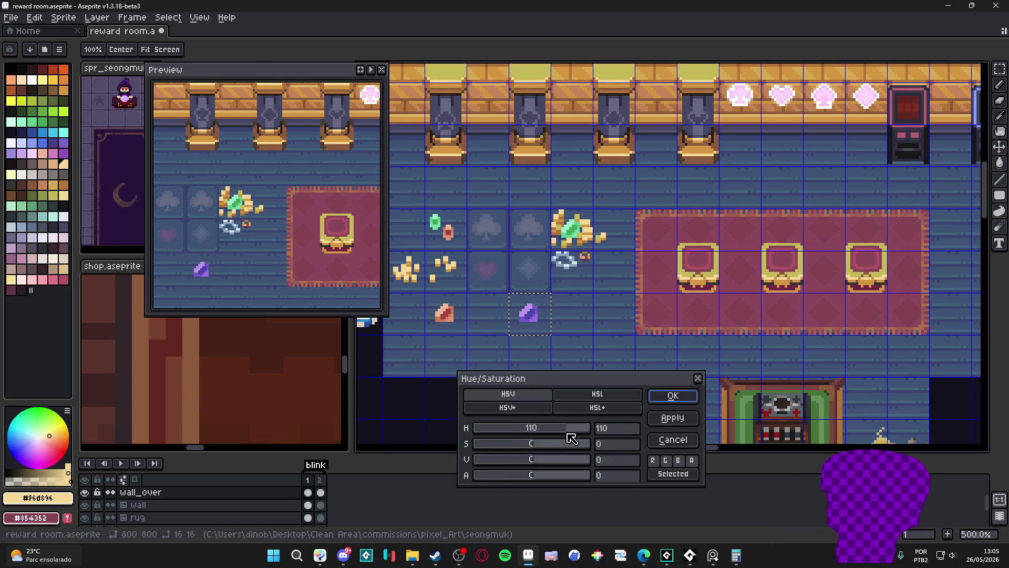
{"action": "left_click", "coordinate": [673, 395]}
{"action": "scroll", "coordinate": [552, 277], "scroll_direction": "down", "scroll_amount": 2}
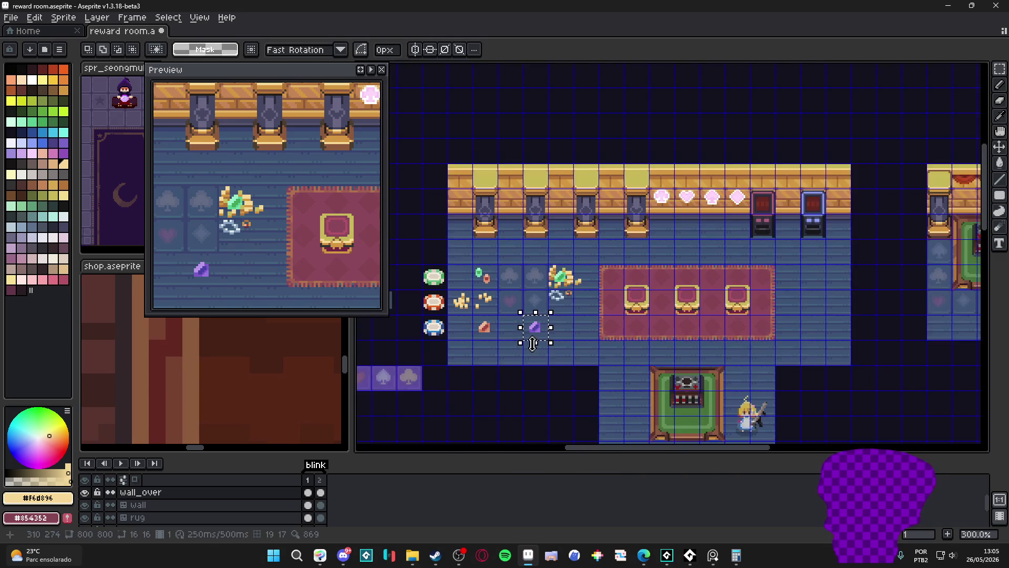
{"action": "key", "text": "Escape"}
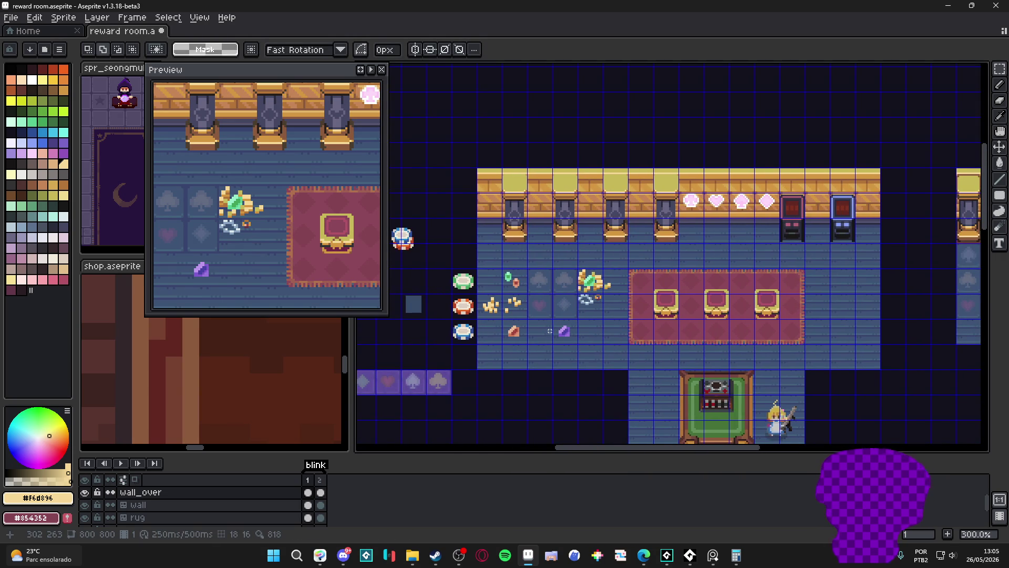
{"action": "scroll", "coordinate": [549, 331], "scroll_direction": "up", "scroll_amount": 2}
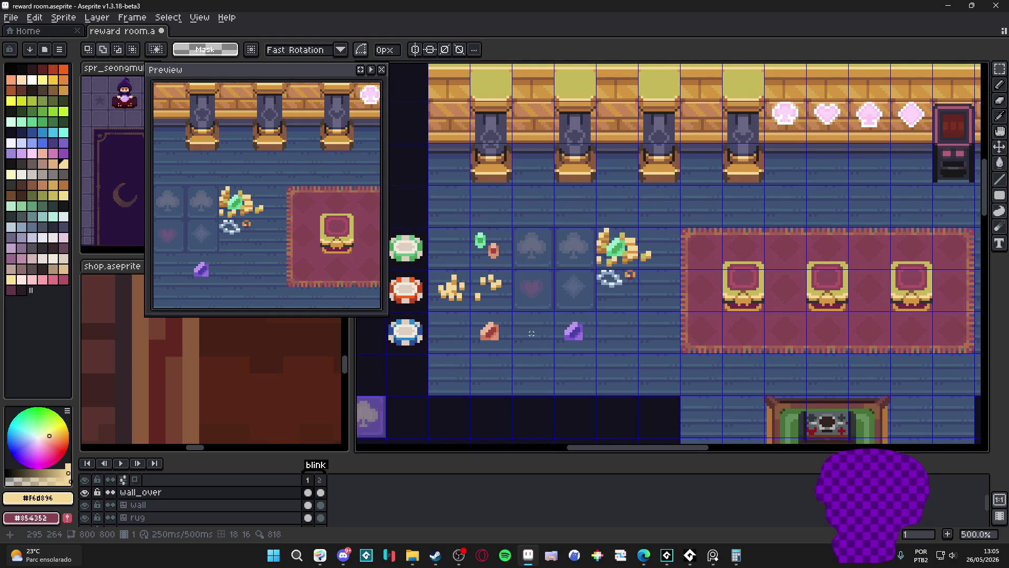
{"action": "scroll", "coordinate": [530, 334], "scroll_direction": "up", "scroll_amount": 1}
{"action": "left_click_drag", "start_coordinate": [520, 334], "coordinate": [491, 327]}
{"action": "scroll", "coordinate": [539, 310], "scroll_direction": "down", "scroll_amount": 1}
{"action": "scroll", "coordinate": [525, 324], "scroll_direction": "up", "scroll_amount": 1}
{"action": "key", "text": "m"}
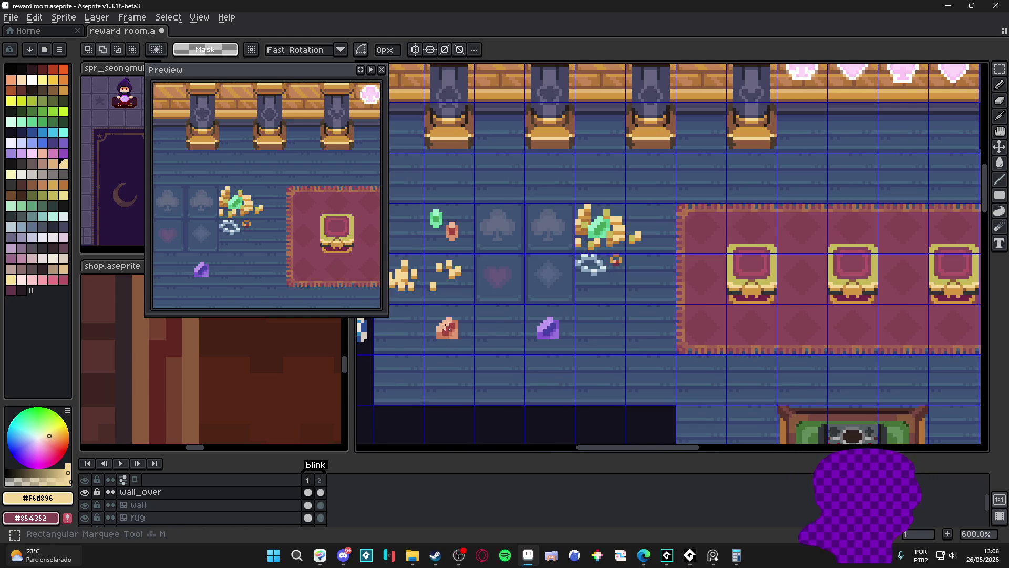
{"action": "scroll", "coordinate": [455, 312], "scroll_direction": "up", "scroll_amount": 1}
{"action": "scroll", "coordinate": [457, 315], "scroll_direction": "down", "scroll_amount": 2}
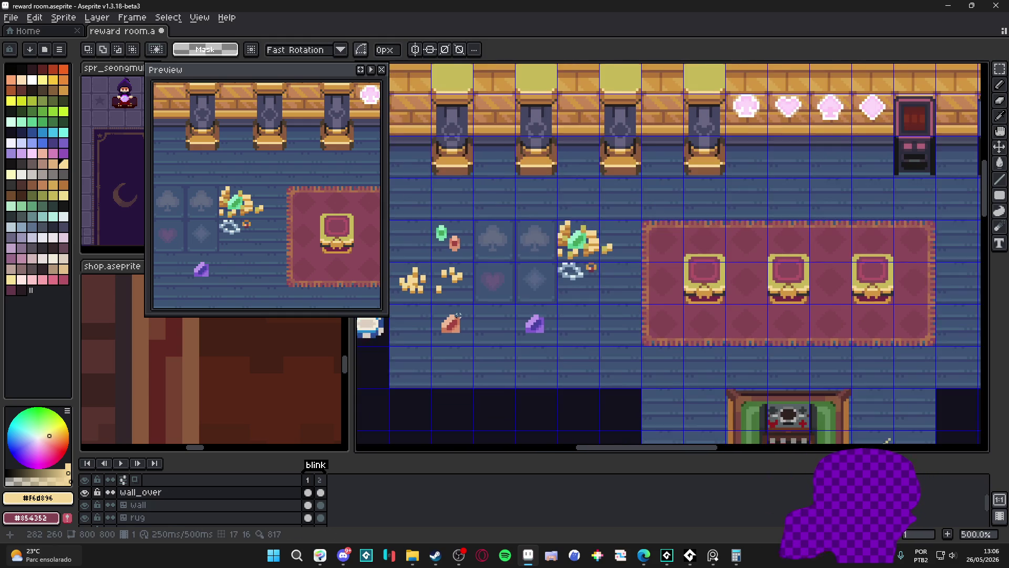
{"action": "scroll", "coordinate": [456, 313], "scroll_direction": "up", "scroll_amount": 1}
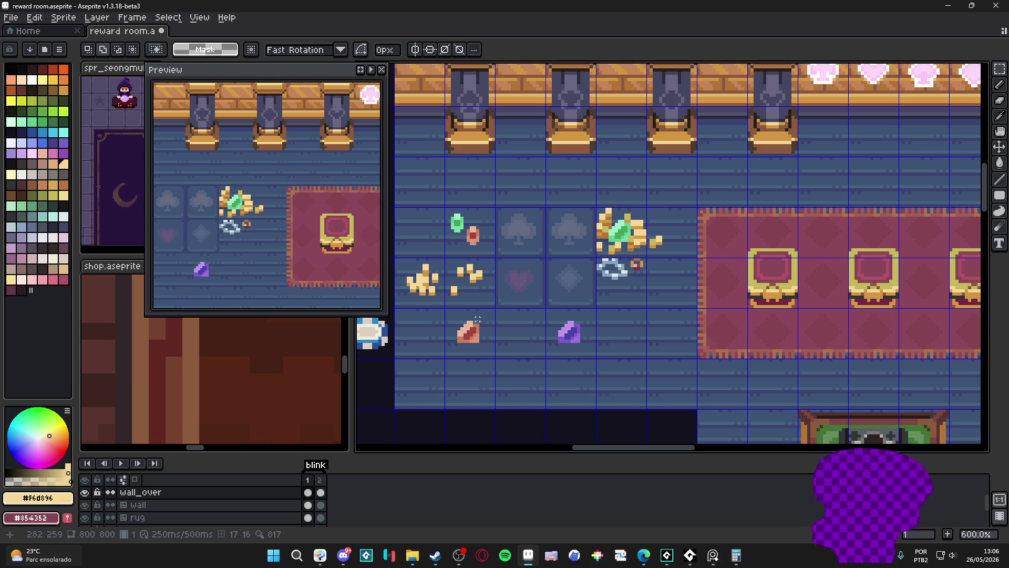
- Move the red gem slightly down onto the lower floor row and drop it
{"action": "mouse_move", "coordinate": [476, 320]}
{"action": "left_mouse_down"}
{"action": "mouse_move", "coordinate": [459, 348]}
{"action": "mouse_move", "coordinate": [618, 383]}
{"action": "left_mouse_up"}
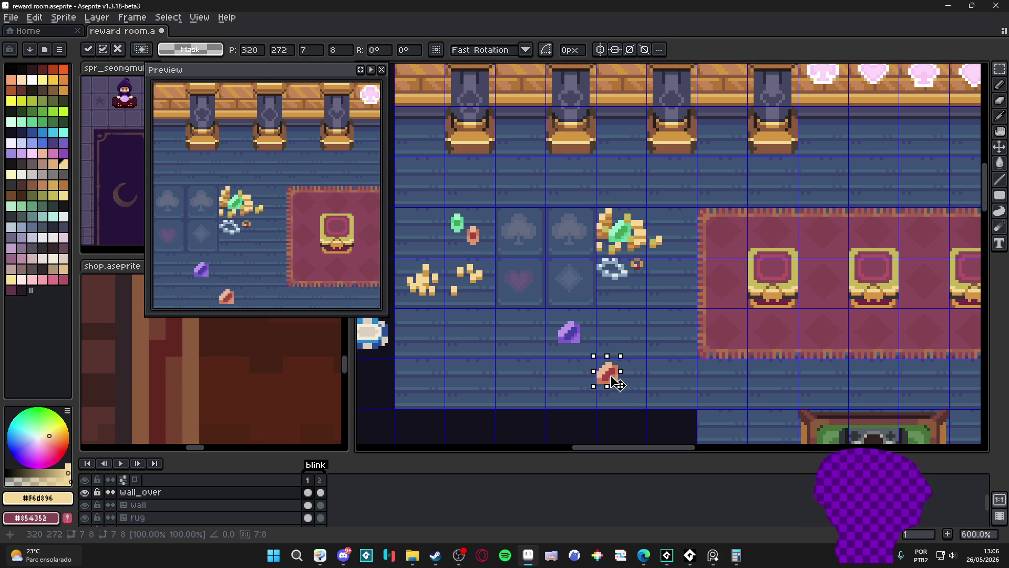
{"action": "left_click_drag", "start_coordinate": [618, 383], "coordinate": [621, 395]}
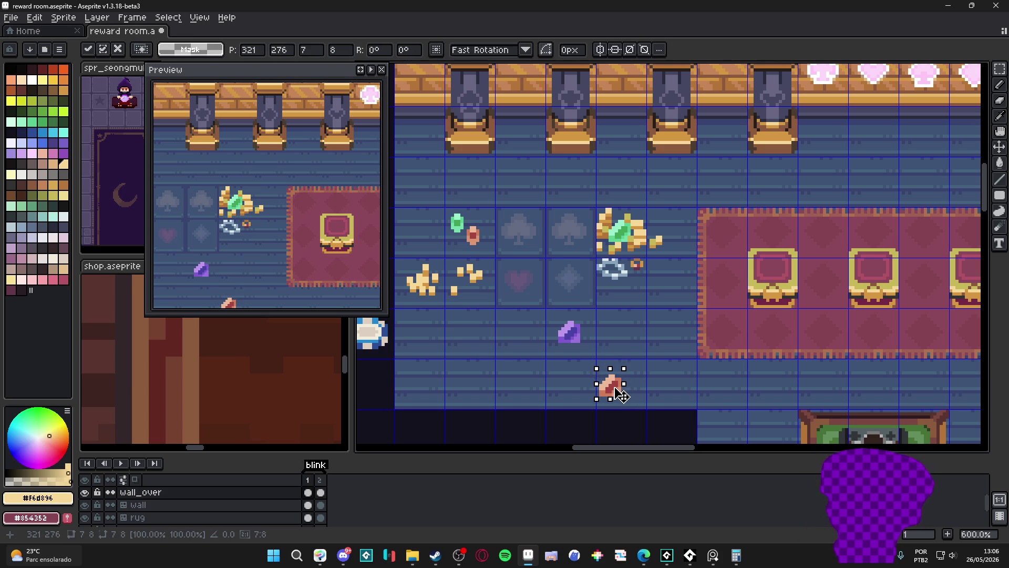
{"action": "left_click", "coordinate": [569, 319]}
{"action": "left_click_drag", "start_coordinate": [573, 330], "coordinate": [570, 331]}
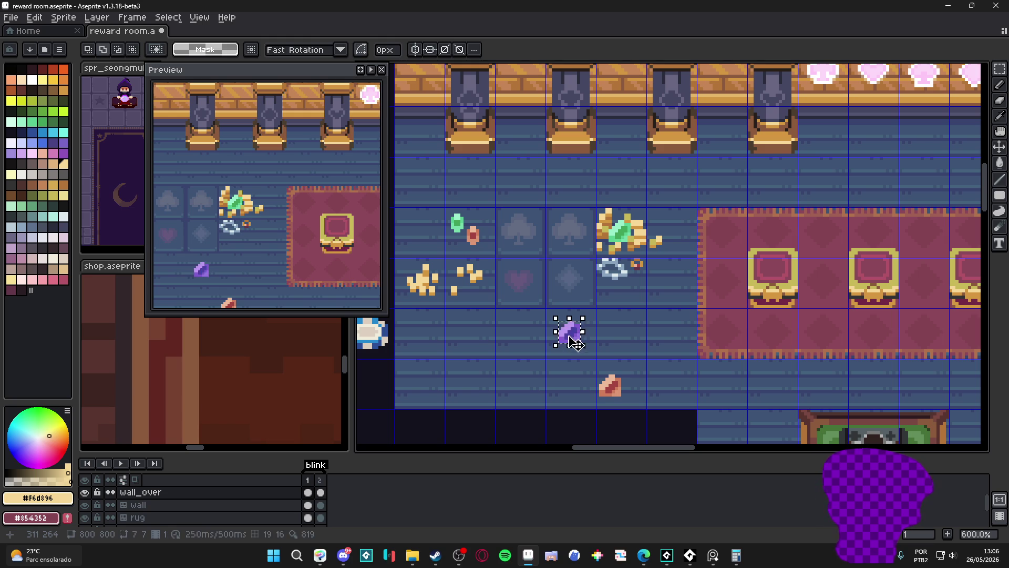
- Place a red gem copy at the row's left end and a purple gem copy on the lower row
{"action": "left_click", "coordinate": [611, 387]}
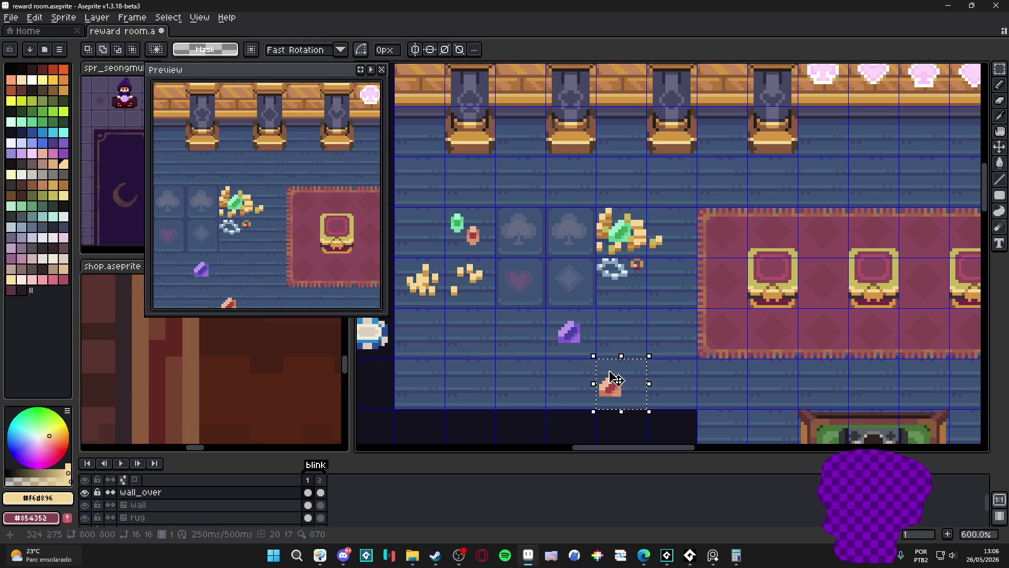
{"action": "mouse_move", "coordinate": [613, 385]}
{"action": "left_mouse_down"}
{"action": "mouse_move", "coordinate": [404, 378]}
{"action": "mouse_move", "coordinate": [426, 392]}
{"action": "left_mouse_up"}
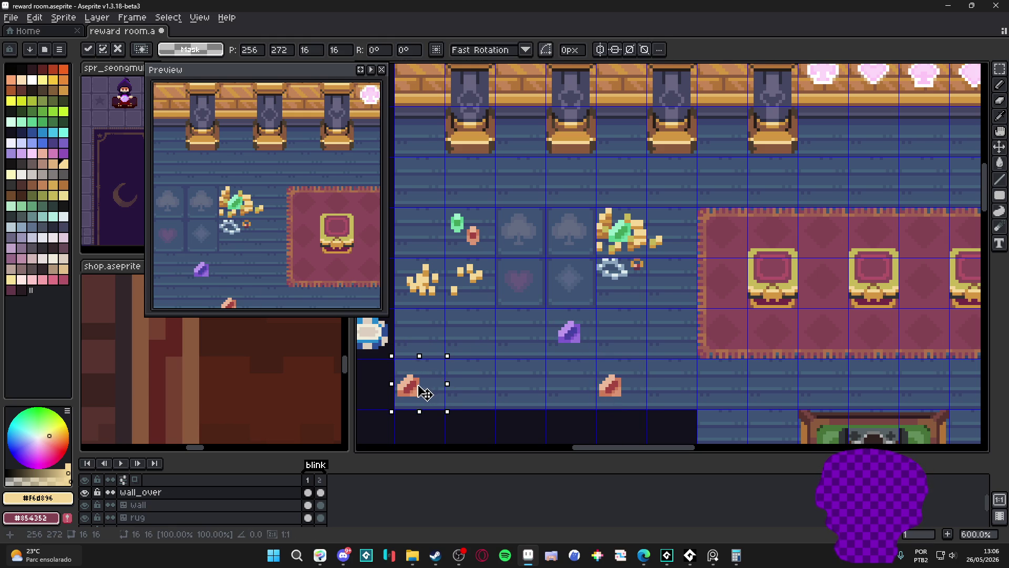
{"action": "left_click", "coordinate": [620, 324]}
{"action": "left_click", "coordinate": [568, 333]}
{"action": "left_click_drag", "start_coordinate": [567, 332], "coordinate": [469, 384]}
{"action": "left_click", "coordinate": [623, 237]}
{"action": "scroll", "coordinate": [623, 237], "scroll_direction": "up", "scroll_amount": 2}
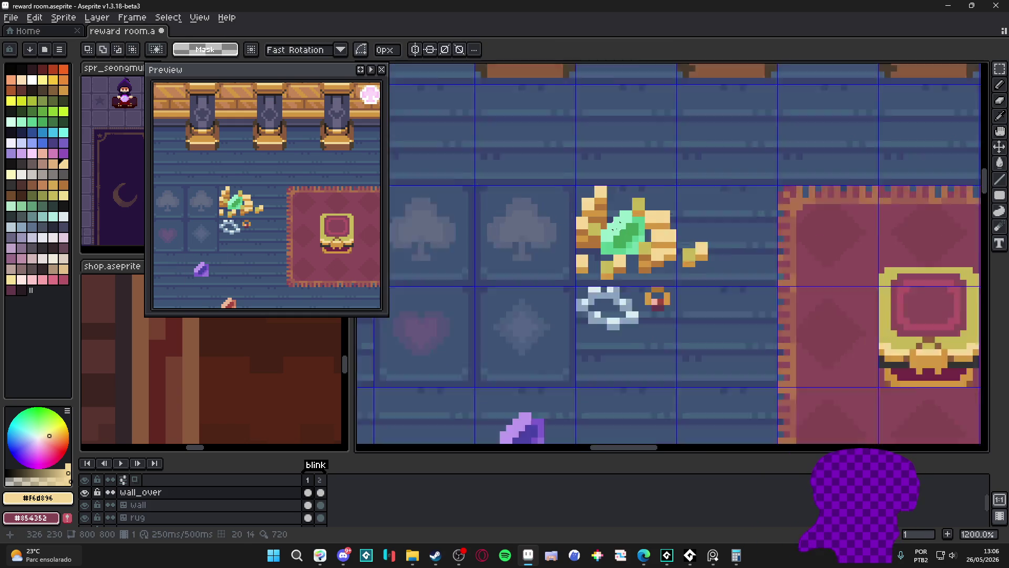
- Select the green gem in the gold pile and place a copy on the lower floor row
{"action": "left_click_drag", "start_coordinate": [622, 191], "coordinate": [650, 282]}
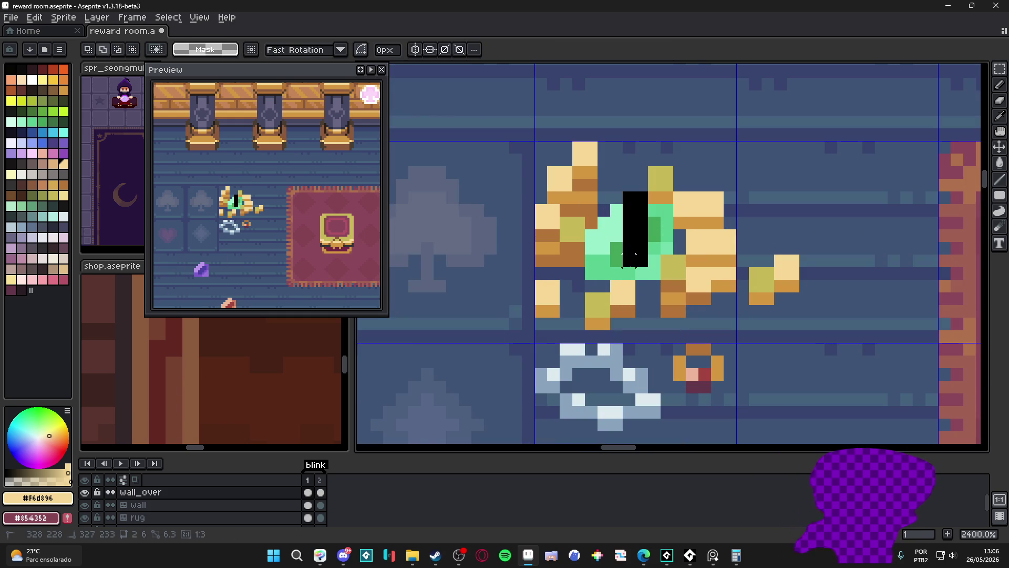
{"action": "mouse_move", "coordinate": [585, 273]}
{"action": "left_mouse_down"}
{"action": "mouse_move", "coordinate": [667, 237]}
{"action": "mouse_move", "coordinate": [663, 244]}
{"action": "left_mouse_up"}
{"action": "key", "text": "ctrl+z"}
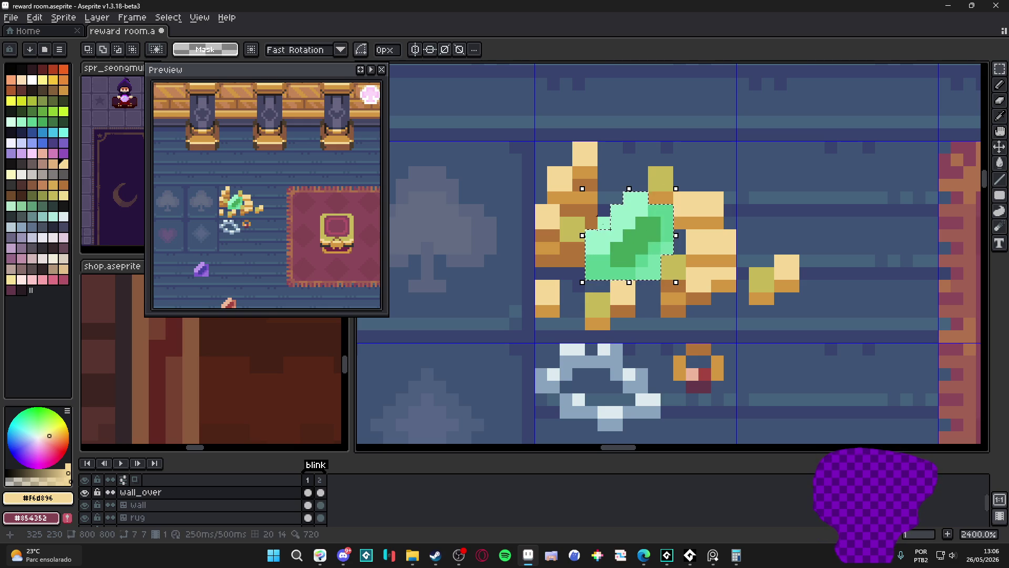
{"action": "scroll", "coordinate": [646, 236], "scroll_direction": "down", "scroll_amount": 2}
{"action": "left_click_drag", "start_coordinate": [747, 199], "coordinate": [648, 351]}
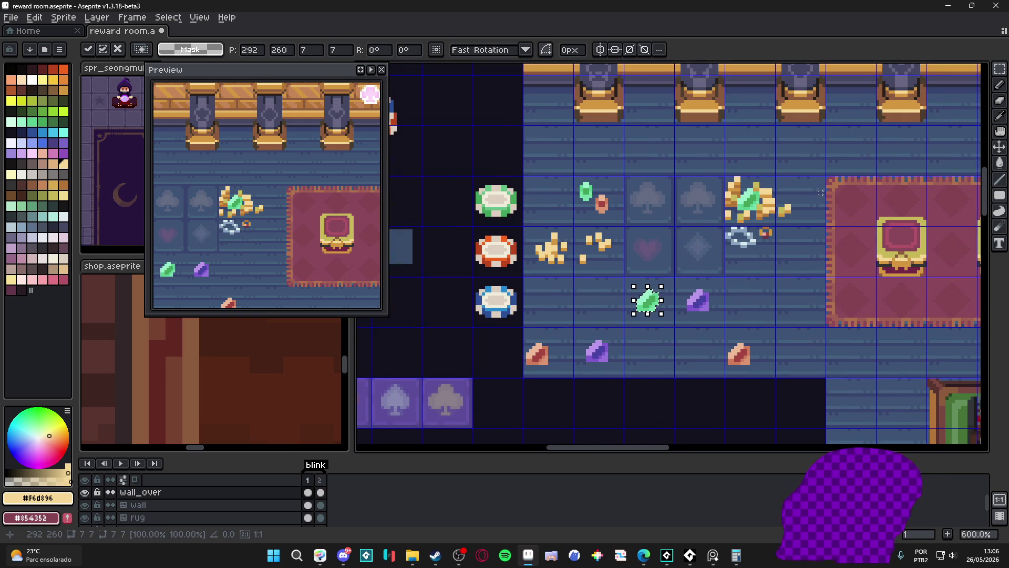
{"action": "scroll", "coordinate": [649, 351], "scroll_direction": "up", "scroll_amount": 2}
- Undo a stray beige pixel below the gem copy and select the left red gem's tile
{"action": "key", "text": "b"}
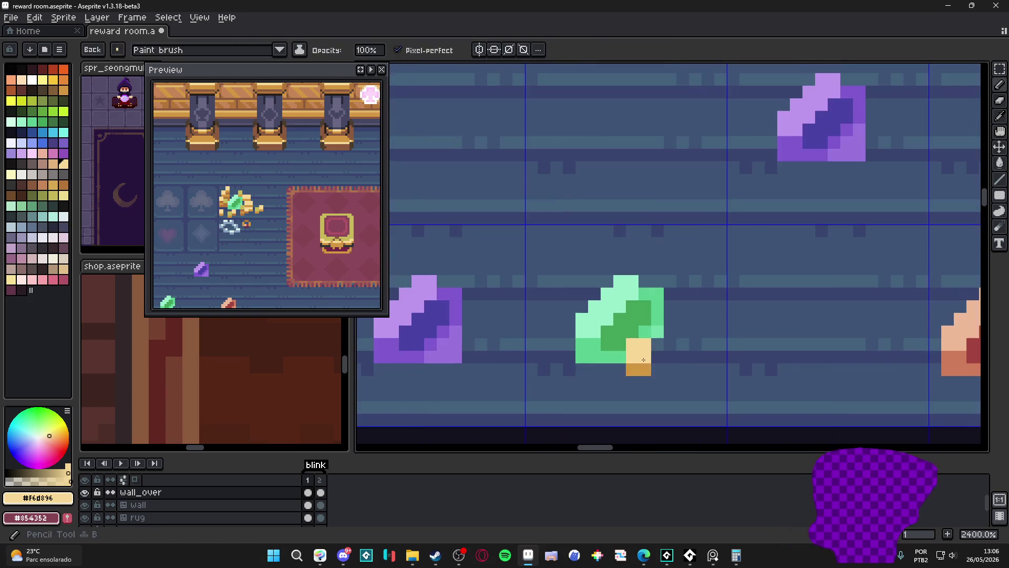
{"action": "left_click", "coordinate": [661, 340], "text": "alt"}
{"action": "key", "text": "ctrl+z"}
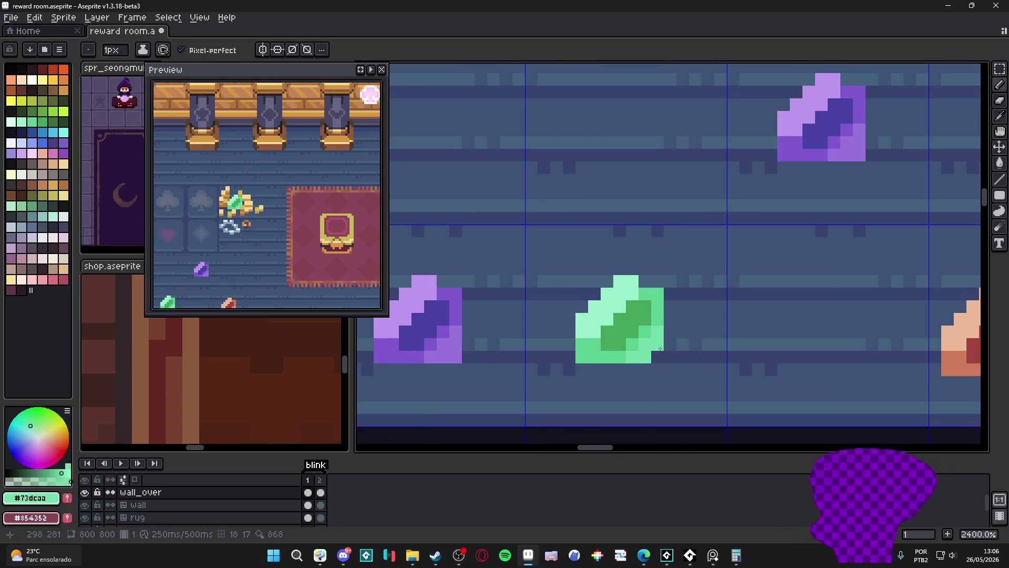
{"action": "scroll", "coordinate": [652, 357], "scroll_direction": "down", "scroll_amount": 3}
{"action": "scroll", "coordinate": [653, 327], "scroll_direction": "up", "scroll_amount": 1}
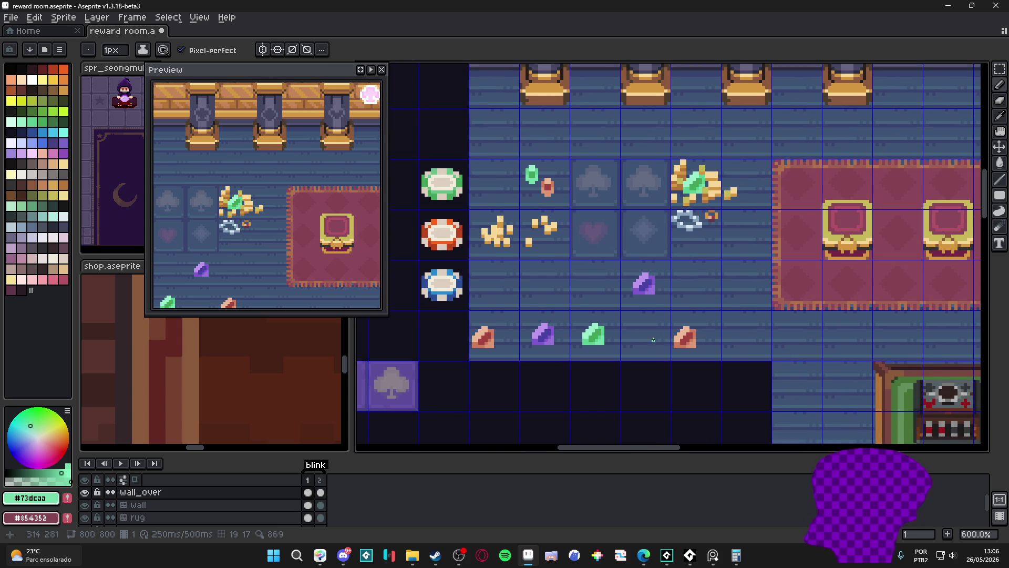
{"action": "scroll", "coordinate": [482, 335], "scroll_direction": "up", "scroll_amount": 1}
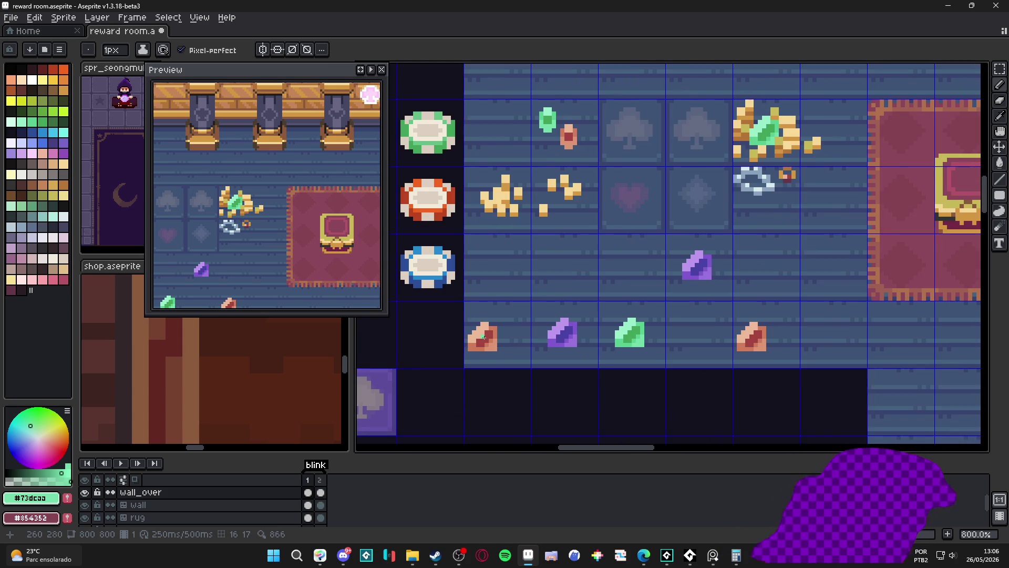
{"action": "key", "text": "m"}
{"action": "left_click", "coordinate": [485, 335]}
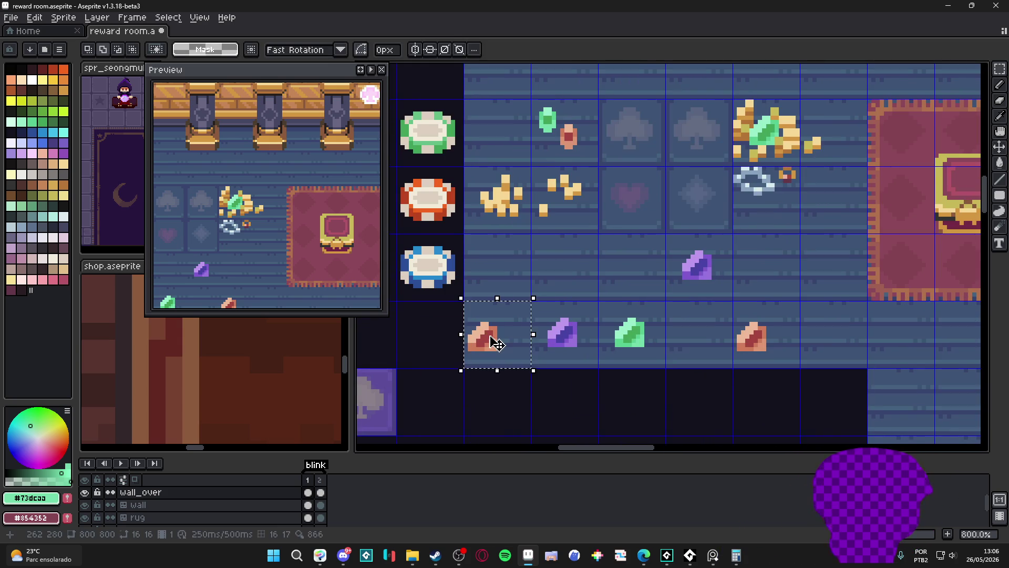
- Nudge the left red gem slightly, then move the upper purple gem beside the right red gem
{"action": "left_click_drag", "start_coordinate": [493, 342], "coordinate": [499, 337]}
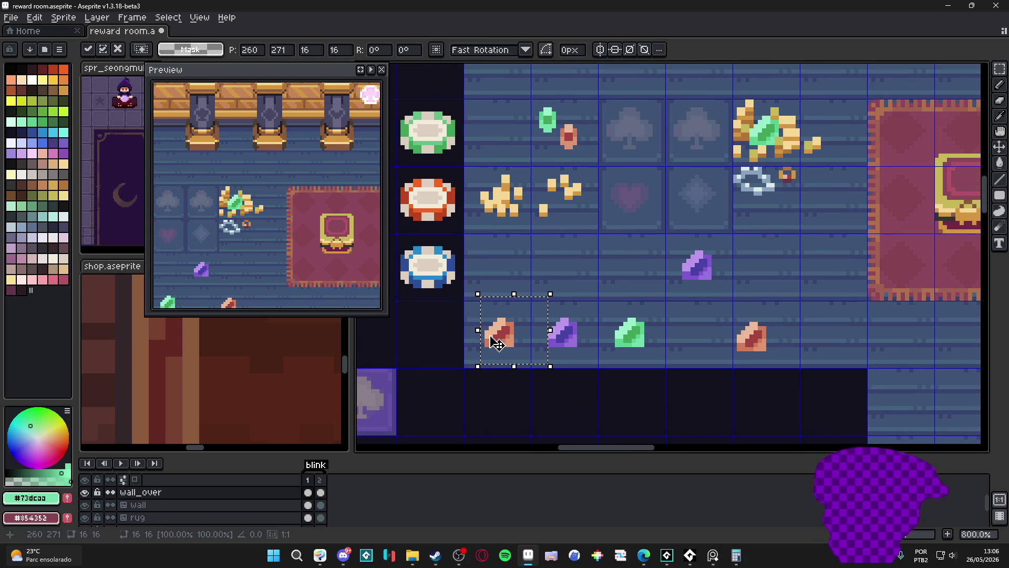
{"action": "key", "text": "ctrl+d"}
{"action": "scroll", "coordinate": [560, 335], "scroll_direction": "down", "scroll_amount": 3}
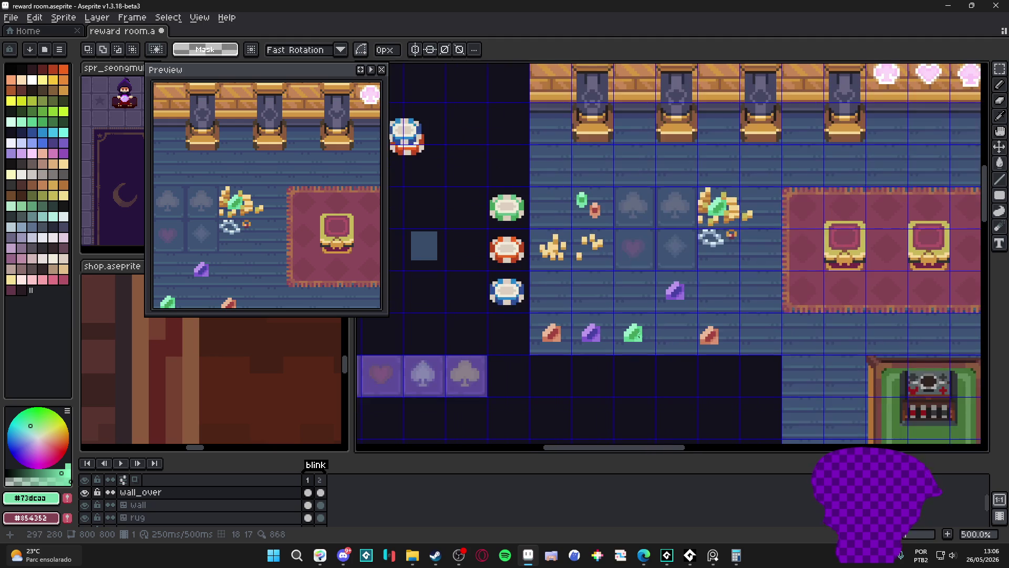
{"action": "scroll", "coordinate": [676, 310], "scroll_direction": "up", "scroll_amount": 1}
{"action": "left_click_drag", "start_coordinate": [682, 302], "coordinate": [607, 282]}
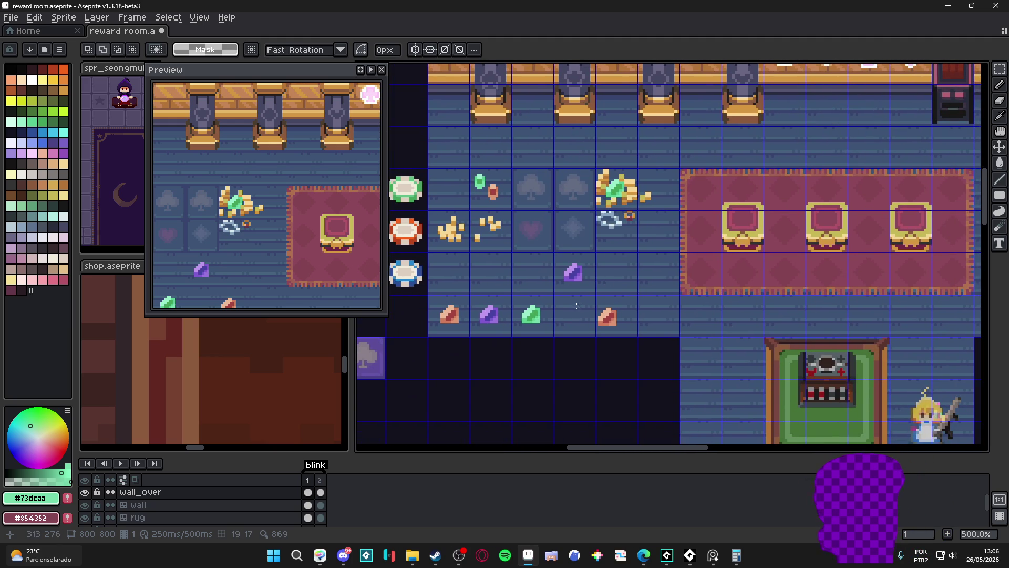
{"action": "left_click_drag", "start_coordinate": [602, 296], "coordinate": [575, 294]}
{"action": "scroll", "coordinate": [575, 293], "scroll_direction": "down", "scroll_amount": 1}
{"action": "scroll", "coordinate": [576, 293], "scroll_direction": "up", "scroll_amount": 1}
{"action": "scroll", "coordinate": [545, 315], "scroll_direction": "up", "scroll_amount": 1}
{"action": "scroll", "coordinate": [537, 318], "scroll_direction": "up", "scroll_amount": 1}
{"action": "scroll", "coordinate": [532, 323], "scroll_direction": "up", "scroll_amount": 1}
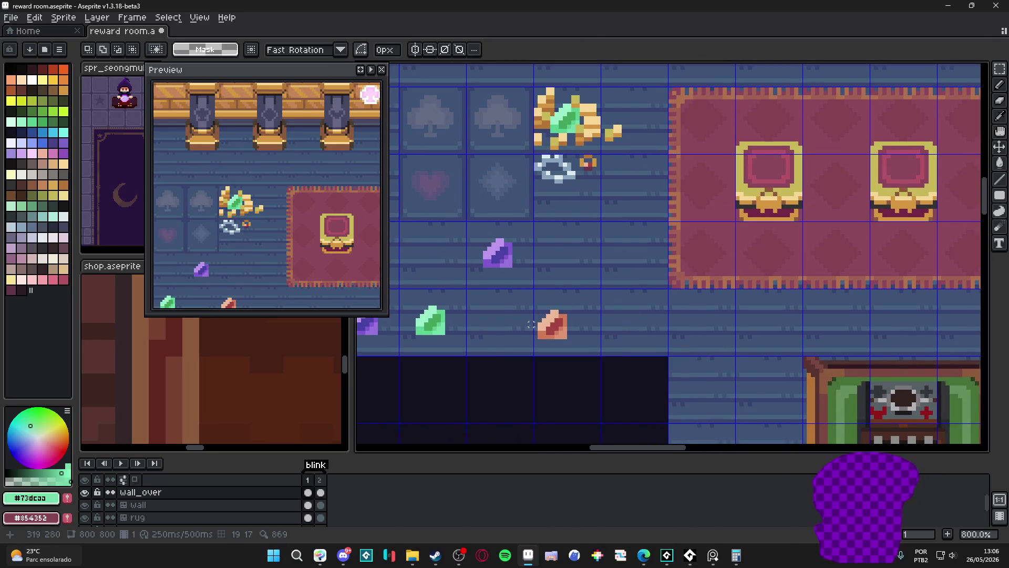
{"action": "mouse_move", "coordinate": [517, 236]}
{"action": "left_mouse_down"}
{"action": "mouse_move", "coordinate": [475, 271]}
{"action": "mouse_move", "coordinate": [596, 315]}
{"action": "mouse_move", "coordinate": [590, 309]}
{"action": "mouse_move", "coordinate": [566, 347]}
{"action": "mouse_move", "coordinate": [557, 340]}
{"action": "left_mouse_up"}
{"action": "left_click", "coordinate": [539, 312]}
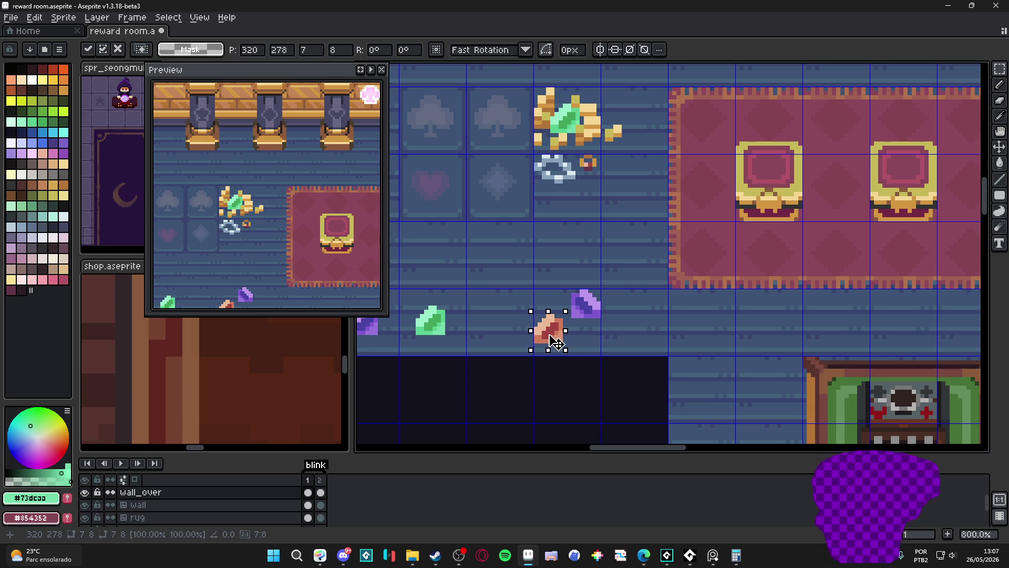
{"action": "scroll", "coordinate": [556, 341], "scroll_direction": "down", "scroll_amount": 2}
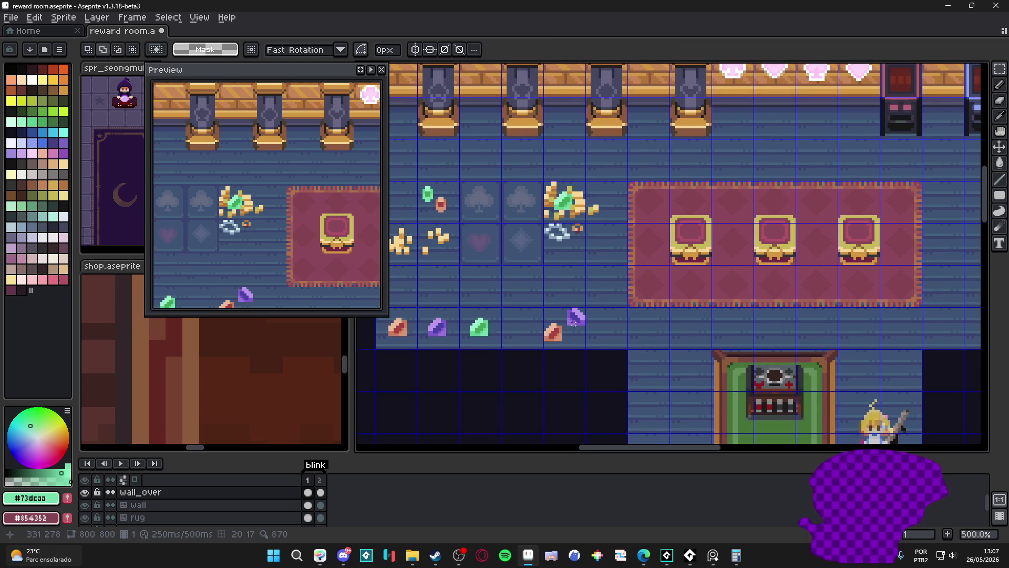
{"action": "scroll", "coordinate": [538, 229], "scroll_direction": "up", "scroll_amount": 1}
{"action": "scroll", "coordinate": [538, 229], "scroll_direction": "up", "scroll_amount": 1}
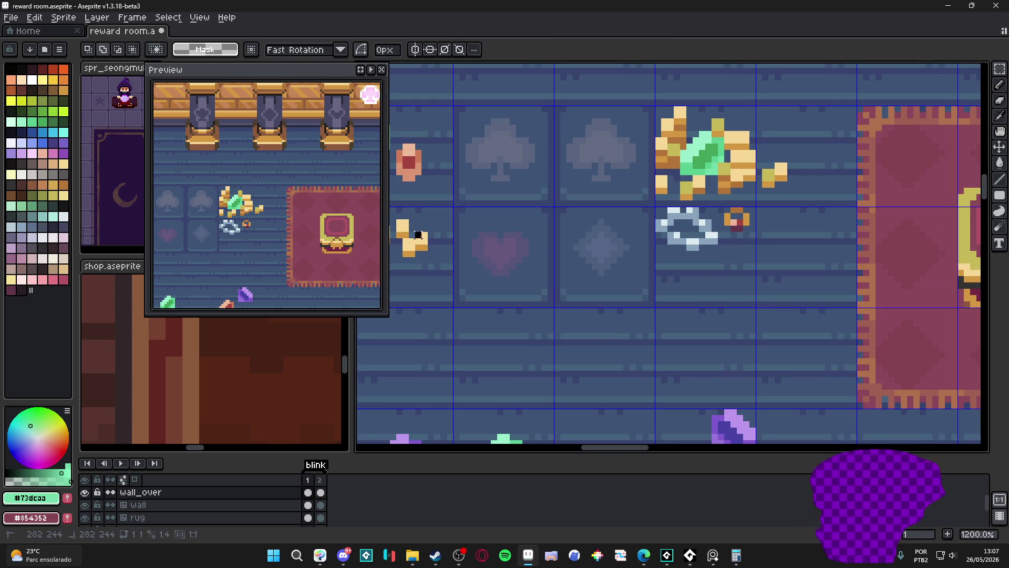
- Paint a gold pile around the red and purple gems with loose coin pixels above it
{"action": "key", "text": "b"}
{"action": "scroll", "coordinate": [426, 253], "scroll_direction": "down", "scroll_amount": 1}
{"action": "scroll", "coordinate": [557, 334], "scroll_direction": "up", "scroll_amount": 1}
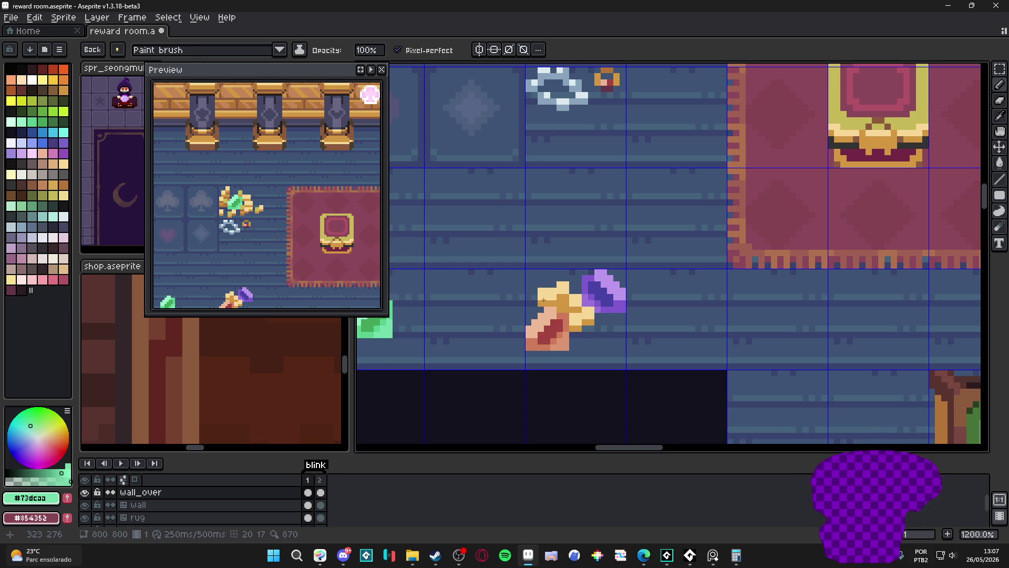
{"action": "left_click_drag", "start_coordinate": [534, 306], "coordinate": [593, 338]}
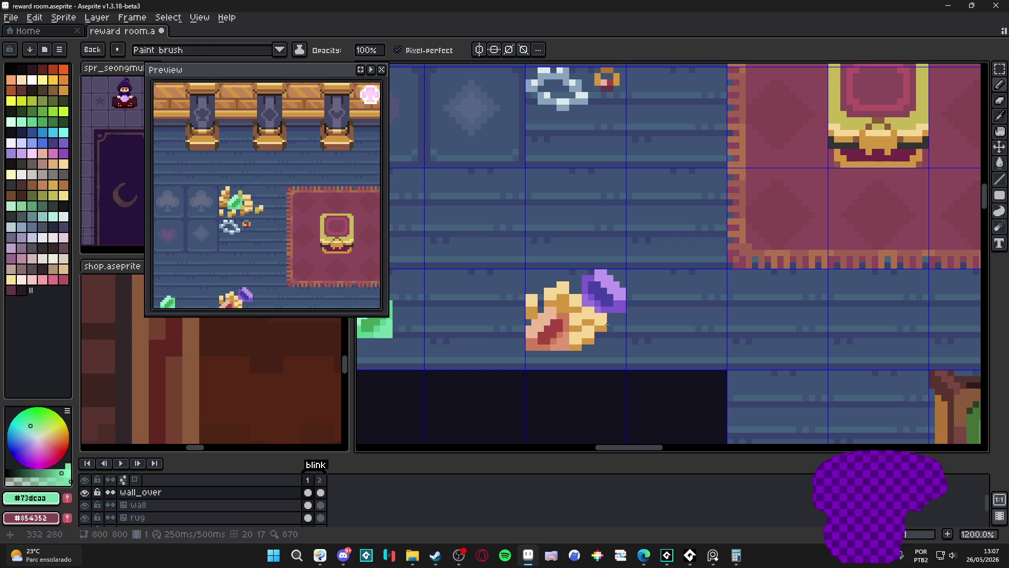
{"action": "mouse_move", "coordinate": [604, 341]}
{"action": "left_mouse_down"}
{"action": "mouse_move", "coordinate": [602, 318]}
{"action": "mouse_move", "coordinate": [603, 352]}
{"action": "mouse_move", "coordinate": [613, 347]}
{"action": "mouse_move", "coordinate": [595, 351]}
{"action": "left_mouse_up"}
{"action": "left_click", "coordinate": [594, 352]}
{"action": "left_click_drag", "start_coordinate": [569, 281], "coordinate": [569, 268]}
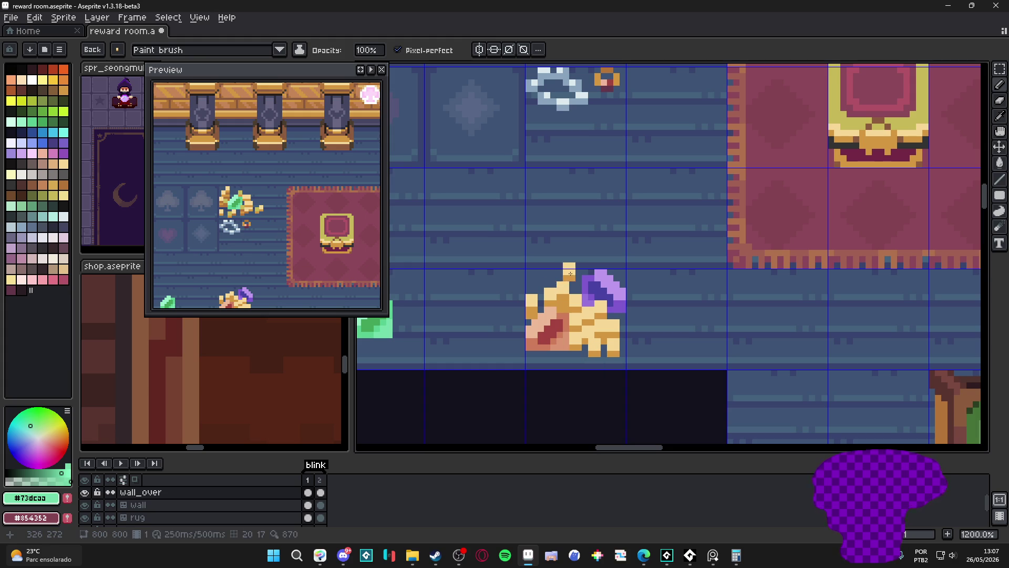
{"action": "left_click", "coordinate": [537, 272]}
{"action": "left_click", "coordinate": [520, 276]}
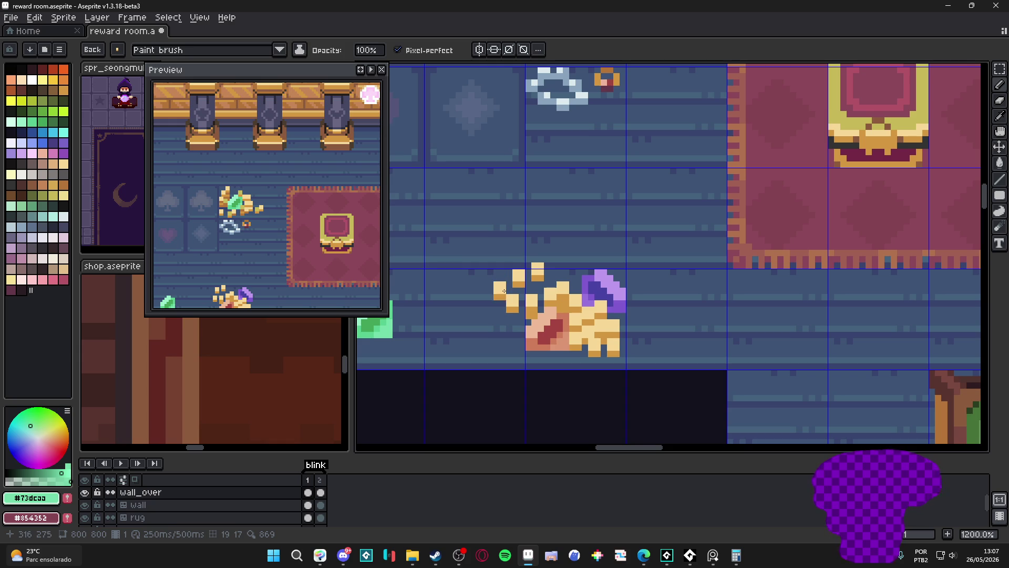
{"action": "scroll", "coordinate": [502, 292], "scroll_direction": "down", "scroll_amount": 3}
{"action": "scroll", "coordinate": [552, 308], "scroll_direction": "up", "scroll_amount": 2}
{"action": "scroll", "coordinate": [584, 305], "scroll_direction": "down", "scroll_amount": 3}
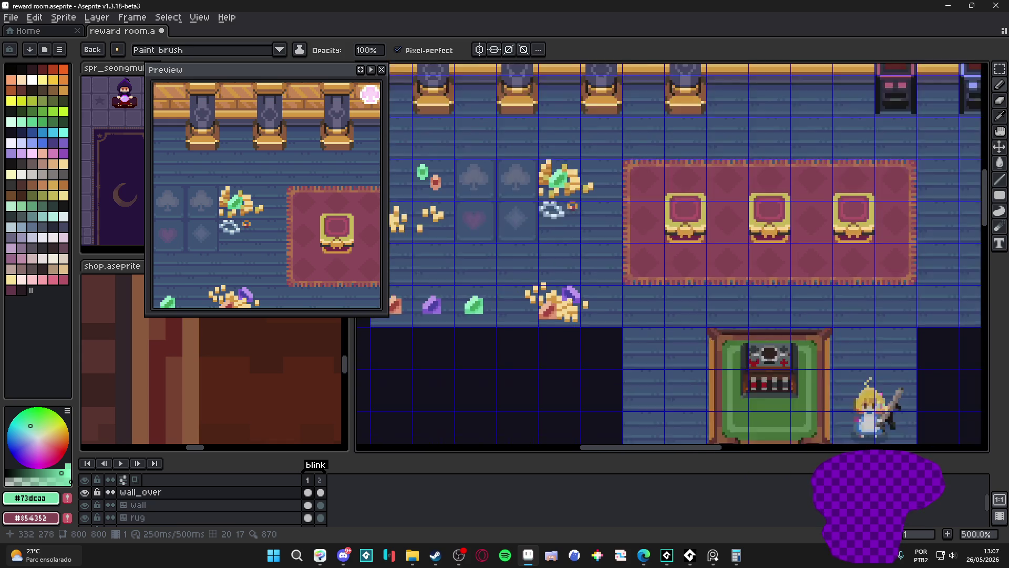
{"action": "scroll", "coordinate": [552, 296], "scroll_direction": "up", "scroll_amount": 3}
{"action": "scroll", "coordinate": [558, 301], "scroll_direction": "down", "scroll_amount": 3}
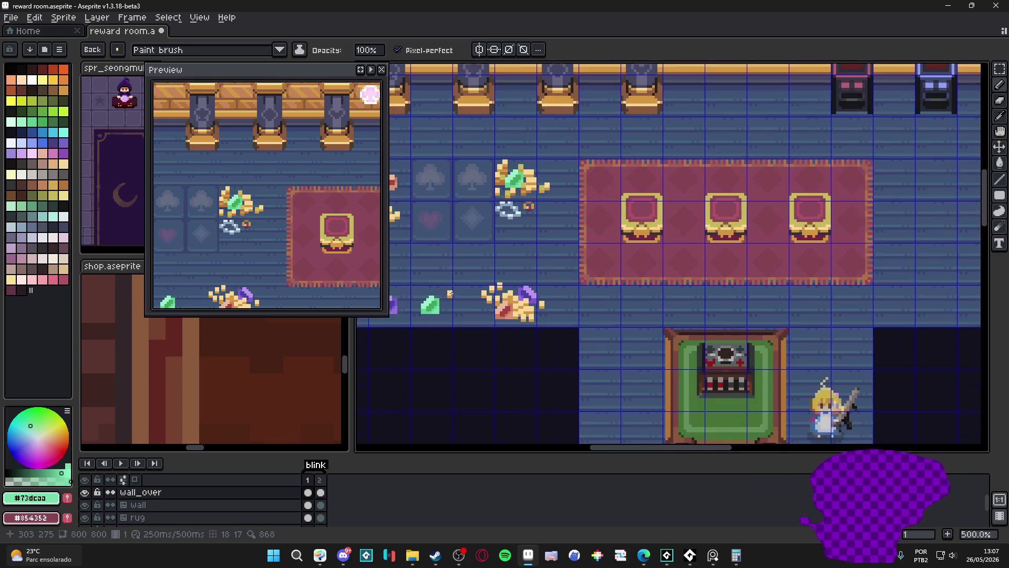
{"action": "scroll", "coordinate": [553, 300], "scroll_direction": "up", "scroll_amount": 1}
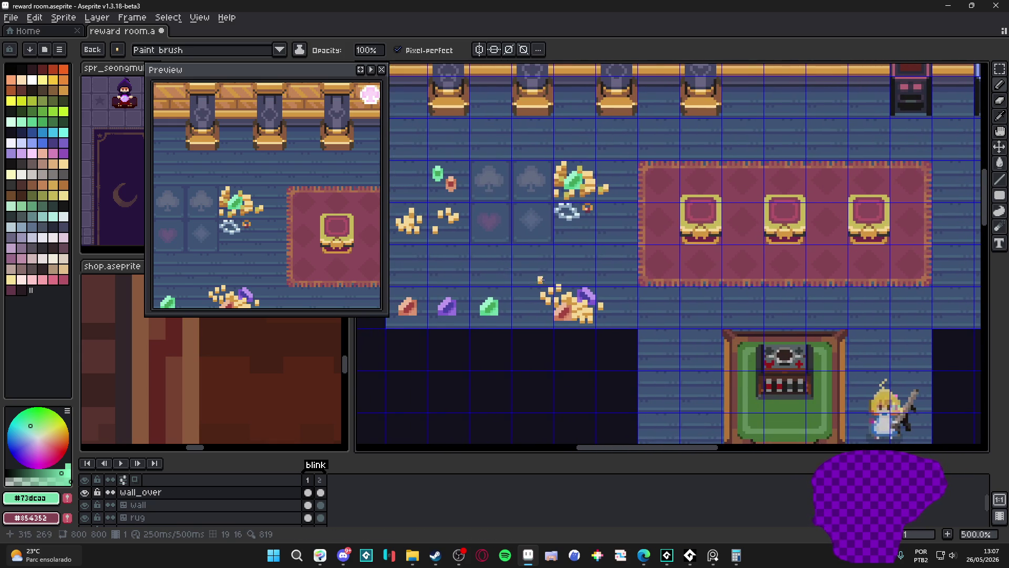
{"action": "scroll", "coordinate": [541, 280], "scroll_direction": "down", "scroll_amount": 2}
- Check the room with the grid toggled and save the reward room file with Ctrl+S
{"action": "key", "text": "ctrl+apostrophe"}
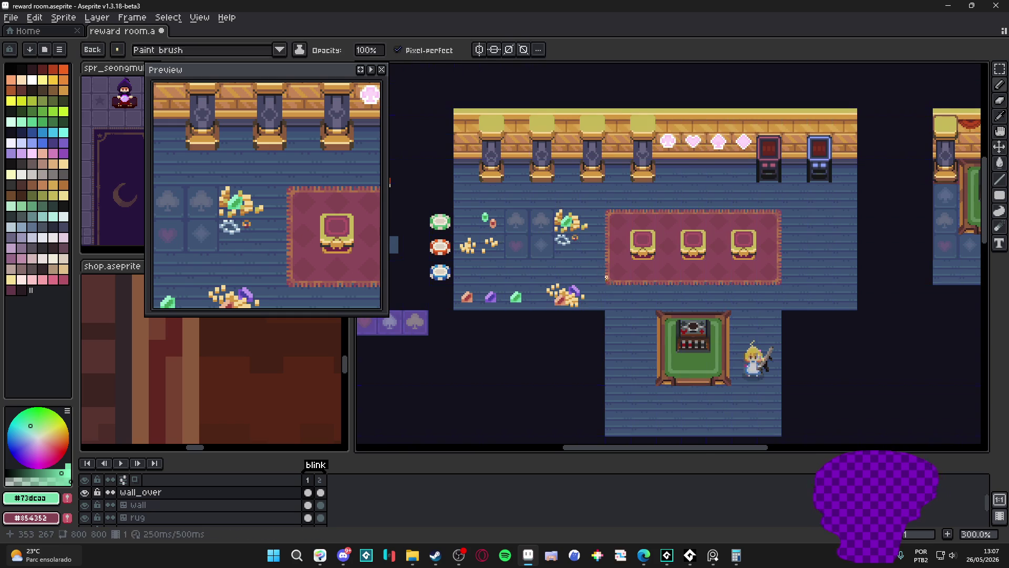
{"action": "key", "text": "ctrl+apostrophe"}
{"action": "key", "text": "v"}
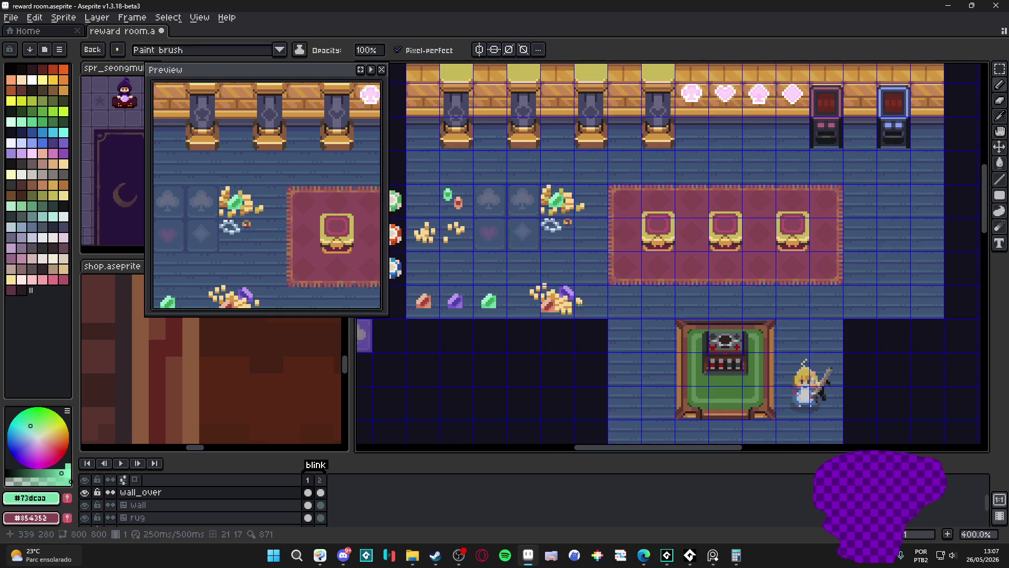
{"action": "scroll", "coordinate": [568, 303], "scroll_direction": "up", "scroll_amount": 2}
{"action": "scroll", "coordinate": [570, 308], "scroll_direction": "down", "scroll_amount": 2}
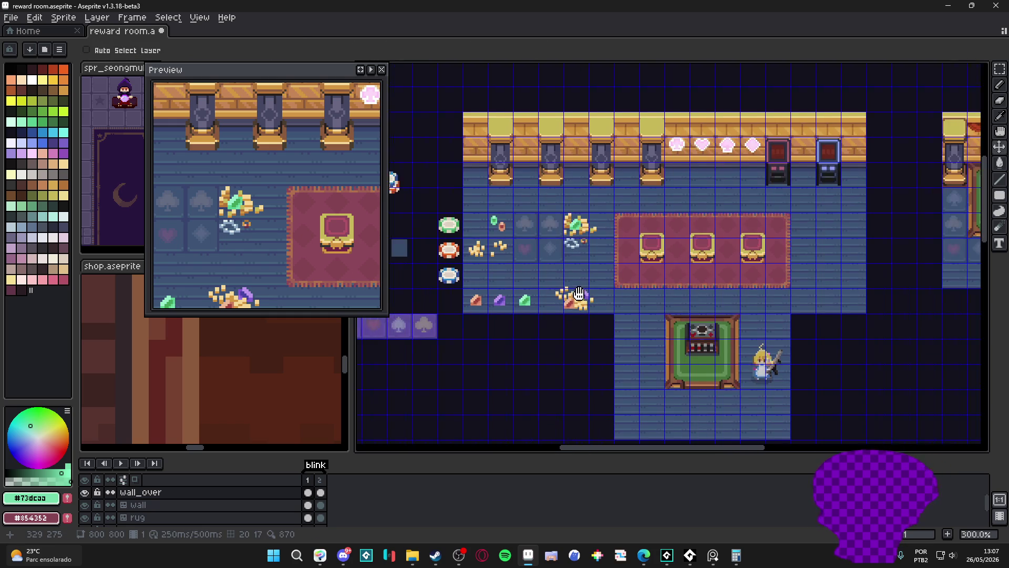
{"action": "scroll", "coordinate": [587, 302], "scroll_direction": "up", "scroll_amount": 1}
{"action": "key", "text": "ctrl+apostrophe"}
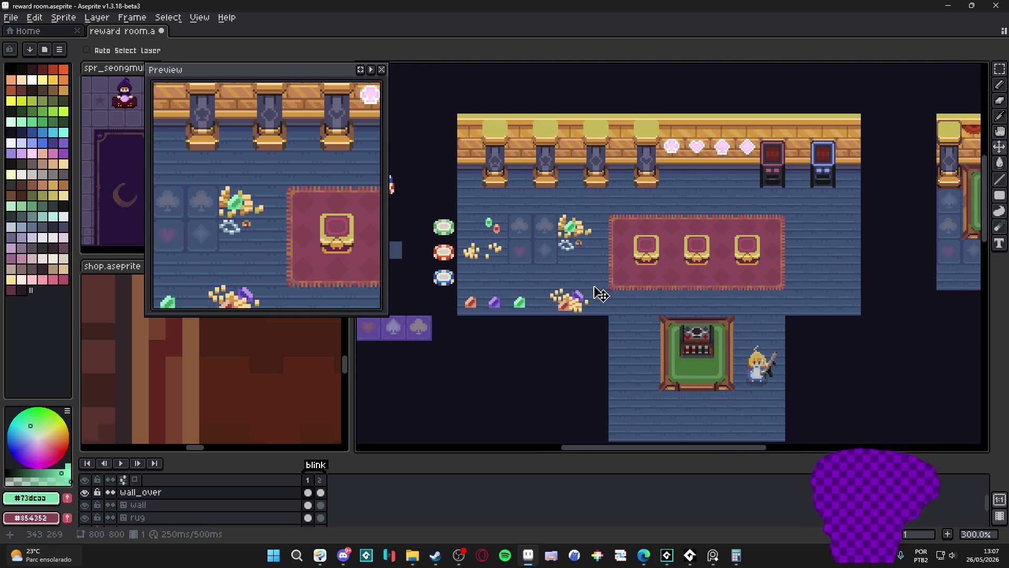
{"action": "middle_click", "coordinate": [571, 262]}
{"action": "key", "text": "ctrl+s"}
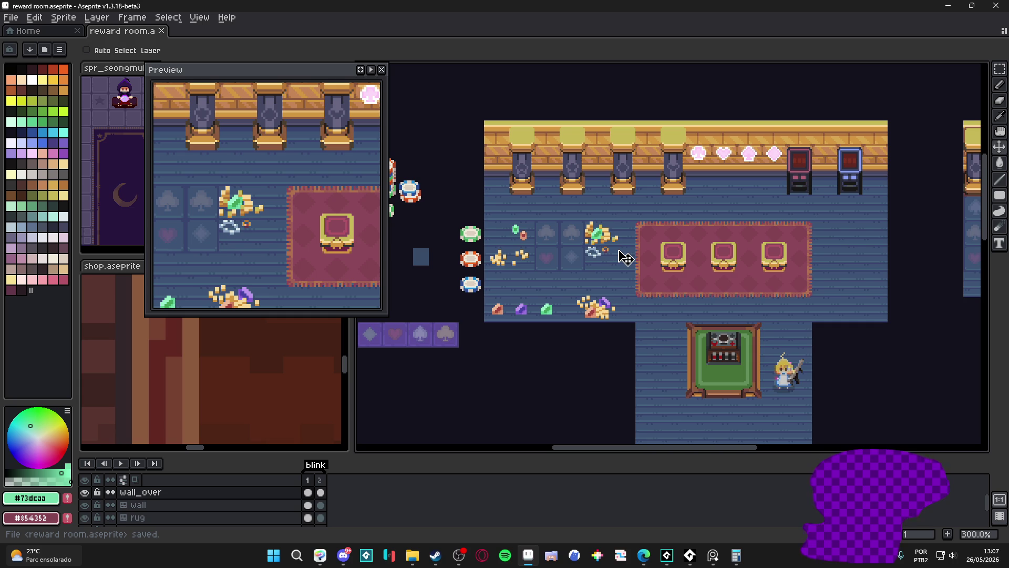
{"action": "scroll", "coordinate": [551, 284], "scroll_direction": "up", "scroll_amount": 2}
{"action": "key", "text": "b"}
{"action": "scroll", "coordinate": [552, 292], "scroll_direction": "up", "scroll_amount": 3}
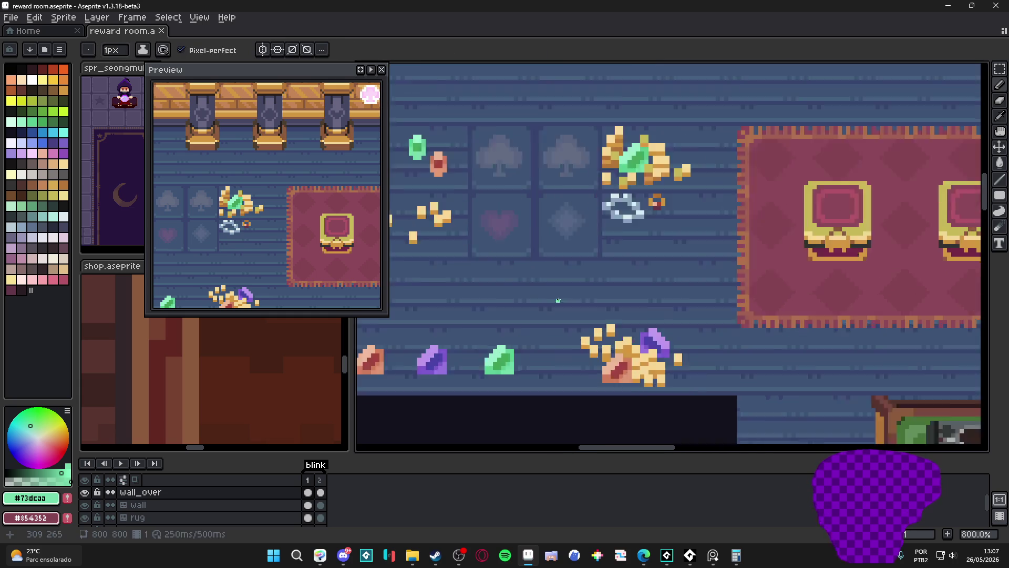
{"action": "scroll", "coordinate": [580, 280], "scroll_direction": "up", "scroll_amount": 2}
- Draw a closed green ring loop on the floor above the lower gold pile
{"action": "left_click_drag", "start_coordinate": [580, 280], "coordinate": [583, 292]}
{"action": "scroll", "coordinate": [583, 292], "scroll_direction": "up", "scroll_amount": 1}
{"action": "mouse_move", "coordinate": [562, 251]}
{"action": "left_mouse_down"}
{"action": "mouse_move", "coordinate": [558, 285]}
{"action": "mouse_move", "coordinate": [599, 302]}
{"action": "mouse_move", "coordinate": [619, 297]}
{"action": "left_mouse_up"}
{"action": "mouse_move", "coordinate": [625, 226]}
{"action": "left_mouse_down"}
{"action": "mouse_move", "coordinate": [662, 236]}
{"action": "mouse_move", "coordinate": [651, 288]}
{"action": "mouse_move", "coordinate": [600, 305]}
{"action": "mouse_move", "coordinate": [623, 302]}
{"action": "left_mouse_up"}
{"action": "left_click_drag", "start_coordinate": [575, 277], "coordinate": [587, 290]}
{"action": "left_click", "coordinate": [574, 264]}
{"action": "left_click", "coordinate": [562, 238]}
{"action": "left_click", "coordinate": [601, 227]}
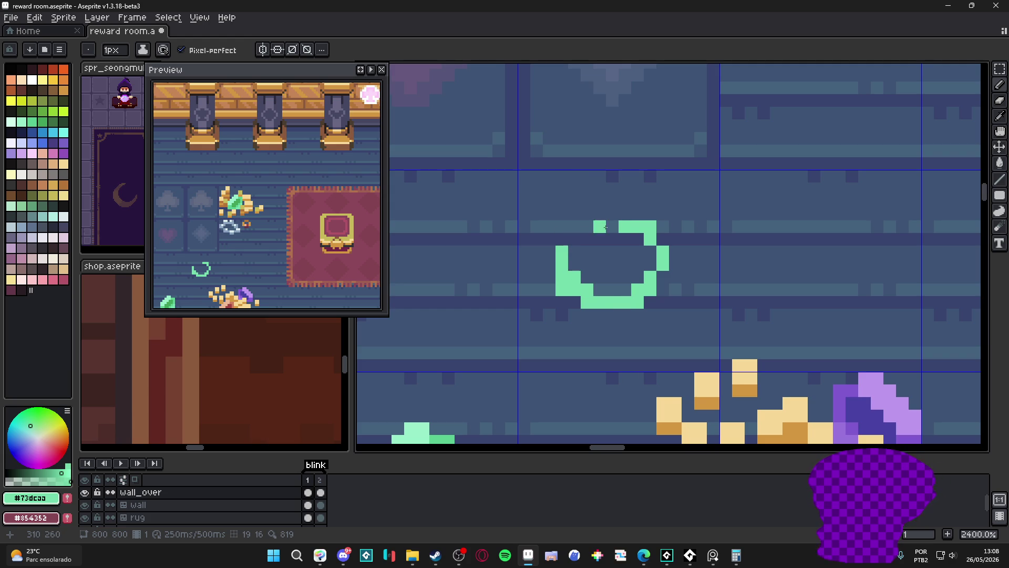
{"action": "left_click", "coordinate": [587, 227]}
{"action": "scroll", "coordinate": [644, 289], "scroll_direction": "down", "scroll_amount": 1}
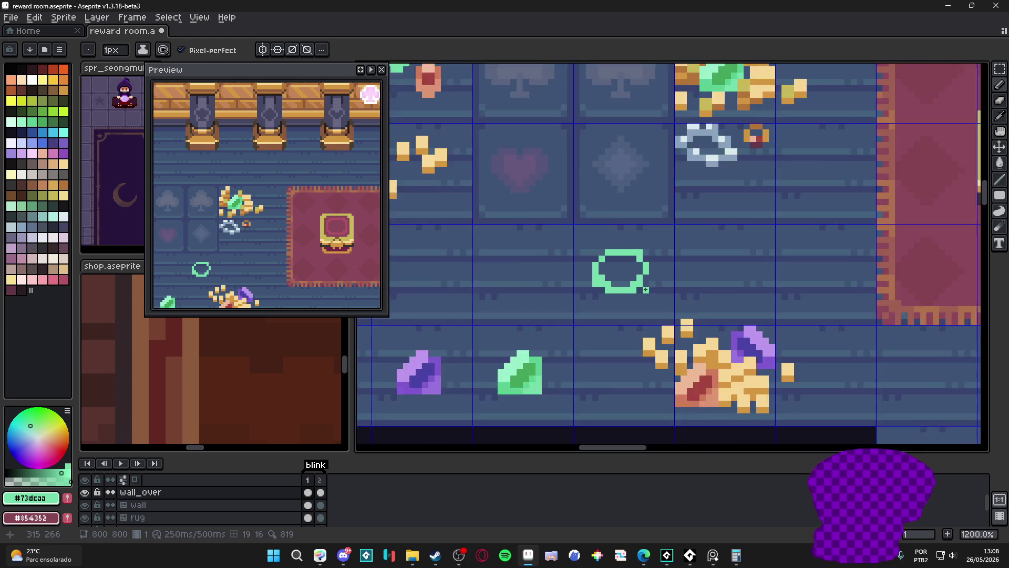
{"action": "scroll", "coordinate": [645, 290], "scroll_direction": "up", "scroll_amount": 1}
{"action": "key", "text": "plus"}
{"action": "key", "text": "minus"}
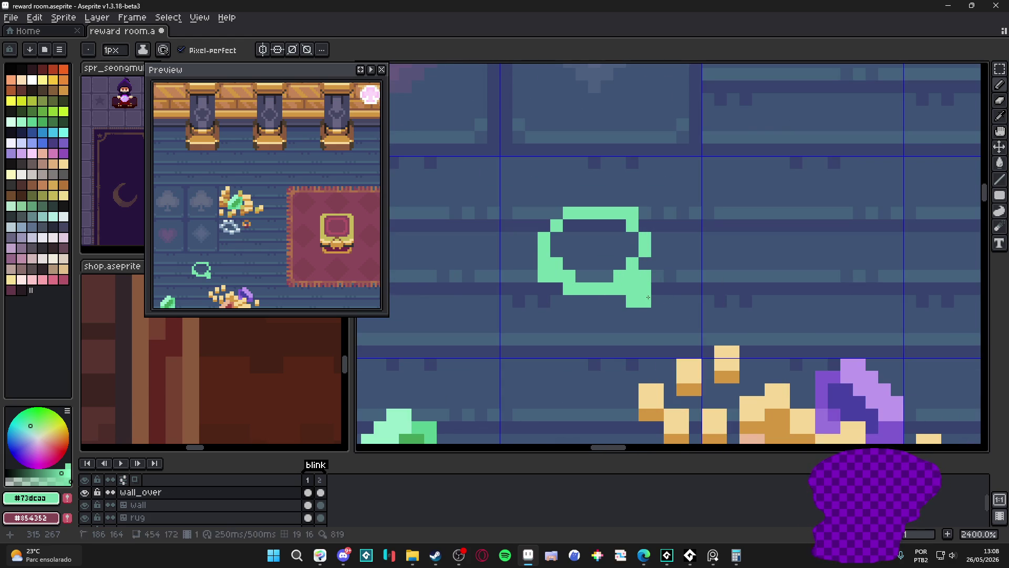
{"action": "scroll", "coordinate": [648, 297], "scroll_direction": "down", "scroll_amount": 2}
{"action": "scroll", "coordinate": [655, 293], "scroll_direction": "up", "scroll_amount": 1}
{"action": "scroll", "coordinate": [654, 294], "scroll_direction": "up", "scroll_amount": 1}
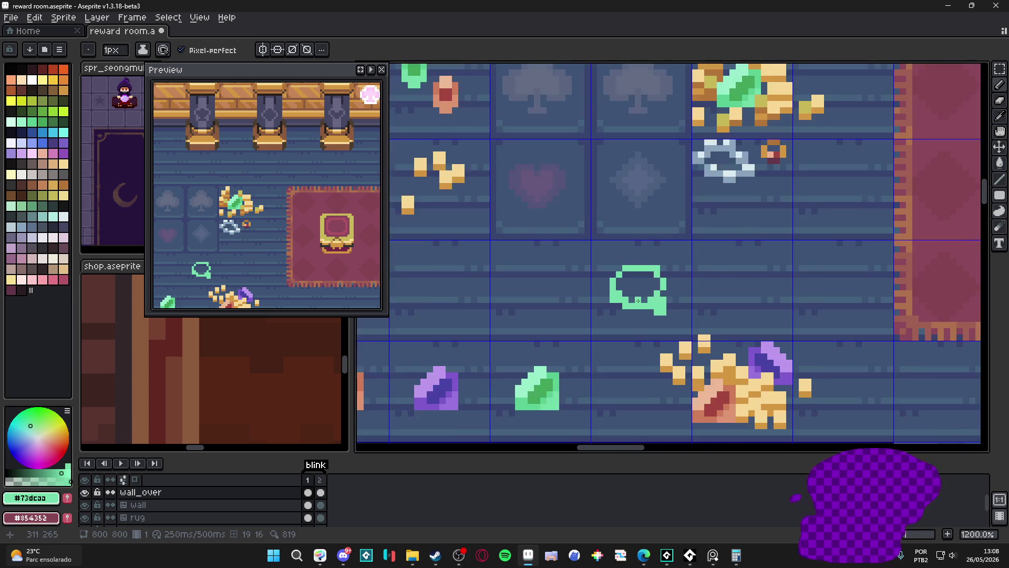
{"action": "scroll", "coordinate": [655, 293], "scroll_direction": "up", "scroll_amount": 3}
{"action": "scroll", "coordinate": [678, 308], "scroll_direction": "down", "scroll_amount": 2}
{"action": "scroll", "coordinate": [681, 310], "scroll_direction": "down", "scroll_amount": 1}
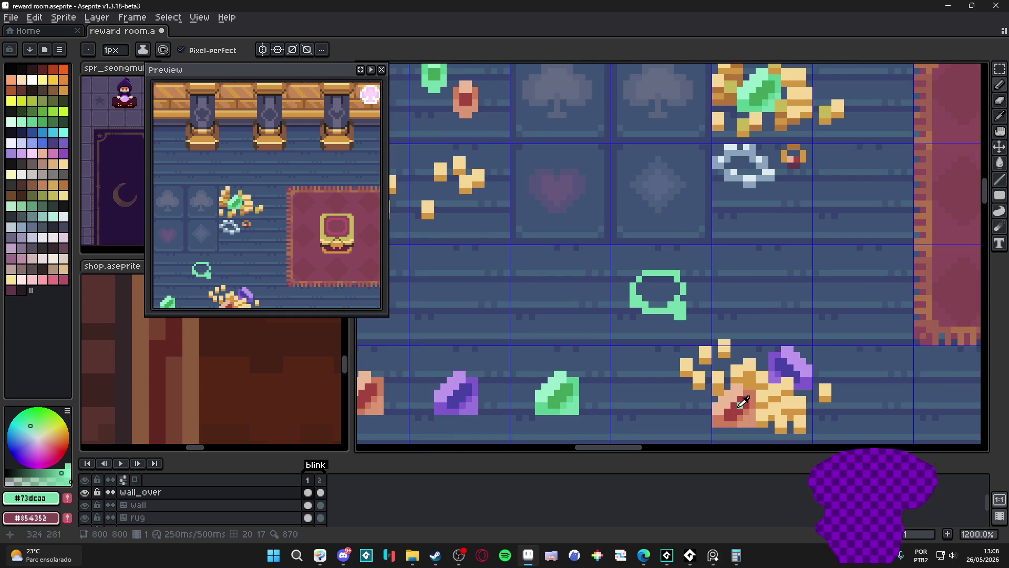
{"action": "scroll", "coordinate": [710, 315], "scroll_direction": "down", "scroll_amount": 1}
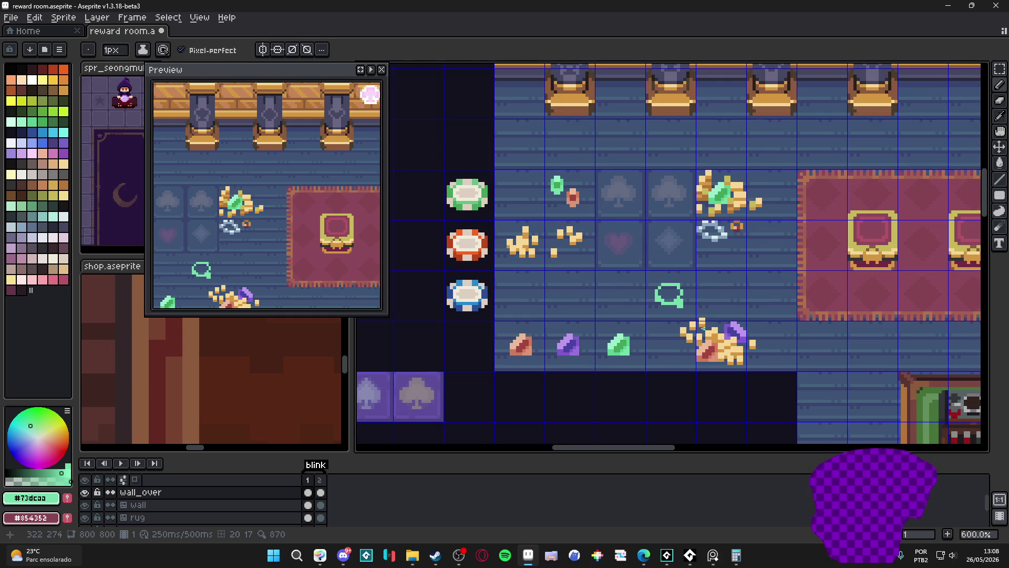
{"action": "scroll", "coordinate": [548, 353], "scroll_direction": "up", "scroll_amount": 1}
{"action": "scroll", "coordinate": [606, 349], "scroll_direction": "up", "scroll_amount": 1}
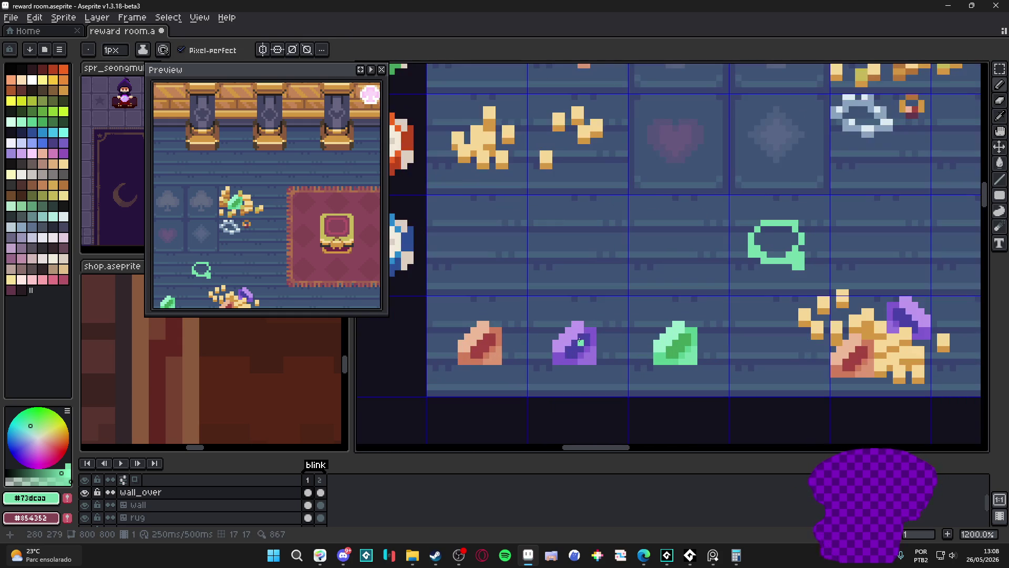
- Pick the purple gem's colour and paint a small purple stone onto the ring
{"action": "left_click", "coordinate": [576, 343], "text": "alt"}
{"action": "scroll", "coordinate": [806, 261], "scroll_direction": "up", "scroll_amount": 1}
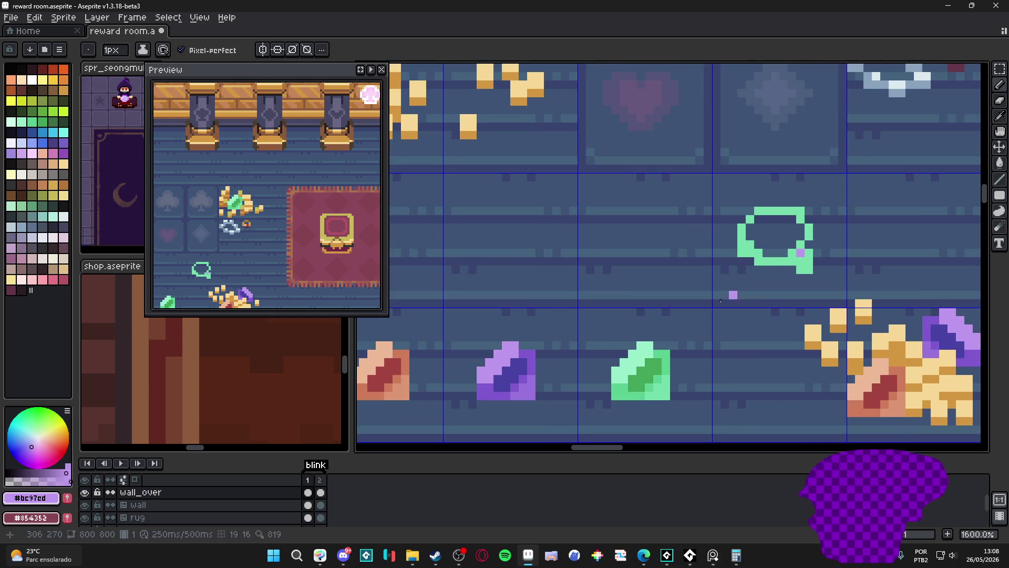
{"action": "left_click", "coordinate": [816, 260], "text": "alt"}
{"action": "left_click", "coordinate": [806, 254]}
{"action": "left_click", "coordinate": [522, 384], "text": "alt"}
{"action": "mouse_move", "coordinate": [806, 254]}
{"action": "left_mouse_down"}
{"action": "mouse_move", "coordinate": [805, 269]}
{"action": "mouse_move", "coordinate": [792, 253]}
{"action": "mouse_move", "coordinate": [801, 244]}
{"action": "left_mouse_up"}
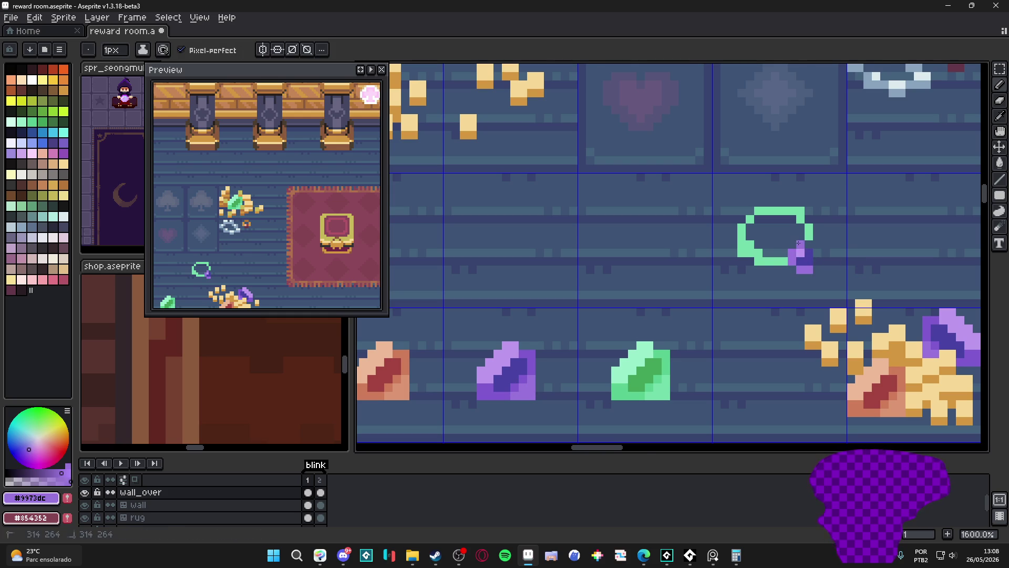
{"action": "scroll", "coordinate": [799, 244], "scroll_direction": "down", "scroll_amount": 4}
{"action": "scroll", "coordinate": [710, 276], "scroll_direction": "up", "scroll_amount": 2}
{"action": "scroll", "coordinate": [710, 276], "scroll_direction": "down", "scroll_amount": 2}
{"action": "scroll", "coordinate": [683, 309], "scroll_direction": "up", "scroll_amount": 2}
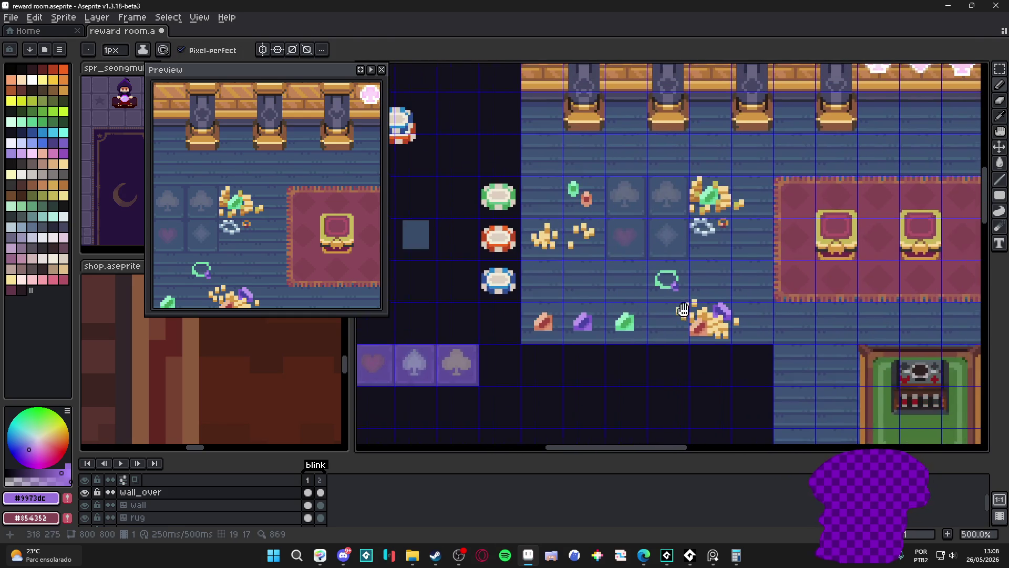
{"action": "scroll", "coordinate": [675, 285], "scroll_direction": "up", "scroll_amount": 3}
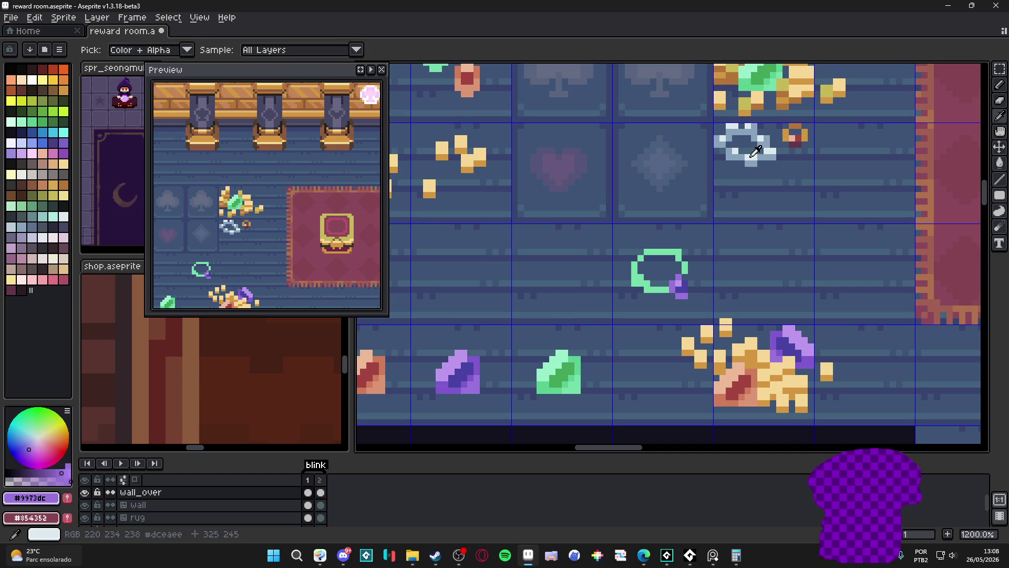
- Pick the silver ring's light grey and repaint the green ring's pixels in it
{"action": "left_click", "coordinate": [716, 188], "text": "alt"}
{"action": "scroll", "coordinate": [678, 285], "scroll_direction": "up", "scroll_amount": 2}
{"action": "mouse_move", "coordinate": [682, 296]}
{"action": "left_mouse_down"}
{"action": "mouse_move", "coordinate": [615, 280]}
{"action": "mouse_move", "coordinate": [699, 224]}
{"action": "mouse_move", "coordinate": [717, 260]}
{"action": "left_mouse_up"}
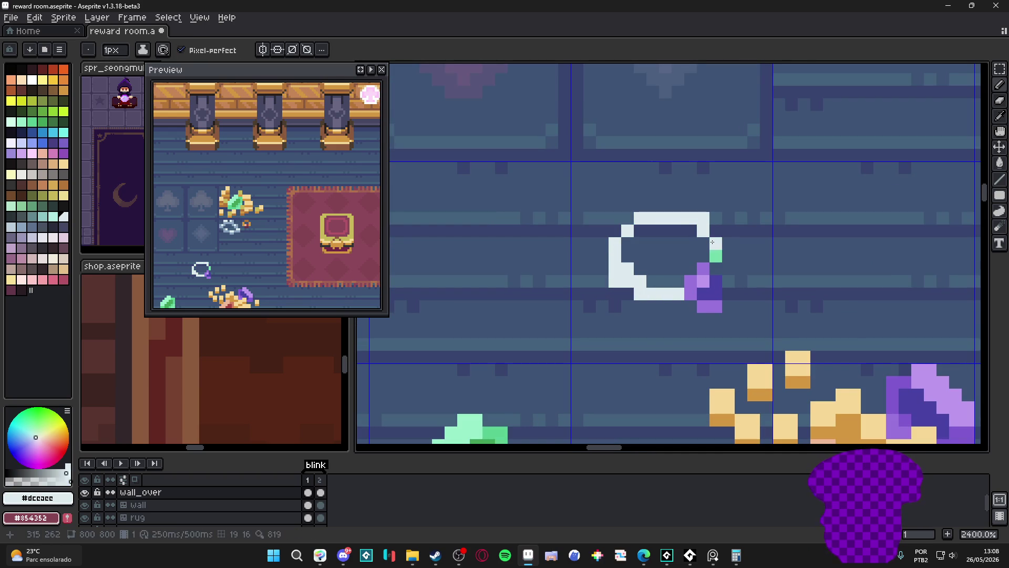
{"action": "scroll", "coordinate": [707, 269], "scroll_direction": "down", "scroll_amount": 1}
{"action": "left_click", "coordinate": [705, 251]}
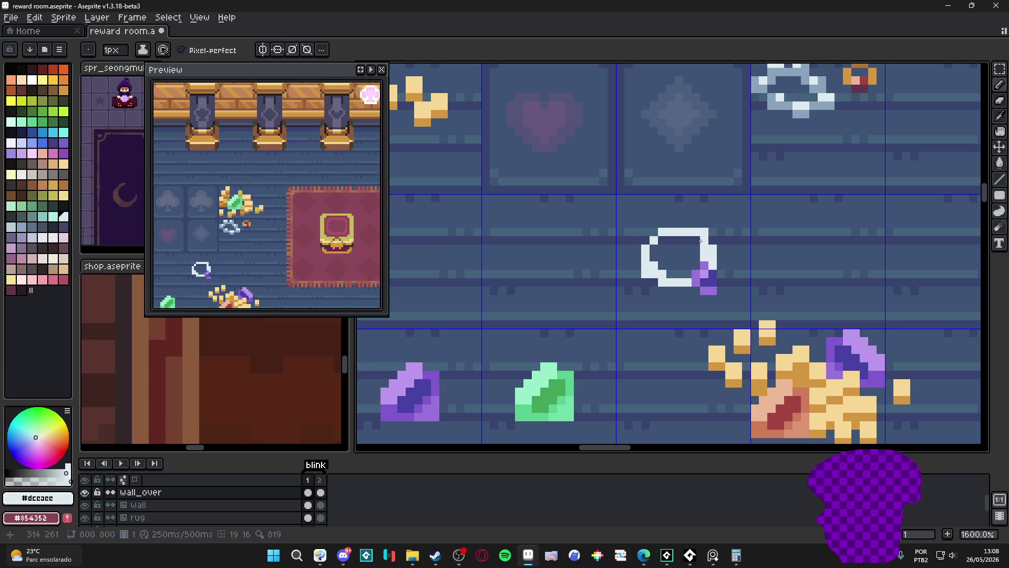
{"action": "left_click_drag", "start_coordinate": [686, 277], "coordinate": [662, 281]}
- Tidy the ring with the eraser, then pick the red stone's colour #a44542
{"action": "key", "text": "e"}
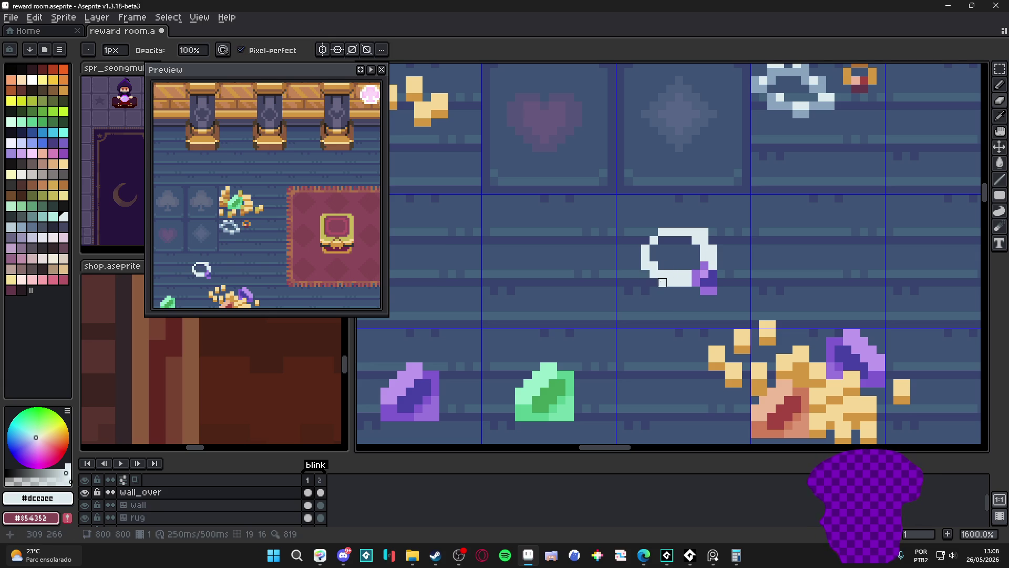
{"action": "scroll", "coordinate": [662, 283], "scroll_direction": "down", "scroll_amount": 2}
{"action": "scroll", "coordinate": [688, 254], "scroll_direction": "up", "scroll_amount": 2}
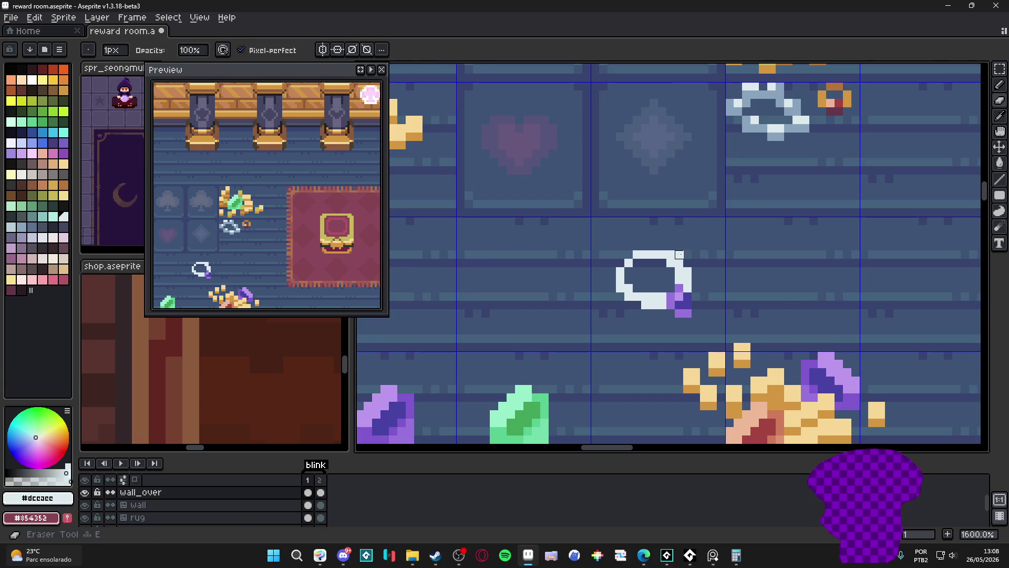
{"action": "scroll", "coordinate": [678, 255], "scroll_direction": "down", "scroll_amount": 1}
{"action": "key", "text": "b"}
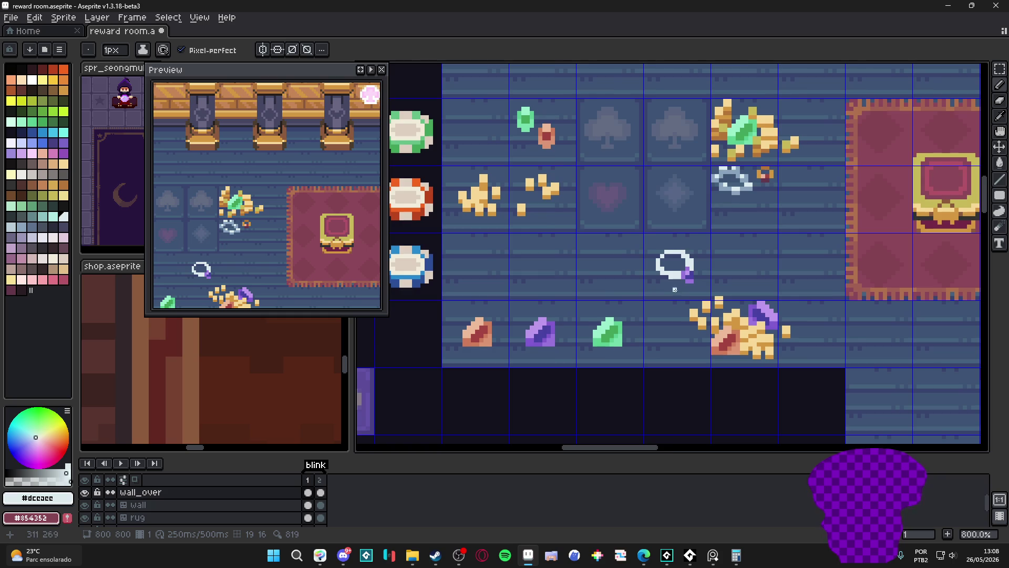
{"action": "scroll", "coordinate": [674, 290], "scroll_direction": "down", "scroll_amount": 1}
{"action": "left_click_drag", "start_coordinate": [674, 289], "coordinate": [694, 295]}
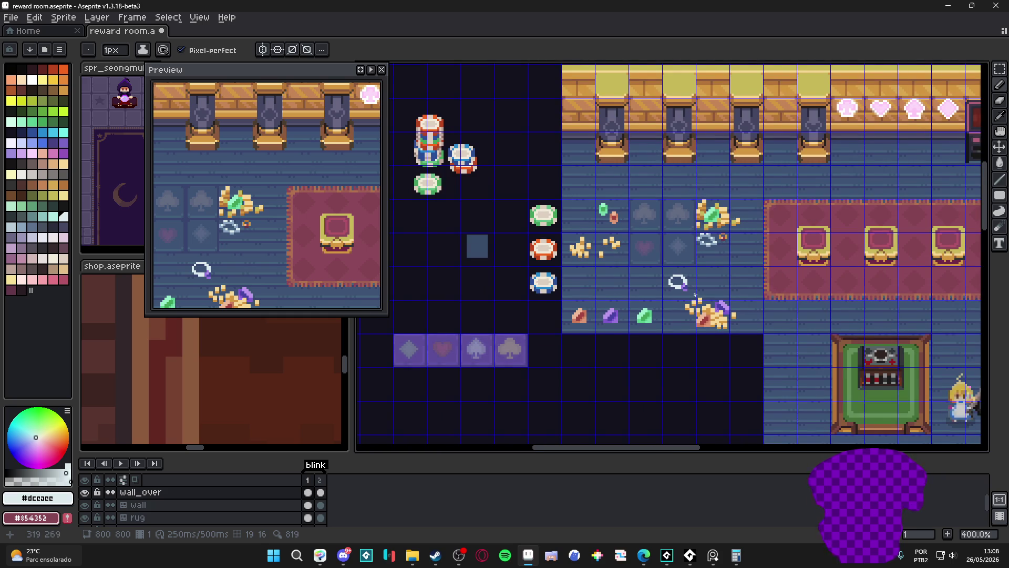
{"action": "scroll", "coordinate": [694, 296], "scroll_direction": "up", "scroll_amount": 1}
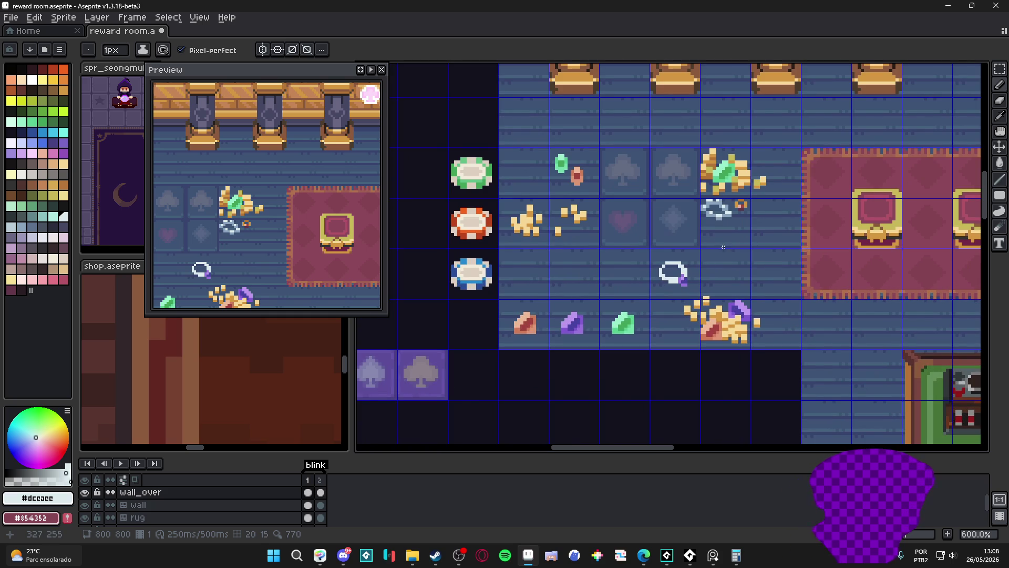
{"action": "scroll", "coordinate": [723, 253], "scroll_direction": "down", "scroll_amount": 2}
{"action": "scroll", "coordinate": [694, 268], "scroll_direction": "up", "scroll_amount": 4}
{"action": "left_click", "coordinate": [694, 269], "text": "alt"}
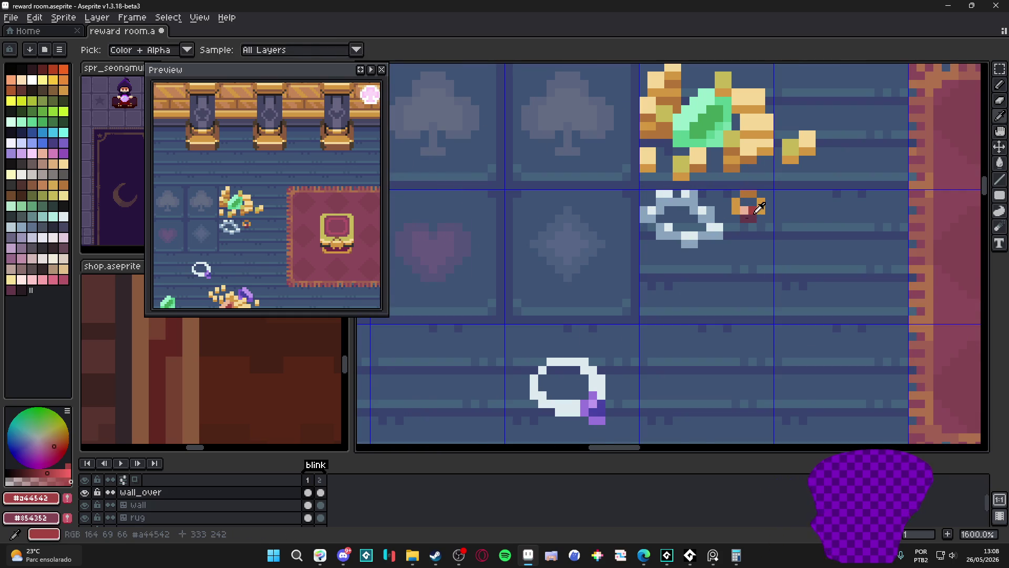
{"action": "scroll", "coordinate": [583, 400], "scroll_direction": "up", "scroll_amount": 1}
- Fill the ring's stone with a sampled dark maroon shade
{"action": "key", "text": "g"}
{"action": "scroll", "coordinate": [583, 400], "scroll_direction": "down", "scroll_amount": 3}
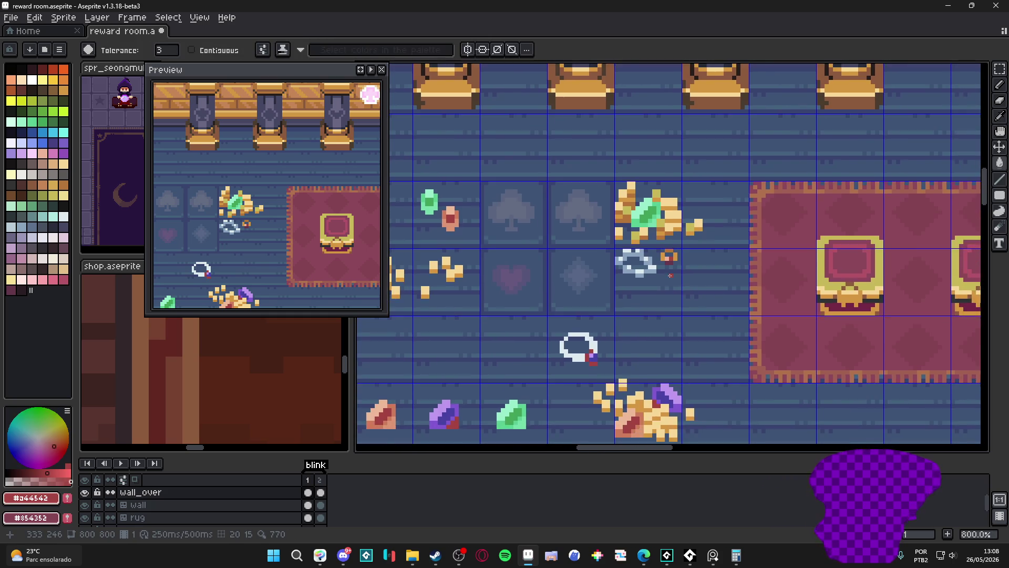
{"action": "scroll", "coordinate": [630, 268], "scroll_direction": "up", "scroll_amount": 2}
{"action": "left_click_drag", "start_coordinate": [671, 254], "coordinate": [692, 222]}
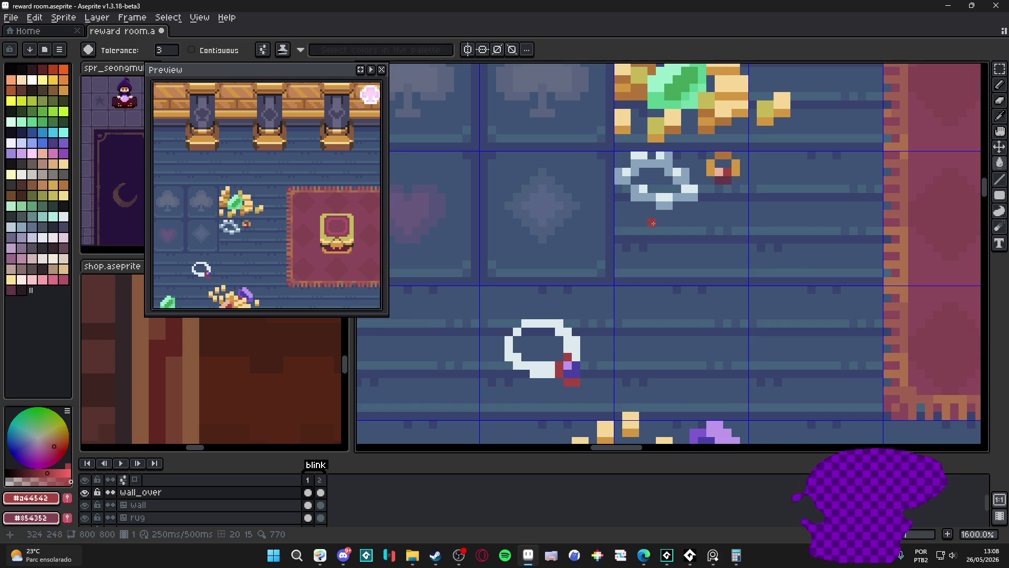
{"action": "scroll", "coordinate": [584, 359], "scroll_direction": "down", "scroll_amount": 1}
{"action": "scroll", "coordinate": [584, 331], "scroll_direction": "down", "scroll_amount": 1}
{"action": "scroll", "coordinate": [593, 292], "scroll_direction": "up", "scroll_amount": 2}
{"action": "scroll", "coordinate": [592, 292], "scroll_direction": "up", "scroll_amount": 1}
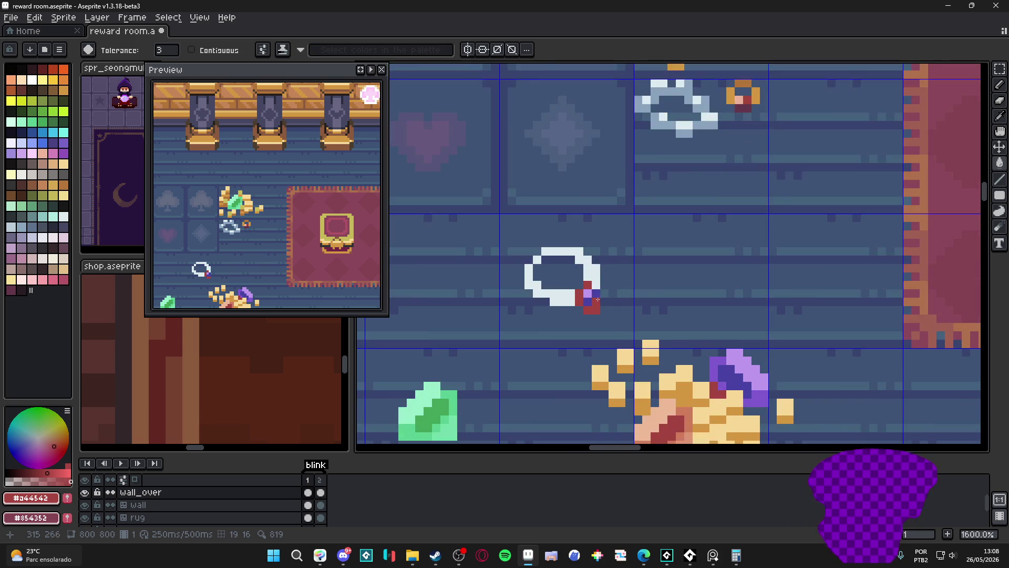
{"action": "left_click", "coordinate": [579, 300], "text": "alt"}
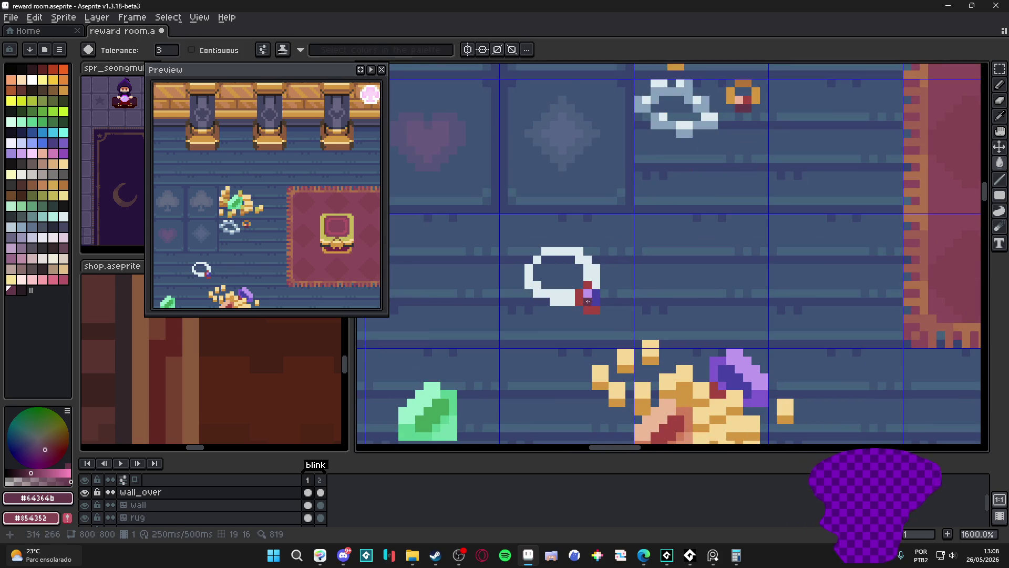
{"action": "key", "text": "b"}
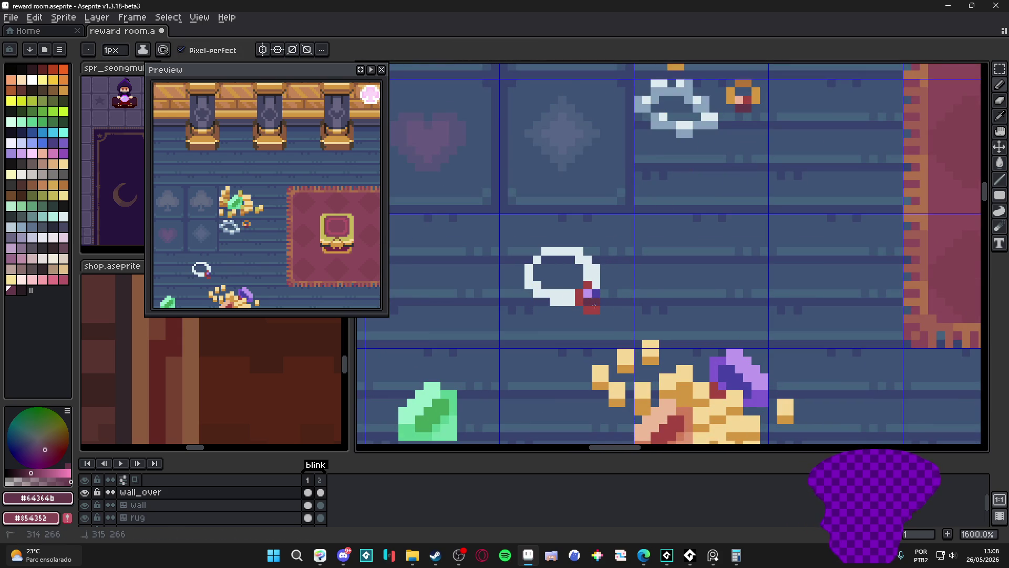
{"action": "scroll", "coordinate": [593, 295], "scroll_direction": "down", "scroll_amount": 3}
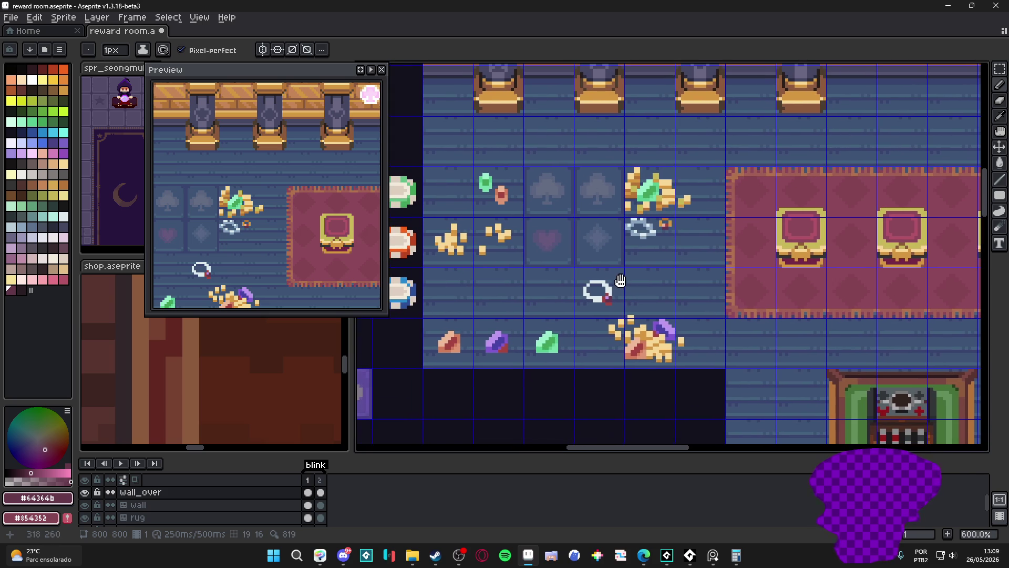
{"action": "key", "text": "g"}
{"action": "scroll", "coordinate": [599, 308], "scroll_direction": "up", "scroll_amount": 3}
{"action": "left_click", "coordinate": [597, 308]}
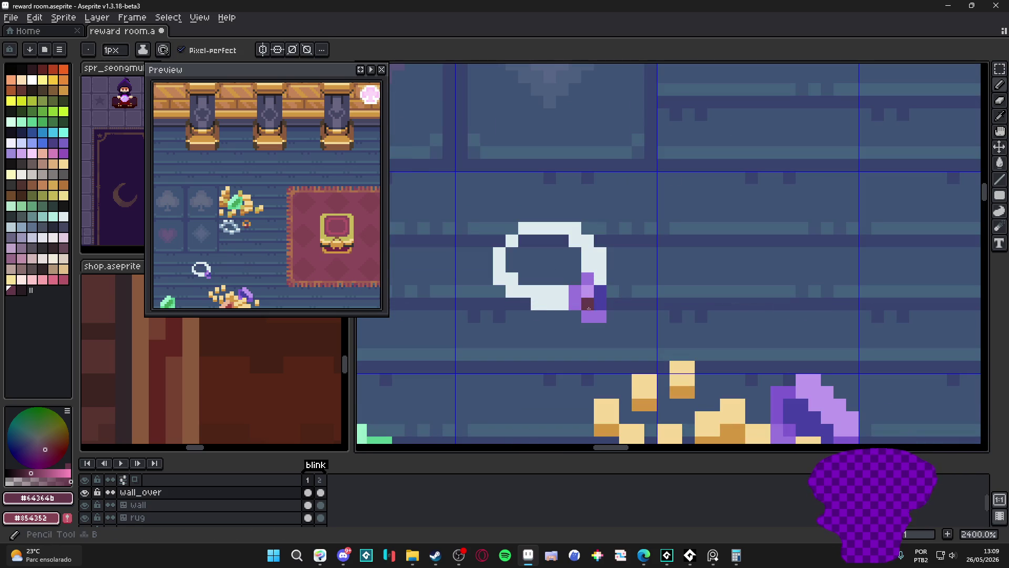
{"action": "scroll", "coordinate": [666, 228], "scroll_direction": "down", "scroll_amount": 3}
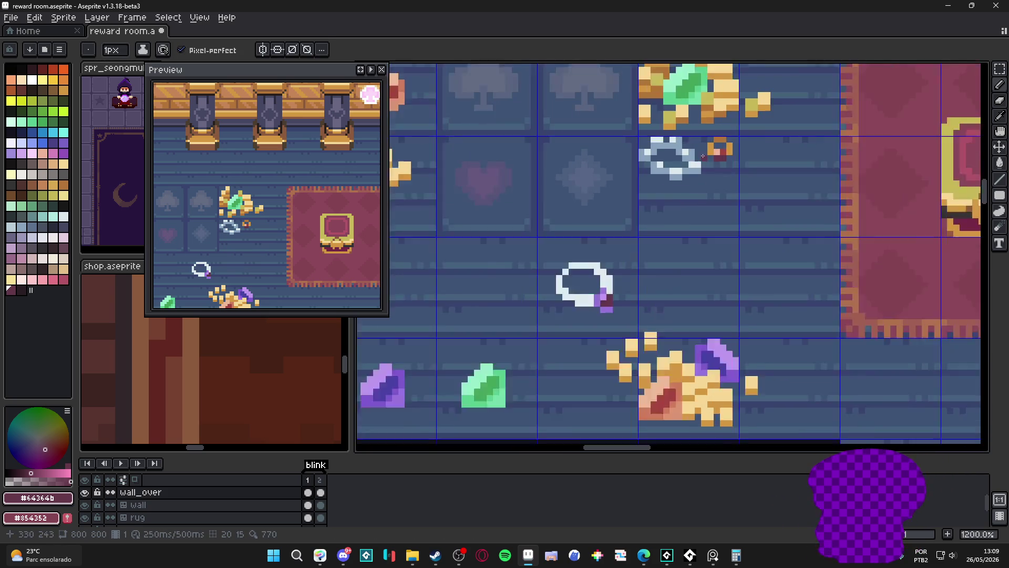
- Paint the purple stone pixels dark red and add a pale #ecb59c highlight pixel
{"action": "key", "text": "alt"}
{"action": "scroll", "coordinate": [567, 363], "scroll_direction": "up", "scroll_amount": 4}
{"action": "left_click", "coordinate": [570, 384]}
{"action": "left_click_drag", "start_coordinate": [570, 383], "coordinate": [562, 340]}
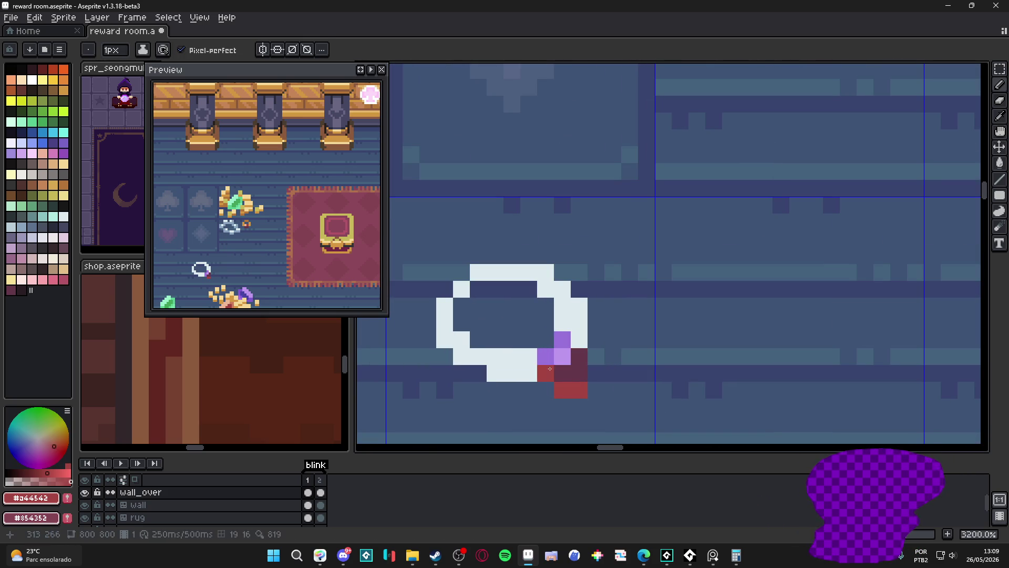
{"action": "left_click", "coordinate": [568, 340]}
{"action": "scroll", "coordinate": [600, 326], "scroll_direction": "down", "scroll_amount": 2}
{"action": "scroll", "coordinate": [601, 325], "scroll_direction": "up", "scroll_amount": 1}
{"action": "key", "text": "alt"}
{"action": "left_click", "coordinate": [536, 332], "text": "alt"}
{"action": "scroll", "coordinate": [537, 331], "scroll_direction": "up", "scroll_amount": 1}
{"action": "left_click", "coordinate": [522, 357]}
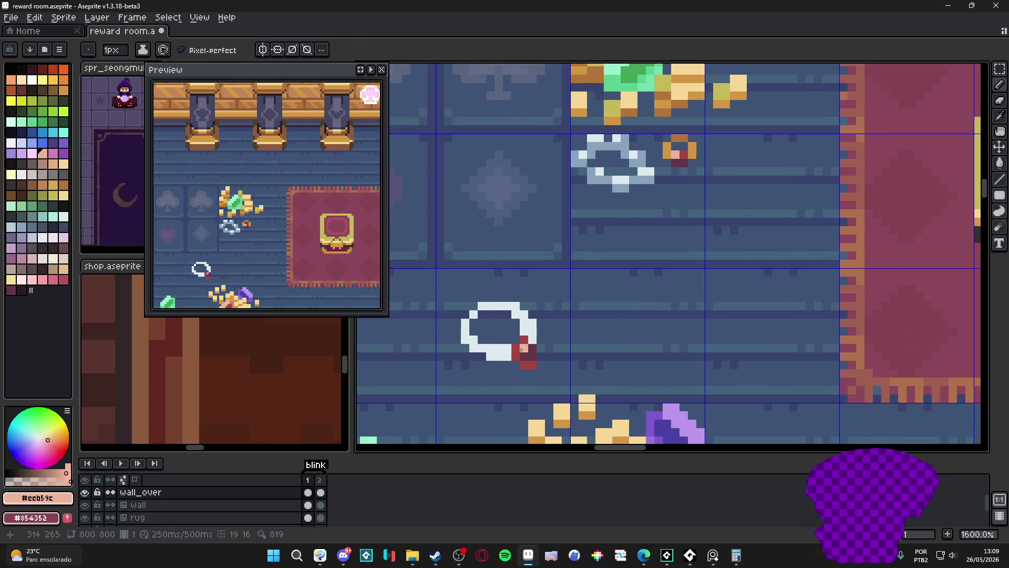
{"action": "scroll", "coordinate": [522, 346], "scroll_direction": "down", "scroll_amount": 1}
{"action": "left_click", "coordinate": [21, 231]}
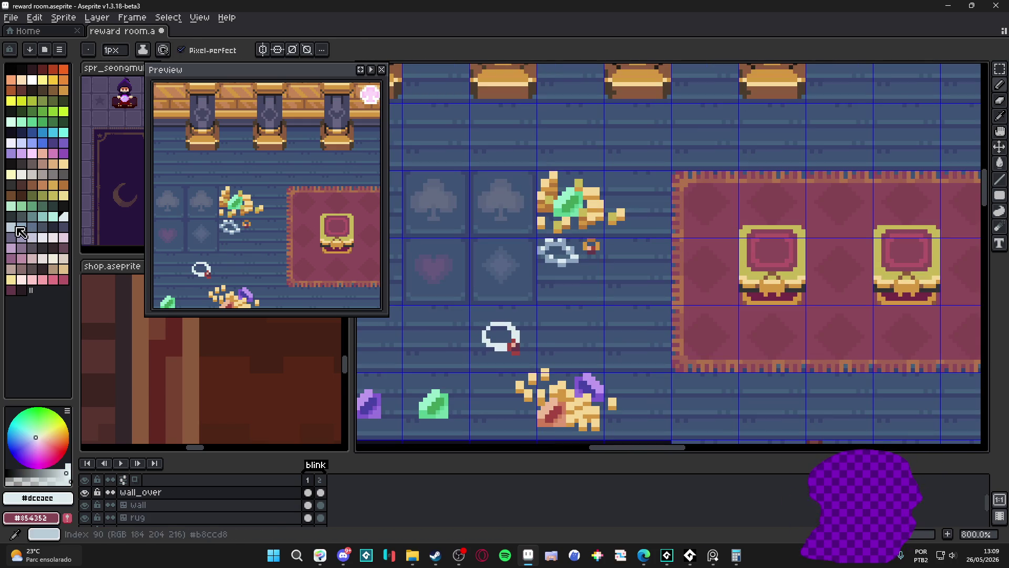
{"action": "scroll", "coordinate": [504, 339], "scroll_direction": "up", "scroll_amount": 2}
- Shade the ring's left side and top-left with light and slightly darker grey pixels
{"action": "left_click_drag", "start_coordinate": [566, 339], "coordinate": [641, 290]}
{"action": "left_click", "coordinate": [616, 315]}
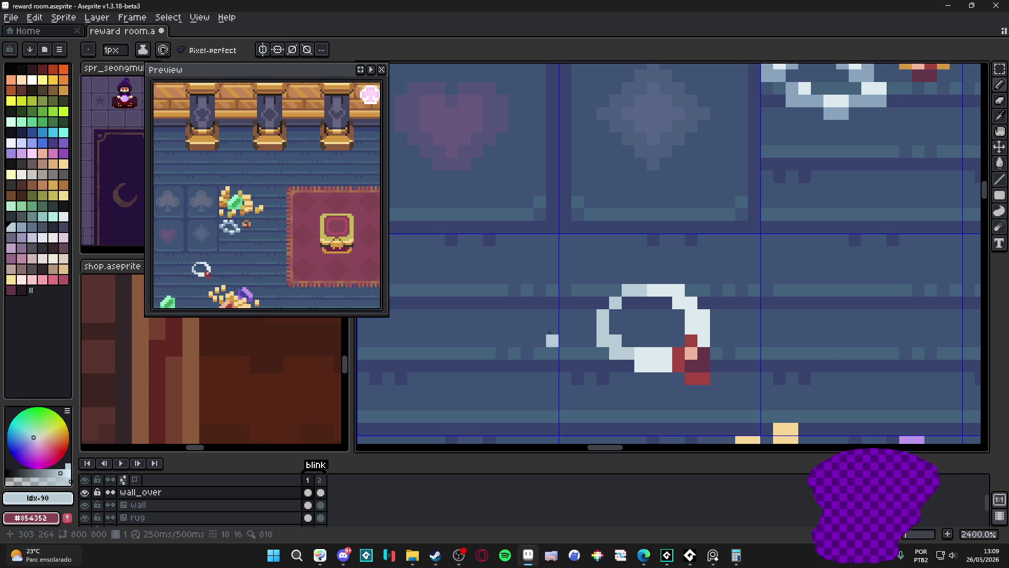
{"action": "left_click", "coordinate": [614, 331], "text": "alt"}
{"action": "left_click_drag", "start_coordinate": [614, 304], "coordinate": [625, 304]}
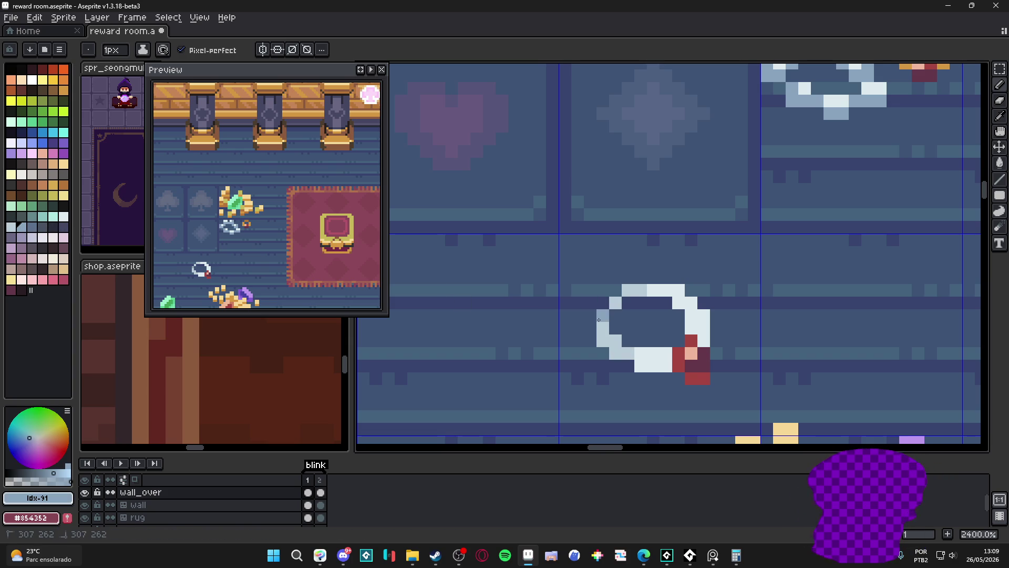
{"action": "left_click", "coordinate": [625, 304]}
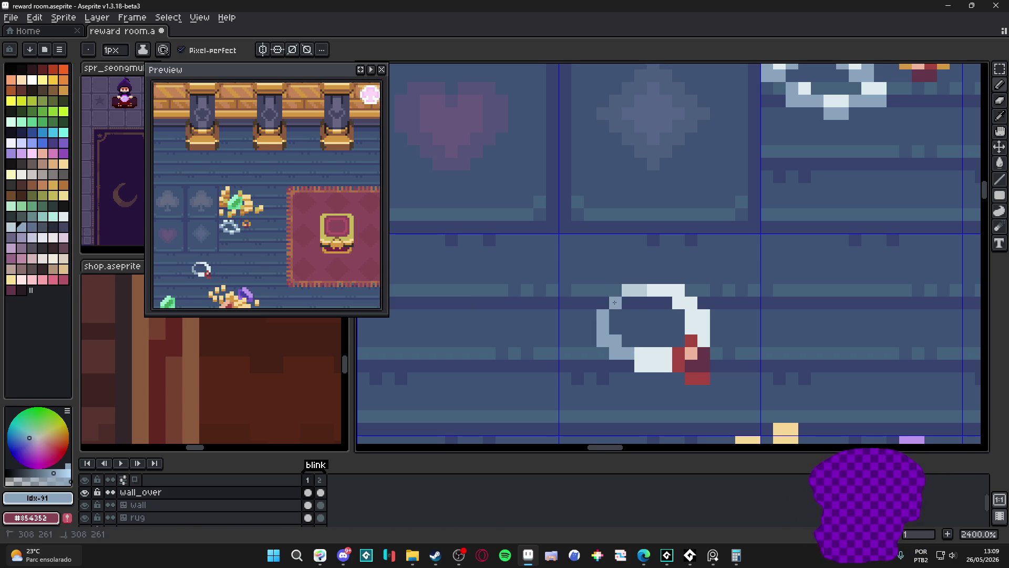
{"action": "left_click", "coordinate": [640, 377]}
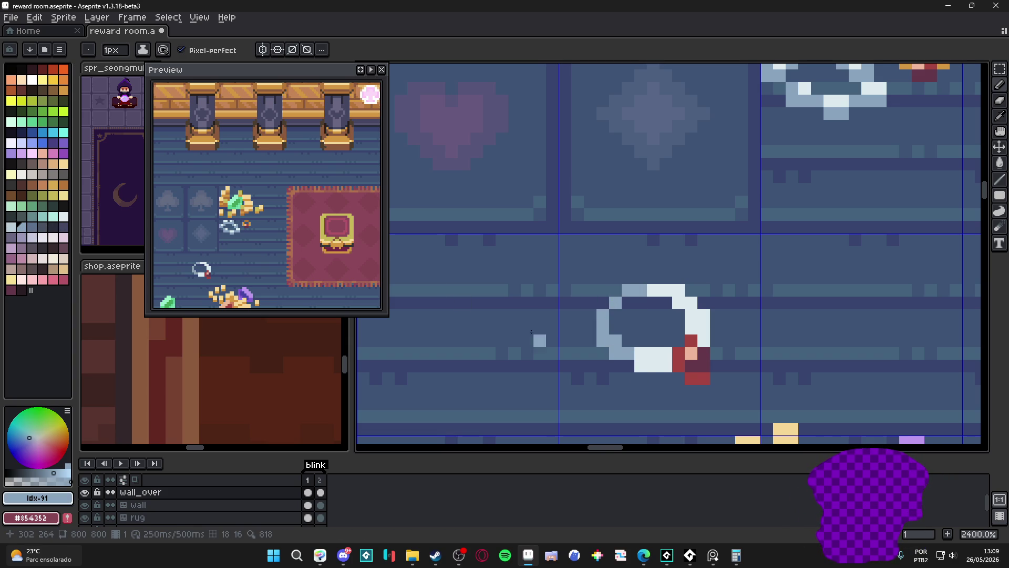
- Lighten pixels along the ring's bottom and right edges, undoing one stray stroke
{"action": "left_click", "coordinate": [578, 355], "text": "alt"}
{"action": "left_click", "coordinate": [653, 365]}
{"action": "key", "text": "ctrl+z"}
{"action": "left_click", "coordinate": [654, 360]}
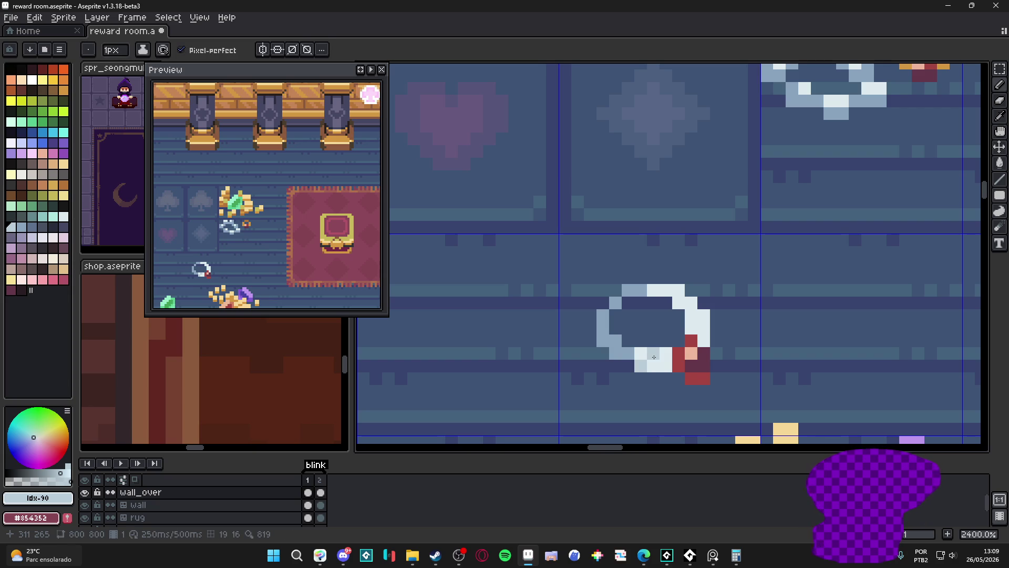
{"action": "left_click", "coordinate": [704, 341]}
{"action": "left_click", "coordinate": [691, 304]}
{"action": "left_click", "coordinate": [678, 293]}
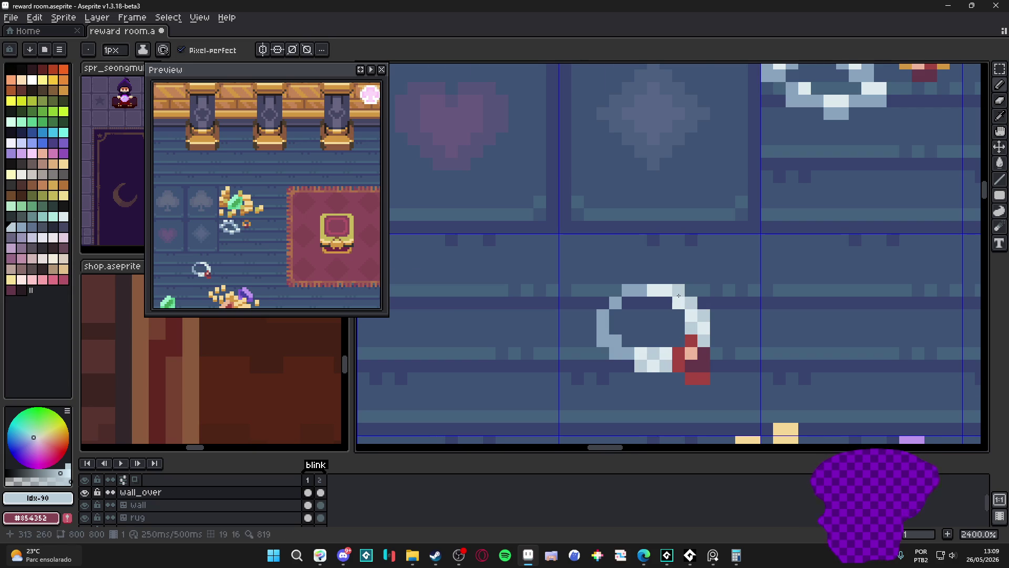
{"action": "scroll", "coordinate": [678, 294], "scroll_direction": "down", "scroll_amount": 5}
{"action": "scroll", "coordinate": [666, 311], "scroll_direction": "down", "scroll_amount": 1}
{"action": "scroll", "coordinate": [666, 311], "scroll_direction": "up", "scroll_amount": 1}
{"action": "scroll", "coordinate": [665, 313], "scroll_direction": "down", "scroll_amount": 1}
{"action": "mouse_move", "coordinate": [665, 313]}
{"action": "left_mouse_down"}
{"action": "mouse_move", "coordinate": [615, 283]}
{"action": "mouse_move", "coordinate": [578, 288]}
{"action": "left_mouse_up"}
{"action": "scroll", "coordinate": [615, 284], "scroll_direction": "up", "scroll_amount": 1}
{"action": "key", "text": "v"}
{"action": "scroll", "coordinate": [578, 289], "scroll_direction": "down", "scroll_amount": 1}
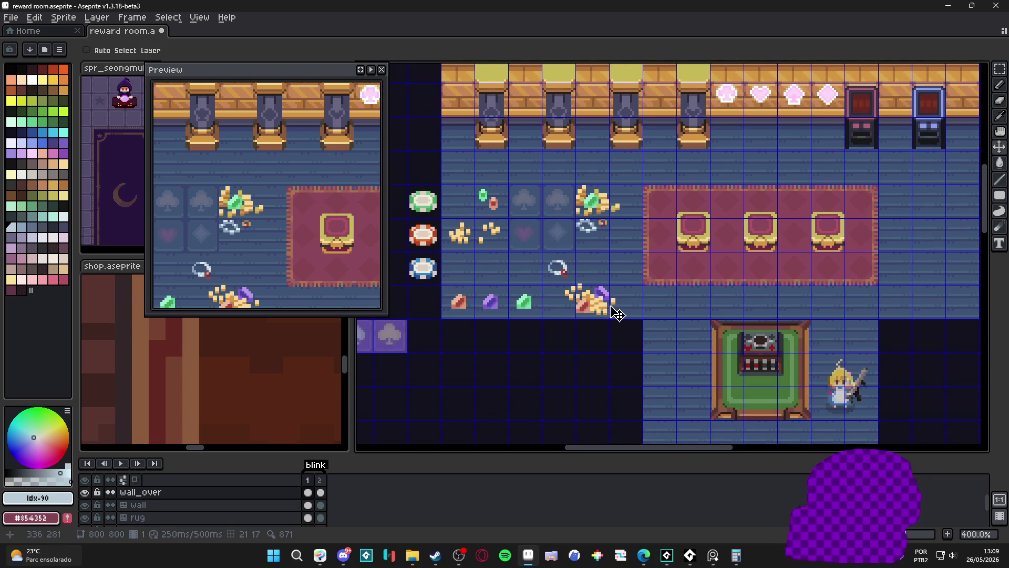
{"action": "left_click_drag", "start_coordinate": [615, 328], "coordinate": [584, 328]}
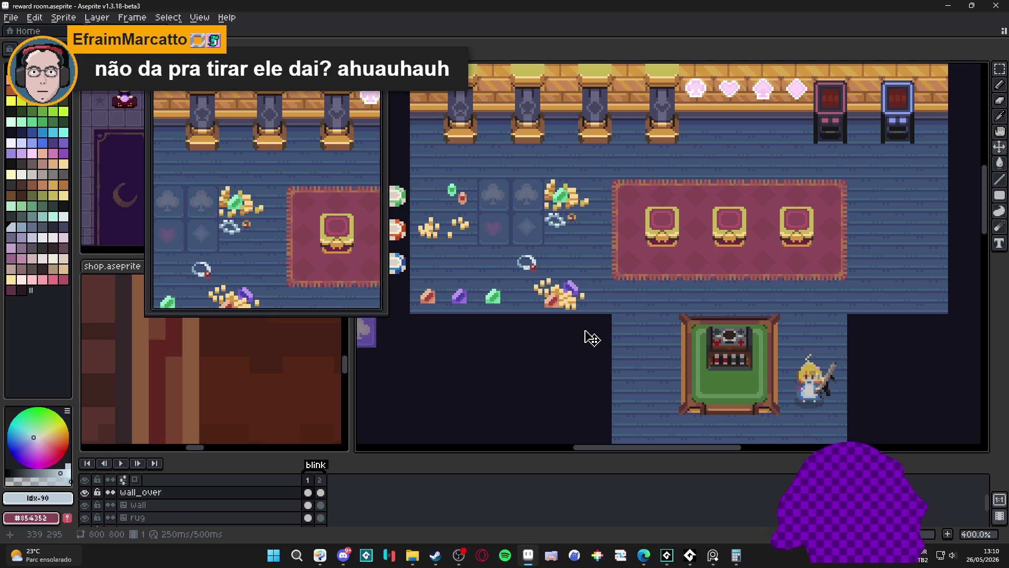
{"action": "scroll", "coordinate": [592, 338], "scroll_direction": "down", "scroll_amount": 1}
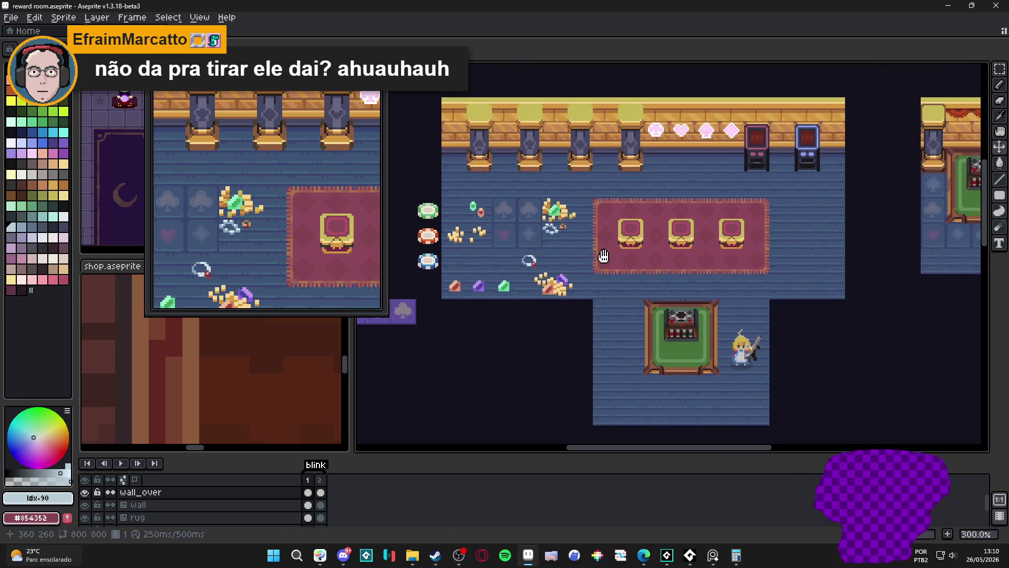
- Save the file and paint dark red into the small stone beside the green gem, then sample the floor blue #38446e
{"action": "left_click_drag", "start_coordinate": [630, 261], "coordinate": [600, 255]}
{"action": "key", "text": "ctrl+s"}
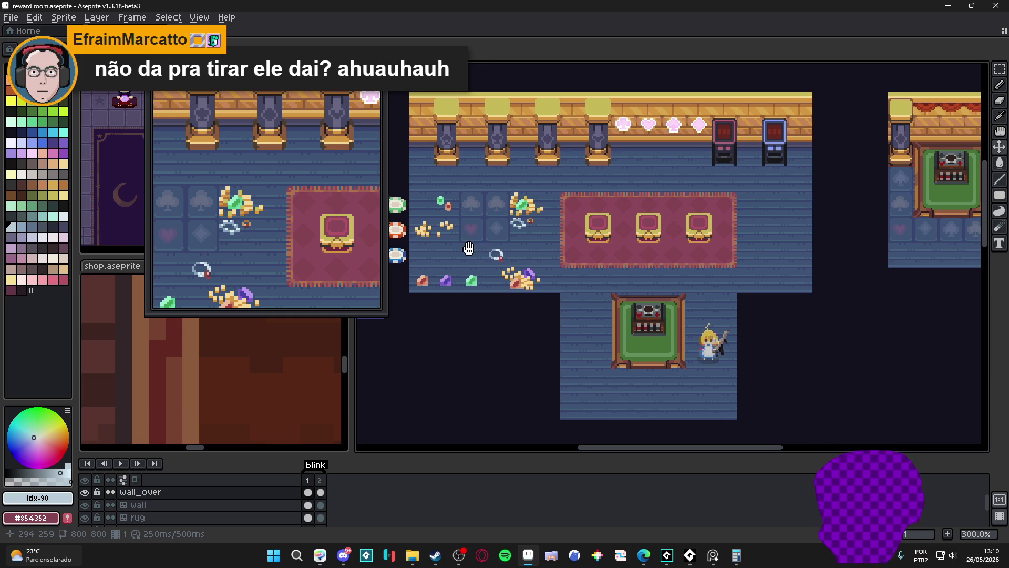
{"action": "scroll", "coordinate": [489, 250], "scroll_direction": "up", "scroll_amount": 2}
{"action": "scroll", "coordinate": [552, 244], "scroll_direction": "up", "scroll_amount": 3}
{"action": "scroll", "coordinate": [587, 241], "scroll_direction": "up", "scroll_amount": 2}
{"action": "left_click", "coordinate": [556, 252], "text": "alt"}
{"action": "mouse_move", "coordinate": [576, 227]}
{"action": "left_mouse_down"}
{"action": "mouse_move", "coordinate": [576, 211]}
{"action": "mouse_move", "coordinate": [588, 245]}
{"action": "left_mouse_up"}
{"action": "scroll", "coordinate": [578, 215], "scroll_direction": "down", "scroll_amount": 5}
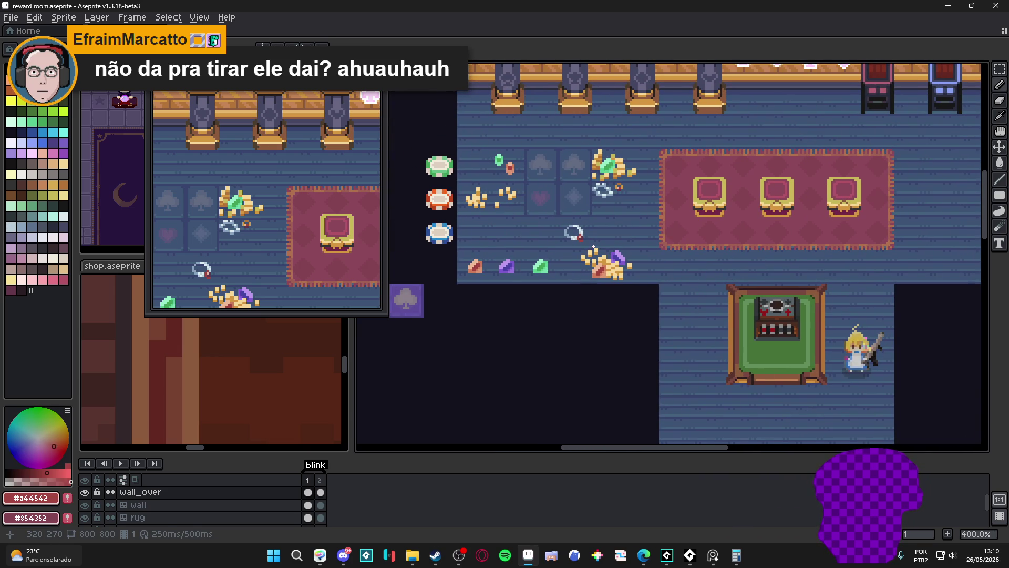
{"action": "scroll", "coordinate": [552, 214], "scroll_direction": "up", "scroll_amount": 2}
{"action": "scroll", "coordinate": [544, 197], "scroll_direction": "up", "scroll_amount": 2}
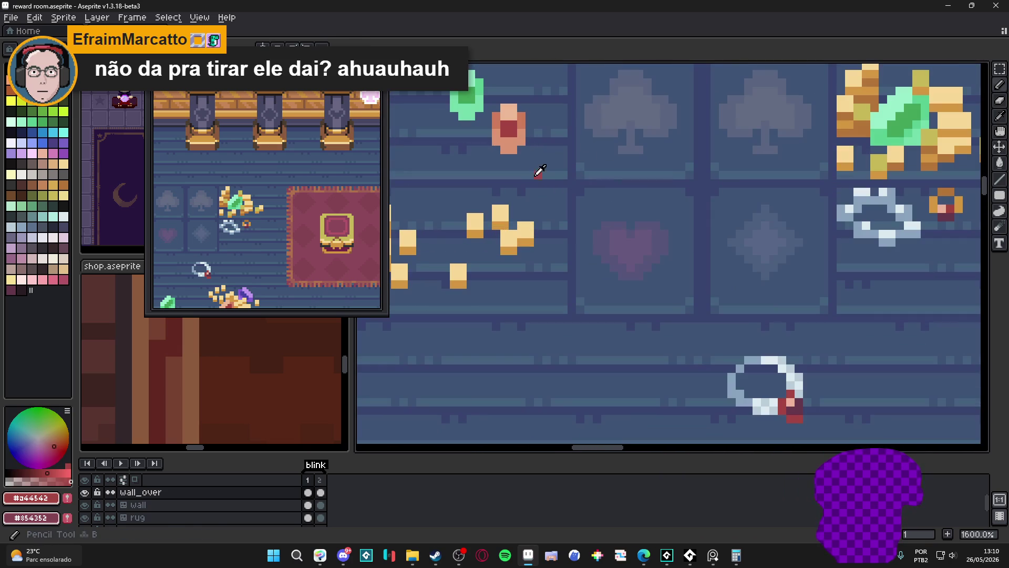
{"action": "left_click", "coordinate": [539, 184], "text": "alt"}
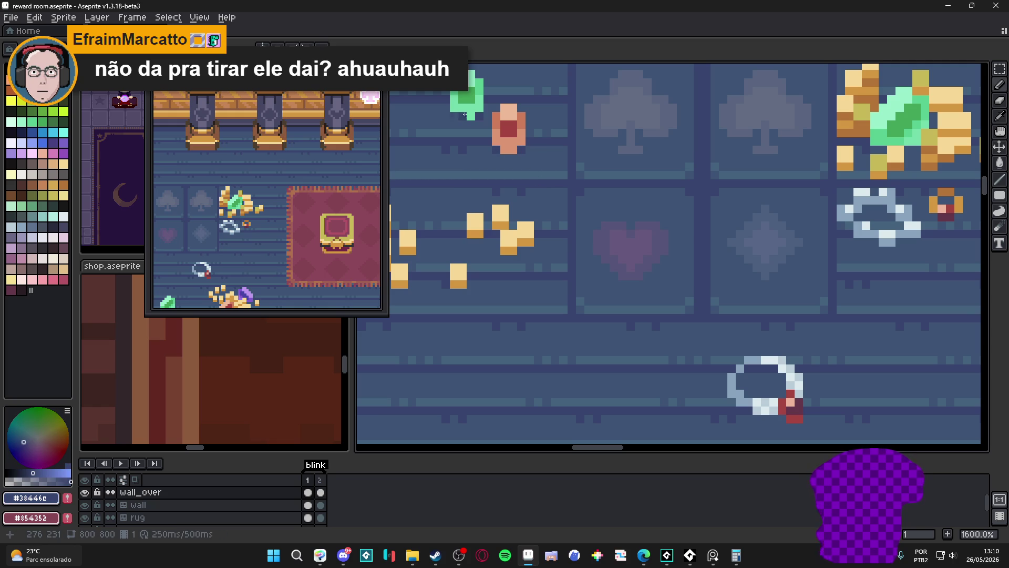
{"action": "scroll", "coordinate": [456, 114], "scroll_direction": "down", "scroll_amount": 2}
{"action": "scroll", "coordinate": [513, 197], "scroll_direction": "down", "scroll_amount": 1}
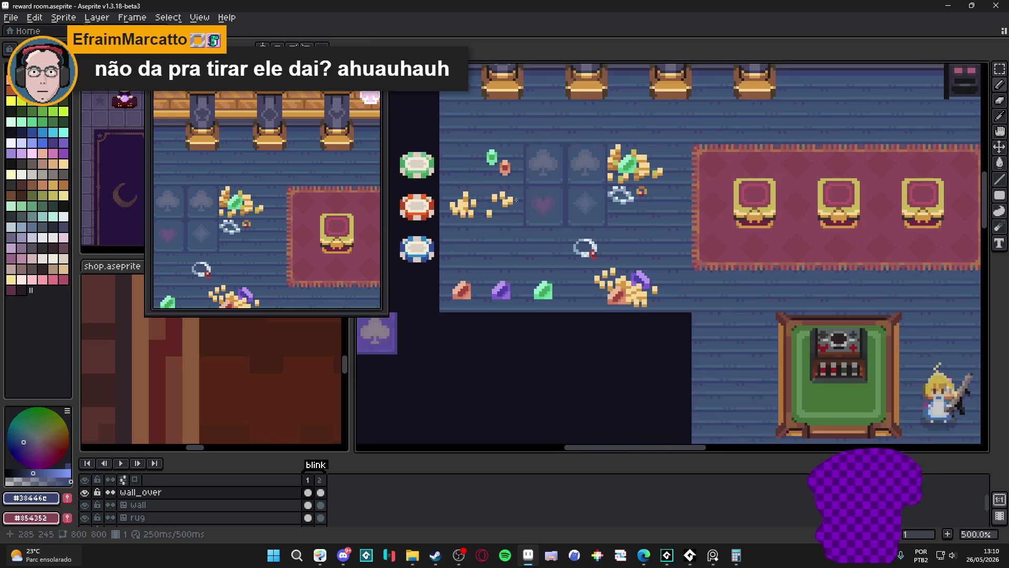
{"action": "scroll", "coordinate": [515, 200], "scroll_direction": "down", "scroll_amount": 1}
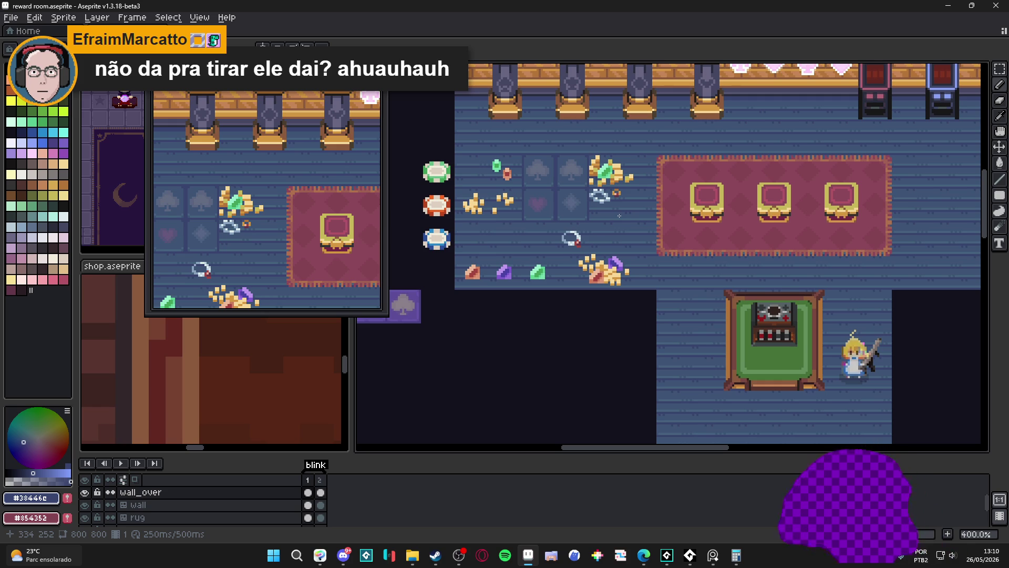
- Select the player layer and save the reward room file
{"action": "left_click", "coordinate": [862, 359]}
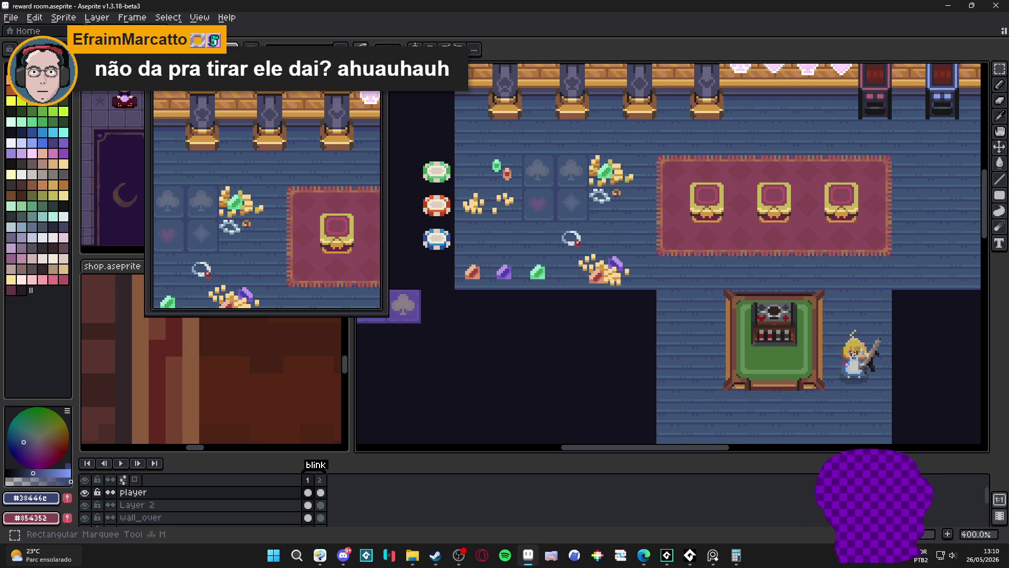
{"action": "scroll", "coordinate": [841, 331], "scroll_direction": "down", "scroll_amount": 1}
{"action": "mouse_move", "coordinate": [841, 331]}
{"action": "left_mouse_down"}
{"action": "mouse_move", "coordinate": [709, 276]}
{"action": "mouse_move", "coordinate": [645, 224]}
{"action": "mouse_move", "coordinate": [599, 236]}
{"action": "mouse_move", "coordinate": [660, 240]}
{"action": "left_mouse_up"}
{"action": "scroll", "coordinate": [646, 223], "scroll_direction": "down", "scroll_amount": 1}
{"action": "key", "text": "ctrl+s"}
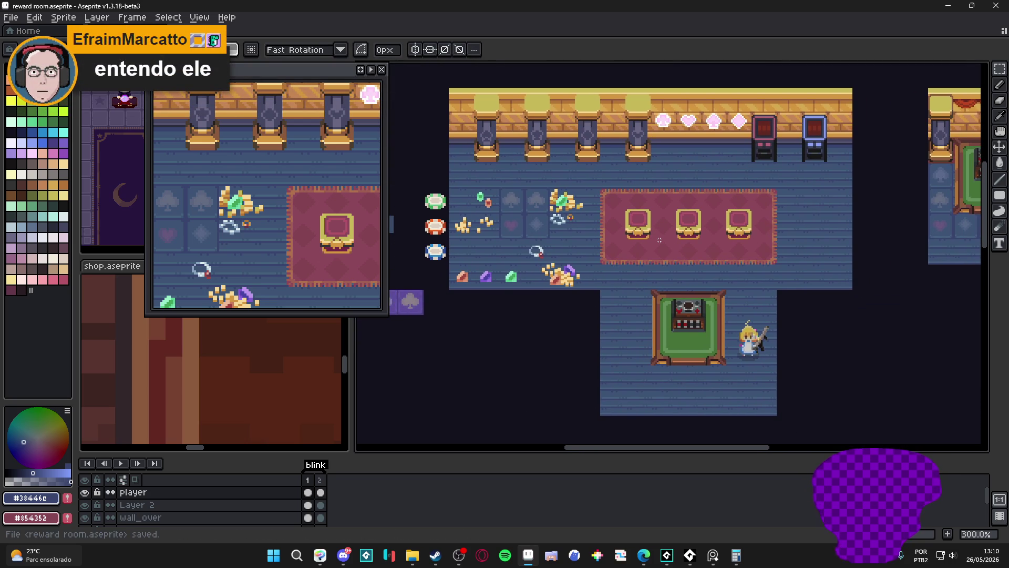
{"action": "scroll", "coordinate": [600, 234], "scroll_direction": "up", "scroll_amount": 1}
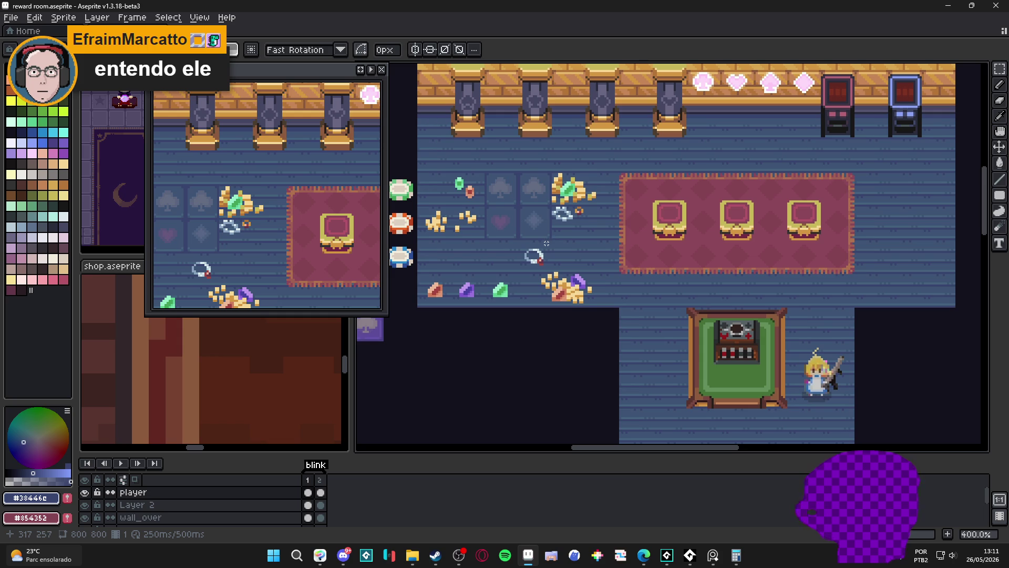
{"action": "scroll", "coordinate": [544, 245], "scroll_direction": "down", "scroll_amount": 1}
{"action": "scroll", "coordinate": [536, 250], "scroll_direction": "down", "scroll_amount": 1}
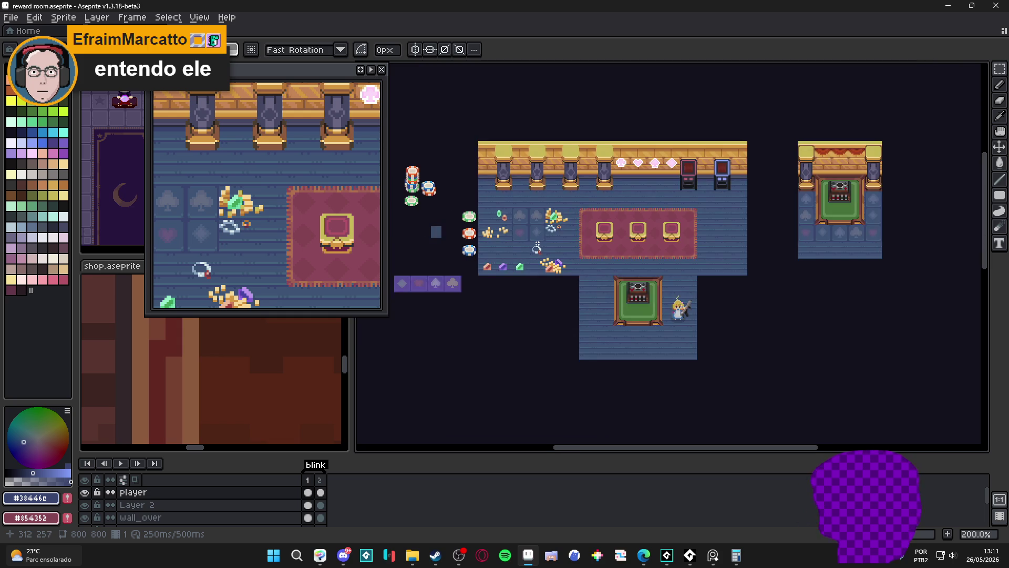
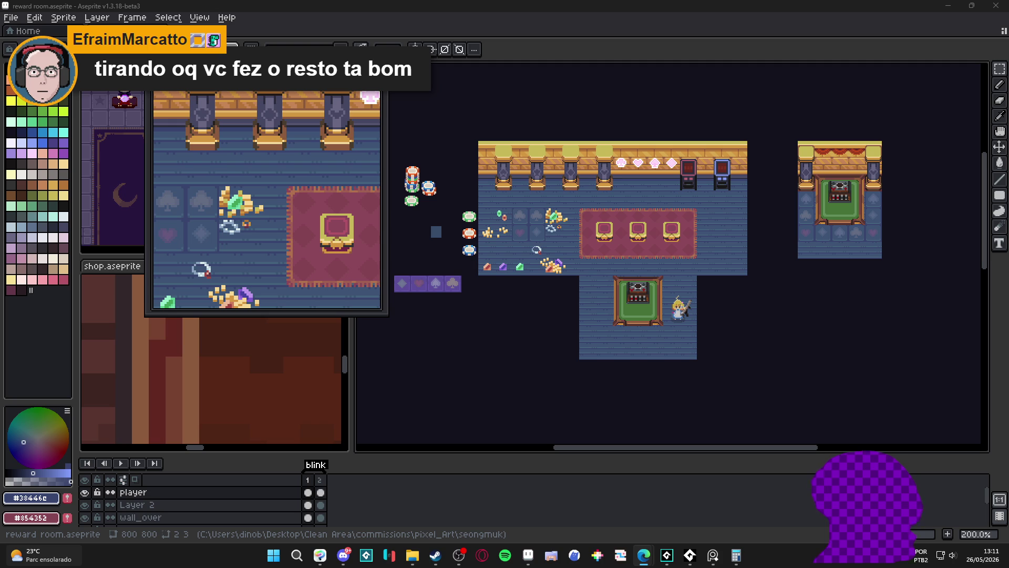
- Save the file, then duplicate the ring tile as a horizontally mirrored copy in the next tile
{"action": "key", "text": "ctrl+s"}
{"action": "scroll", "coordinate": [544, 253], "scroll_direction": "up", "scroll_amount": 1}
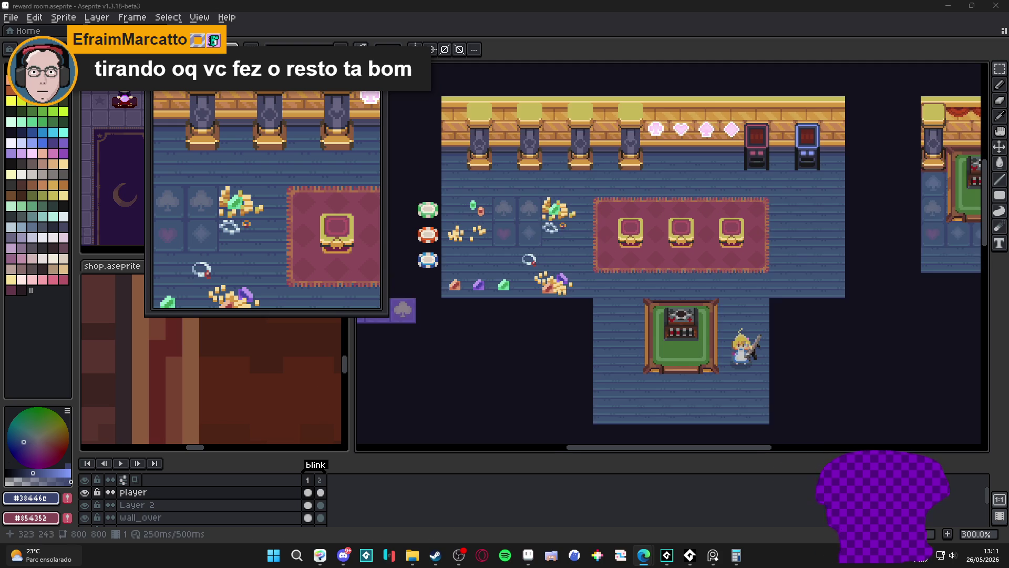
{"action": "scroll", "coordinate": [544, 252], "scroll_direction": "up", "scroll_amount": 1}
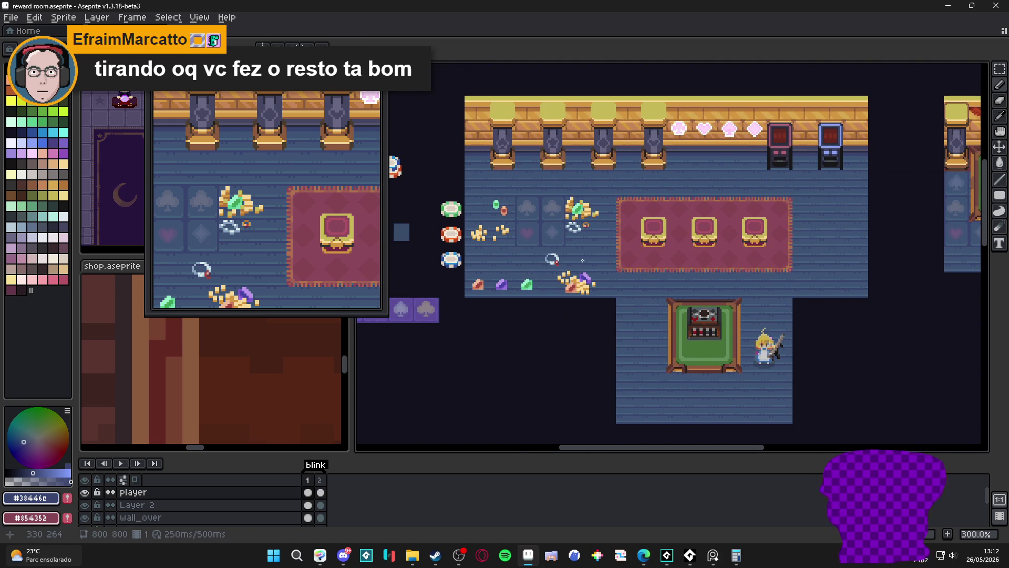
{"action": "scroll", "coordinate": [568, 245], "scroll_direction": "up", "scroll_amount": 2}
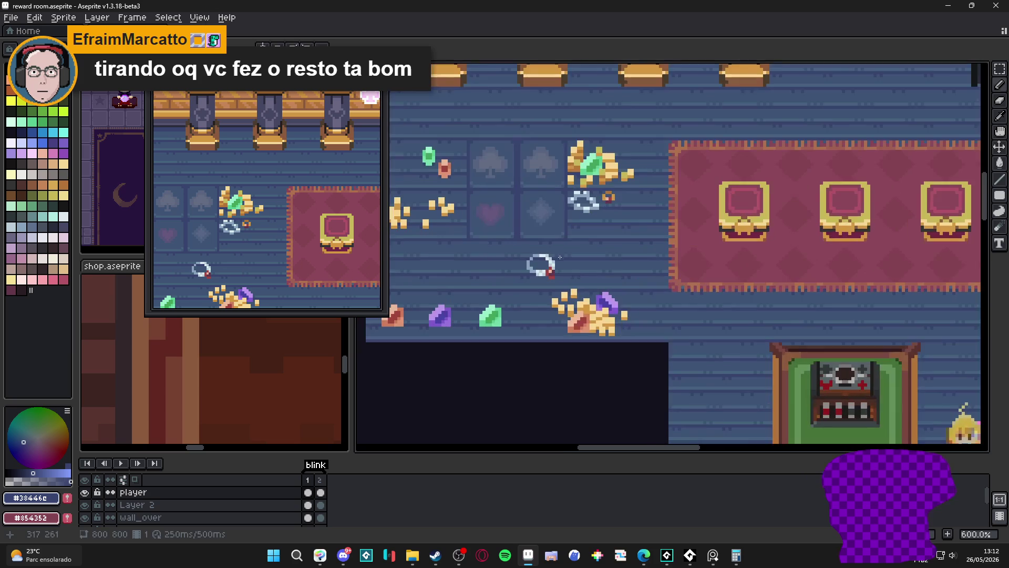
{"action": "scroll", "coordinate": [556, 276], "scroll_direction": "up", "scroll_amount": 1}
{"action": "scroll", "coordinate": [556, 276], "scroll_direction": "up", "scroll_amount": 1}
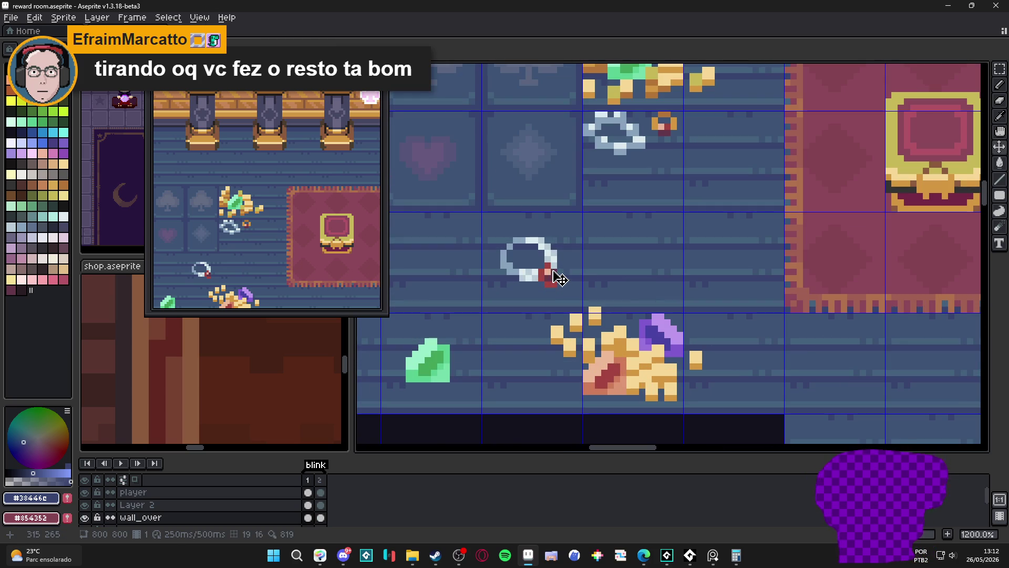
{"action": "double_click", "coordinate": [555, 277]}
{"action": "key", "text": "ctrl+c"}
{"action": "key", "text": "ctrl+v"}
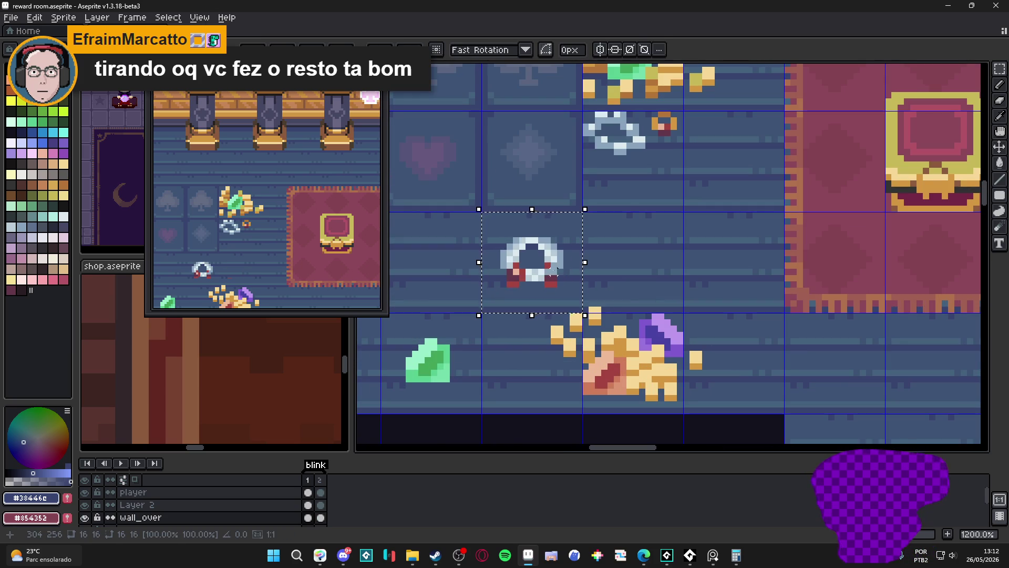
{"action": "key", "text": "shift+Right"}
{"action": "key", "text": "shift+h"}
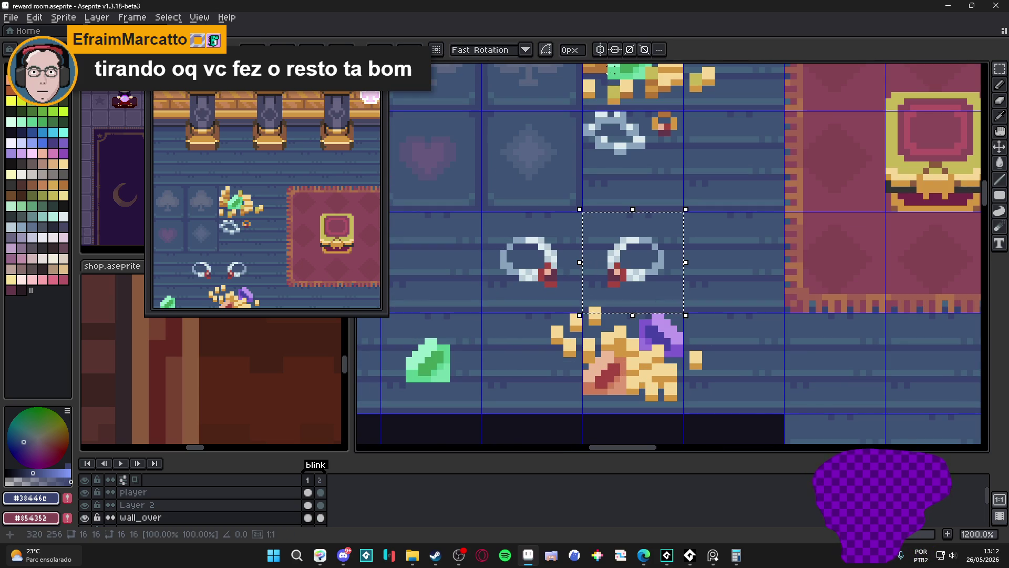
- Paint the copied ring's gem green with the Pencil, then pick a lighter blue and restore the tile selection
{"action": "key", "text": "b"}
{"action": "scroll", "coordinate": [623, 268], "scroll_direction": "up", "scroll_amount": 1}
{"action": "left_click_drag", "start_coordinate": [589, 300], "coordinate": [612, 276]}
{"action": "scroll", "coordinate": [613, 290], "scroll_direction": "down", "scroll_amount": 4}
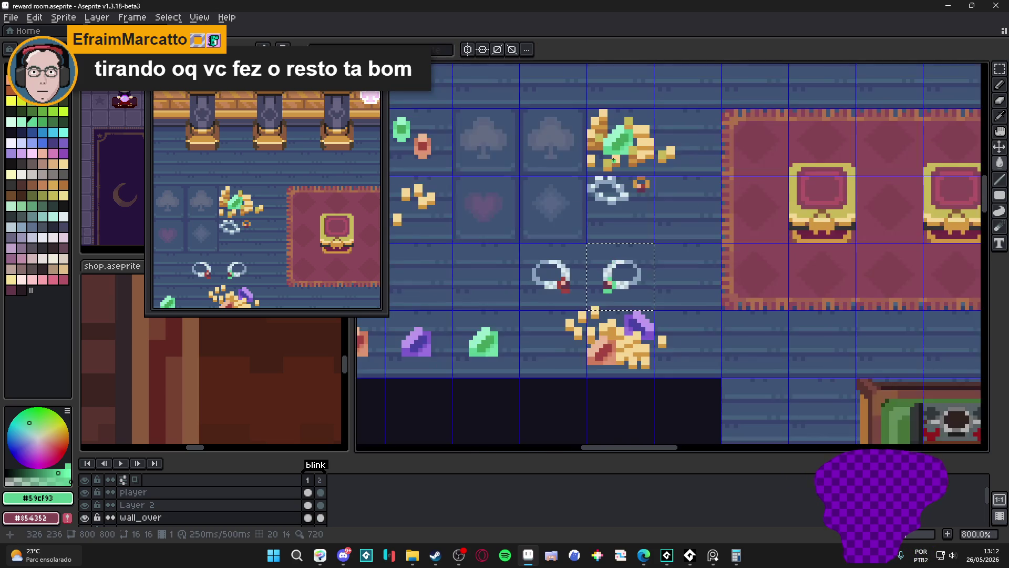
{"action": "scroll", "coordinate": [615, 300], "scroll_direction": "up", "scroll_amount": 3}
{"action": "key", "text": "g"}
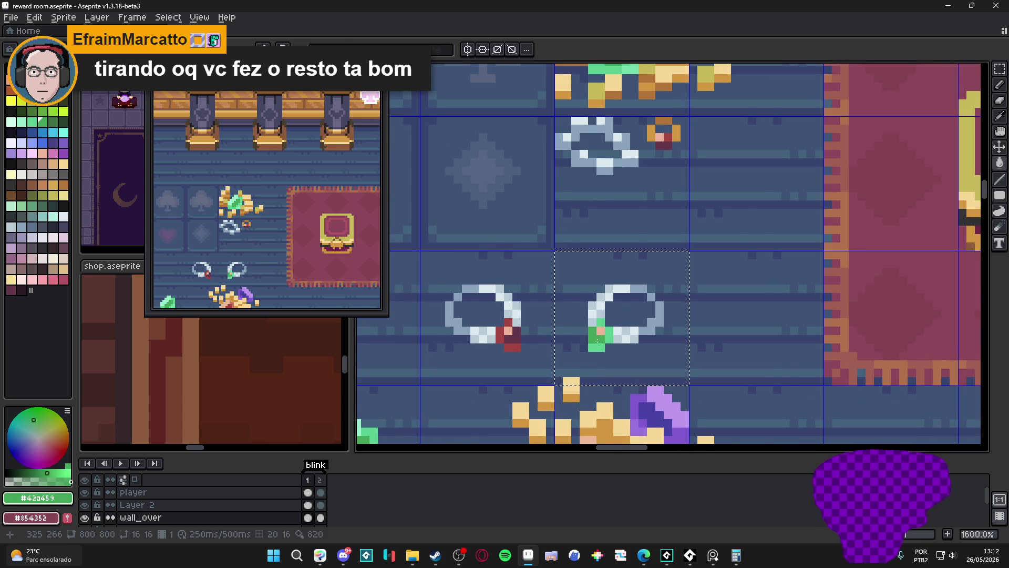
{"action": "scroll", "coordinate": [591, 347], "scroll_direction": "down", "scroll_amount": 1}
{"action": "scroll", "coordinate": [591, 316], "scroll_direction": "up", "scroll_amount": 1}
{"action": "left_click", "coordinate": [568, 407], "text": "alt"}
{"action": "scroll", "coordinate": [568, 408], "scroll_direction": "down", "scroll_amount": 1}
{"action": "scroll", "coordinate": [599, 356], "scroll_direction": "down", "scroll_amount": 2}
{"action": "scroll", "coordinate": [660, 335], "scroll_direction": "up", "scroll_amount": 1}
{"action": "key", "text": "v"}
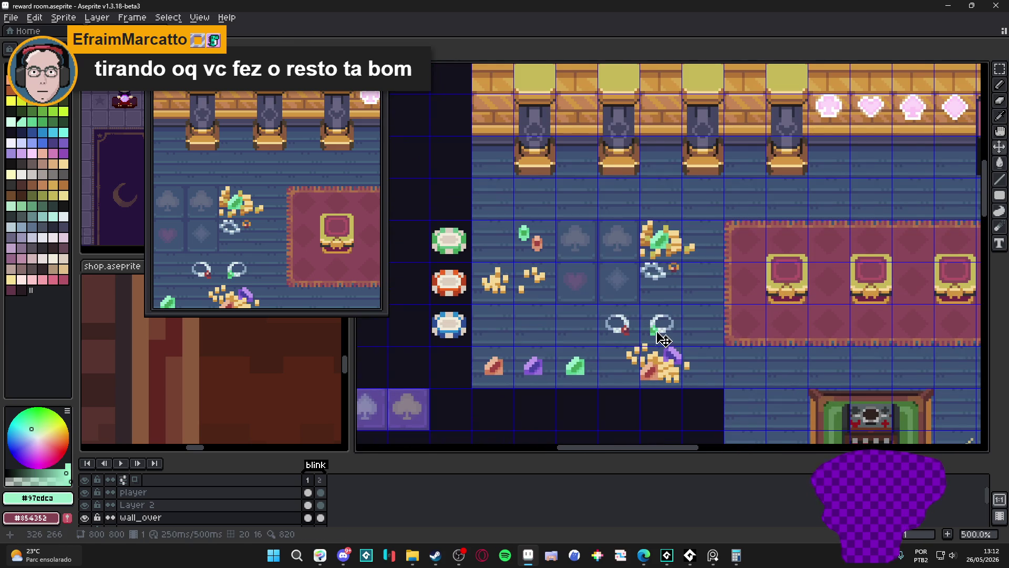
{"action": "scroll", "coordinate": [662, 338], "scroll_direction": "down", "scroll_amount": 1}
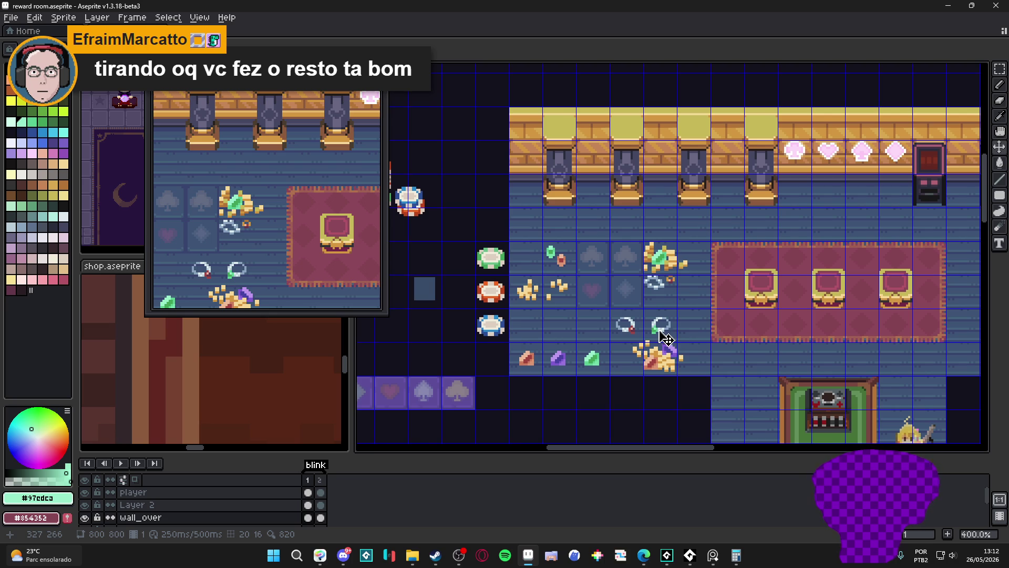
{"action": "key", "text": "ctrl+z"}
{"action": "key", "text": "ctrl+z"}
{"action": "key", "text": "ctrl+z"}
{"action": "key", "text": "ctrl+z"}
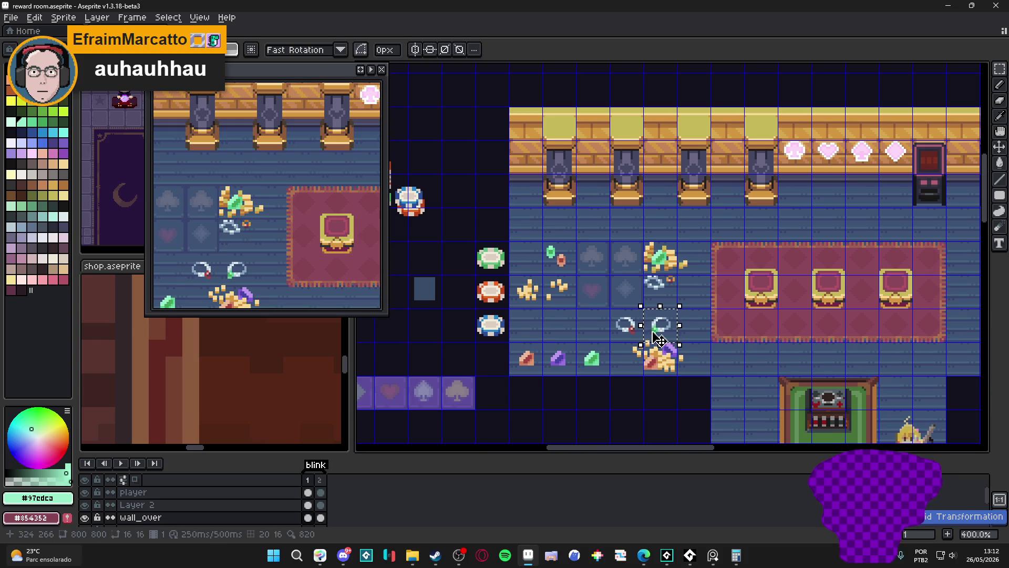
- Move the green-gem ring tile one tile left and drop it in place
{"action": "key", "text": "Escape"}
{"action": "scroll", "coordinate": [659, 338], "scroll_direction": "up", "scroll_amount": 1}
{"action": "mouse_move", "coordinate": [680, 314]}
{"action": "left_mouse_down"}
{"action": "mouse_move", "coordinate": [706, 298]}
{"action": "mouse_move", "coordinate": [701, 321]}
{"action": "left_mouse_up"}
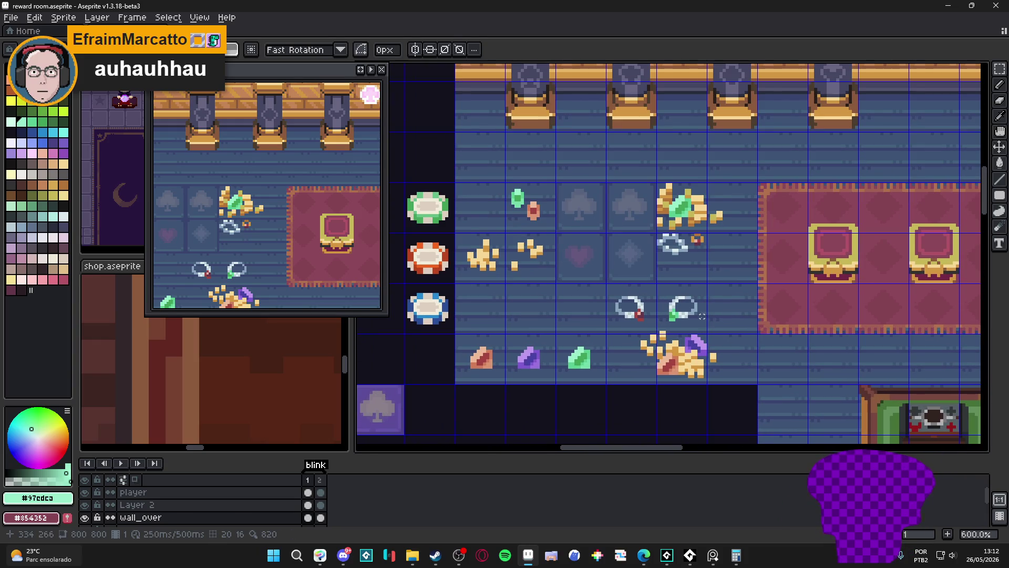
{"action": "scroll", "coordinate": [702, 321], "scroll_direction": "up", "scroll_amount": 1}
{"action": "double_click", "coordinate": [678, 303]}
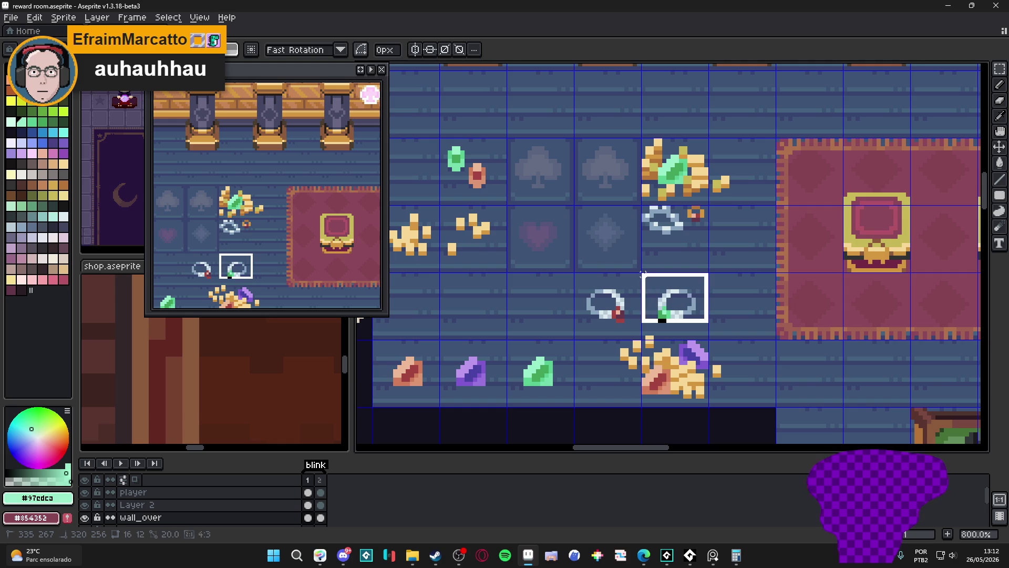
{"action": "scroll", "coordinate": [701, 316], "scroll_direction": "down", "scroll_amount": 1}
{"action": "key", "text": "Left"}
{"action": "key", "text": "Left"}
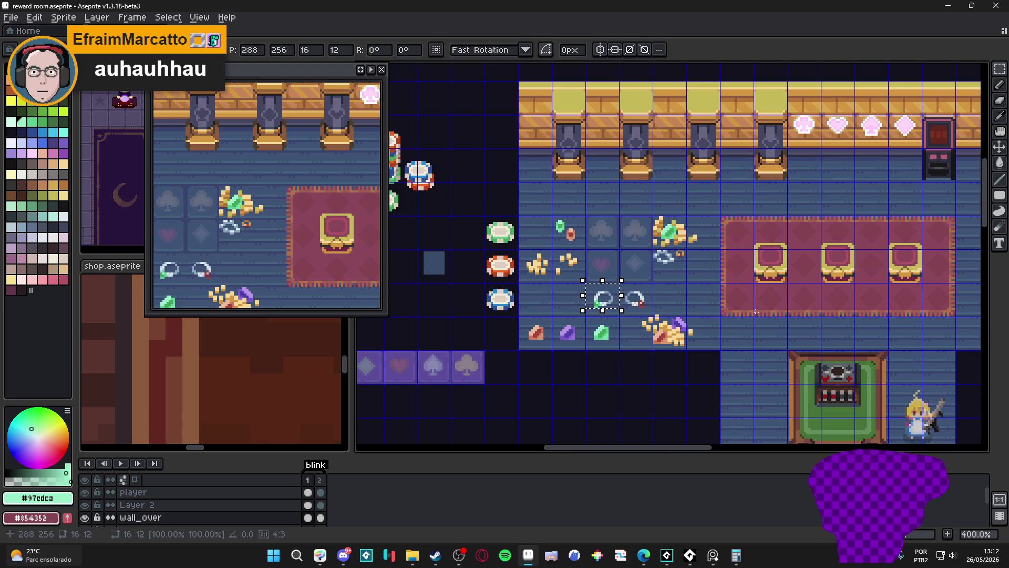
{"action": "key", "text": "Escape"}
{"action": "scroll", "coordinate": [630, 304], "scroll_direction": "up", "scroll_amount": 1}
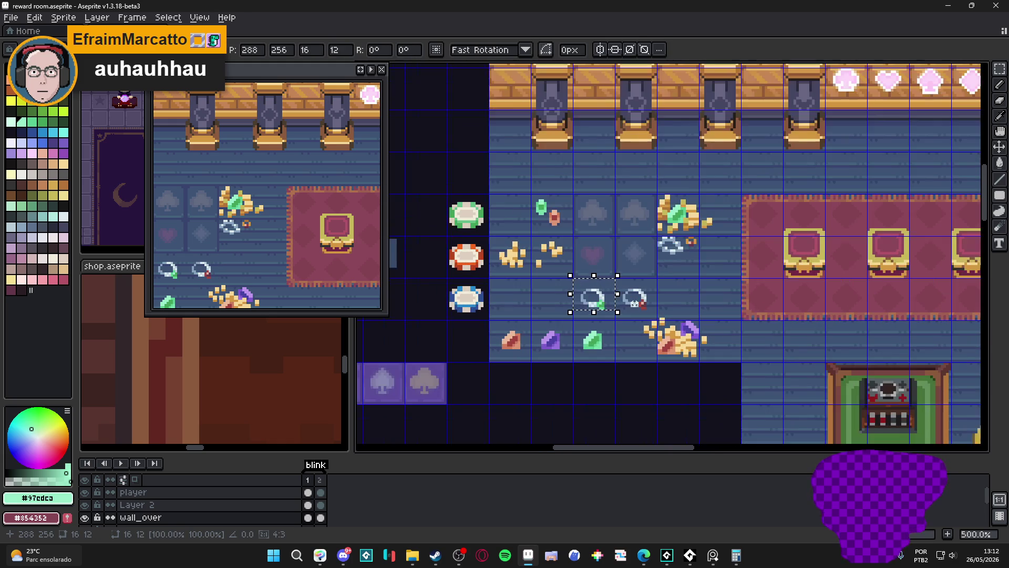
- Move a ring tile next to the blue chip and place an extra red-gem ring copy in the row
{"action": "left_click_drag", "start_coordinate": [636, 298], "coordinate": [509, 297]}
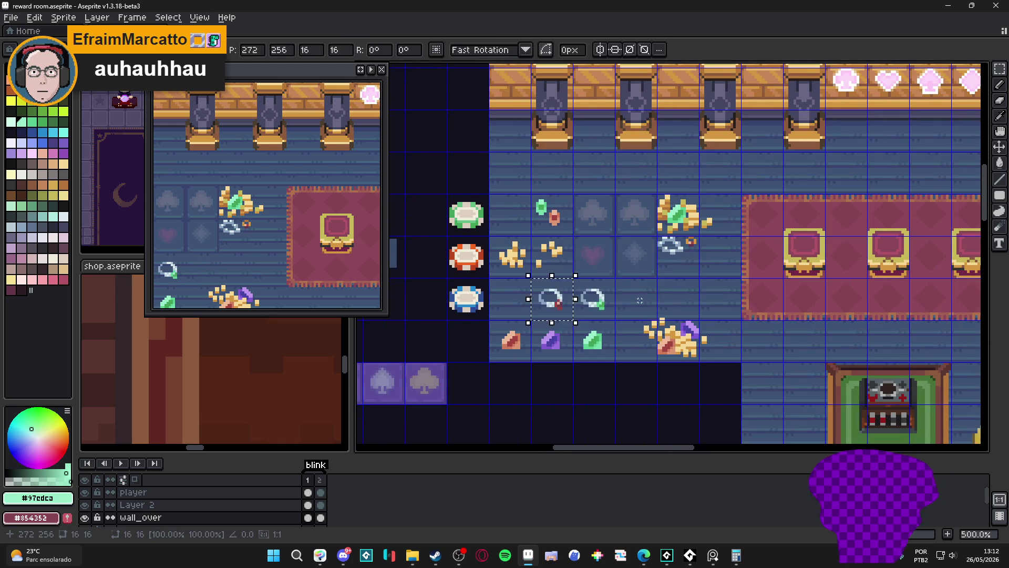
{"action": "key", "text": "ctrl+d"}
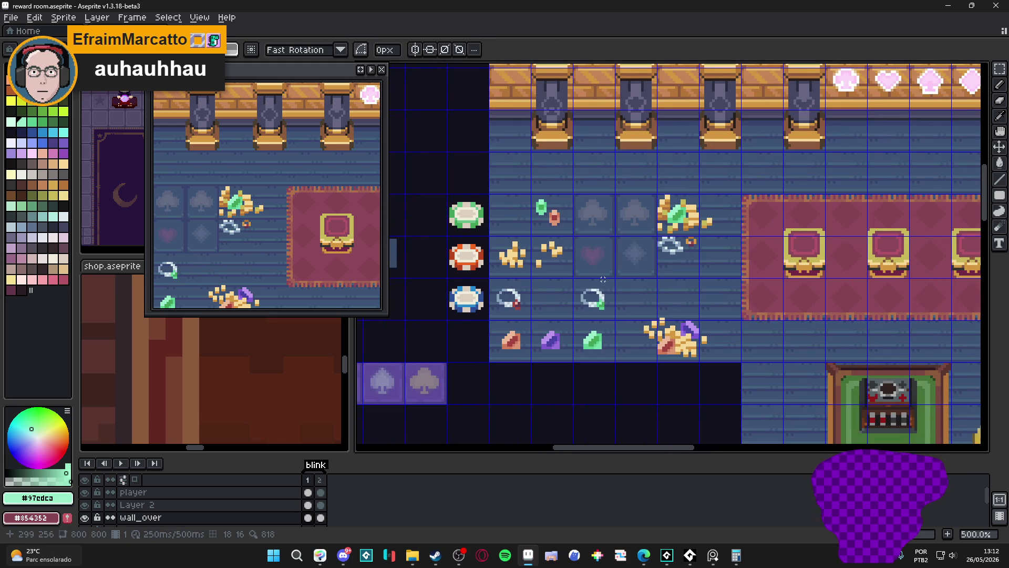
{"action": "mouse_move", "coordinate": [497, 284]}
{"action": "left_mouse_down"}
{"action": "mouse_move", "coordinate": [521, 311]}
{"action": "mouse_move", "coordinate": [551, 298]}
{"action": "left_mouse_up"}
{"action": "scroll", "coordinate": [685, 282], "scroll_direction": "up", "scroll_amount": 3}
- Recolour the middle ring's gem purple with a light highlight and darker purple shading
{"action": "key", "text": "i"}
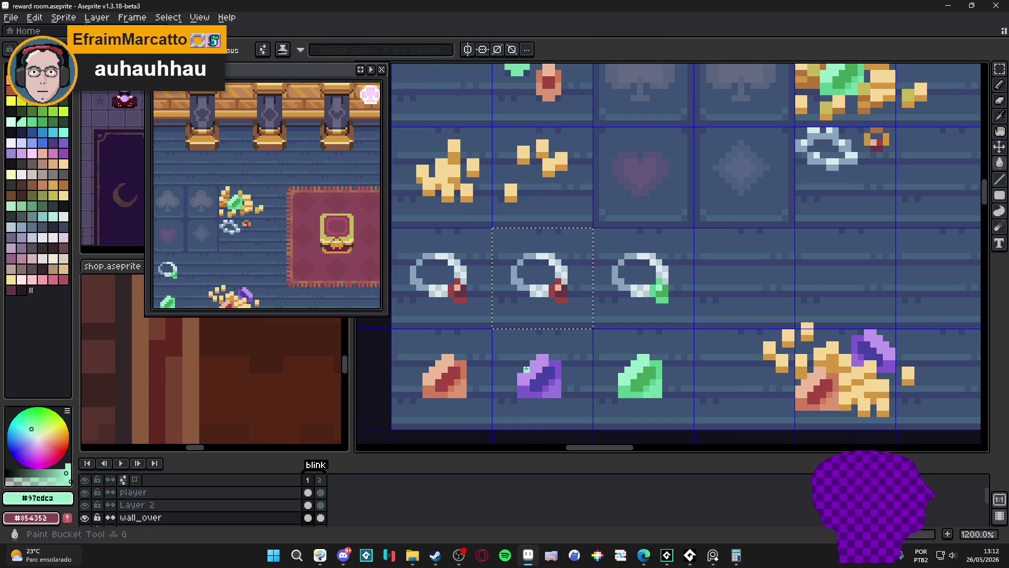
{"action": "scroll", "coordinate": [533, 350], "scroll_direction": "up", "scroll_amount": 1}
{"action": "left_click_drag", "start_coordinate": [564, 277], "coordinate": [561, 303]}
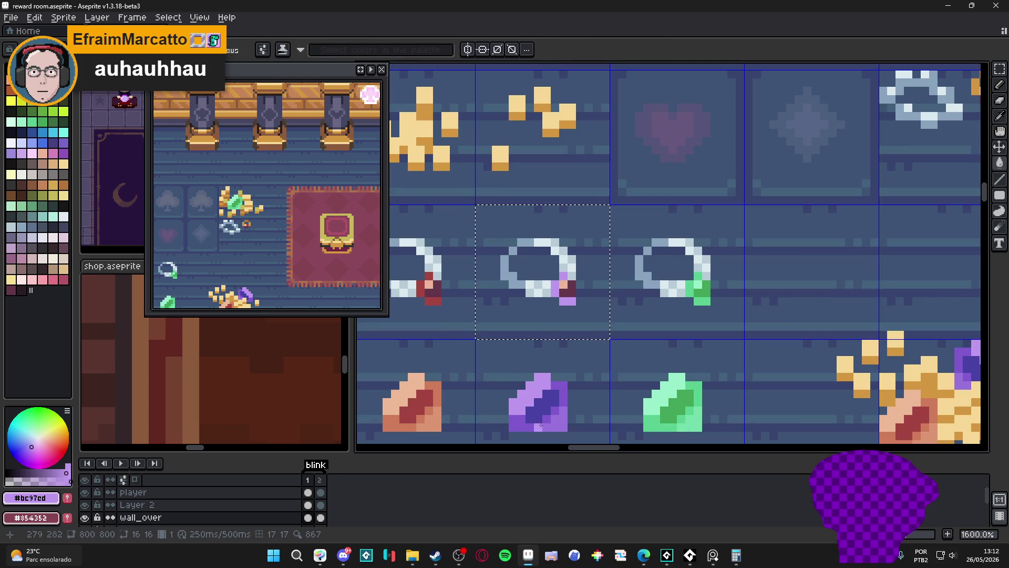
{"action": "left_click", "coordinate": [555, 424], "text": "alt"}
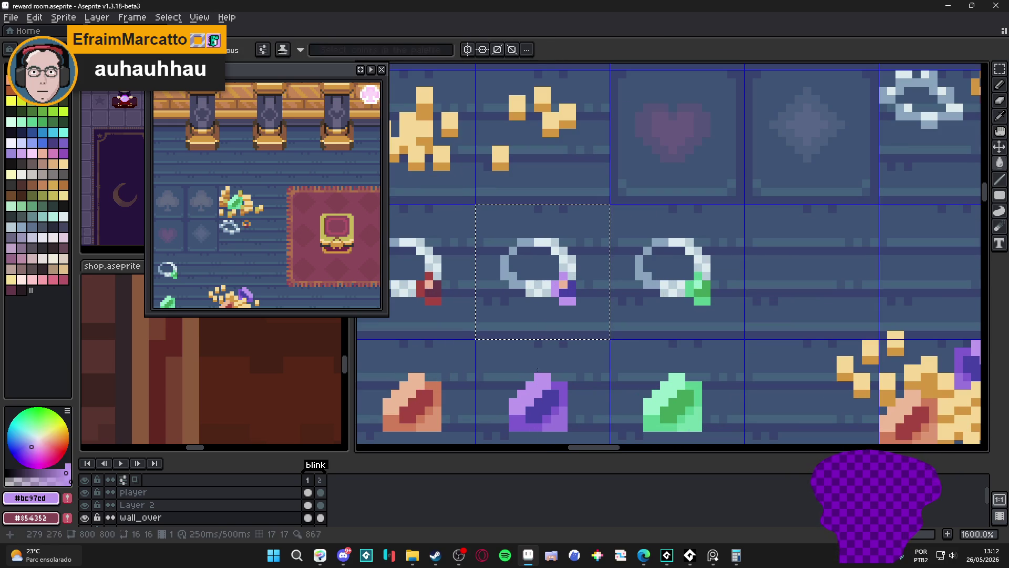
{"action": "left_click", "coordinate": [533, 390], "text": "alt"}
{"action": "left_click", "coordinate": [559, 286]}
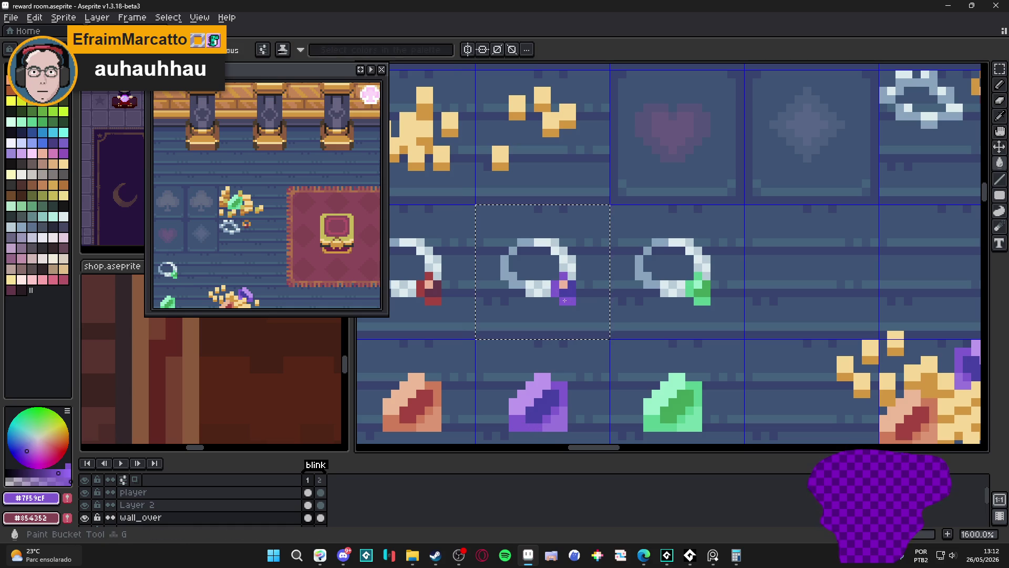
- Deselect the ring tile, sample the floor's dark blue and pan across the shop room
{"action": "key", "text": "m"}
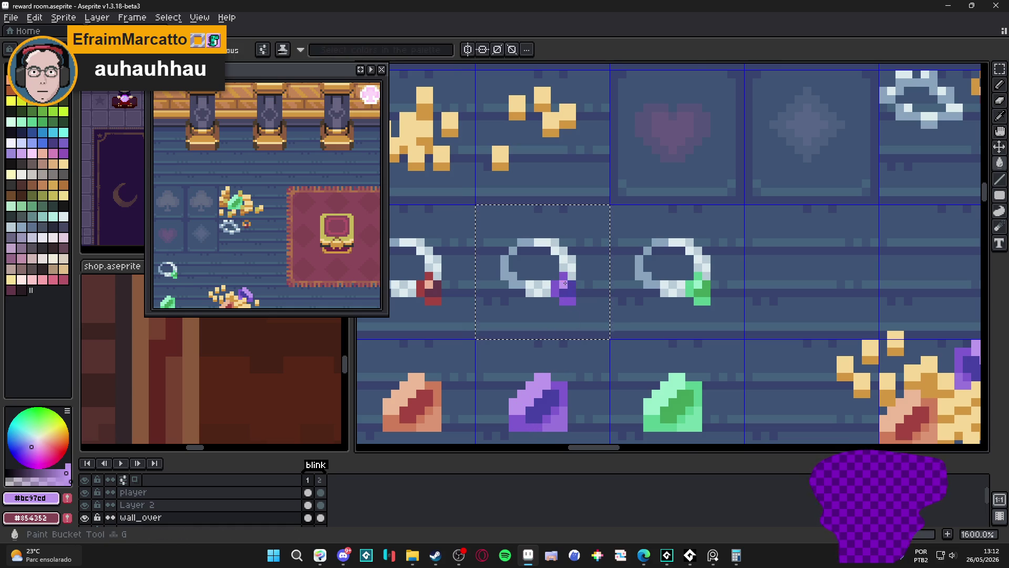
{"action": "scroll", "coordinate": [580, 321], "scroll_direction": "down", "scroll_amount": 3}
{"action": "key", "text": "ctrl+d"}
{"action": "scroll", "coordinate": [579, 322], "scroll_direction": "down", "scroll_amount": 1}
{"action": "scroll", "coordinate": [580, 322], "scroll_direction": "up", "scroll_amount": 1}
{"action": "scroll", "coordinate": [580, 314], "scroll_direction": "down", "scroll_amount": 1}
{"action": "scroll", "coordinate": [555, 298], "scroll_direction": "up", "scroll_amount": 2}
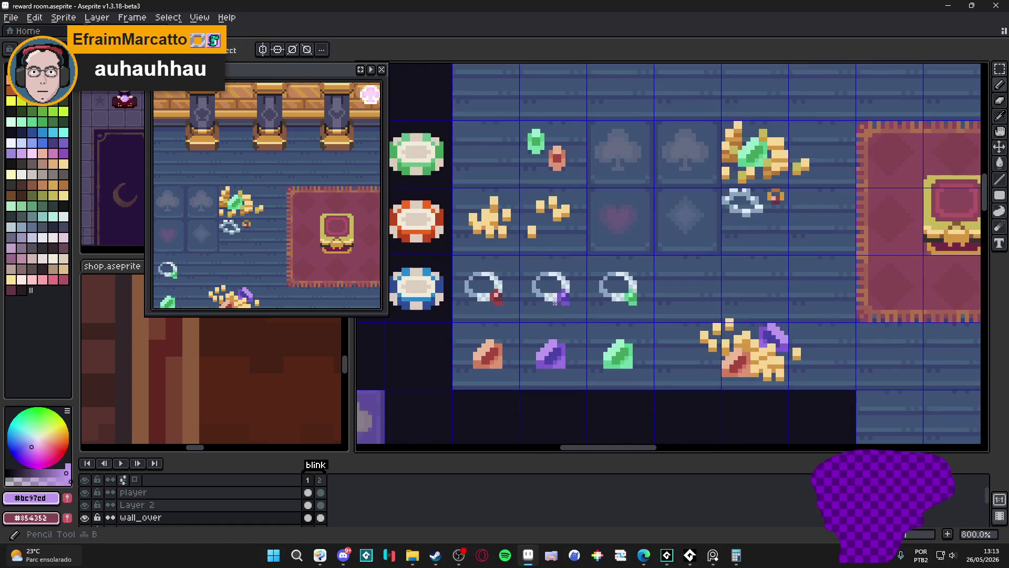
{"action": "left_click", "coordinate": [545, 294], "text": "alt"}
{"action": "scroll", "coordinate": [544, 293], "scroll_direction": "up", "scroll_amount": 3}
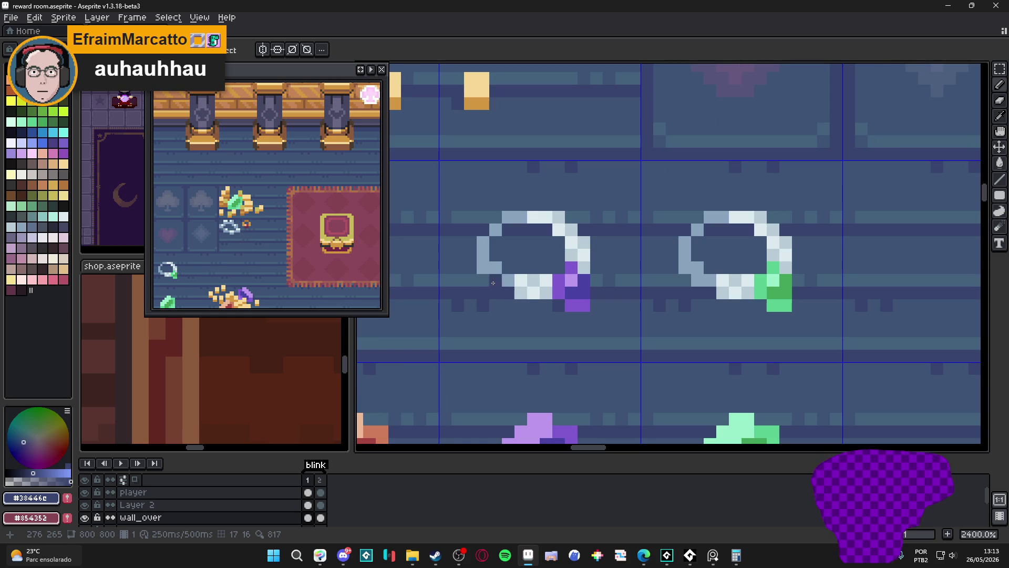
{"action": "scroll", "coordinate": [567, 299], "scroll_direction": "down", "scroll_amount": 4}
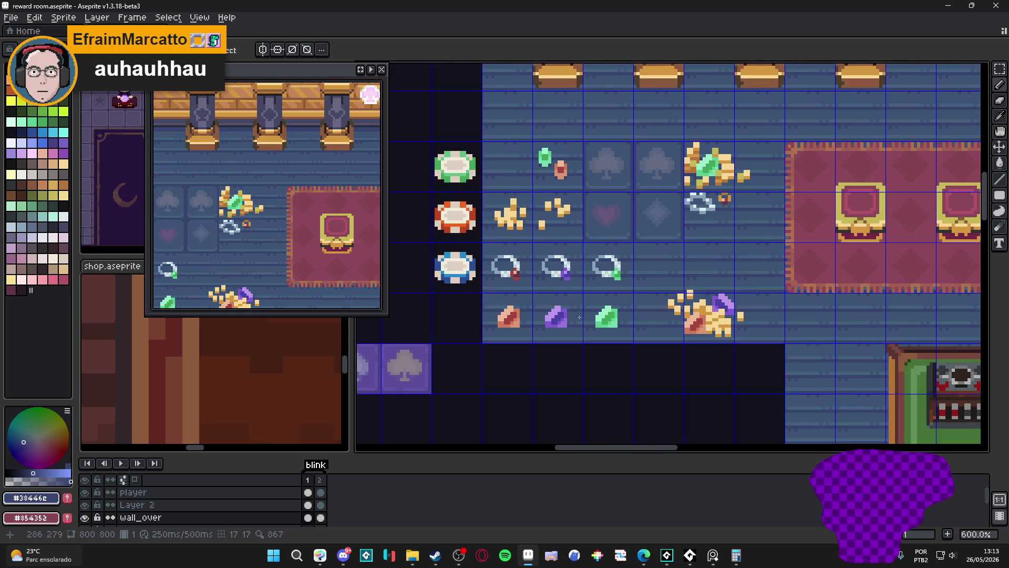
{"action": "scroll", "coordinate": [580, 316], "scroll_direction": "up", "scroll_amount": 3}
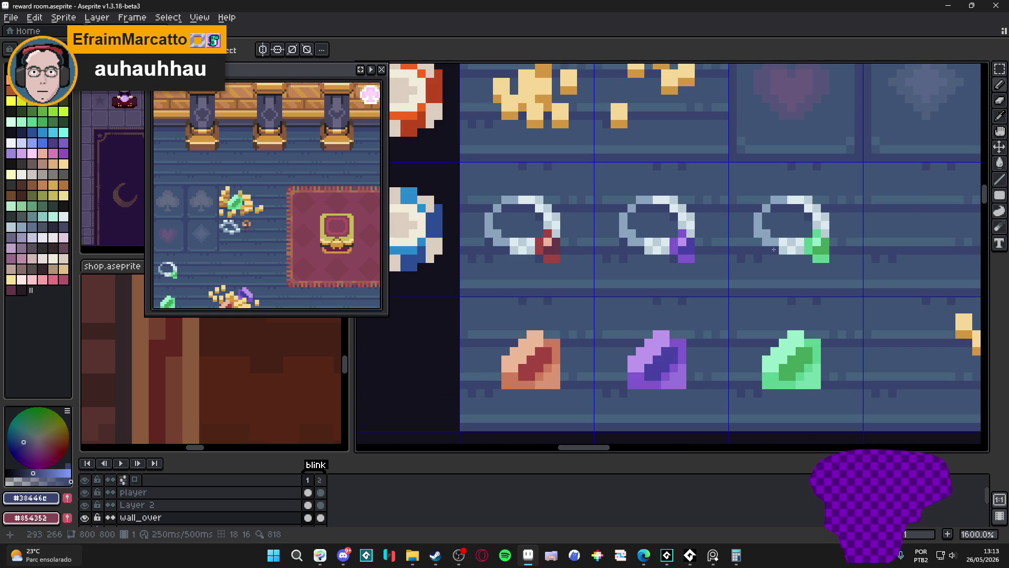
{"action": "scroll", "coordinate": [807, 262], "scroll_direction": "down", "scroll_amount": 4}
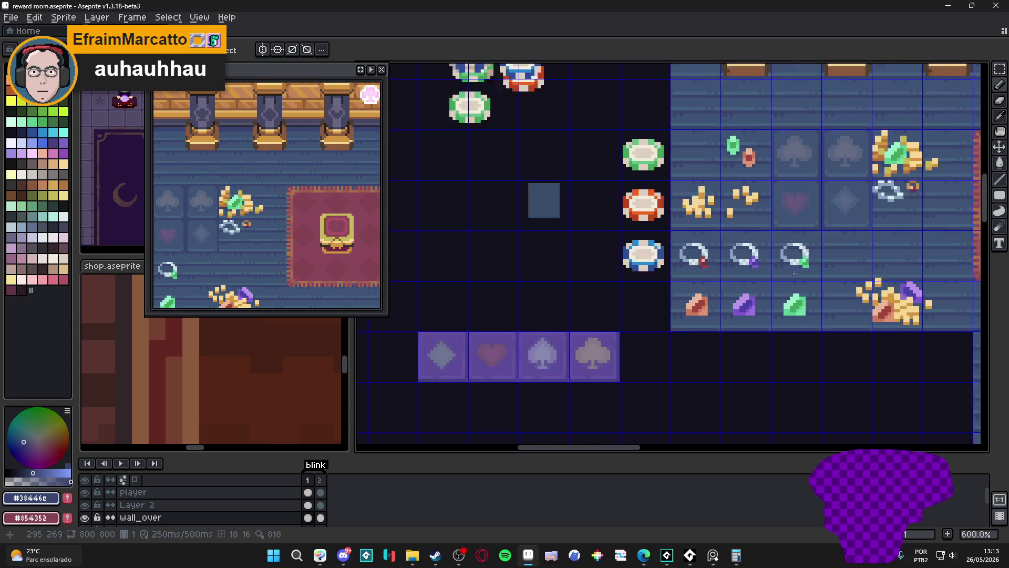
{"action": "scroll", "coordinate": [690, 303], "scroll_direction": "up", "scroll_amount": 1}
{"action": "mouse_move", "coordinate": [709, 313]}
{"action": "left_mouse_down"}
{"action": "mouse_move", "coordinate": [674, 306]}
{"action": "mouse_move", "coordinate": [670, 319]}
{"action": "left_mouse_up"}
{"action": "scroll", "coordinate": [599, 331], "scroll_direction": "down", "scroll_amount": 1}
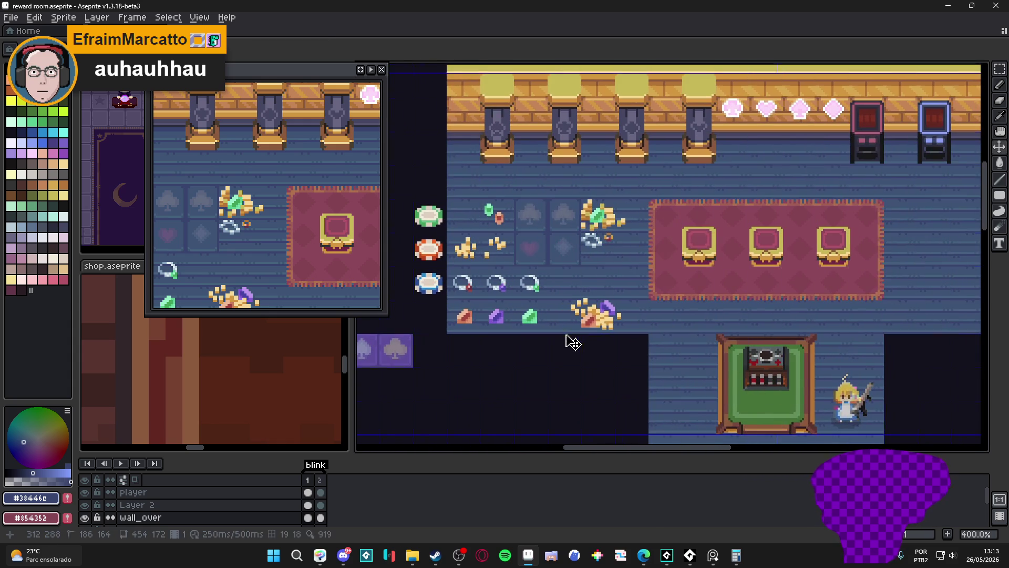
{"action": "left_click_drag", "start_coordinate": [581, 341], "coordinate": [599, 337]}
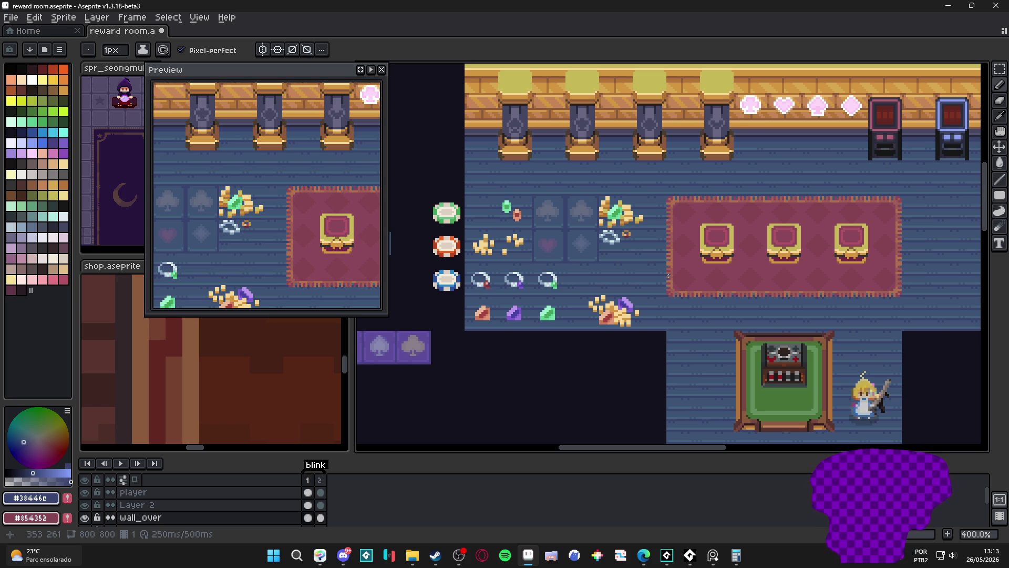
{"action": "scroll", "coordinate": [629, 212], "scroll_direction": "up", "scroll_amount": 1}
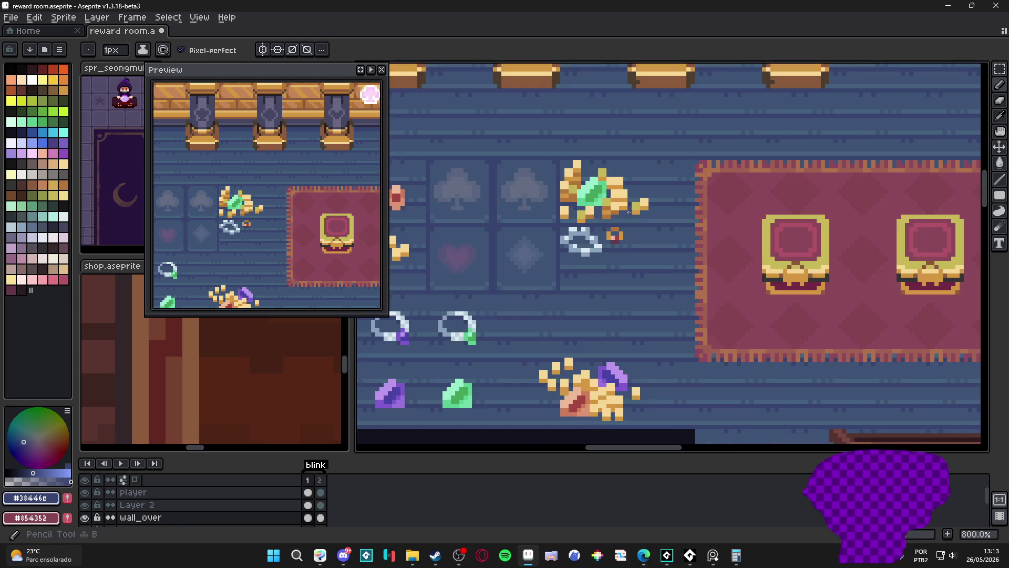
- With the grid shown, draw the pistol's body in pale gold using a two-pixel brush, then refine its right end
{"action": "left_click", "coordinate": [609, 269], "text": "alt"}
{"action": "scroll", "coordinate": [609, 268], "scroll_direction": "down", "scroll_amount": 1}
{"action": "scroll", "coordinate": [610, 268], "scroll_direction": "up", "scroll_amount": 1}
{"action": "key", "text": "ctrl+apostrophe"}
{"action": "scroll", "coordinate": [610, 269], "scroll_direction": "up", "scroll_amount": 1}
{"action": "key", "text": "plus"}
{"action": "mouse_move", "coordinate": [588, 278]}
{"action": "left_mouse_down"}
{"action": "mouse_move", "coordinate": [615, 276]}
{"action": "mouse_move", "coordinate": [566, 298]}
{"action": "left_mouse_up"}
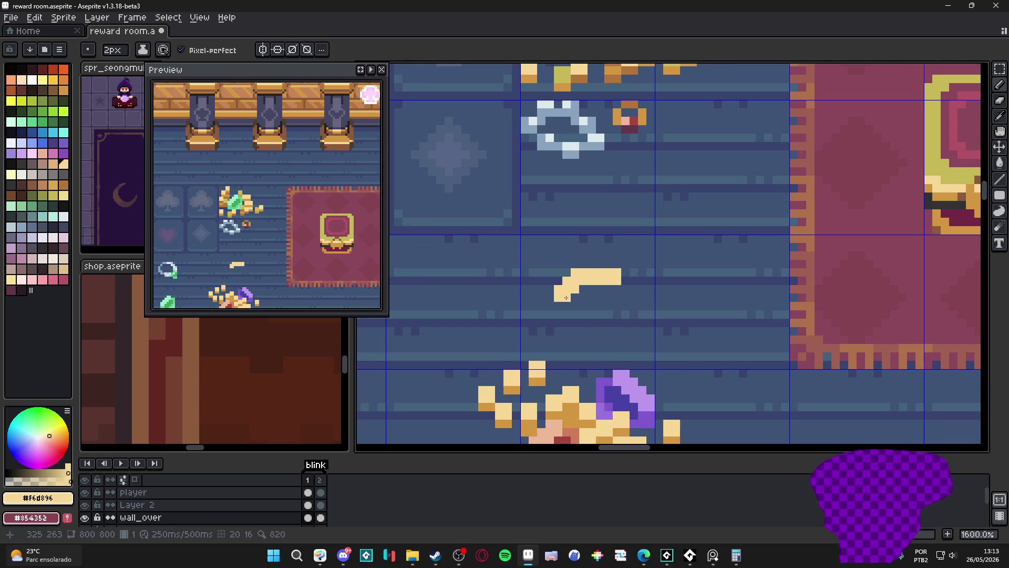
{"action": "key", "text": "minus"}
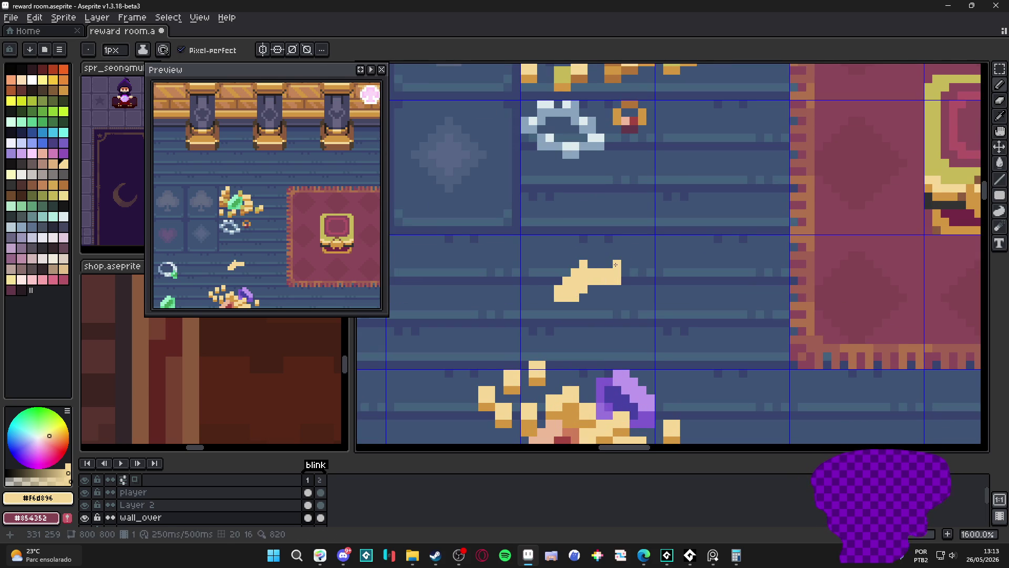
{"action": "scroll", "coordinate": [575, 290], "scroll_direction": "down", "scroll_amount": 1}
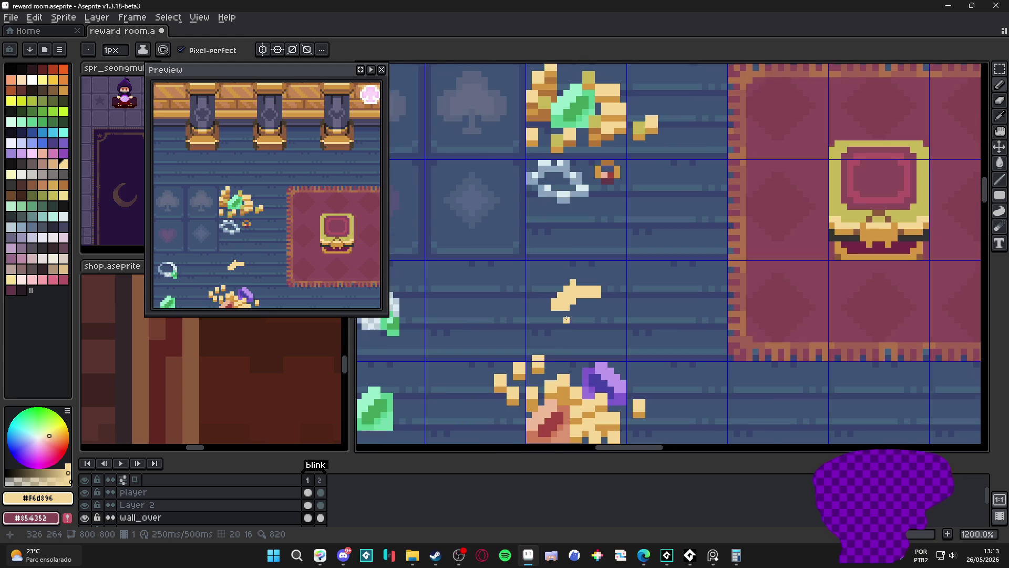
{"action": "scroll", "coordinate": [598, 186], "scroll_direction": "down", "scroll_amount": 1}
{"action": "scroll", "coordinate": [683, 265], "scroll_direction": "up", "scroll_amount": 2}
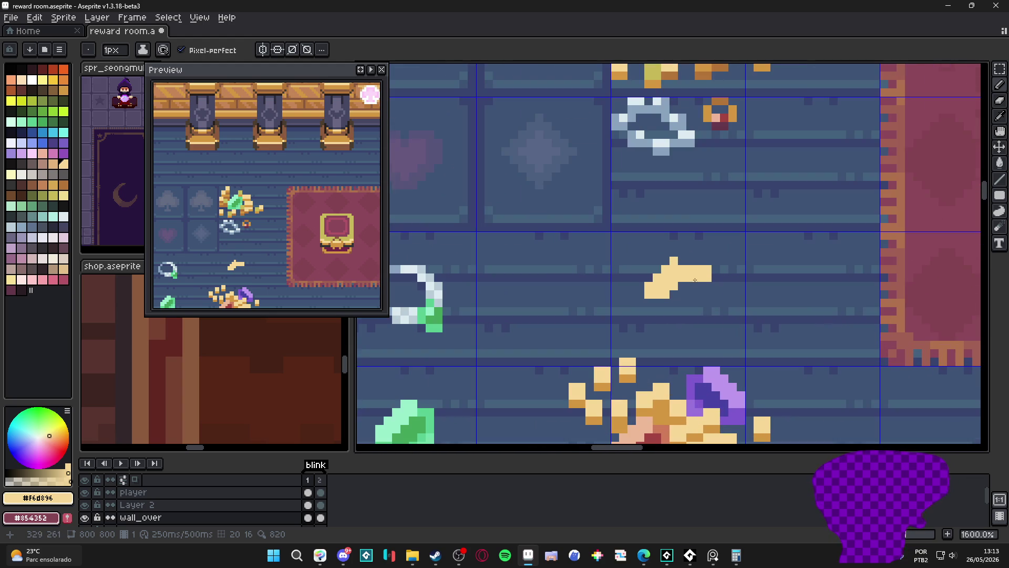
{"action": "left_click_drag", "start_coordinate": [712, 268], "coordinate": [716, 276]}
{"action": "scroll", "coordinate": [713, 261], "scroll_direction": "down", "scroll_amount": 2}
{"action": "scroll", "coordinate": [661, 292], "scroll_direction": "up", "scroll_amount": 1}
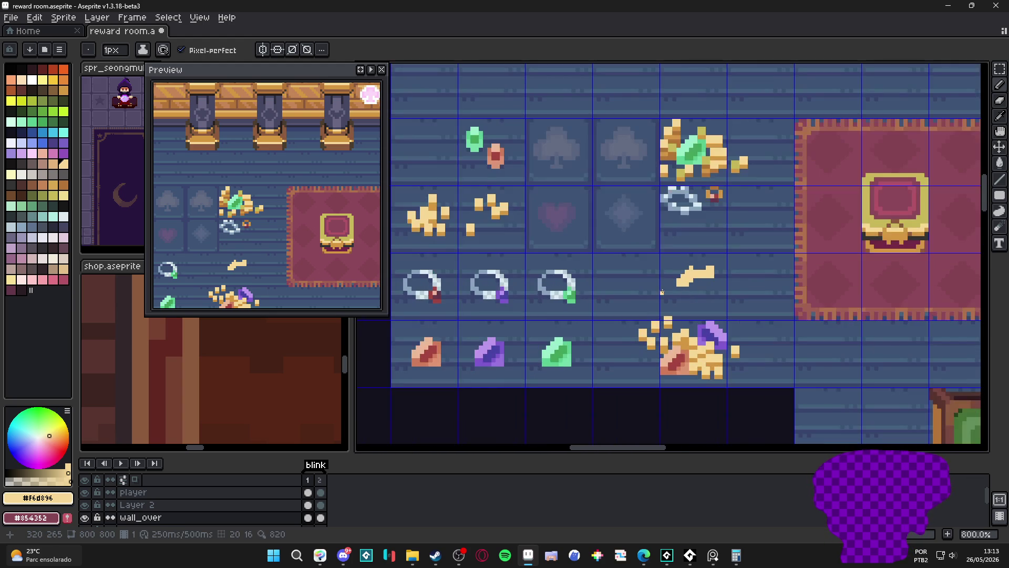
{"action": "scroll", "coordinate": [649, 229], "scroll_direction": "down", "scroll_amount": 1}
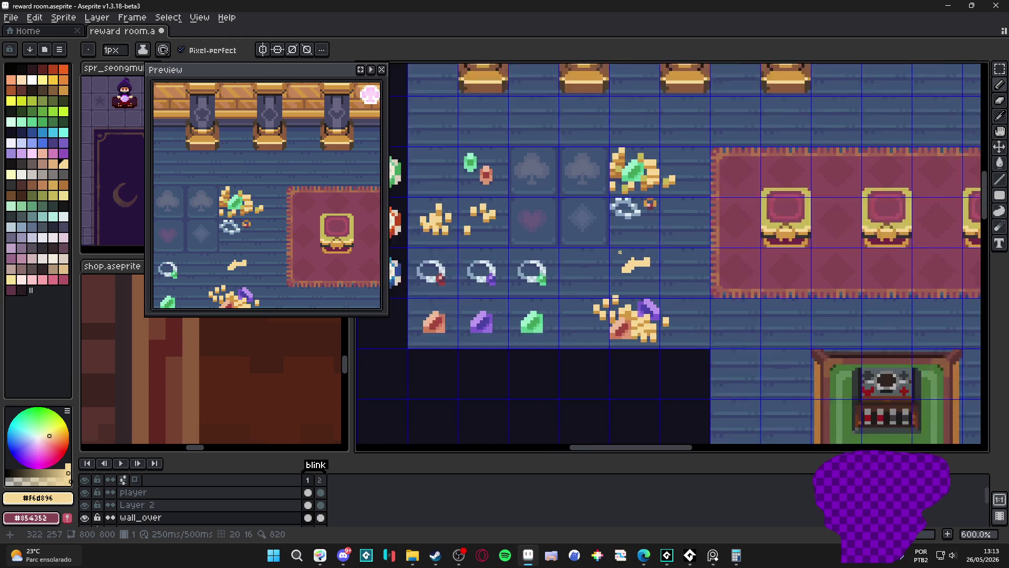
{"action": "scroll", "coordinate": [615, 236], "scroll_direction": "up", "scroll_amount": 1}
- Paint a brown grip onto the pistol and add darker orange shading along it
{"action": "left_click", "coordinate": [593, 244], "text": "alt"}
{"action": "scroll", "coordinate": [593, 245], "scroll_direction": "up", "scroll_amount": 2}
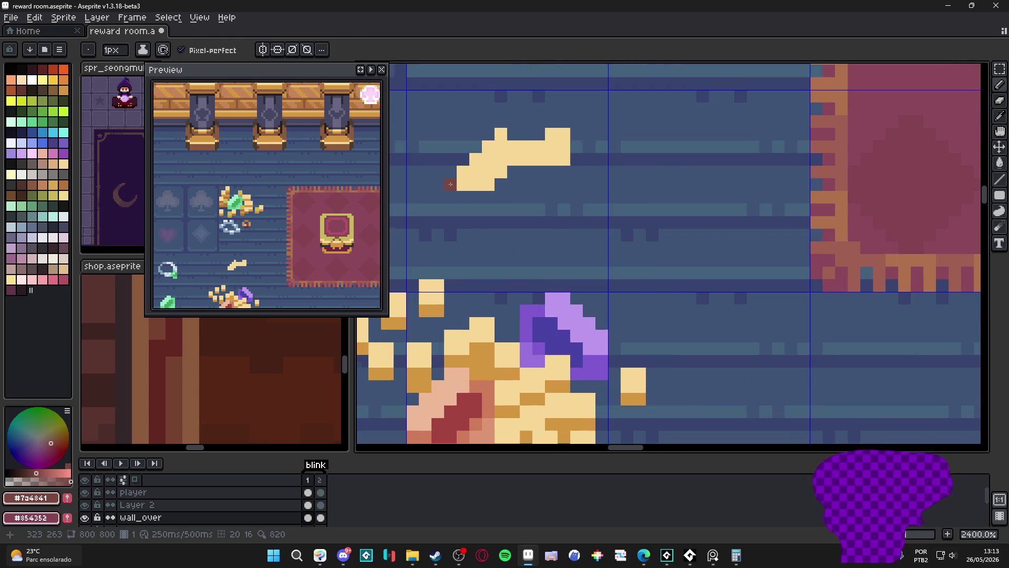
{"action": "left_click_drag", "start_coordinate": [475, 185], "coordinate": [497, 168]}
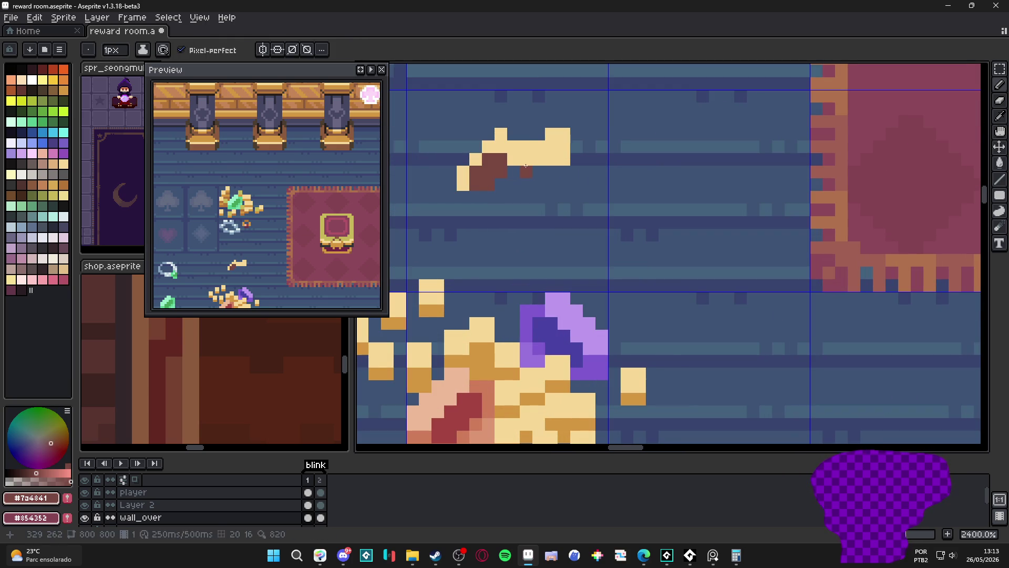
{"action": "left_click", "coordinate": [520, 399], "text": "alt"}
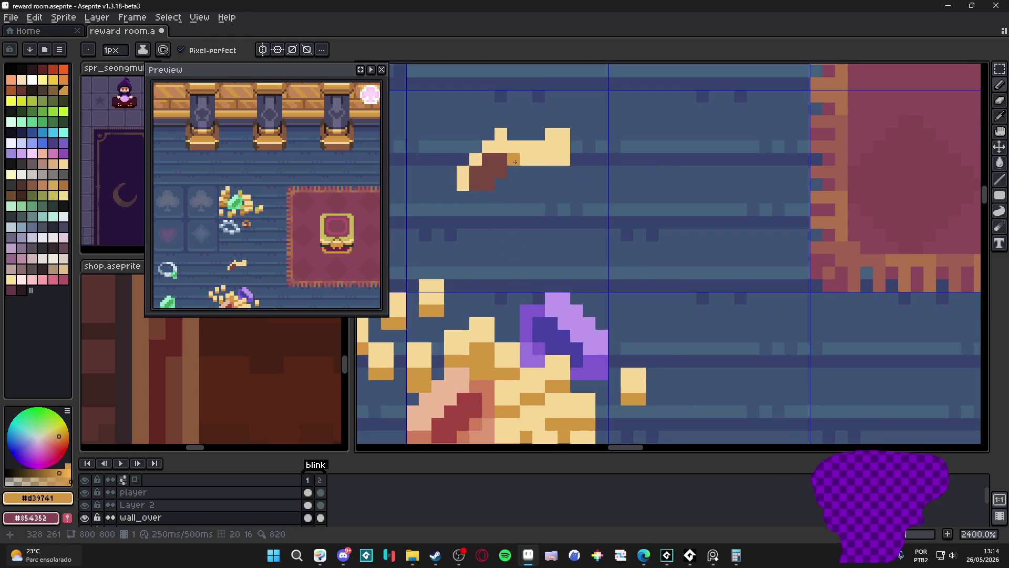
{"action": "mouse_move", "coordinate": [517, 162]}
{"action": "left_mouse_down"}
{"action": "mouse_move", "coordinate": [552, 158]}
{"action": "mouse_move", "coordinate": [552, 136]}
{"action": "left_mouse_up"}
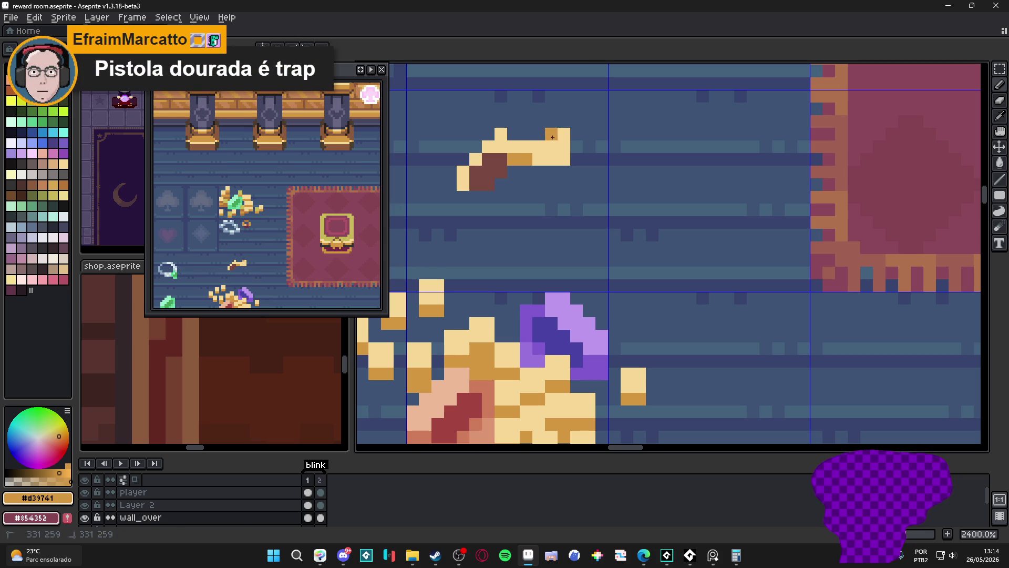
- Add cream highlights along the pistol's top edge and two-tone brown pixels on the grip
{"action": "left_click", "coordinate": [501, 146]}
{"action": "scroll", "coordinate": [592, 236], "scroll_direction": "down", "scroll_amount": 2}
{"action": "scroll", "coordinate": [592, 237], "scroll_direction": "up", "scroll_amount": 2}
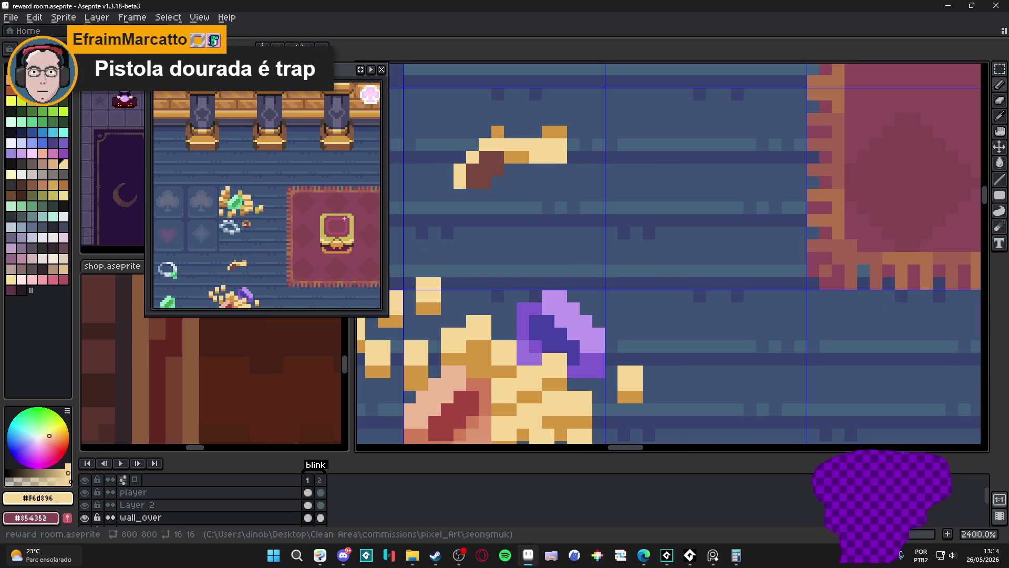
{"action": "left_click", "coordinate": [11, 176]}
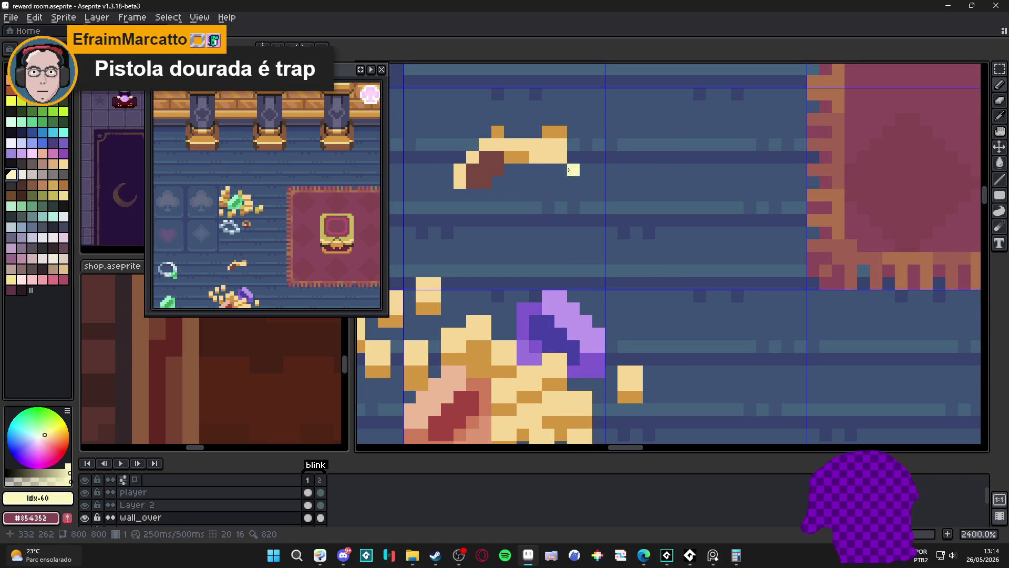
{"action": "scroll", "coordinate": [574, 169], "scroll_direction": "up", "scroll_amount": 1}
{"action": "left_click_drag", "start_coordinate": [638, 208], "coordinate": [581, 193]}
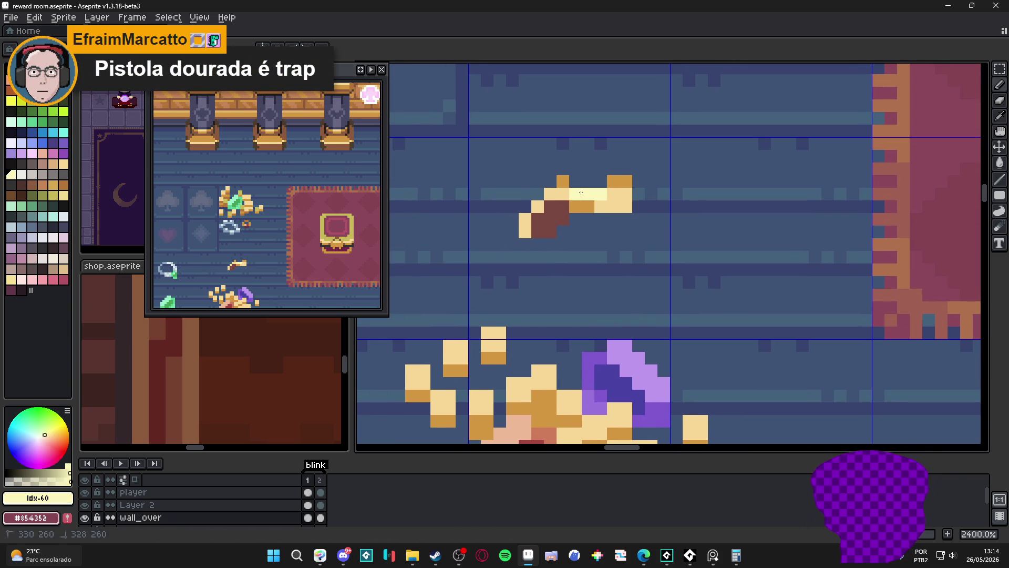
{"action": "scroll", "coordinate": [581, 210], "scroll_direction": "down", "scroll_amount": 1}
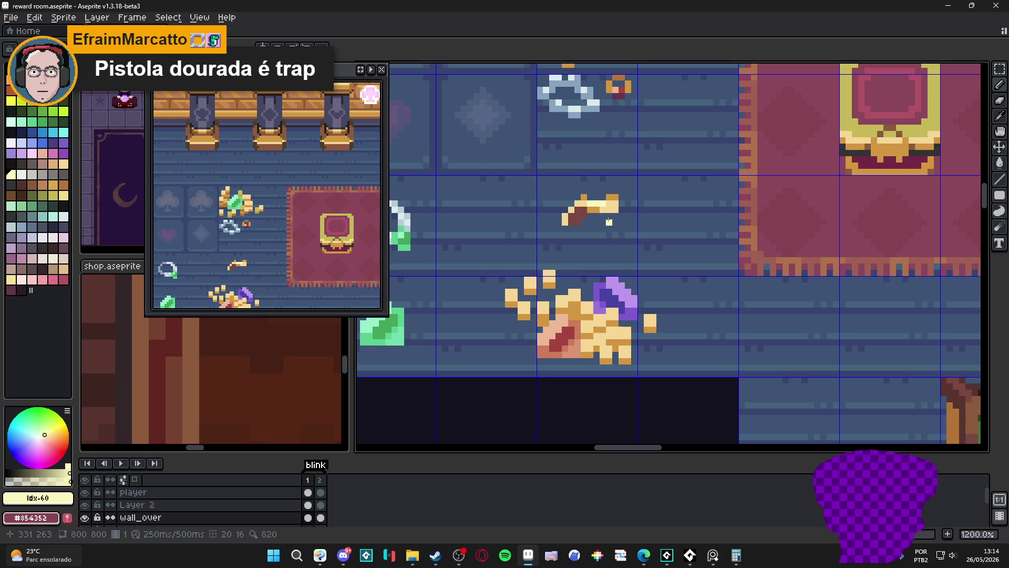
{"action": "scroll", "coordinate": [608, 204], "scroll_direction": "down", "scroll_amount": 2}
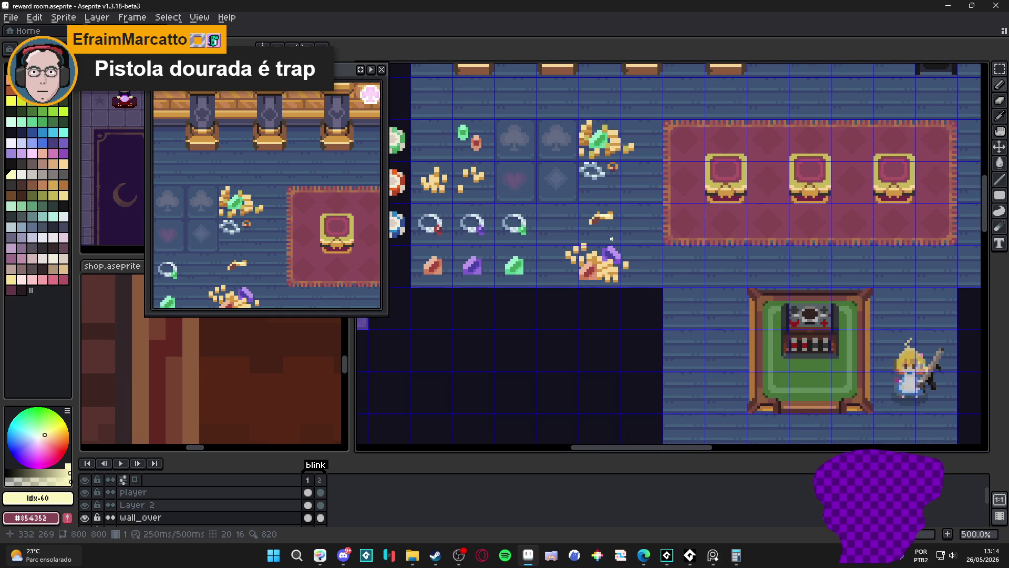
{"action": "scroll", "coordinate": [608, 228], "scroll_direction": "up", "scroll_amount": 1}
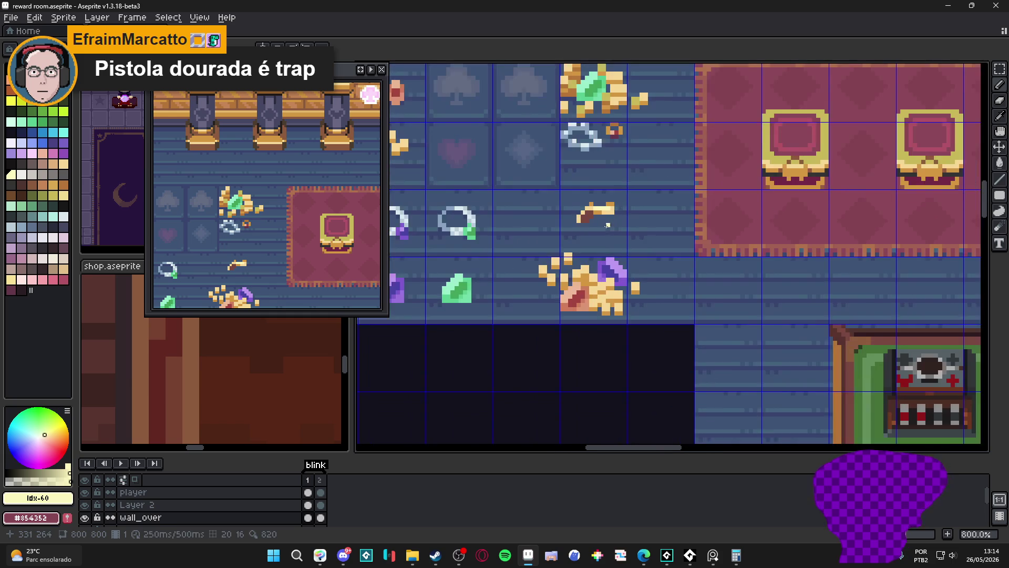
{"action": "scroll", "coordinate": [607, 225], "scroll_direction": "up", "scroll_amount": 1}
{"action": "scroll", "coordinate": [588, 219], "scroll_direction": "up", "scroll_amount": 1}
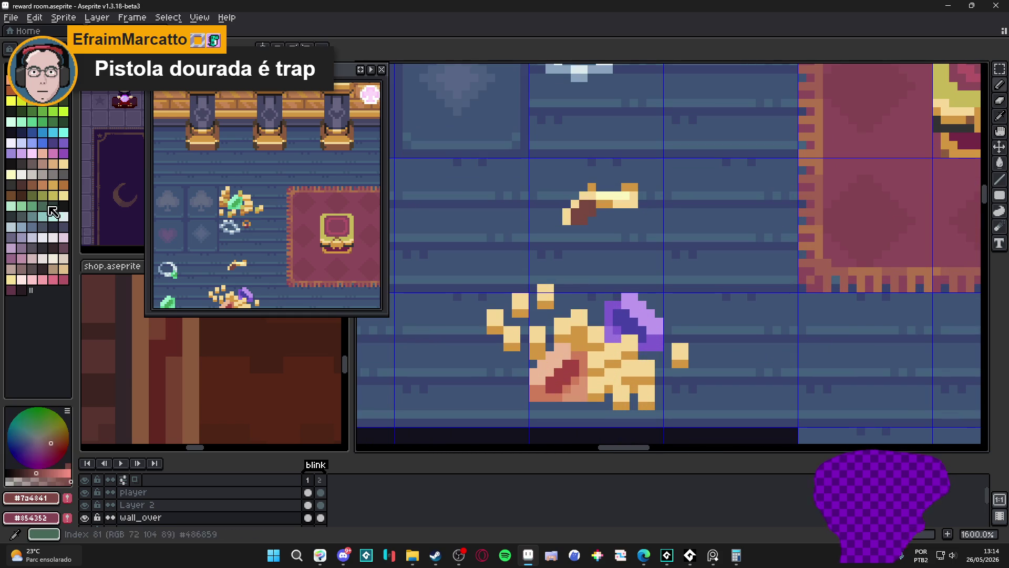
{"action": "left_click", "coordinate": [16, 203]}
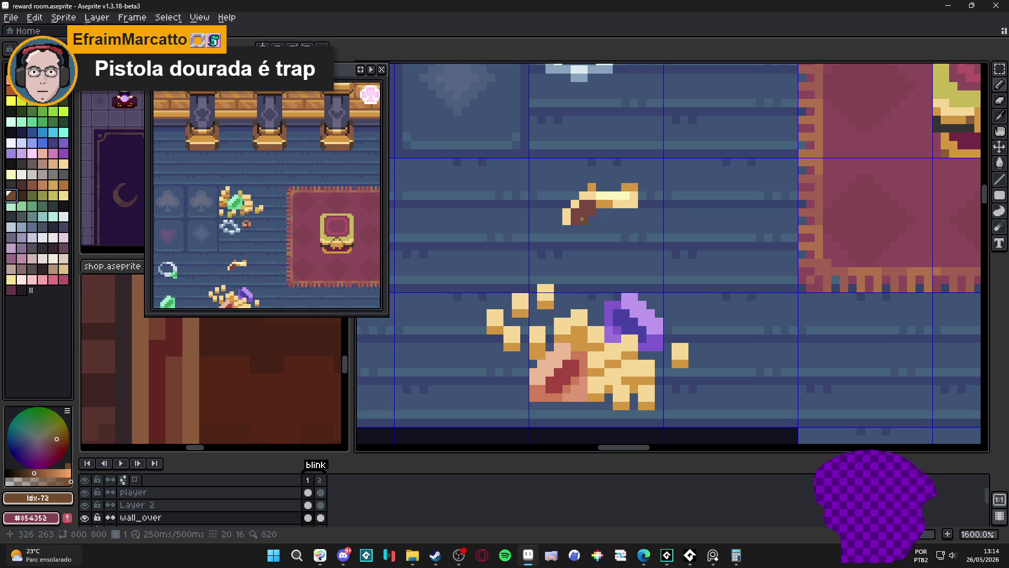
{"action": "left_click", "coordinate": [582, 219]}
{"action": "left_click", "coordinate": [21, 184]}
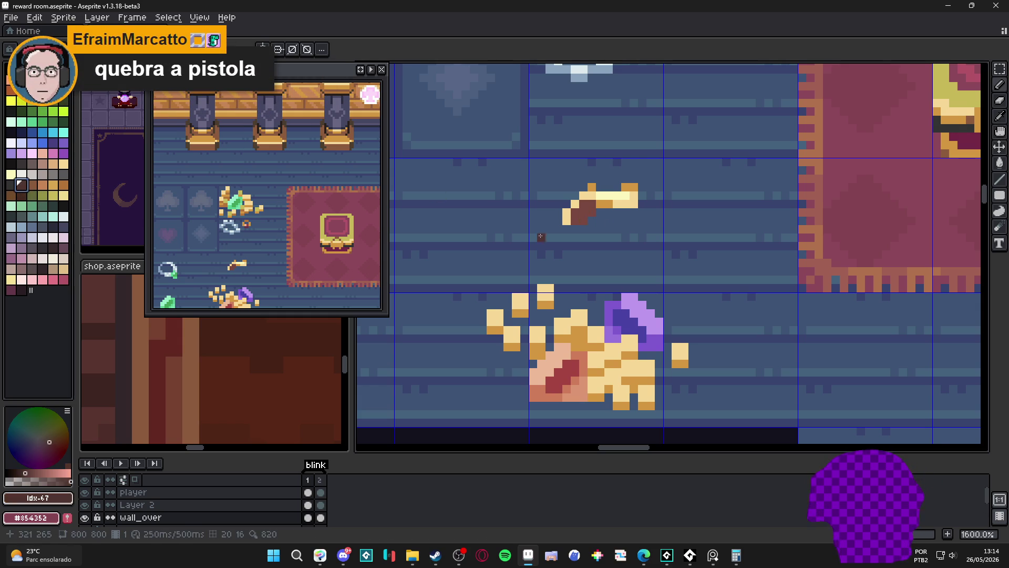
{"action": "left_click", "coordinate": [584, 218]}
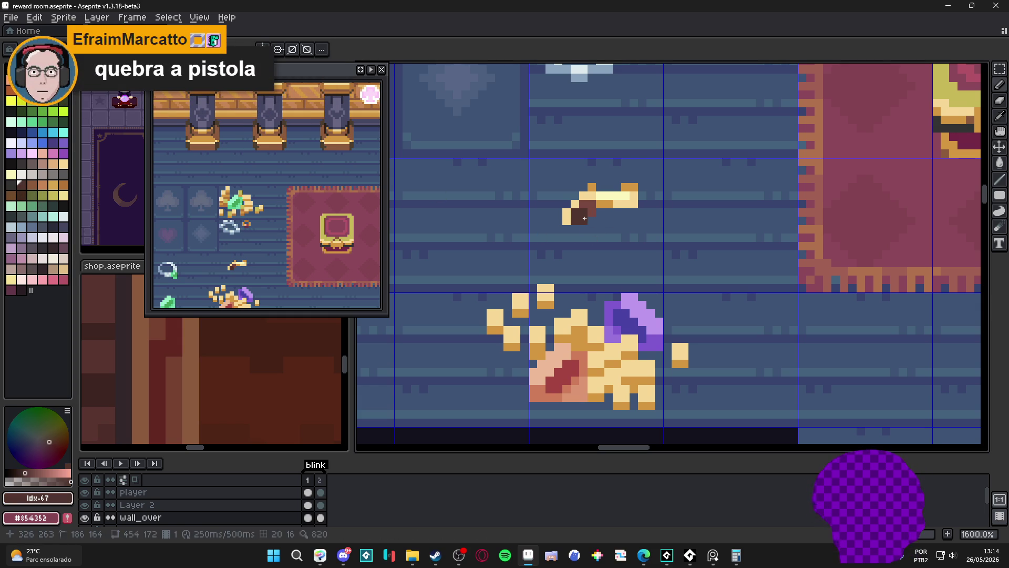
{"action": "scroll", "coordinate": [584, 218], "scroll_direction": "down", "scroll_amount": 3}
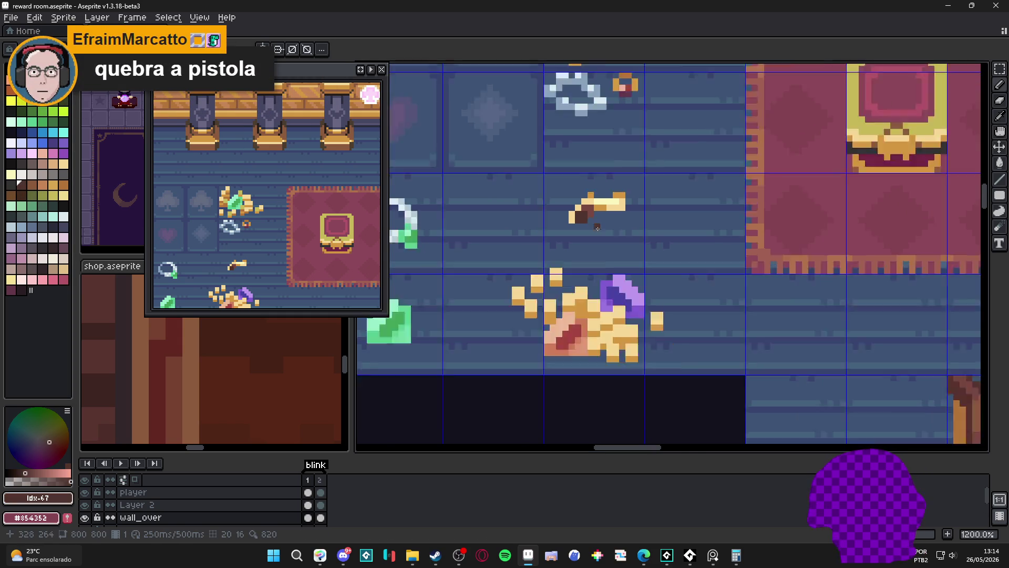
{"action": "scroll", "coordinate": [599, 229], "scroll_direction": "down", "scroll_amount": 2}
{"action": "scroll", "coordinate": [599, 233], "scroll_direction": "down", "scroll_amount": 1}
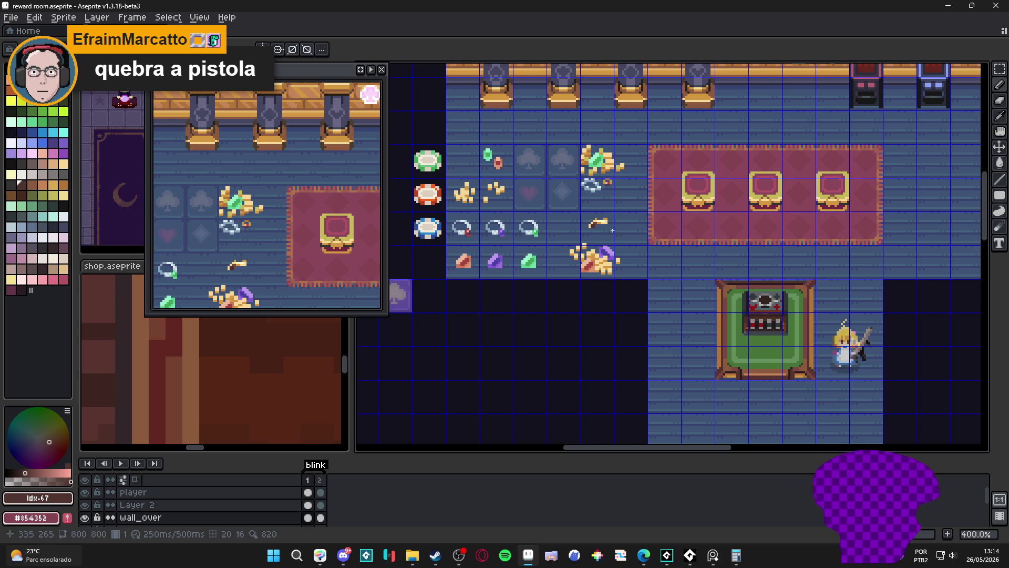
{"action": "scroll", "coordinate": [605, 228], "scroll_direction": "up", "scroll_amount": 4}
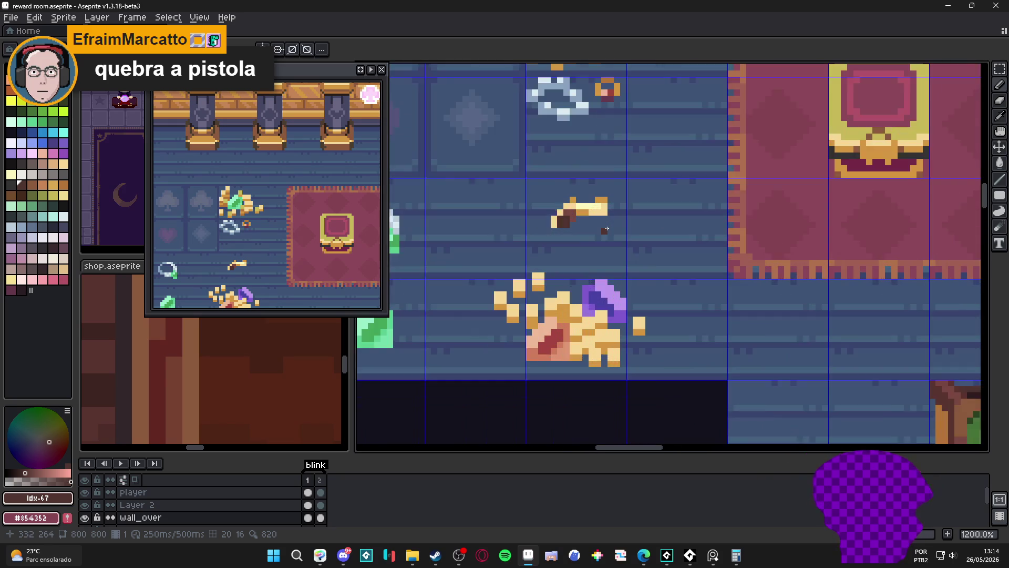
{"action": "scroll", "coordinate": [606, 228], "scroll_direction": "down", "scroll_amount": 3}
{"action": "scroll", "coordinate": [607, 229], "scroll_direction": "down", "scroll_amount": 1}
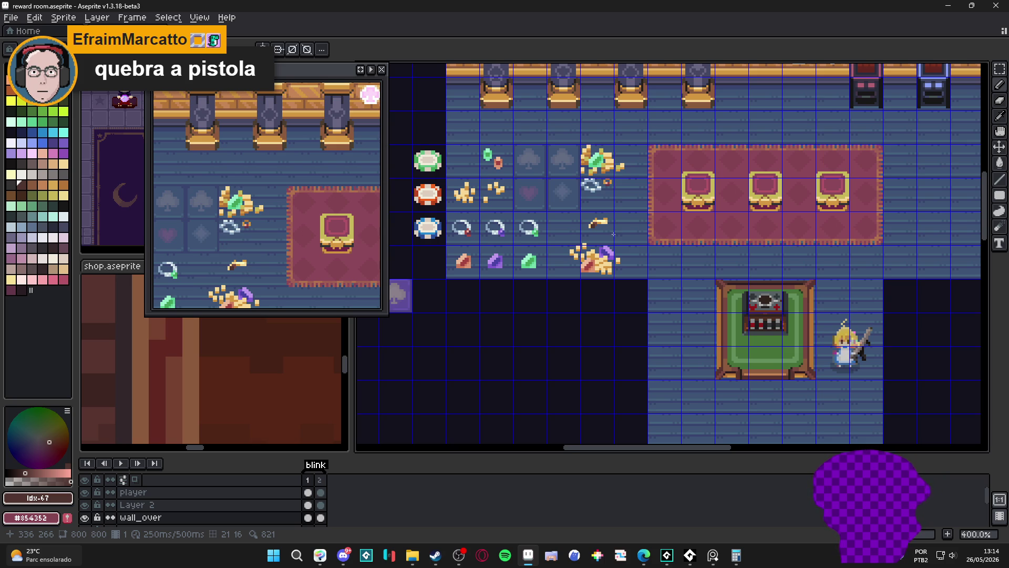
{"action": "scroll", "coordinate": [613, 234], "scroll_direction": "up", "scroll_amount": 1}
{"action": "scroll", "coordinate": [614, 234], "scroll_direction": "up", "scroll_amount": 2}
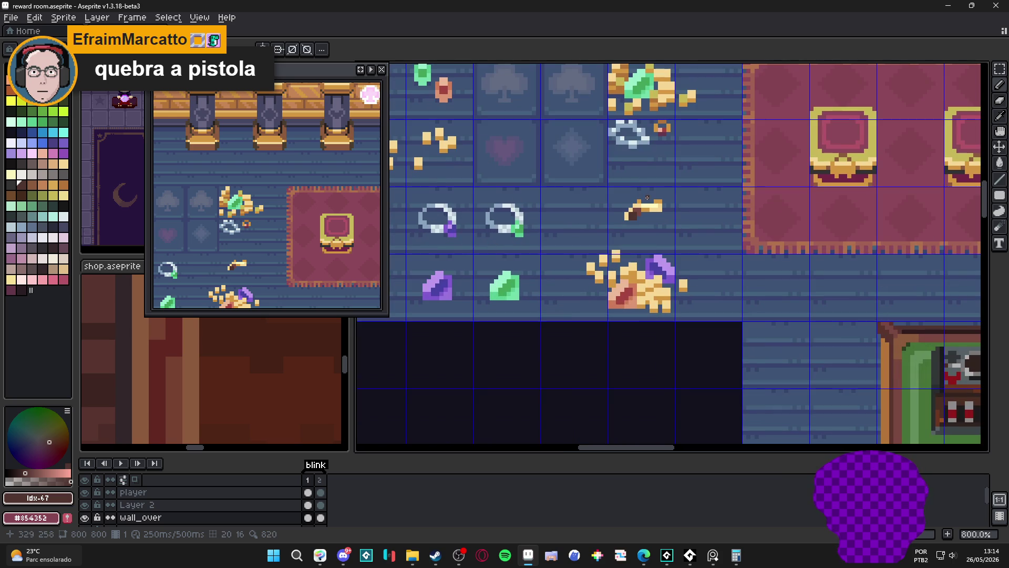
{"action": "scroll", "coordinate": [646, 199], "scroll_direction": "up", "scroll_amount": 1}
{"action": "scroll", "coordinate": [647, 199], "scroll_direction": "down", "scroll_amount": 1}
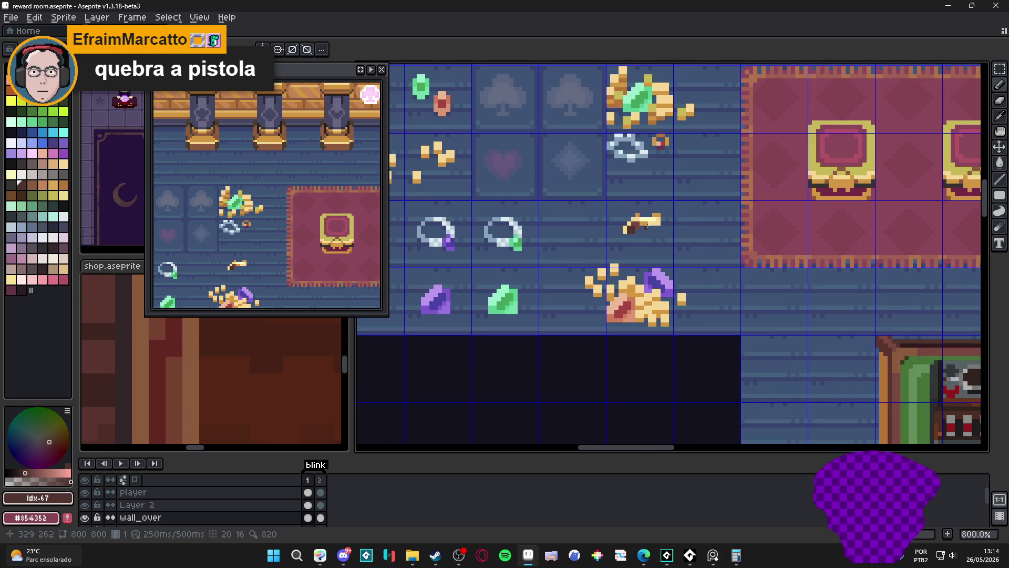
- Select the pistol area, nudge it one pixel right, commit the placement and start retouching its edge
{"action": "left_click", "coordinate": [652, 212]}
{"action": "key", "text": "m"}
{"action": "left_click_drag", "start_coordinate": [665, 207], "coordinate": [601, 251]}
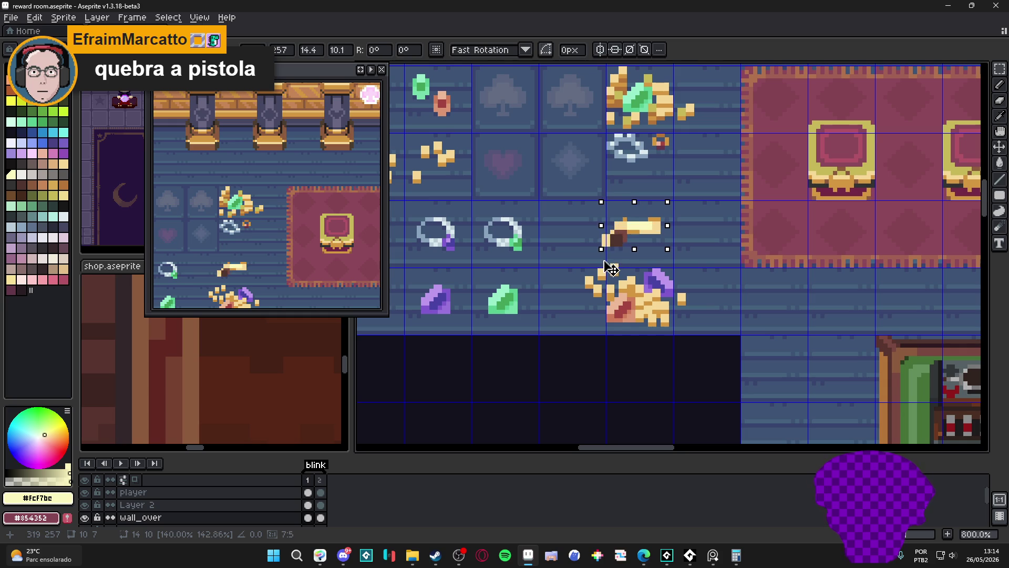
{"action": "mouse_move", "coordinate": [648, 237]}
{"action": "left_mouse_down"}
{"action": "mouse_move", "coordinate": [656, 246]}
{"action": "mouse_move", "coordinate": [692, 230]}
{"action": "left_mouse_up"}
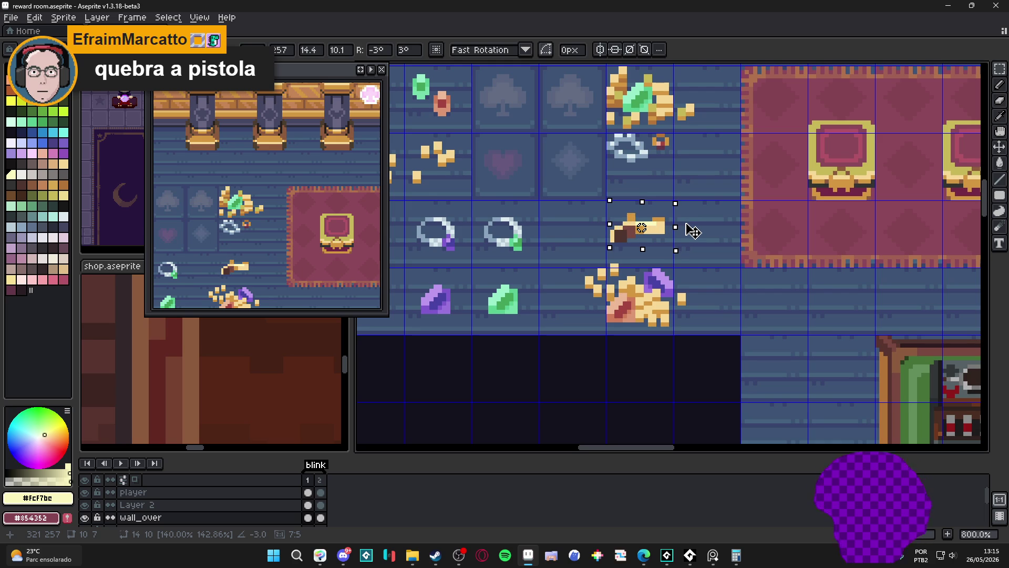
{"action": "key", "text": "Escape"}
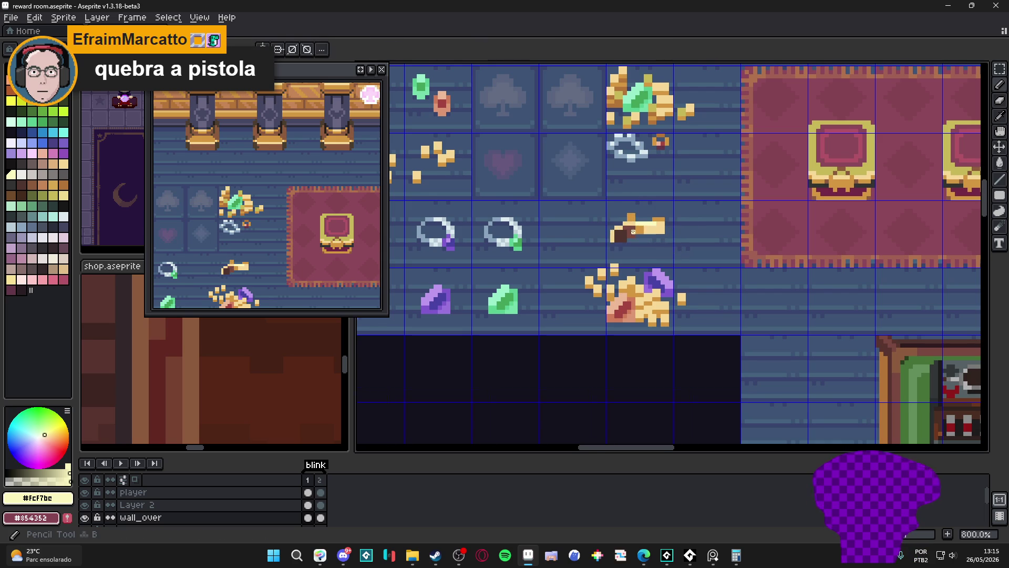
{"action": "scroll", "coordinate": [678, 229], "scroll_direction": "up", "scroll_amount": 3}
{"action": "key", "text": "b"}
{"action": "left_click", "coordinate": [601, 223], "text": "alt"}
- Retouch the pistol's diagonal edge, grip and barrel with tan pixels through to its right end
{"action": "left_click", "coordinate": [581, 222]}
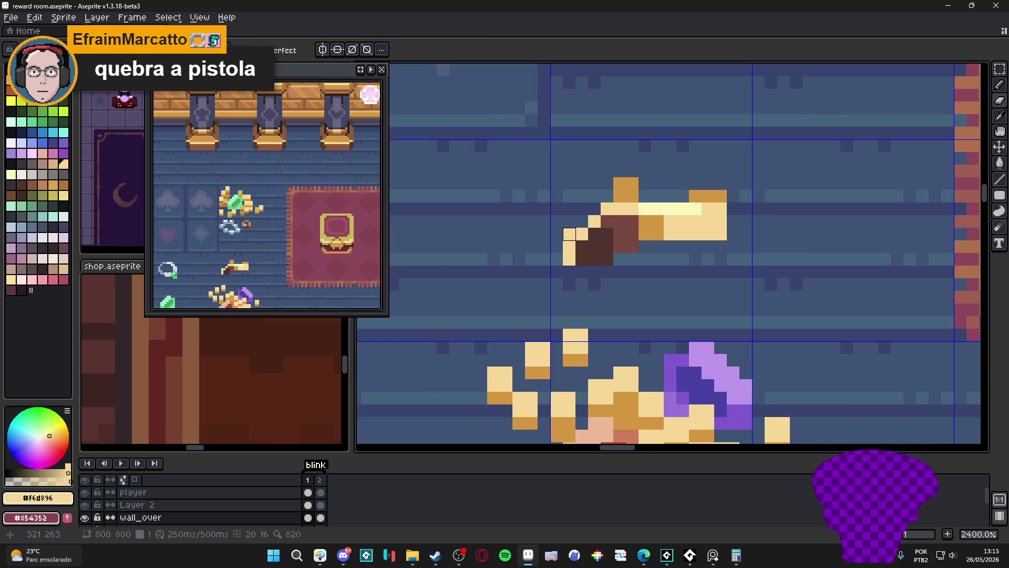
{"action": "left_click", "coordinate": [619, 221]}
{"action": "left_click", "coordinate": [601, 234], "text": "alt"}
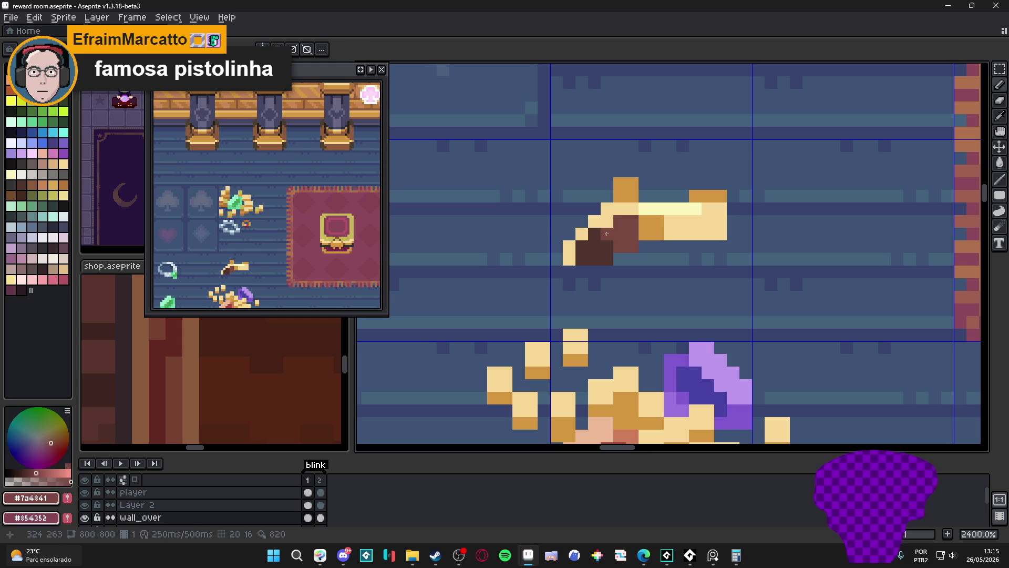
{"action": "left_click", "coordinate": [584, 246]}
{"action": "left_click", "coordinate": [667, 226], "text": "alt"}
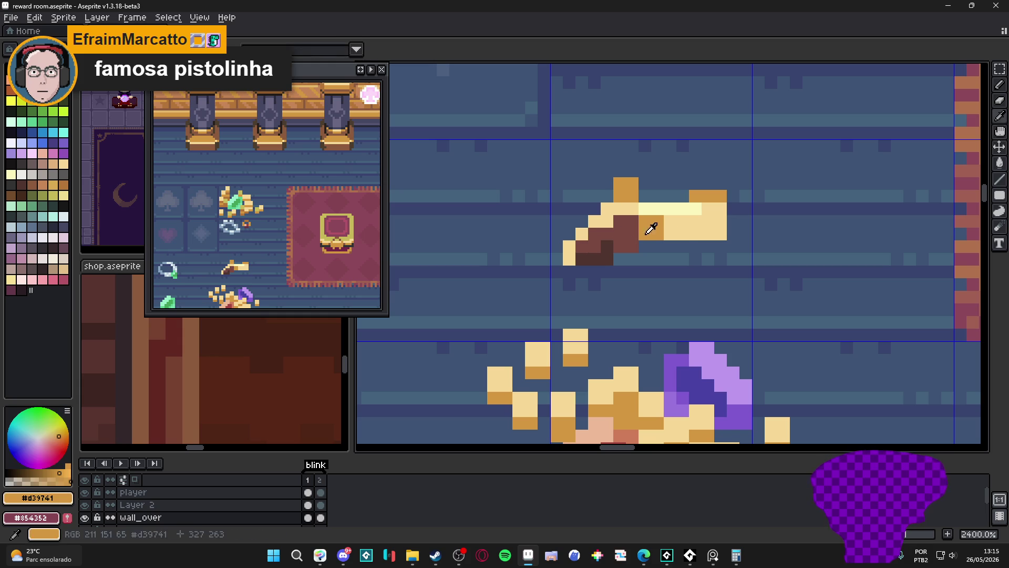
{"action": "left_click", "coordinate": [670, 222]}
{"action": "left_click", "coordinate": [708, 234]}
{"action": "left_click_drag", "start_coordinate": [709, 234], "coordinate": [726, 235]}
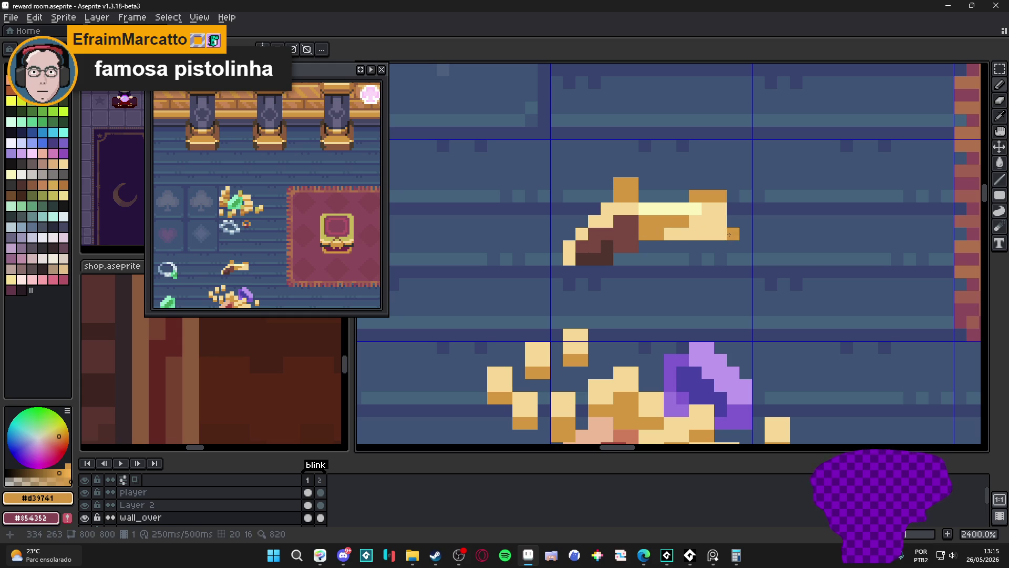
{"action": "left_click", "coordinate": [720, 220]}
{"action": "left_click", "coordinate": [695, 234]}
{"action": "scroll", "coordinate": [695, 234], "scroll_direction": "down", "scroll_amount": 1}
{"action": "scroll", "coordinate": [660, 228], "scroll_direction": "up", "scroll_amount": 1}
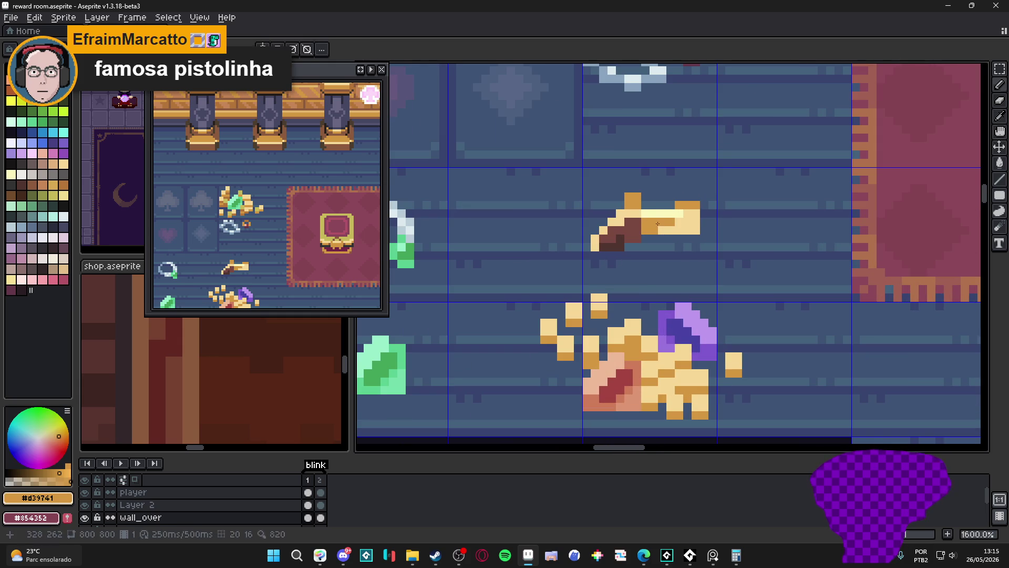
- Edit the pistol's top pixels, add a dark grip pixel and paint pale highlights on the barrel
{"action": "left_click", "coordinate": [641, 221]}
{"action": "left_click", "coordinate": [645, 213]}
{"action": "left_click", "coordinate": [645, 198]}
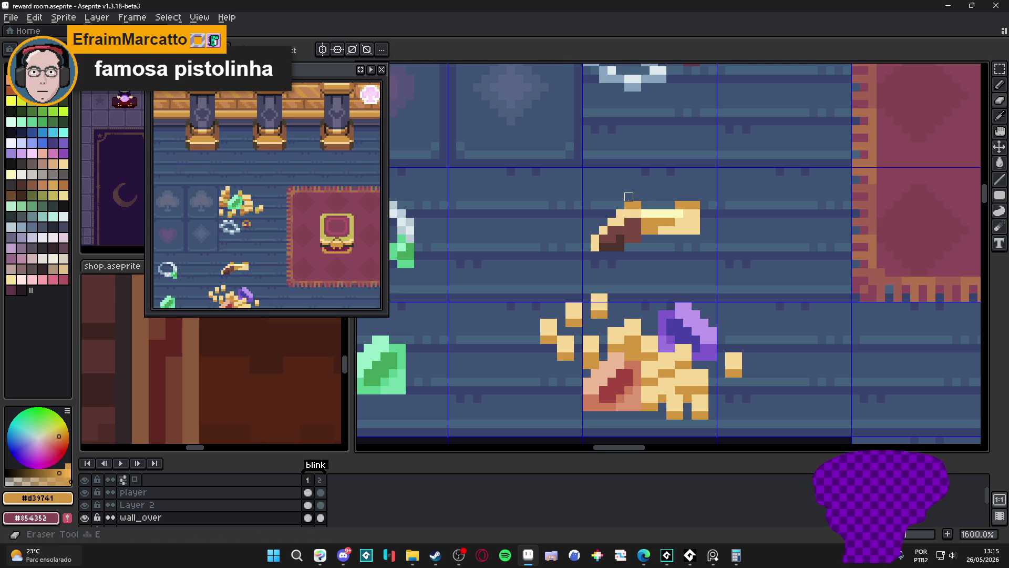
{"action": "scroll", "coordinate": [675, 237], "scroll_direction": "down", "scroll_amount": 3}
{"action": "scroll", "coordinate": [632, 222], "scroll_direction": "up", "scroll_amount": 3}
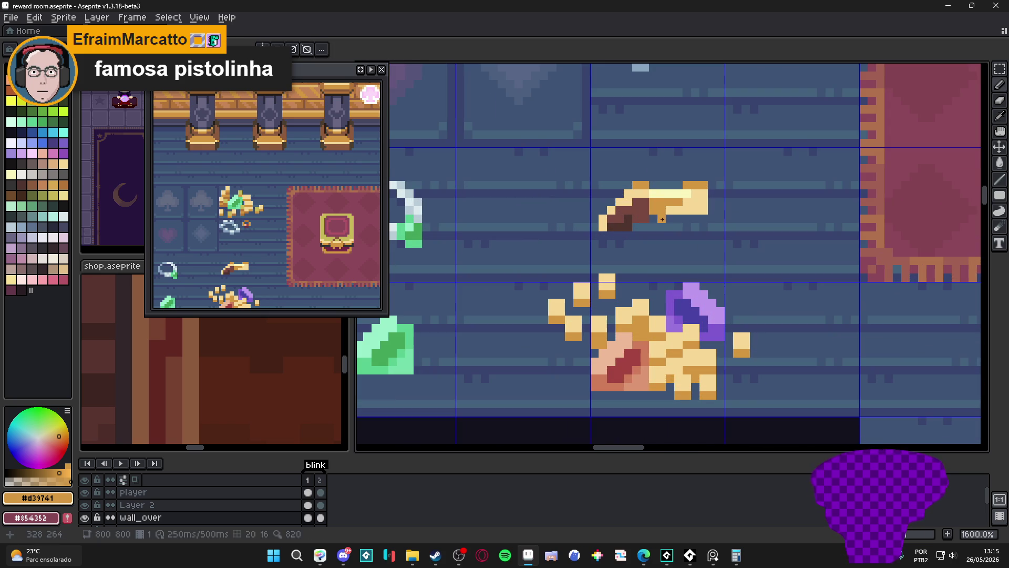
{"action": "scroll", "coordinate": [652, 227], "scroll_direction": "down", "scroll_amount": 3}
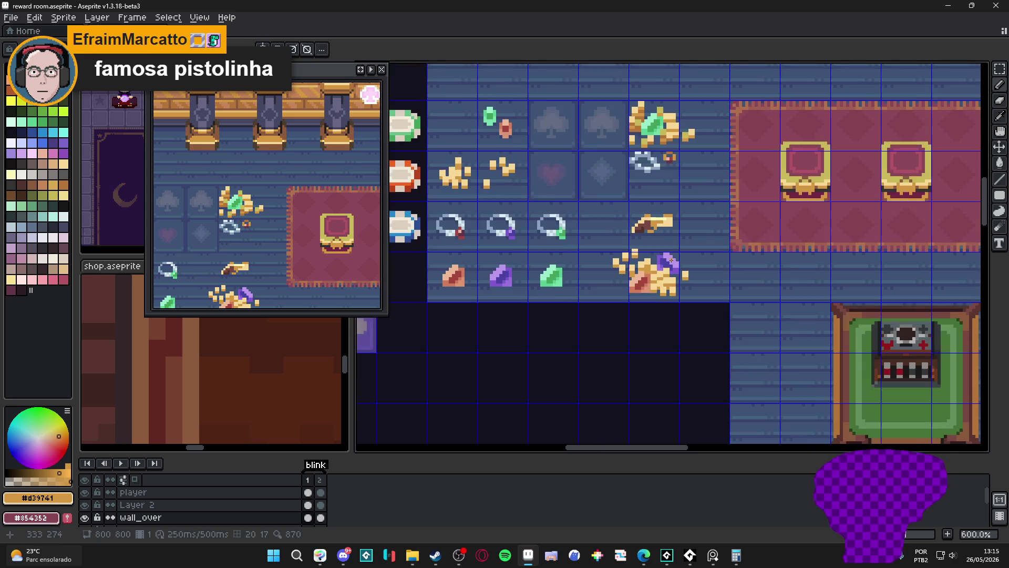
{"action": "scroll", "coordinate": [644, 229], "scroll_direction": "up", "scroll_amount": 3}
{"action": "left_click", "coordinate": [646, 217], "text": "alt"}
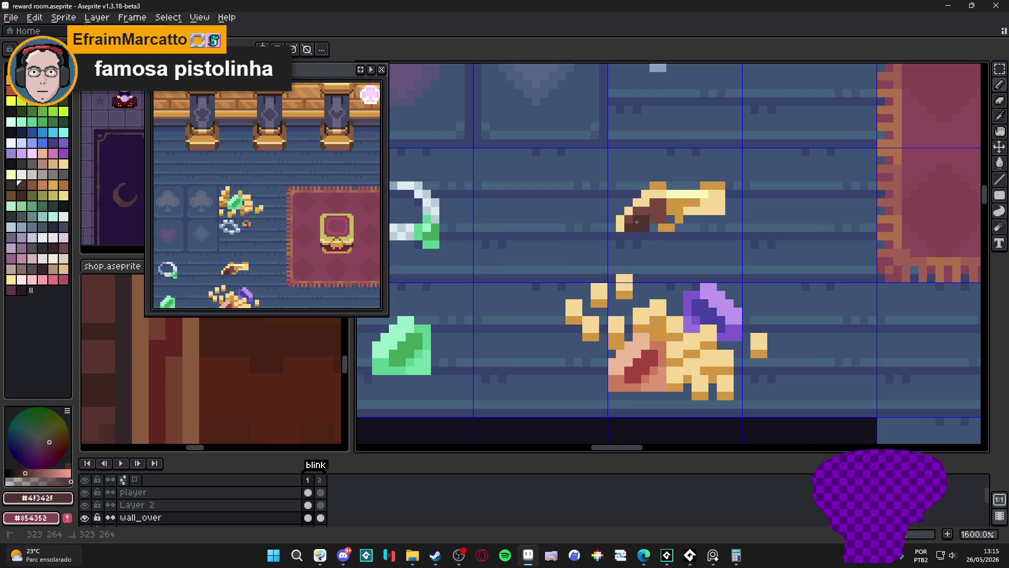
{"action": "scroll", "coordinate": [630, 225], "scroll_direction": "down", "scroll_amount": 1}
{"action": "scroll", "coordinate": [651, 231], "scroll_direction": "up", "scroll_amount": 3}
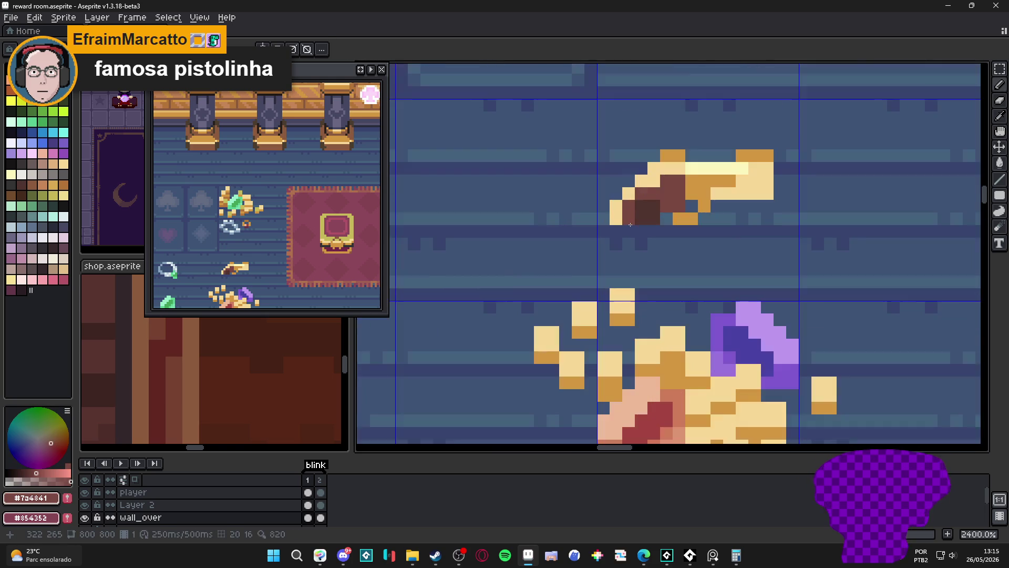
{"action": "left_click", "coordinate": [634, 230], "text": "alt"}
{"action": "scroll", "coordinate": [620, 217], "scroll_direction": "down", "scroll_amount": 3}
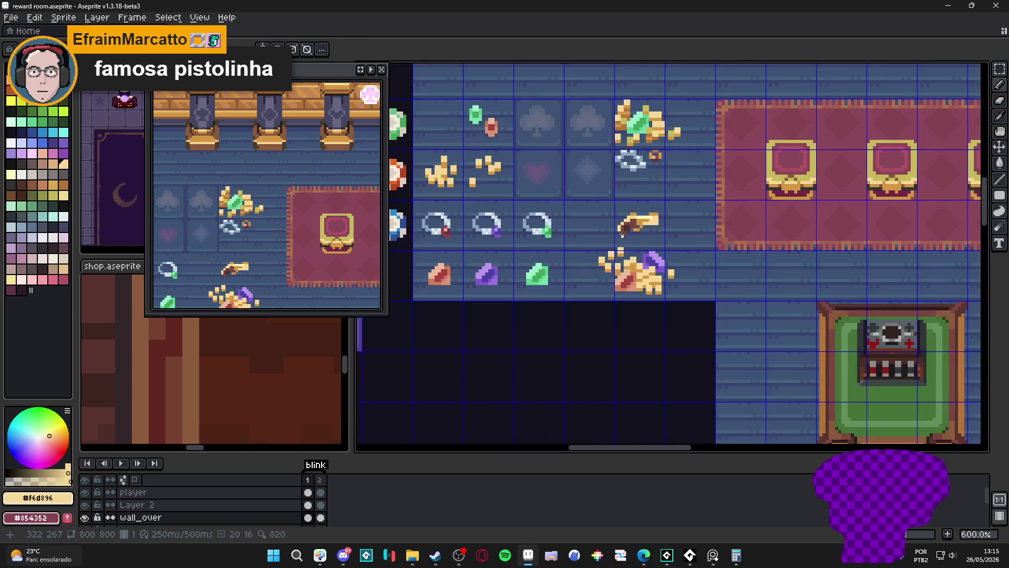
{"action": "scroll", "coordinate": [637, 252], "scroll_direction": "down", "scroll_amount": 1}
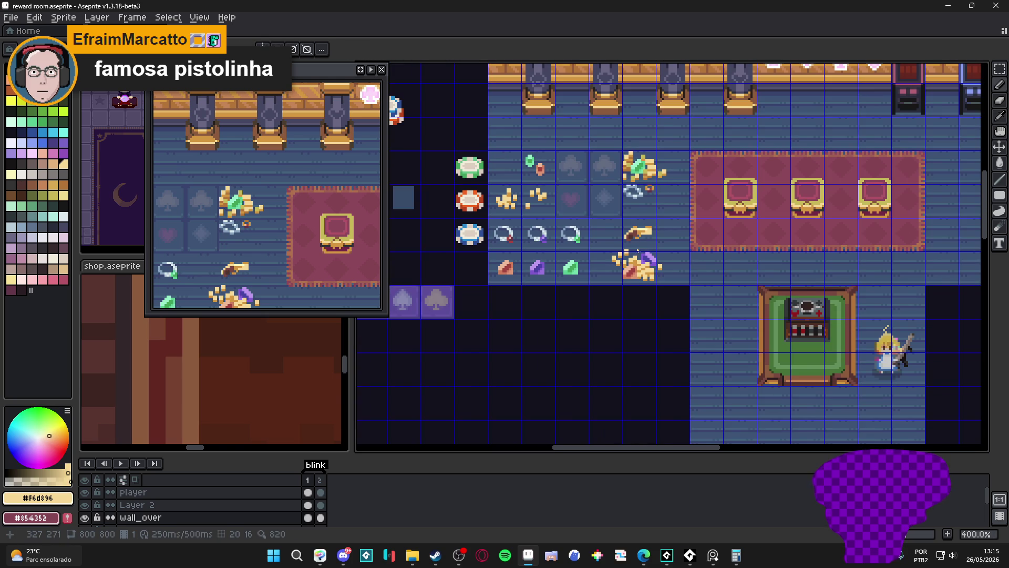
{"action": "scroll", "coordinate": [637, 244], "scroll_direction": "up", "scroll_amount": 3}
{"action": "scroll", "coordinate": [658, 243], "scroll_direction": "down", "scroll_amount": 3}
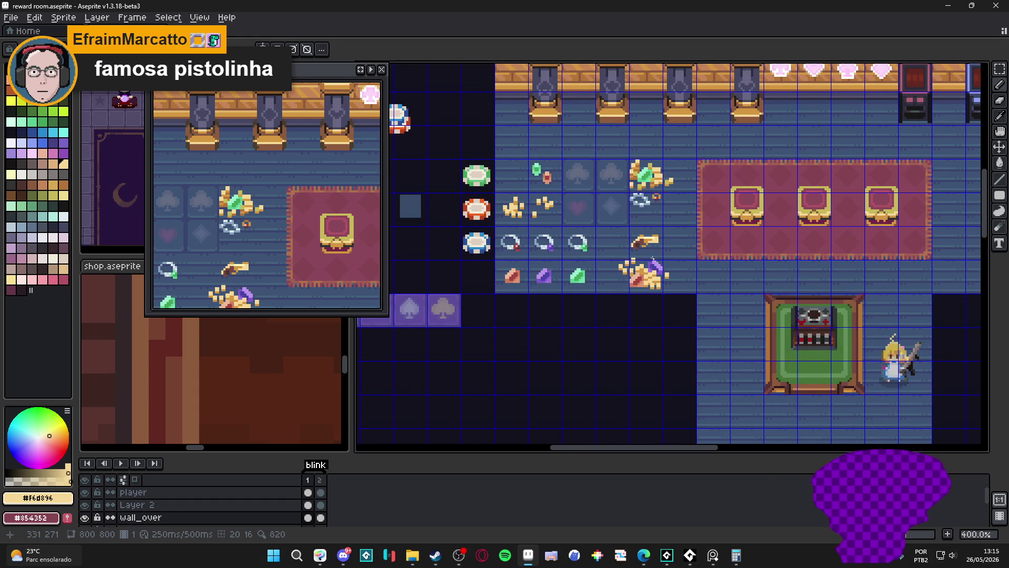
{"action": "scroll", "coordinate": [649, 251], "scroll_direction": "up", "scroll_amount": 2}
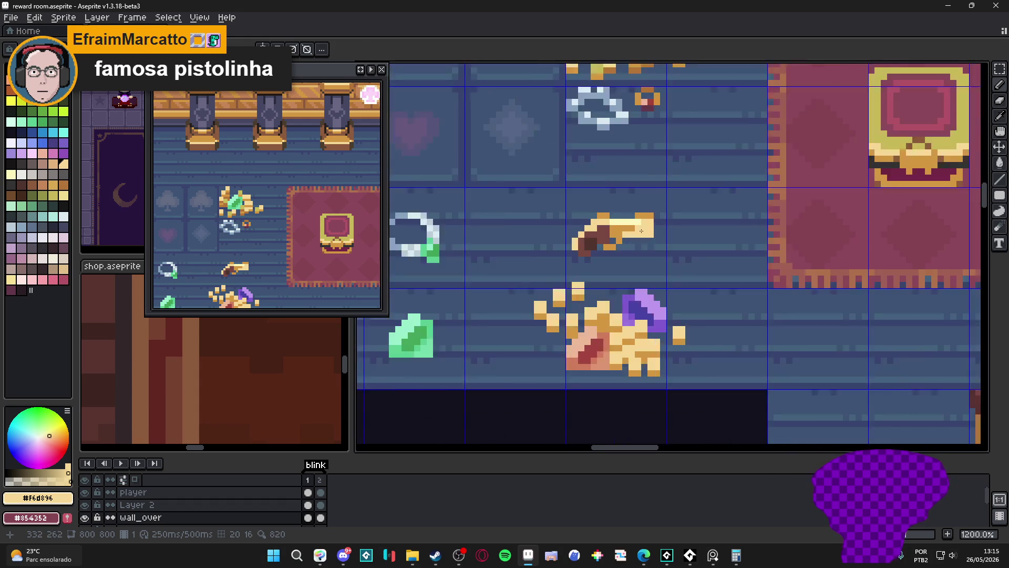
{"action": "scroll", "coordinate": [648, 237], "scroll_direction": "up", "scroll_amount": 2}
{"action": "scroll", "coordinate": [649, 226], "scroll_direction": "down", "scroll_amount": 2}
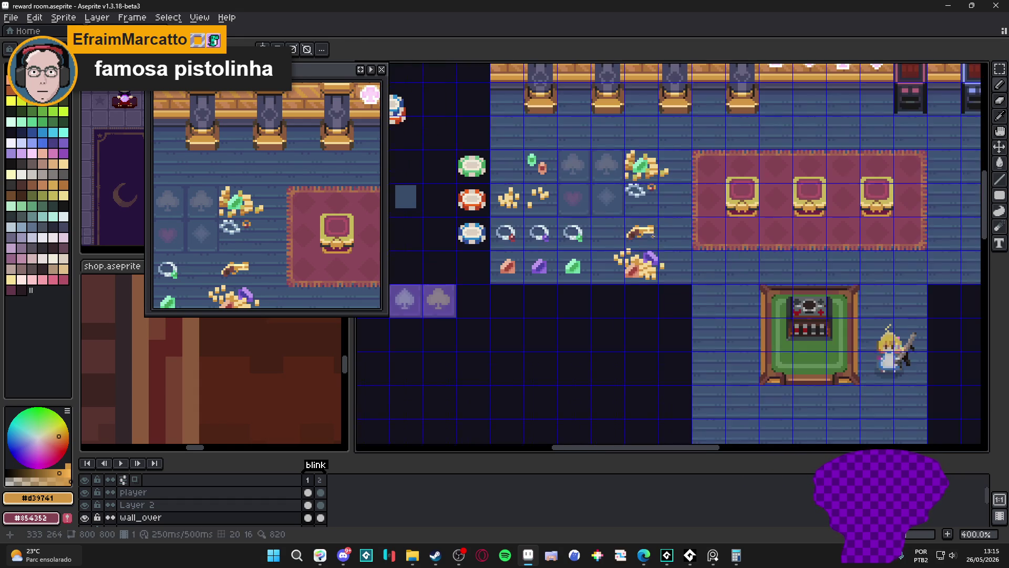
{"action": "scroll", "coordinate": [645, 244], "scroll_direction": "up", "scroll_amount": 1}
{"action": "scroll", "coordinate": [643, 242], "scroll_direction": "up", "scroll_amount": 1}
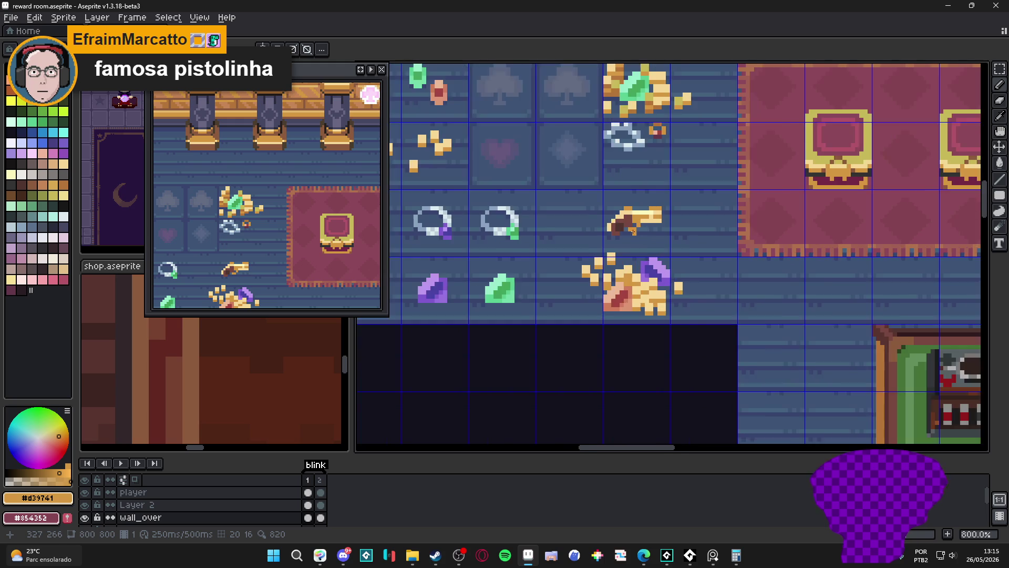
{"action": "scroll", "coordinate": [631, 232], "scroll_direction": "up", "scroll_amount": 1}
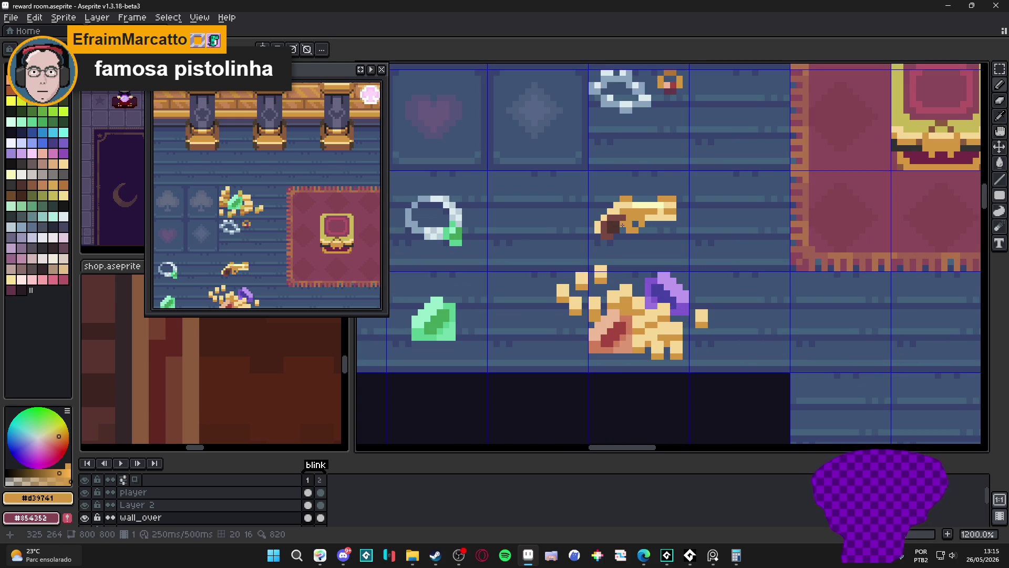
{"action": "scroll", "coordinate": [622, 225], "scroll_direction": "down", "scroll_amount": 1}
{"action": "scroll", "coordinate": [622, 241], "scroll_direction": "up", "scroll_amount": 2}
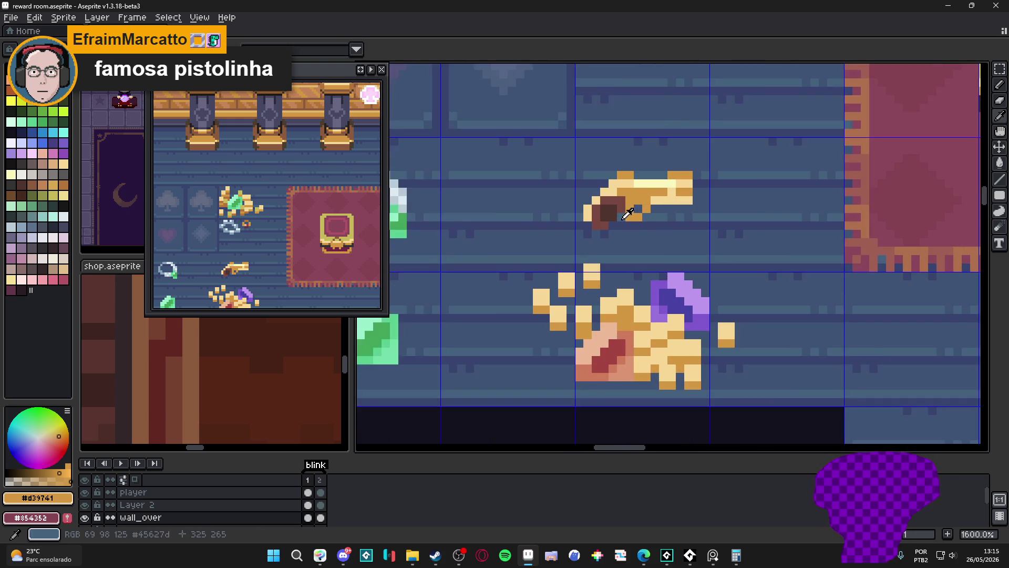
{"action": "left_click", "coordinate": [645, 208], "text": "alt"}
{"action": "left_click", "coordinate": [631, 218]}
{"action": "scroll", "coordinate": [631, 211], "scroll_direction": "down", "scroll_amount": 3}
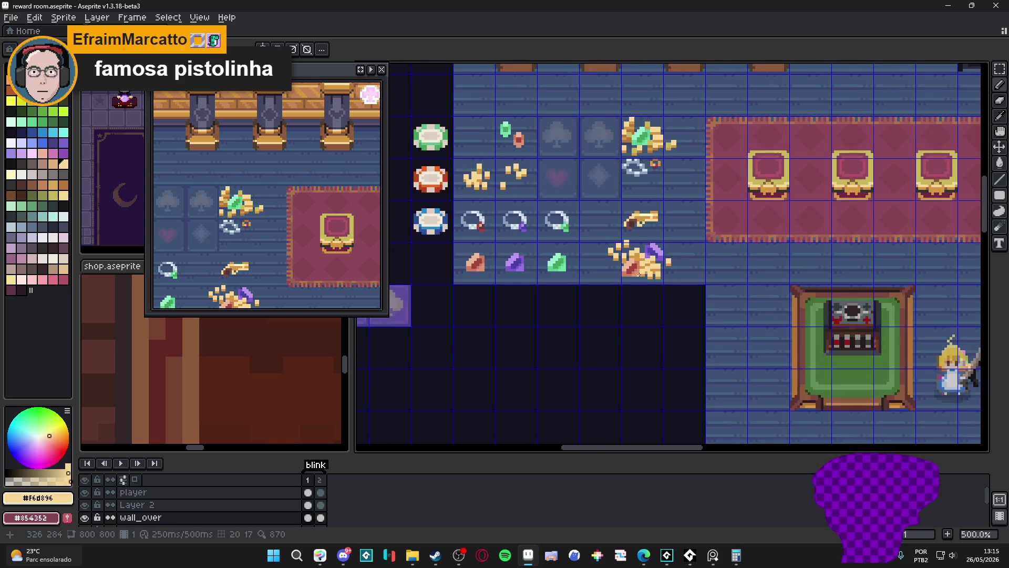
{"action": "scroll", "coordinate": [640, 221], "scroll_direction": "down", "scroll_amount": 1}
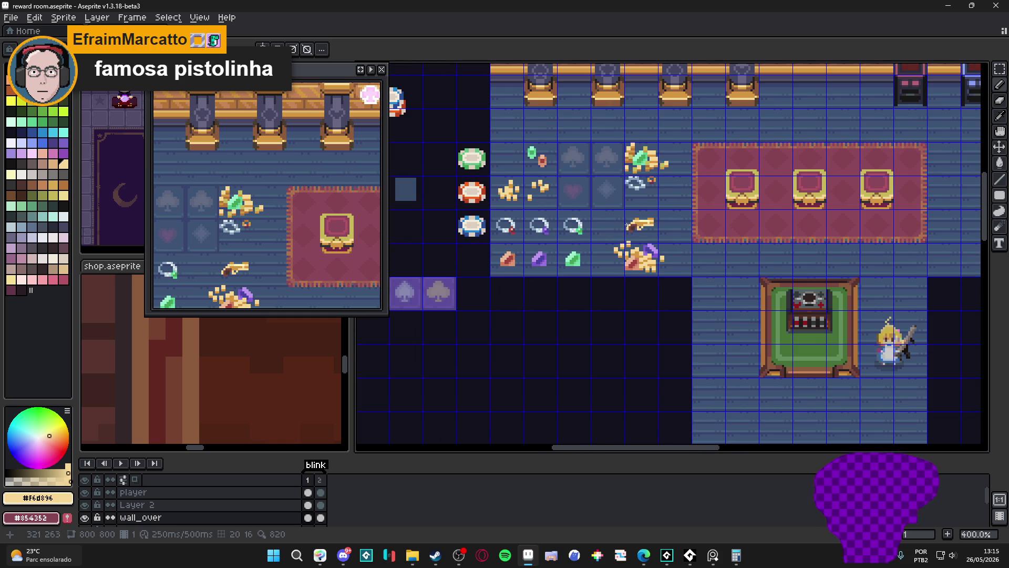
- Pan to the item area and marquee-select the treasure pile below the pistol
{"action": "left_click_drag", "start_coordinate": [627, 225], "coordinate": [584, 226]}
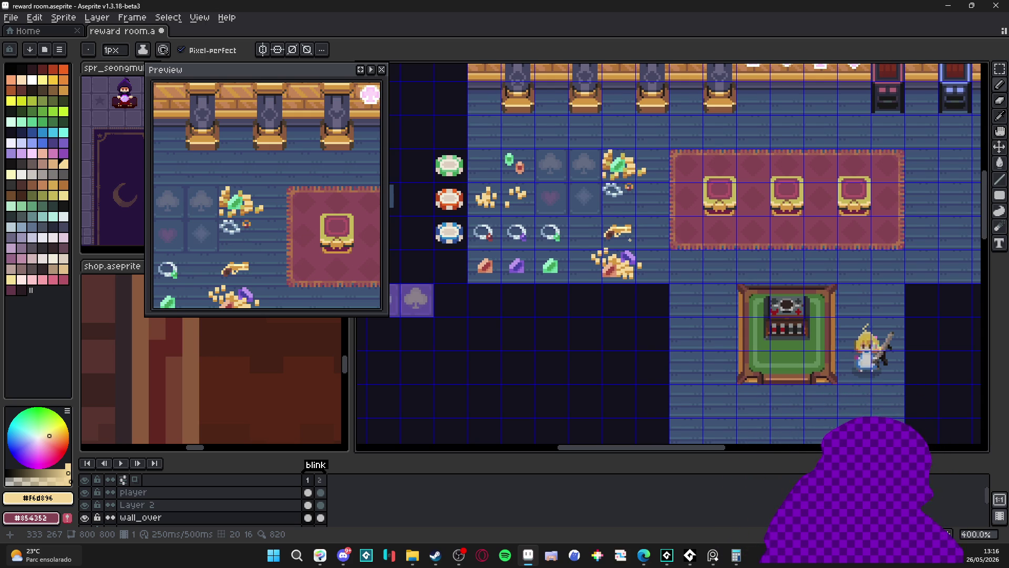
{"action": "mouse_move", "coordinate": [637, 240]}
{"action": "left_mouse_down"}
{"action": "mouse_move", "coordinate": [614, 274]}
{"action": "mouse_move", "coordinate": [588, 272]}
{"action": "left_mouse_up"}
{"action": "key", "text": "m"}
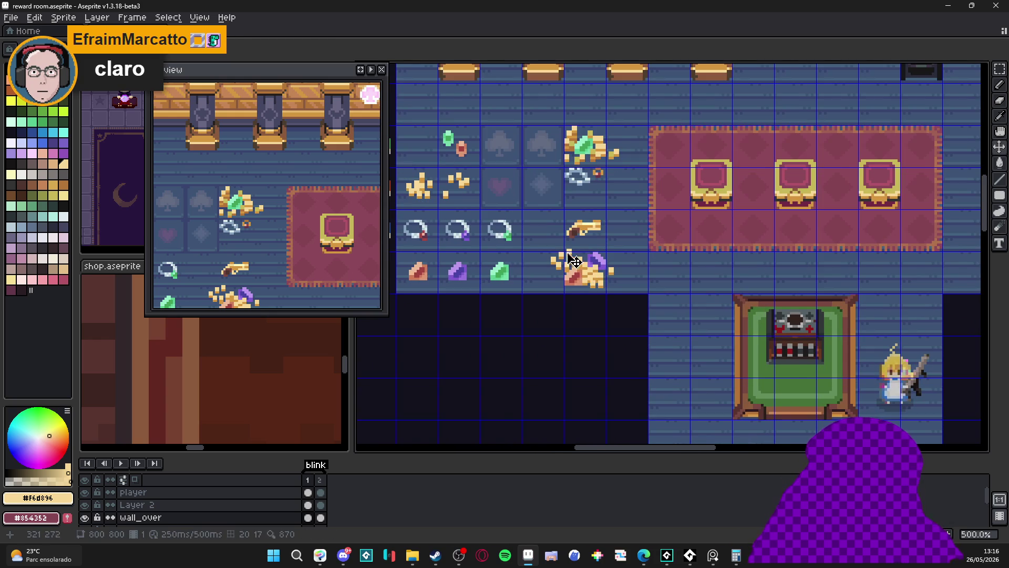
{"action": "scroll", "coordinate": [554, 248], "scroll_direction": "up", "scroll_amount": 1}
{"action": "mouse_move", "coordinate": [544, 247]}
{"action": "left_mouse_down"}
{"action": "mouse_move", "coordinate": [652, 297]}
{"action": "mouse_move", "coordinate": [620, 288]}
{"action": "left_mouse_up"}
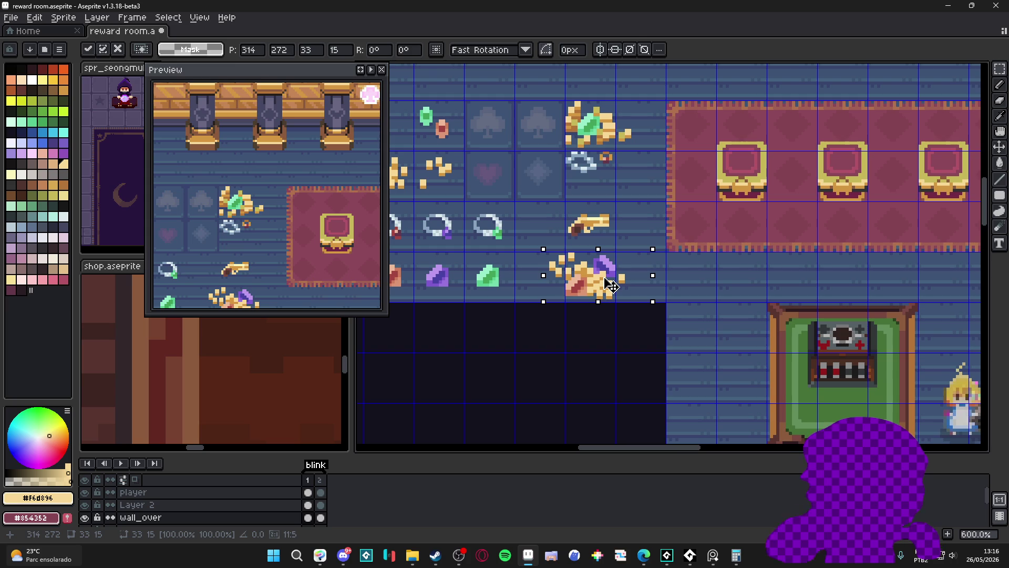
- Drop the treasure pile in its new spot, hide the grid and frame the whole scene
{"action": "key", "text": "ctrl+d"}
{"action": "key", "text": "ctrl+apostrophe"}
{"action": "scroll", "coordinate": [621, 287], "scroll_direction": "down", "scroll_amount": 1}
{"action": "scroll", "coordinate": [648, 278], "scroll_direction": "down", "scroll_amount": 1}
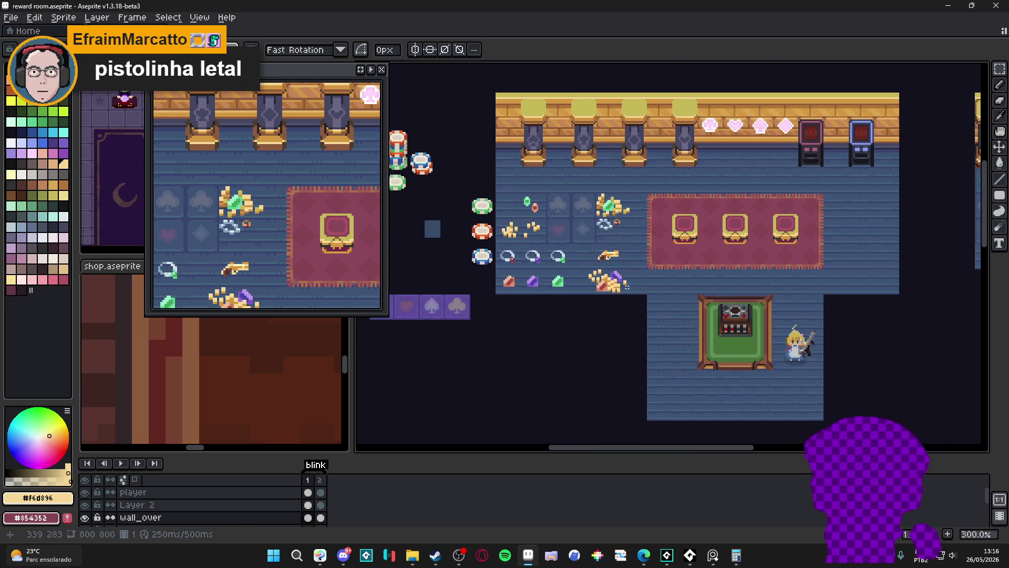
{"action": "left_click_drag", "start_coordinate": [648, 277], "coordinate": [649, 271]}
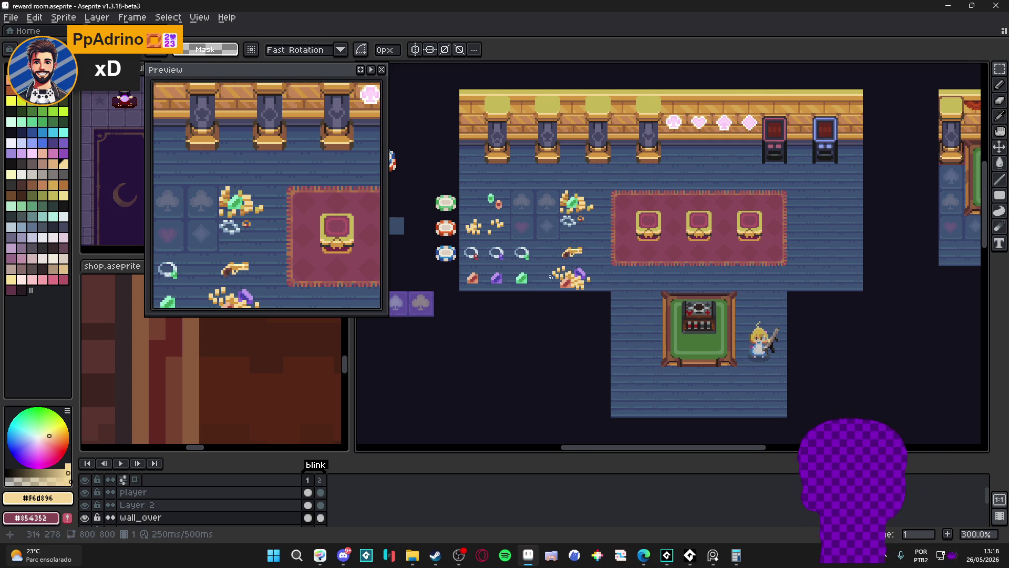
{"action": "scroll", "coordinate": [559, 207], "scroll_direction": "up", "scroll_amount": 2}
- Close the card's gold outline and bucket-fill it solid light gold, undoing an accidental background fill
{"action": "key", "text": "ctrl+apostrophe"}
{"action": "scroll", "coordinate": [583, 197], "scroll_direction": "up", "scroll_amount": 1}
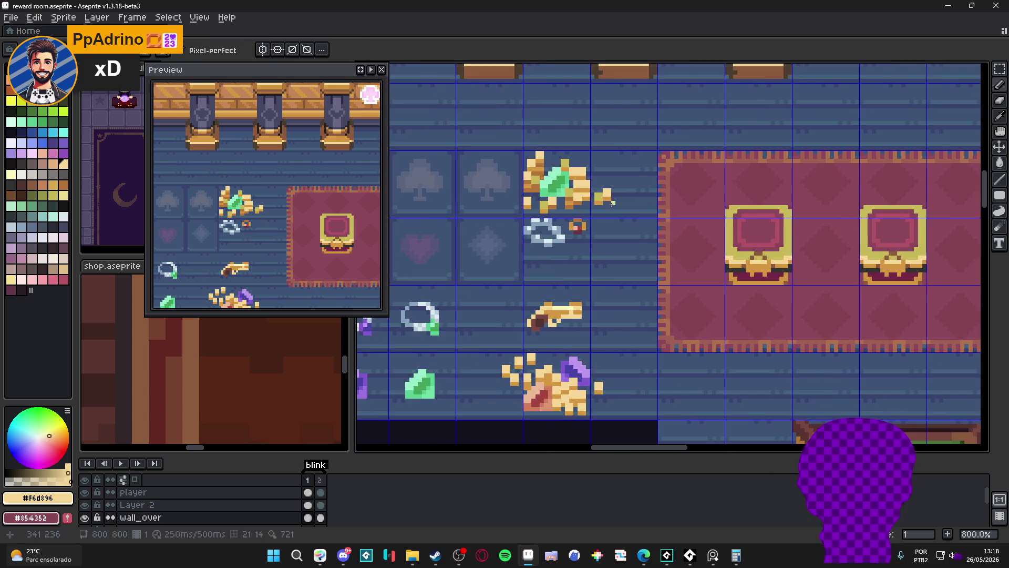
{"action": "left_click", "coordinate": [607, 191]}
{"action": "left_click", "coordinate": [614, 236]}
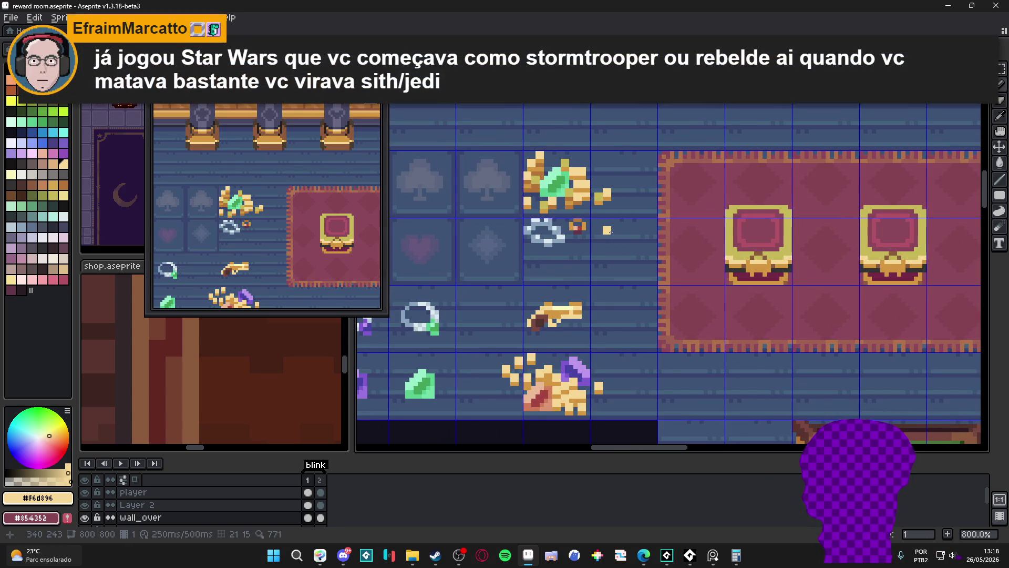
{"action": "mouse_move", "coordinate": [608, 231]}
{"action": "left_mouse_down"}
{"action": "mouse_move", "coordinate": [611, 273]}
{"action": "mouse_move", "coordinate": [635, 270]}
{"action": "mouse_move", "coordinate": [635, 229]}
{"action": "mouse_move", "coordinate": [614, 229]}
{"action": "left_mouse_up"}
{"action": "key", "text": "g"}
{"action": "left_click", "coordinate": [614, 229]}
{"action": "key", "text": "ctrl+z"}
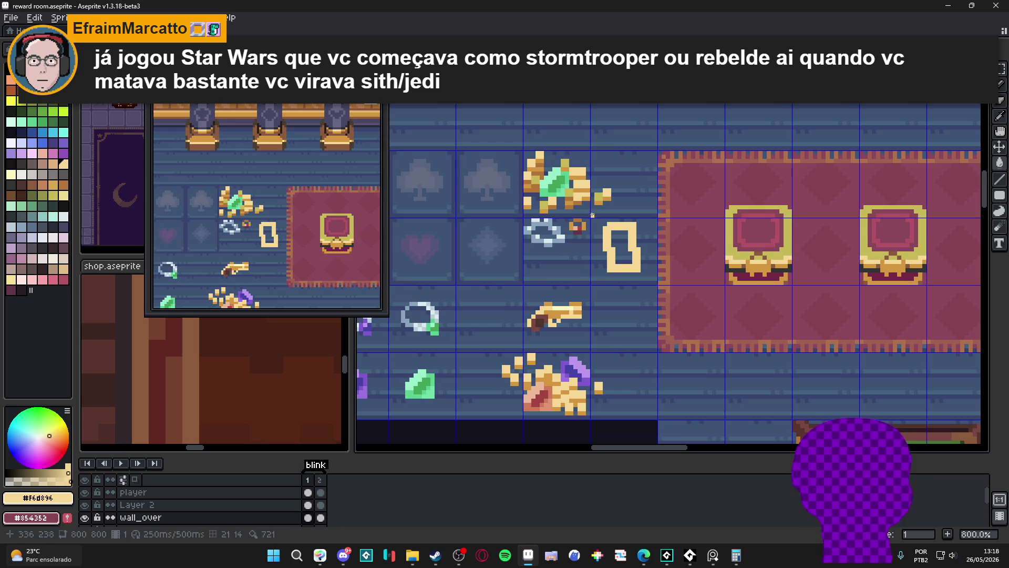
{"action": "left_click", "coordinate": [622, 246]}
{"action": "scroll", "coordinate": [621, 246], "scroll_direction": "up", "scroll_amount": 1}
{"action": "scroll", "coordinate": [620, 241], "scroll_direction": "down", "scroll_amount": 1}
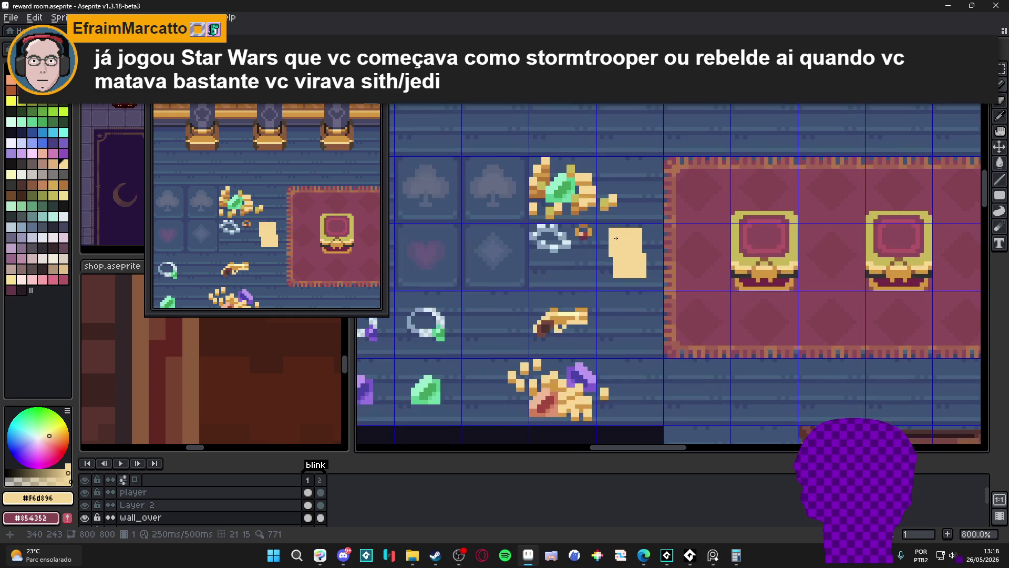
{"action": "scroll", "coordinate": [595, 201], "scroll_direction": "up", "scroll_amount": 1}
- Sample the darker gold and draw an inner outline down and around the card's edges
{"action": "key", "text": "alt"}
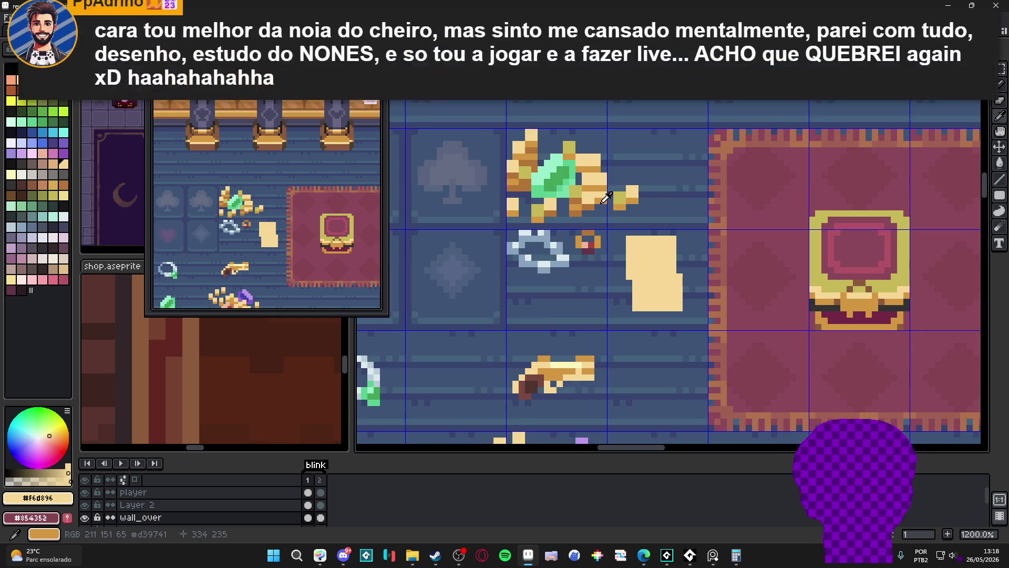
{"action": "scroll", "coordinate": [608, 199], "scroll_direction": "up", "scroll_amount": 1}
{"action": "left_click_drag", "start_coordinate": [634, 243], "coordinate": [640, 282]}
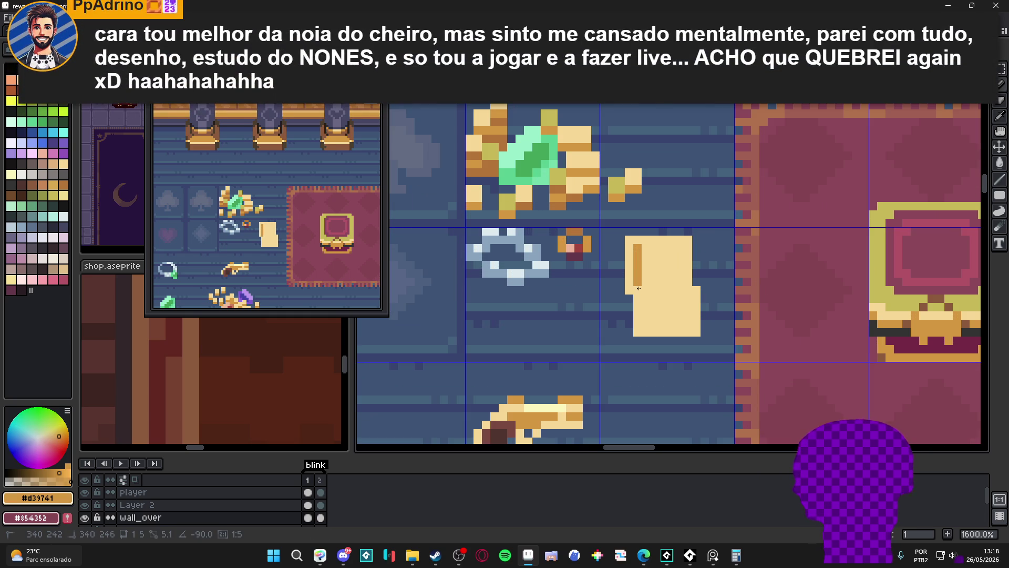
{"action": "mouse_move", "coordinate": [638, 288]}
{"action": "left_mouse_down"}
{"action": "mouse_move", "coordinate": [648, 325]}
{"action": "mouse_move", "coordinate": [684, 325]}
{"action": "mouse_move", "coordinate": [679, 239]}
{"action": "mouse_move", "coordinate": [646, 250]}
{"action": "left_mouse_up"}
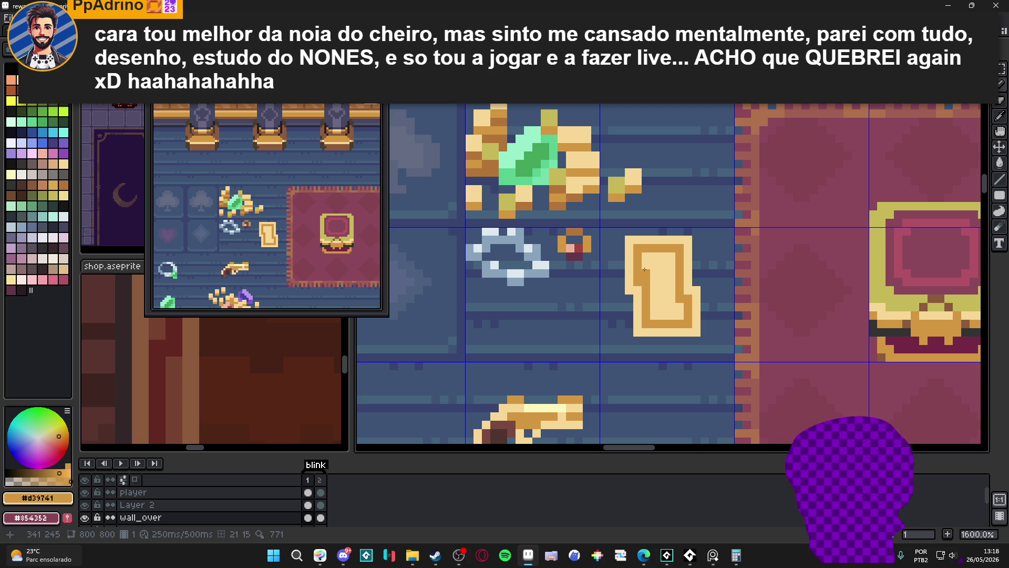
{"action": "left_click", "coordinate": [682, 302], "text": "alt"}
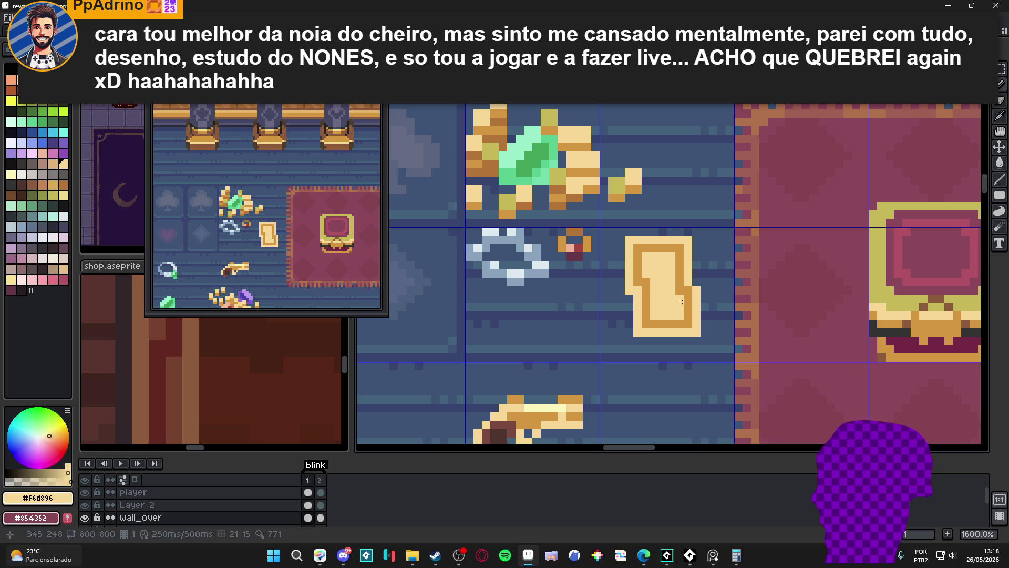
{"action": "scroll", "coordinate": [682, 303], "scroll_direction": "down", "scroll_amount": 4}
{"action": "scroll", "coordinate": [682, 324], "scroll_direction": "up", "scroll_amount": 1}
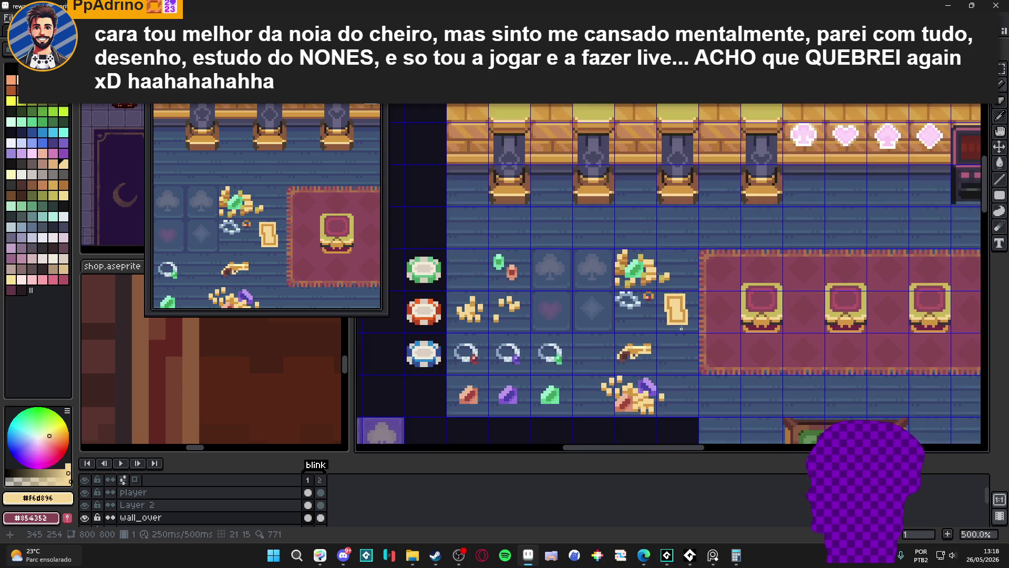
{"action": "scroll", "coordinate": [681, 327], "scroll_direction": "up", "scroll_amount": 2}
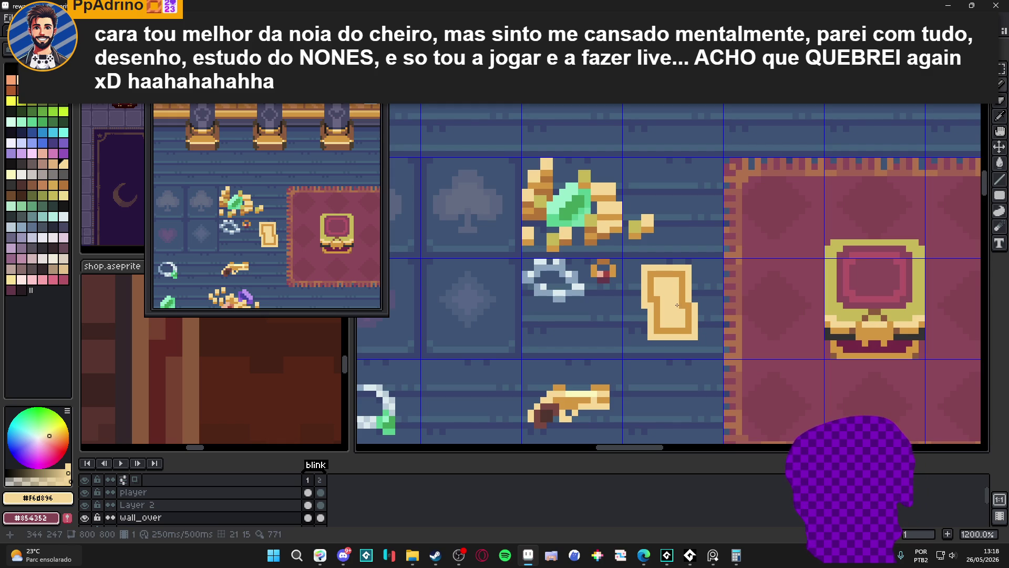
{"action": "scroll", "coordinate": [675, 306], "scroll_direction": "up", "scroll_amount": 1}
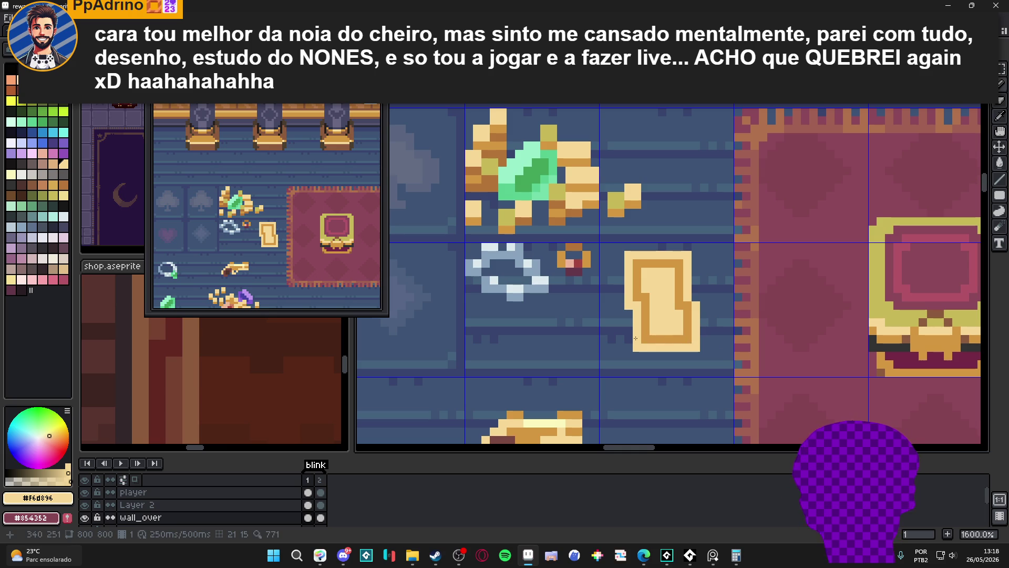
{"action": "scroll", "coordinate": [692, 321], "scroll_direction": "down", "scroll_amount": 3}
{"action": "scroll", "coordinate": [671, 334], "scroll_direction": "up", "scroll_amount": 1}
{"action": "scroll", "coordinate": [670, 334], "scroll_direction": "up", "scroll_amount": 1}
{"action": "scroll", "coordinate": [669, 316], "scroll_direction": "down", "scroll_amount": 2}
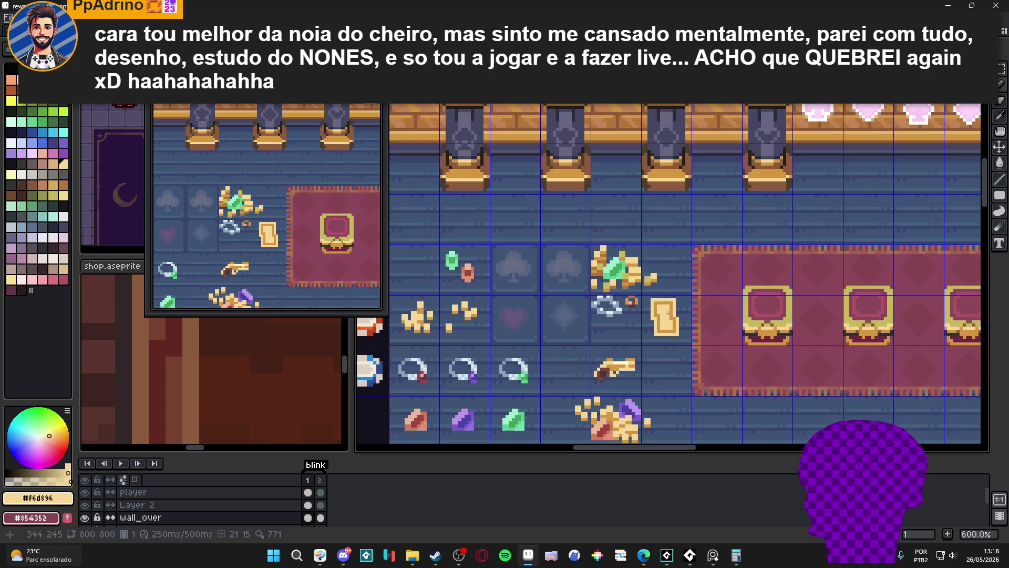
{"action": "scroll", "coordinate": [664, 315], "scroll_direction": "up", "scroll_amount": 1}
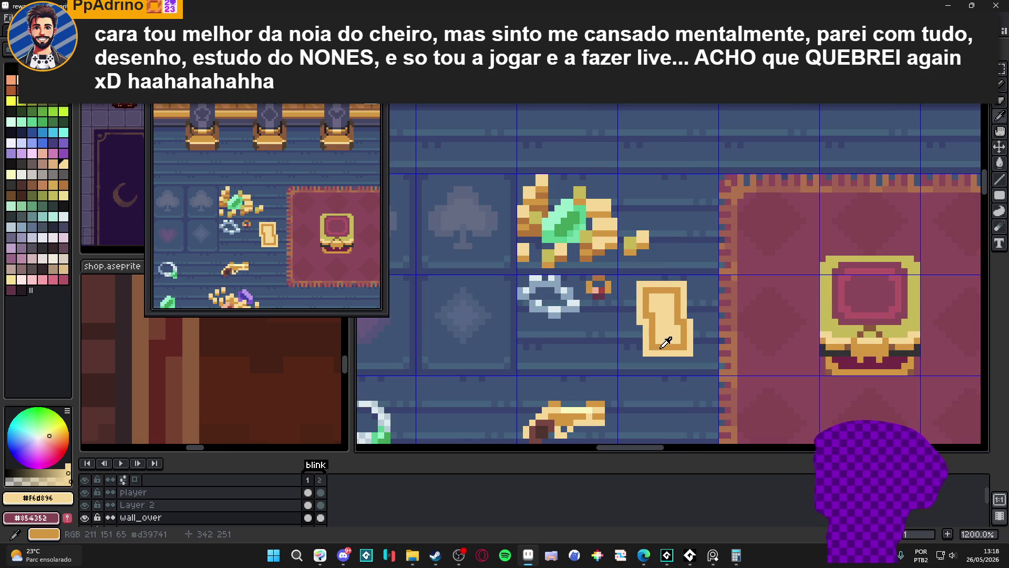
- Pick the dark gold border colour and draw a diagonal shading stroke across the card's face
{"action": "left_click", "coordinate": [671, 341], "text": "alt"}
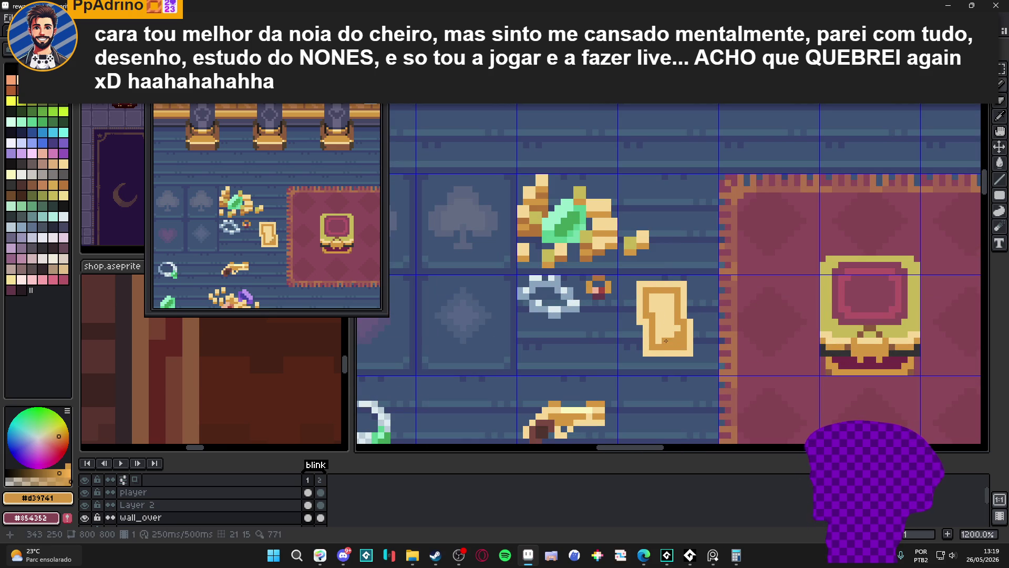
{"action": "left_click", "coordinate": [667, 298]}
{"action": "left_click_drag", "start_coordinate": [666, 298], "coordinate": [659, 303]}
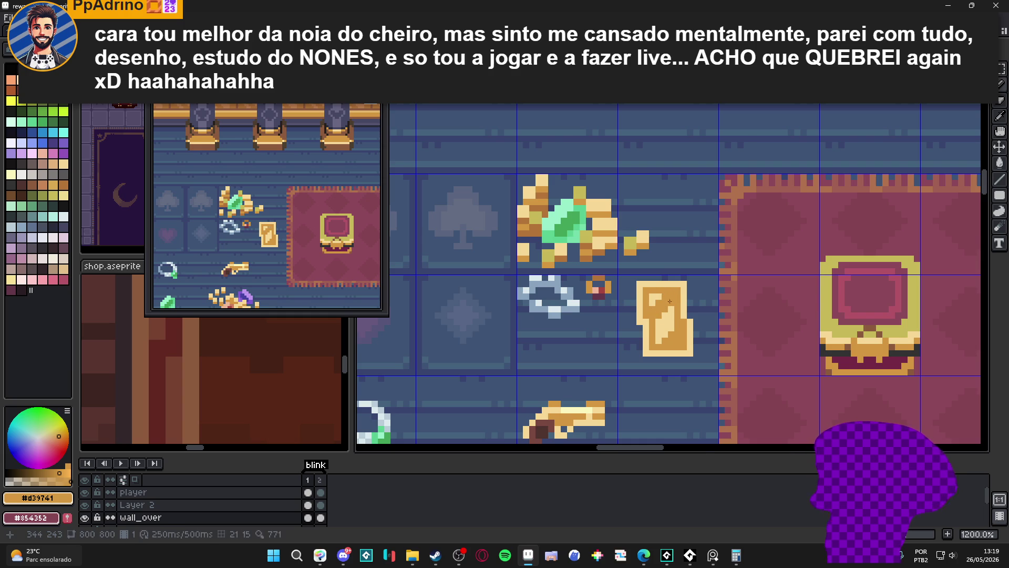
{"action": "scroll", "coordinate": [667, 299], "scroll_direction": "down", "scroll_amount": 1}
{"action": "scroll", "coordinate": [666, 299], "scroll_direction": "down", "scroll_amount": 1}
{"action": "scroll", "coordinate": [670, 315], "scroll_direction": "up", "scroll_amount": 1}
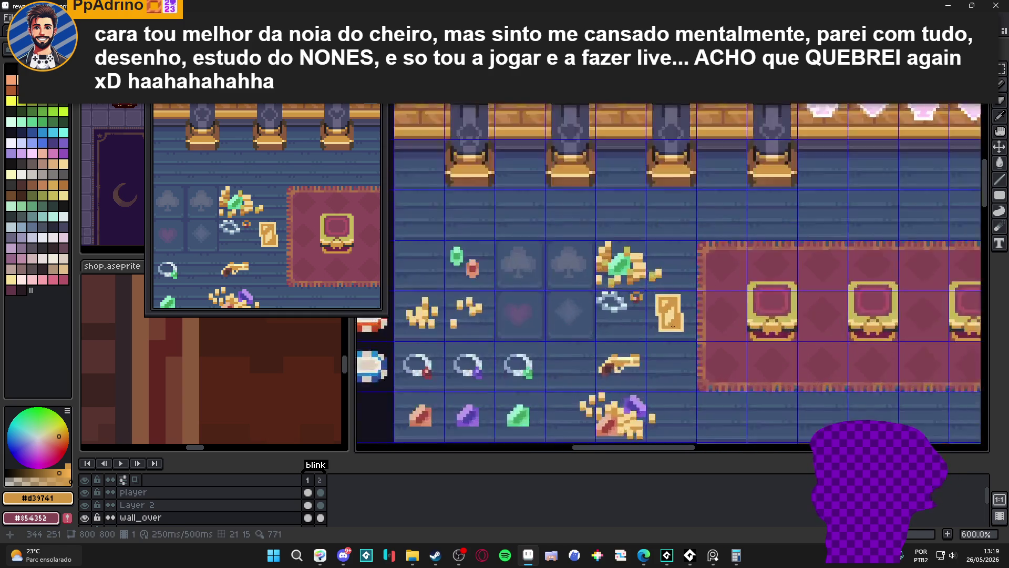
{"action": "scroll", "coordinate": [670, 320], "scroll_direction": "up", "scroll_amount": 2}
- Repaint the card's upper shading in light gold and tan, leaving only a dark diagonal stripe
{"action": "left_click", "coordinate": [661, 313]}
{"action": "left_click", "coordinate": [681, 297]}
{"action": "left_click", "coordinate": [683, 288]}
{"action": "left_click", "coordinate": [673, 270]}
{"action": "left_click", "coordinate": [648, 295]}
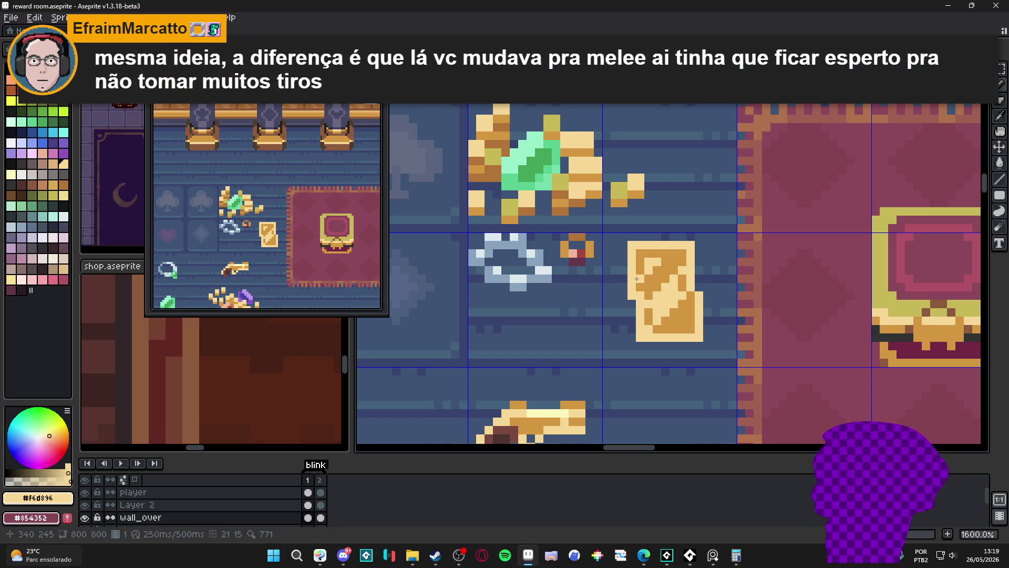
{"action": "scroll", "coordinate": [667, 254], "scroll_direction": "down", "scroll_amount": 3}
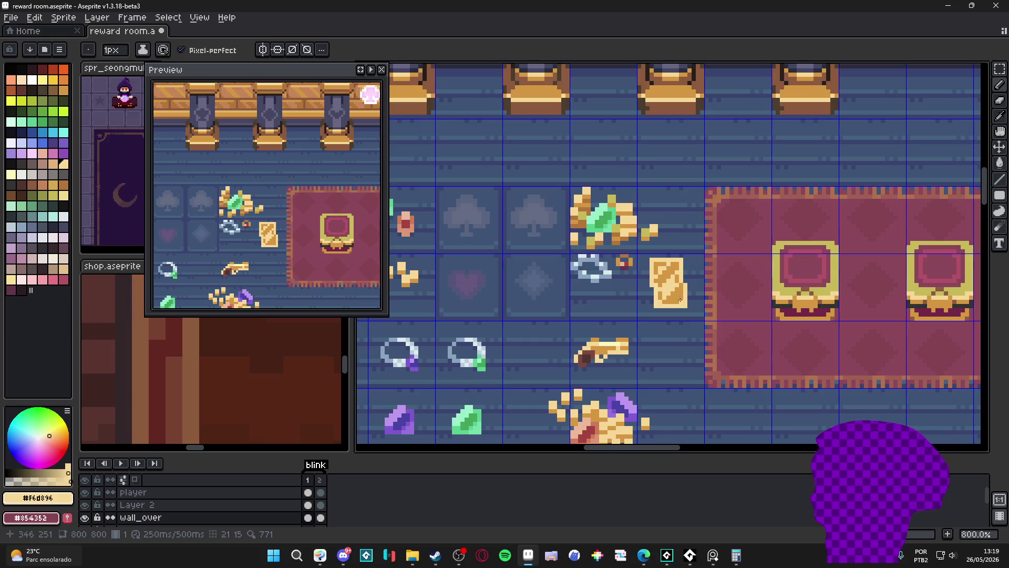
{"action": "scroll", "coordinate": [686, 260], "scroll_direction": "up", "scroll_amount": 3}
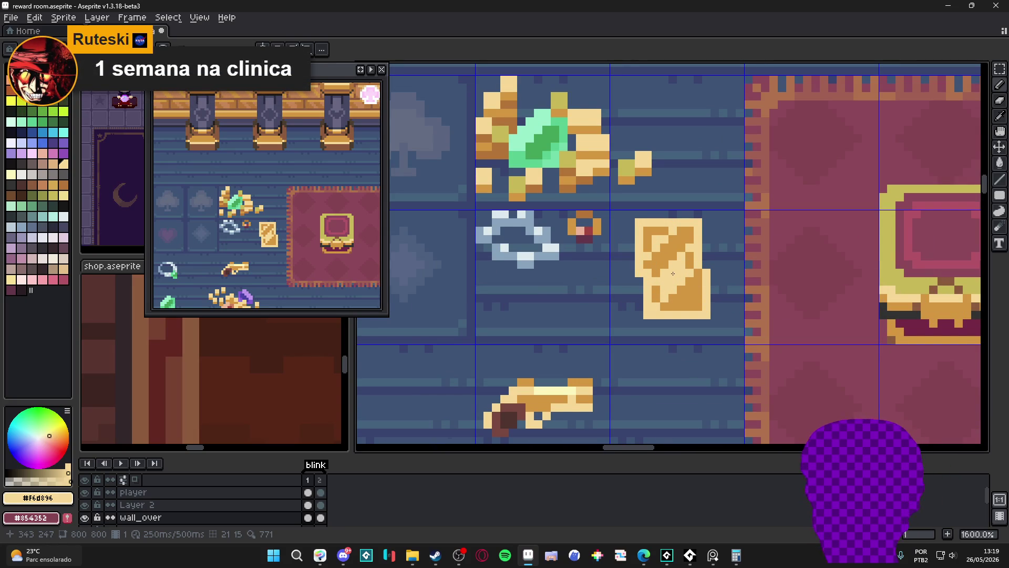
{"action": "scroll", "coordinate": [696, 292], "scroll_direction": "up", "scroll_amount": 1}
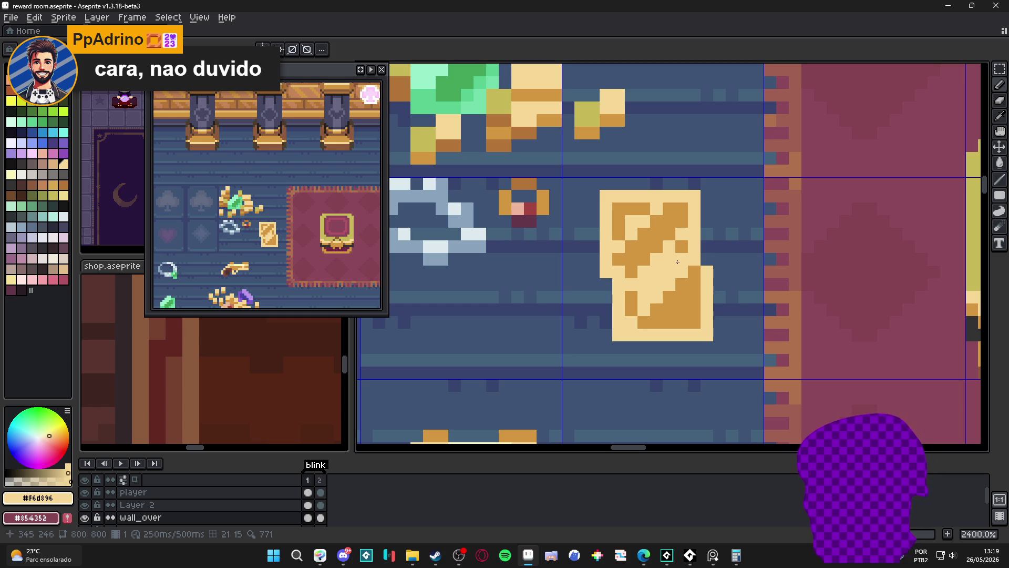
{"action": "scroll", "coordinate": [677, 262], "scroll_direction": "down", "scroll_amount": 2}
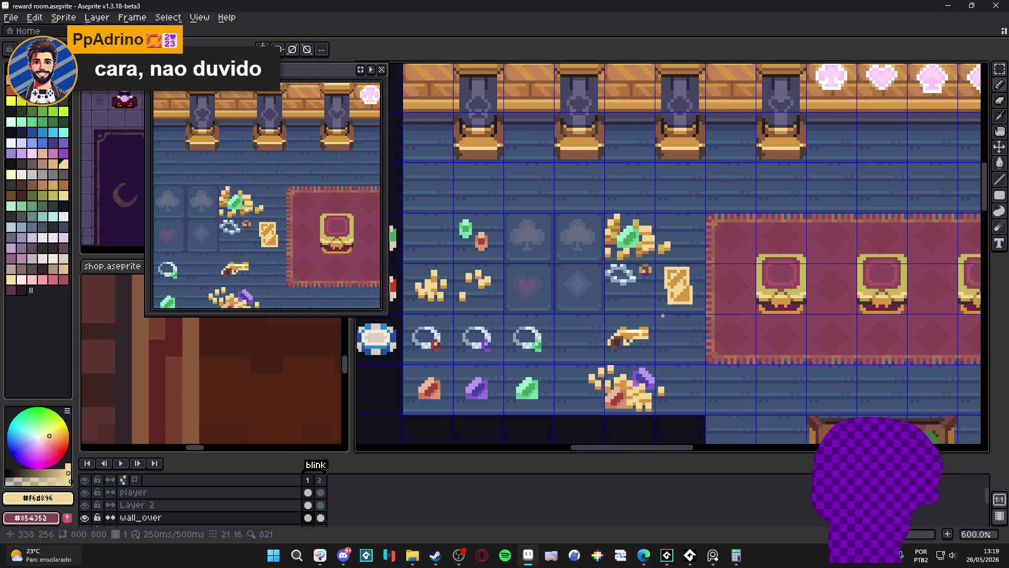
{"action": "scroll", "coordinate": [662, 315], "scroll_direction": "up", "scroll_amount": 2}
{"action": "scroll", "coordinate": [682, 266], "scroll_direction": "down", "scroll_amount": 3}
{"action": "scroll", "coordinate": [683, 266], "scroll_direction": "down", "scroll_amount": 1}
{"action": "scroll", "coordinate": [671, 266], "scroll_direction": "up", "scroll_amount": 3}
{"action": "scroll", "coordinate": [663, 265], "scroll_direction": "up", "scroll_amount": 2}
{"action": "mouse_move", "coordinate": [655, 278]}
{"action": "left_mouse_down"}
{"action": "mouse_move", "coordinate": [705, 227]}
{"action": "mouse_move", "coordinate": [693, 202]}
{"action": "mouse_move", "coordinate": [643, 190]}
{"action": "mouse_move", "coordinate": [643, 177]}
{"action": "left_mouse_up"}
{"action": "left_click_drag", "start_coordinate": [643, 177], "coordinate": [670, 177]}
{"action": "scroll", "coordinate": [683, 222], "scroll_direction": "down", "scroll_amount": 3}
{"action": "scroll", "coordinate": [684, 223], "scroll_direction": "down", "scroll_amount": 1}
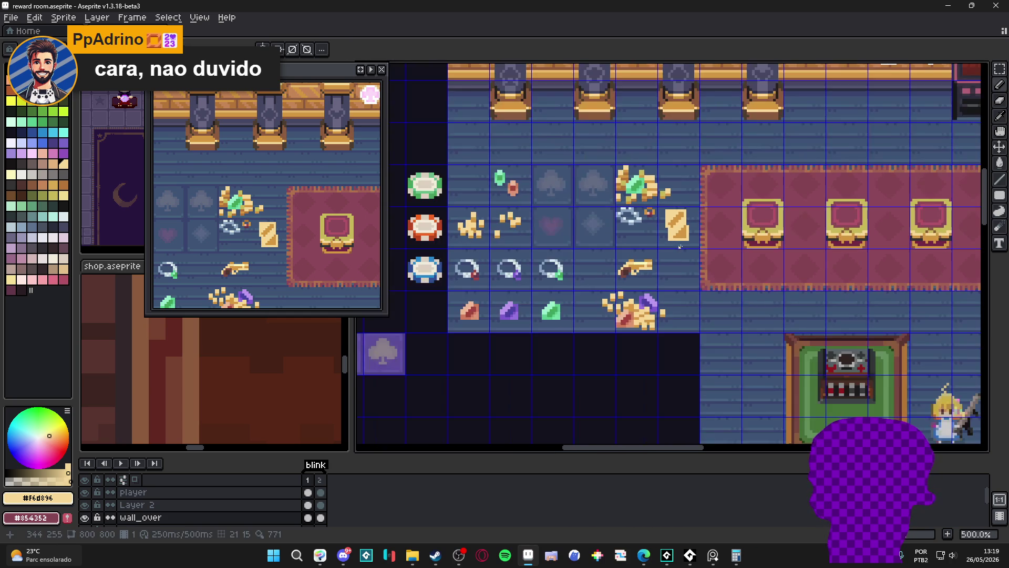
{"action": "scroll", "coordinate": [682, 223], "scroll_direction": "up", "scroll_amount": 2}
{"action": "scroll", "coordinate": [683, 234], "scroll_direction": "up", "scroll_amount": 1}
{"action": "scroll", "coordinate": [686, 237], "scroll_direction": "up", "scroll_amount": 1}
- Trim the card's dark staircase shading down to a small stepped dark-orange corner
{"action": "left_click", "coordinate": [669, 234]}
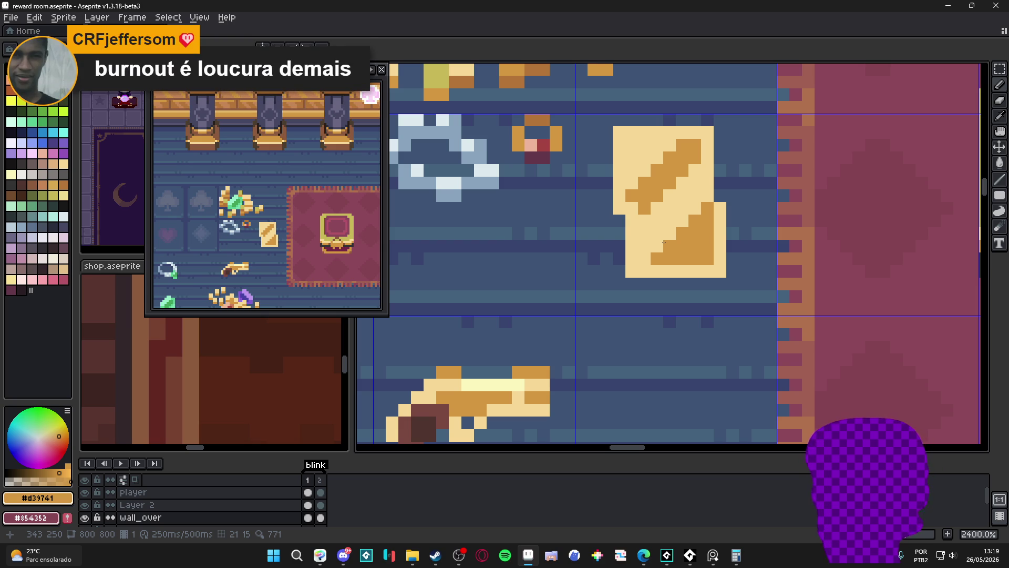
{"action": "left_click", "coordinate": [664, 242], "text": "alt"}
{"action": "mouse_move", "coordinate": [676, 240]}
{"action": "left_mouse_down"}
{"action": "mouse_move", "coordinate": [697, 224]}
{"action": "mouse_move", "coordinate": [668, 247]}
{"action": "mouse_move", "coordinate": [667, 223]}
{"action": "left_mouse_up"}
{"action": "left_click", "coordinate": [679, 256], "text": "alt"}
{"action": "left_click", "coordinate": [670, 234]}
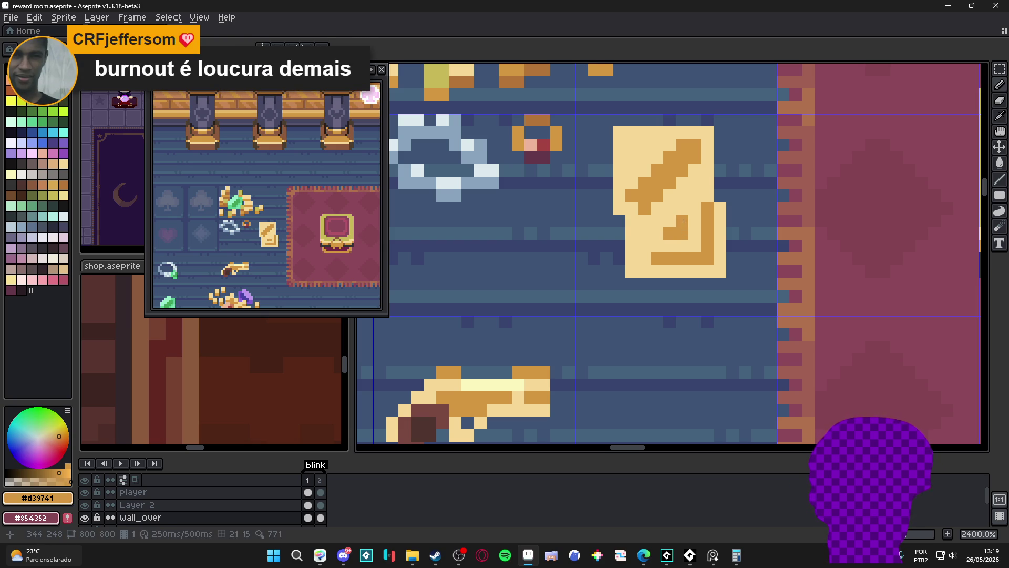
{"action": "scroll", "coordinate": [661, 225], "scroll_direction": "down", "scroll_amount": 4}
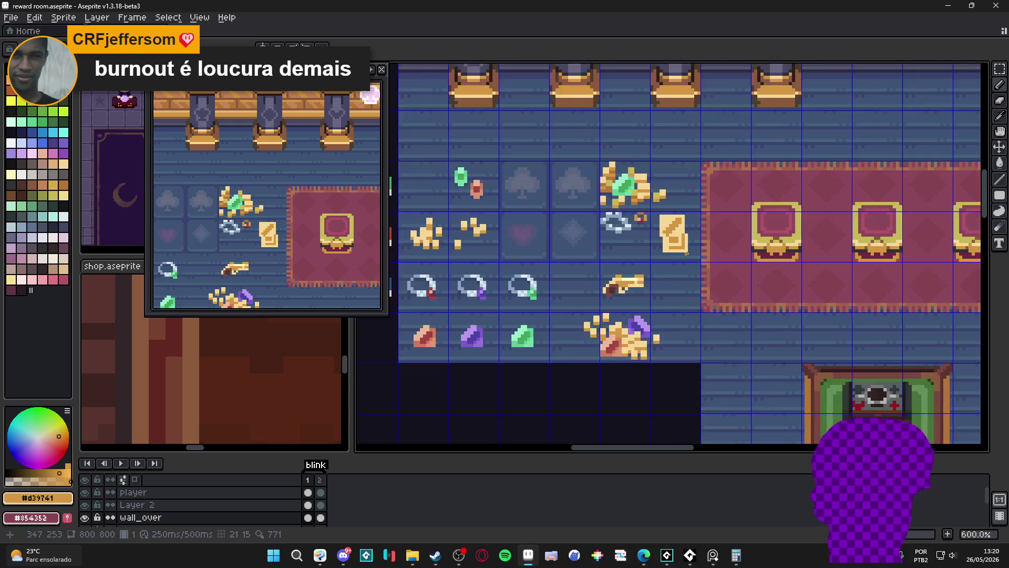
{"action": "scroll", "coordinate": [668, 228], "scroll_direction": "up", "scroll_amount": 3}
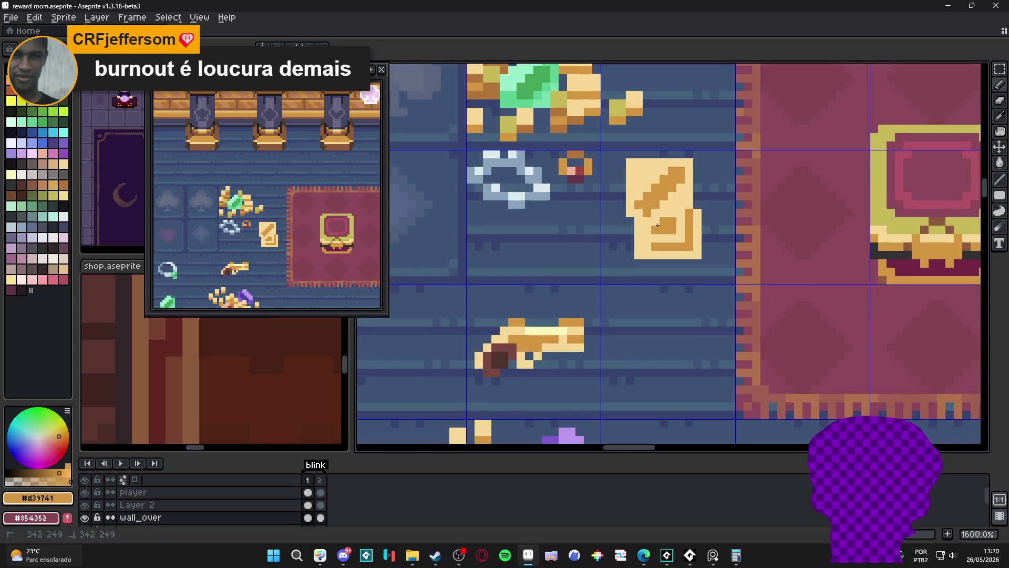
- Lighten the card's lower-right pixels and draw a darker orange edge down its top-left side
{"action": "key", "text": "alt"}
{"action": "left_click_drag", "start_coordinate": [667, 225], "coordinate": [690, 217]}
{"action": "left_click", "coordinate": [693, 217]}
{"action": "left_click", "coordinate": [681, 198]}
{"action": "mouse_move", "coordinate": [662, 168]}
{"action": "left_mouse_down"}
{"action": "mouse_move", "coordinate": [637, 204]}
{"action": "mouse_move", "coordinate": [645, 236]}
{"action": "left_mouse_up"}
{"action": "left_click", "coordinate": [646, 237], "text": "alt"}
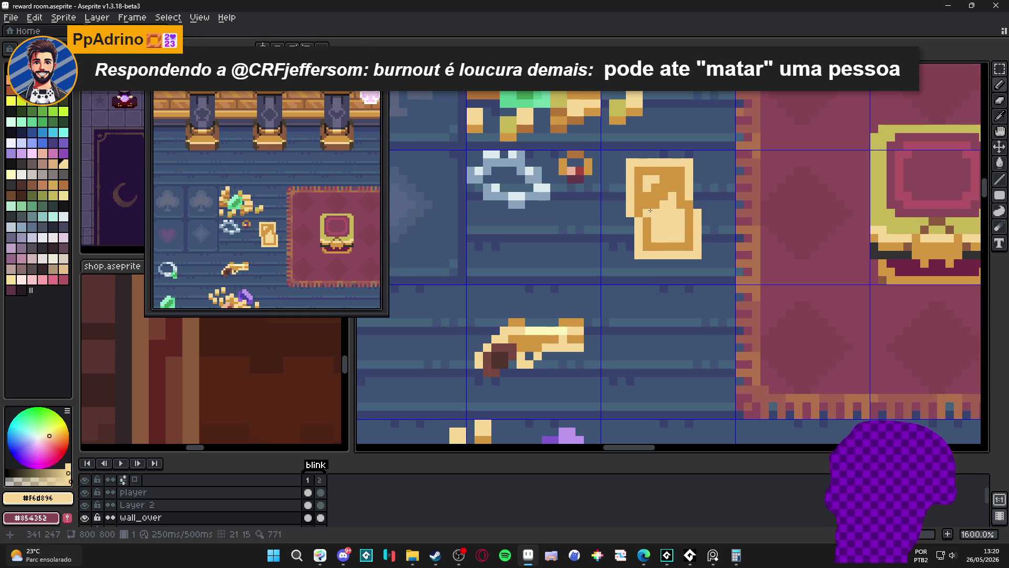
{"action": "left_click", "coordinate": [654, 203]}
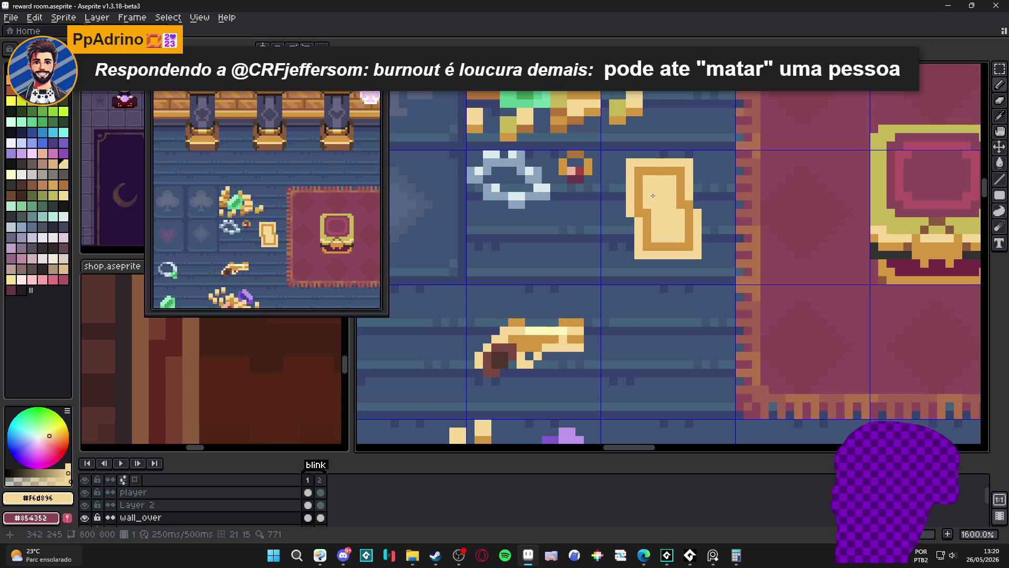
{"action": "scroll", "coordinate": [661, 212], "scroll_direction": "down", "scroll_amount": 2}
{"action": "scroll", "coordinate": [660, 212], "scroll_direction": "up", "scroll_amount": 2}
{"action": "scroll", "coordinate": [666, 217], "scroll_direction": "down", "scroll_amount": 1}
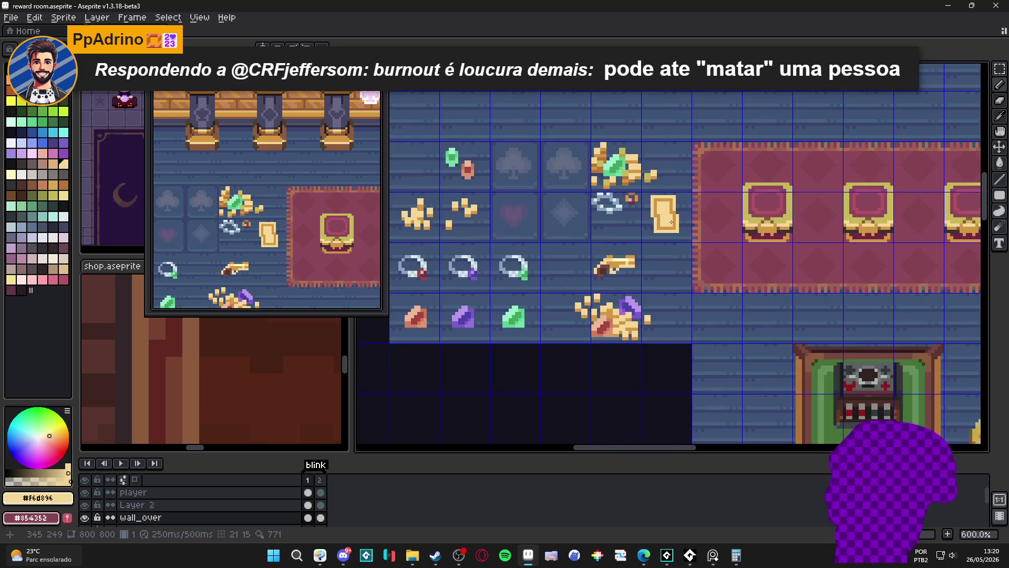
{"action": "scroll", "coordinate": [673, 224], "scroll_direction": "up", "scroll_amount": 2}
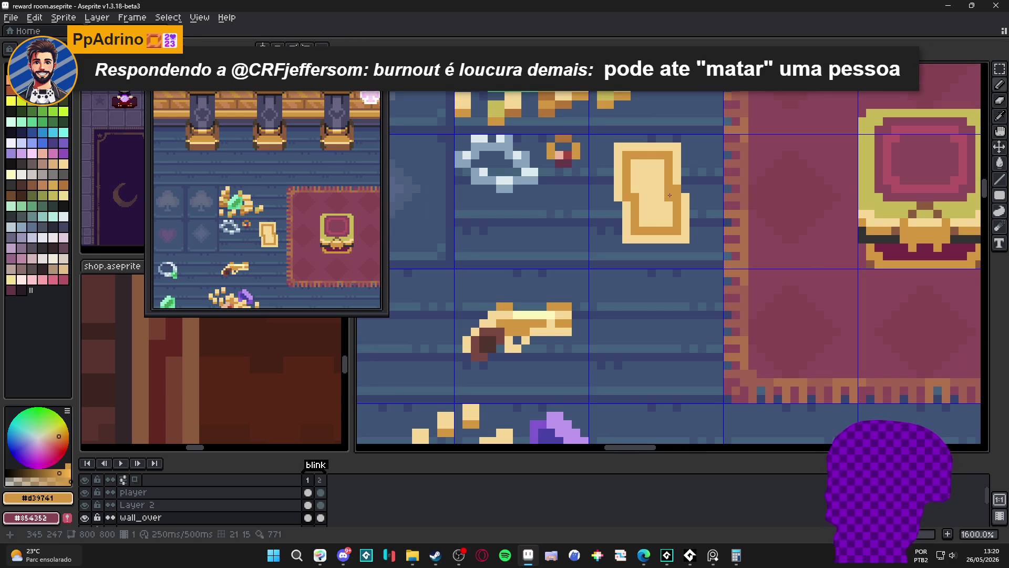
{"action": "scroll", "coordinate": [684, 177], "scroll_direction": "down", "scroll_amount": 2}
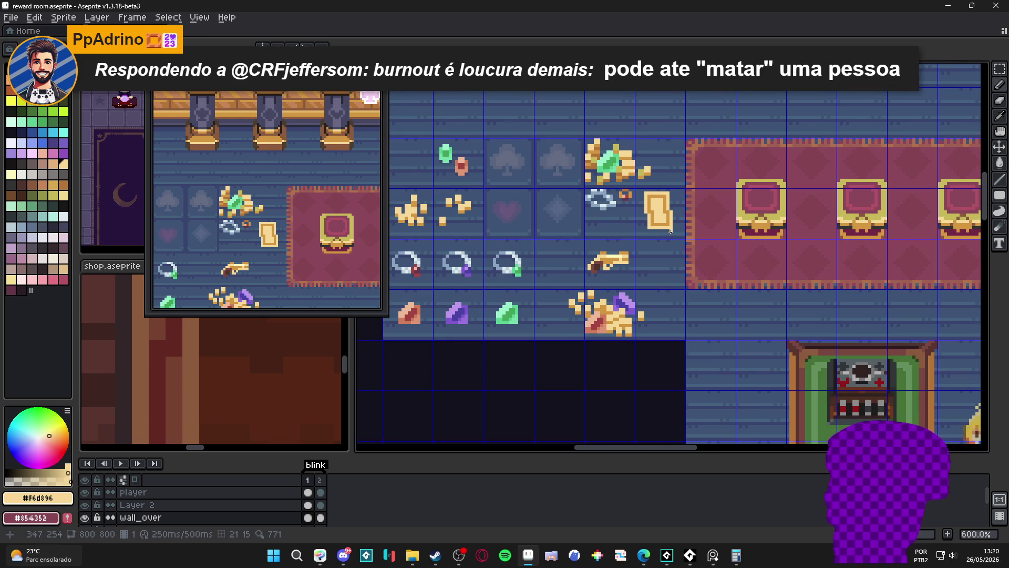
{"action": "scroll", "coordinate": [670, 230], "scroll_direction": "up", "scroll_amount": 2}
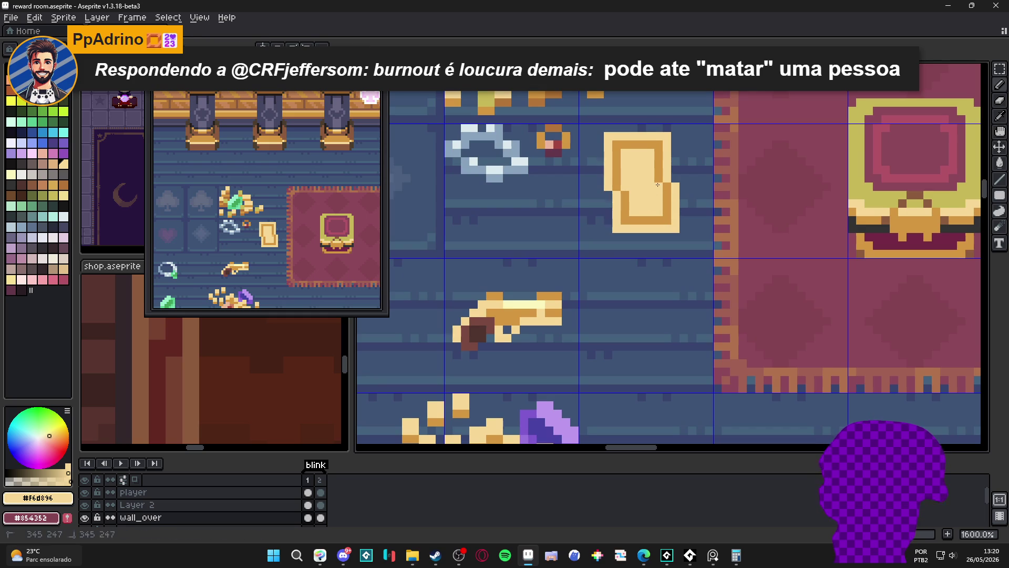
{"action": "scroll", "coordinate": [656, 185], "scroll_direction": "down", "scroll_amount": 2}
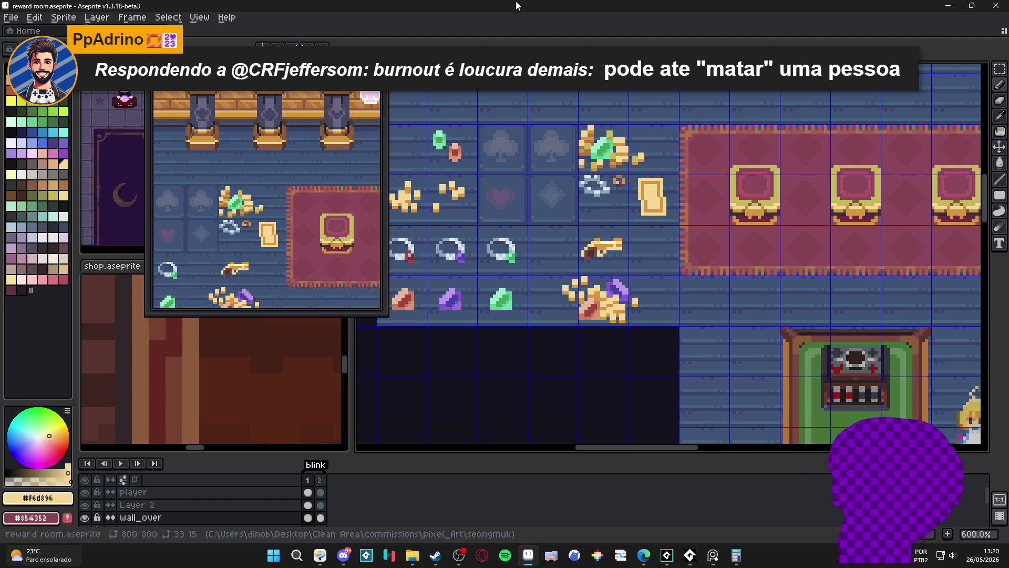
{"action": "scroll", "coordinate": [667, 203], "scroll_direction": "up", "scroll_amount": 3}
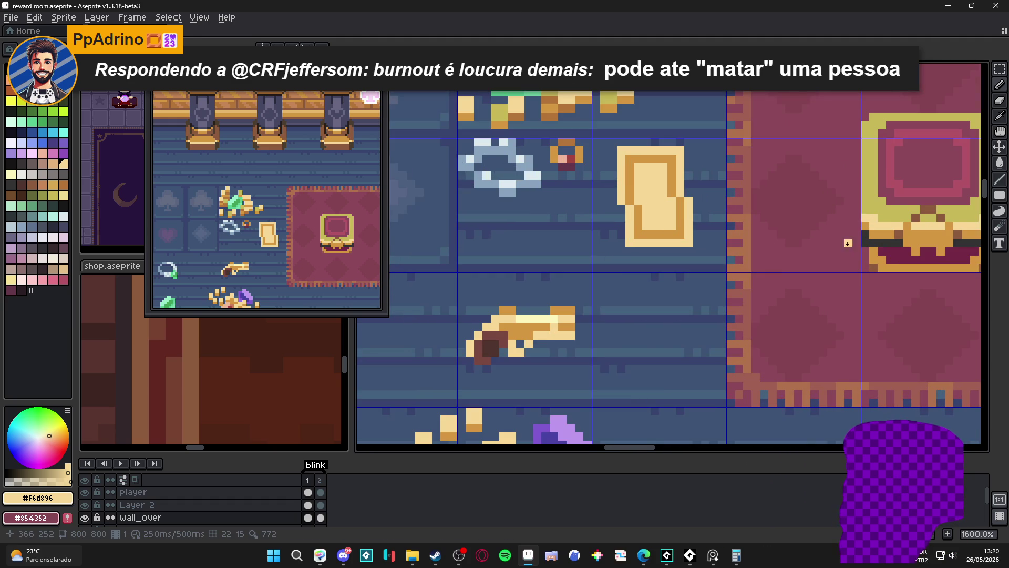
- Pick a lighter palette gold and repaint the card's bottom-right outline in that tone
{"action": "left_click", "coordinate": [637, 185], "text": "alt"}
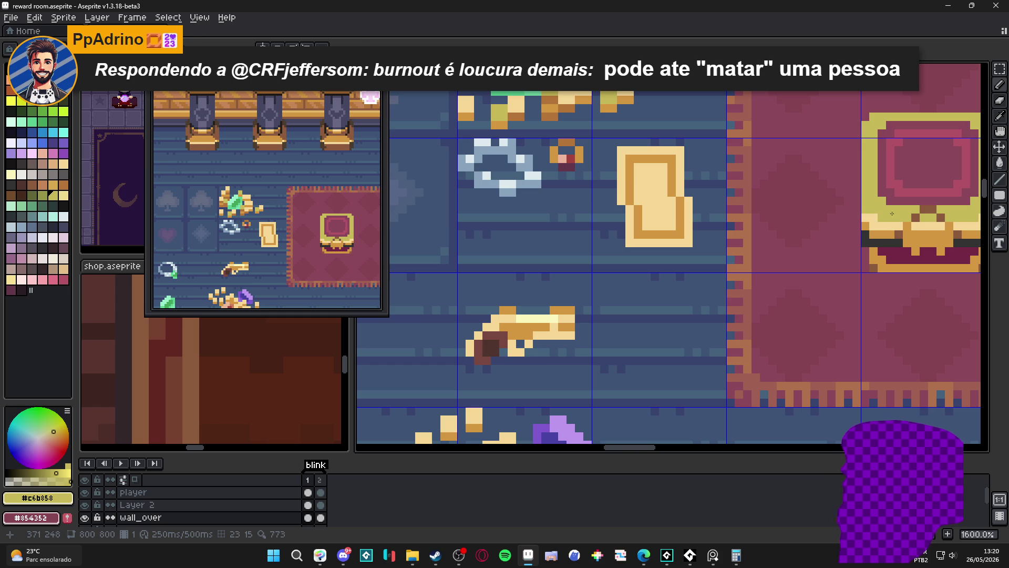
{"action": "left_click", "coordinate": [641, 188], "text": "alt"}
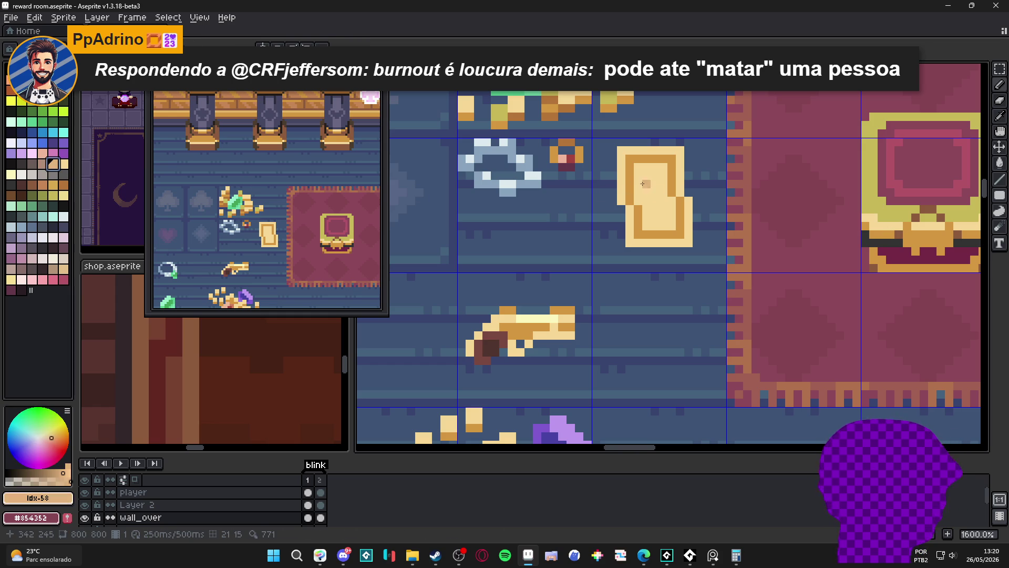
{"action": "left_click", "coordinate": [720, 168], "text": "alt"}
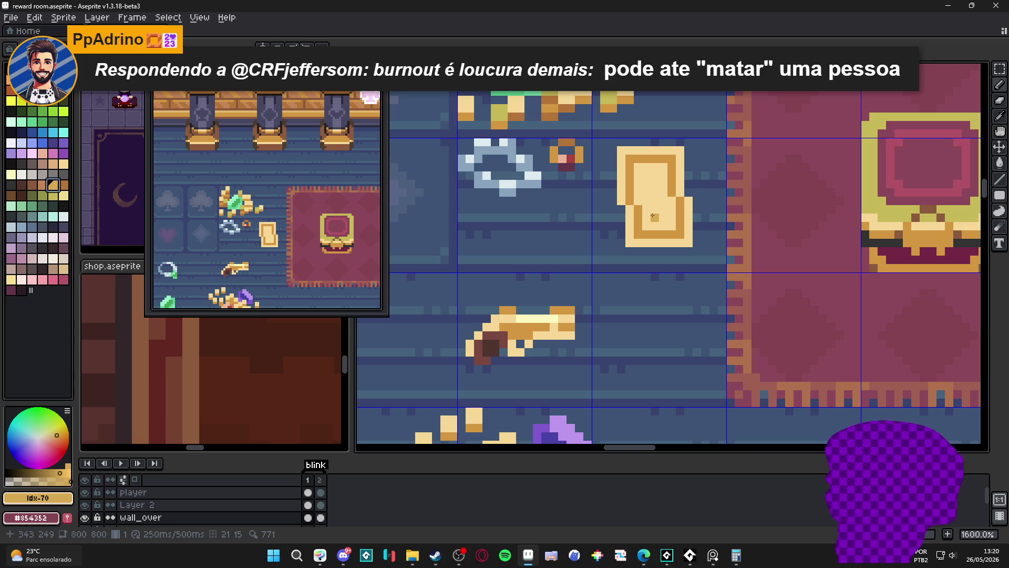
{"action": "mouse_move", "coordinate": [642, 234]}
{"action": "left_mouse_down"}
{"action": "mouse_move", "coordinate": [677, 202]}
{"action": "mouse_move", "coordinate": [628, 160]}
{"action": "left_mouse_up"}
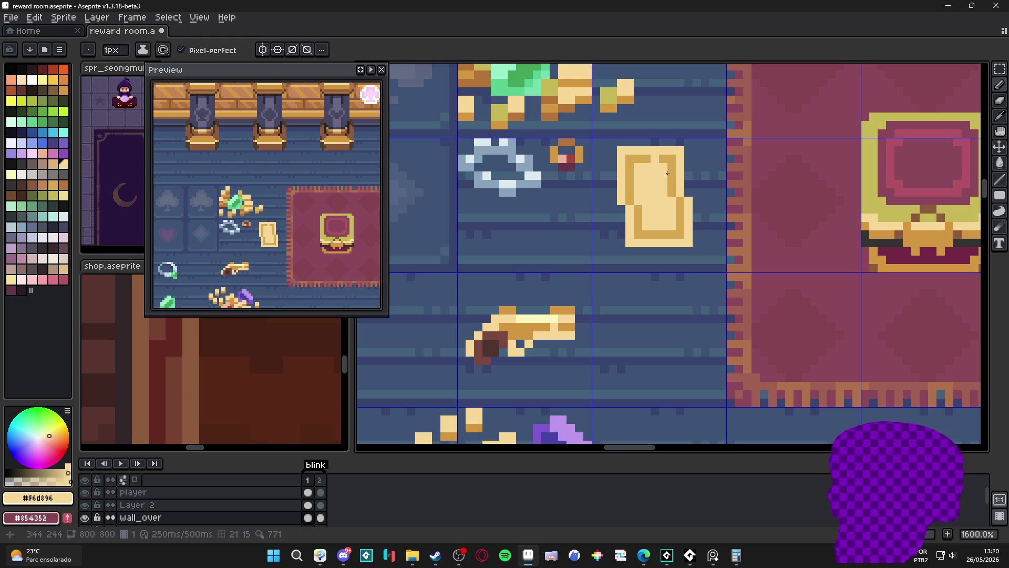
{"action": "scroll", "coordinate": [662, 177], "scroll_direction": "down", "scroll_amount": 3}
{"action": "scroll", "coordinate": [662, 177], "scroll_direction": "up", "scroll_amount": 3}
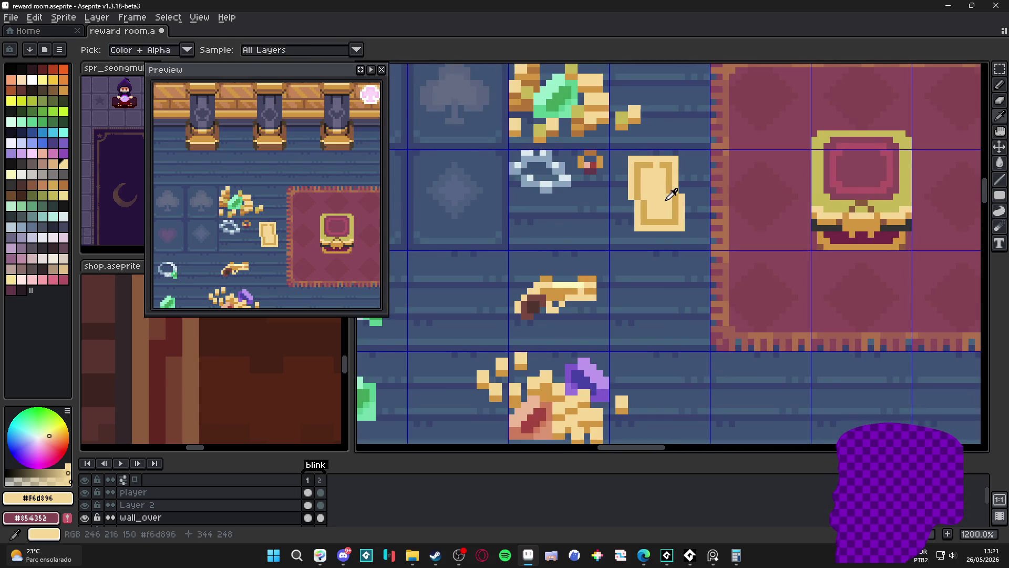
{"action": "scroll", "coordinate": [662, 178], "scroll_direction": "up", "scroll_amount": 1}
- Paint cream over the card's dark outline and pattern, undoing a stray dark-gold column
{"action": "key", "text": "alt"}
{"action": "mouse_move", "coordinate": [651, 197]}
{"action": "left_mouse_down"}
{"action": "mouse_move", "coordinate": [639, 210]}
{"action": "mouse_move", "coordinate": [627, 204]}
{"action": "mouse_move", "coordinate": [635, 222]}
{"action": "left_mouse_up"}
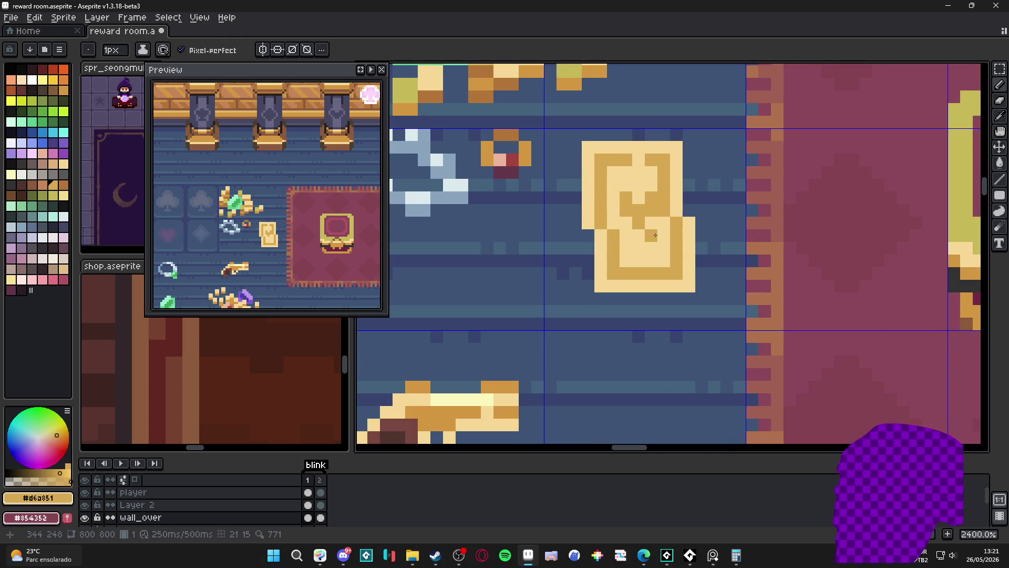
{"action": "key", "text": "alt"}
{"action": "mouse_move", "coordinate": [664, 185]}
{"action": "left_mouse_down"}
{"action": "mouse_move", "coordinate": [651, 160]}
{"action": "mouse_move", "coordinate": [626, 161]}
{"action": "mouse_move", "coordinate": [603, 210]}
{"action": "mouse_move", "coordinate": [614, 264]}
{"action": "mouse_move", "coordinate": [650, 273]}
{"action": "mouse_move", "coordinate": [676, 260]}
{"action": "mouse_move", "coordinate": [677, 247]}
{"action": "left_mouse_up"}
{"action": "left_click", "coordinate": [614, 272]}
{"action": "left_click_drag", "start_coordinate": [677, 247], "coordinate": [677, 223]}
{"action": "key", "text": "alt"}
{"action": "left_click", "coordinate": [607, 160]}
{"action": "key", "text": "ctrl+z"}
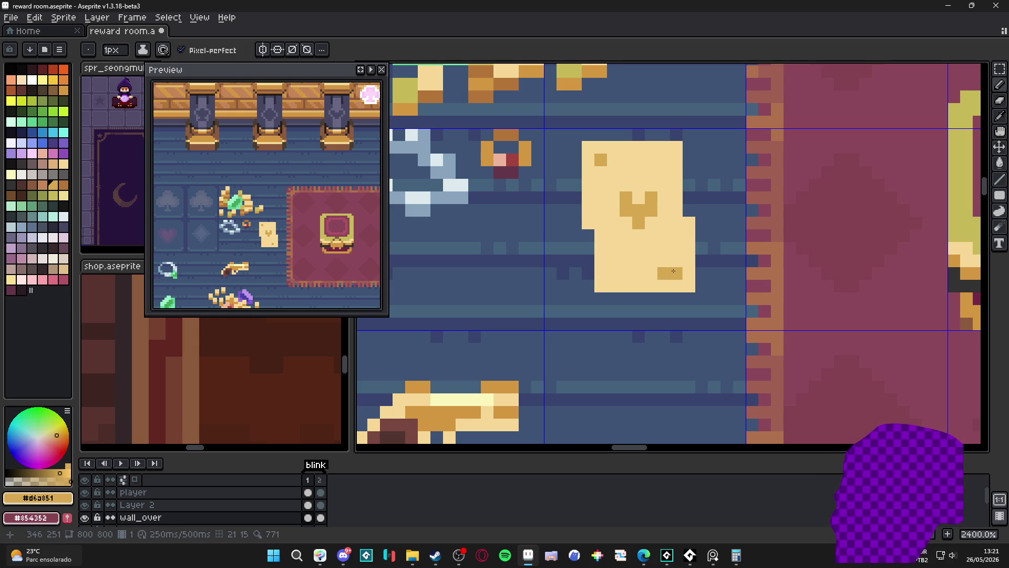
{"action": "key", "text": "ctrl+z"}
{"action": "scroll", "coordinate": [672, 271], "scroll_direction": "down", "scroll_amount": 3}
{"action": "scroll", "coordinate": [661, 280], "scroll_direction": "up", "scroll_amount": 2}
- Add a small dark gold emblem pixel in the card's centre and sample tones for further shading
{"action": "left_click", "coordinate": [662, 240], "text": "alt"}
{"action": "left_click", "coordinate": [653, 258]}
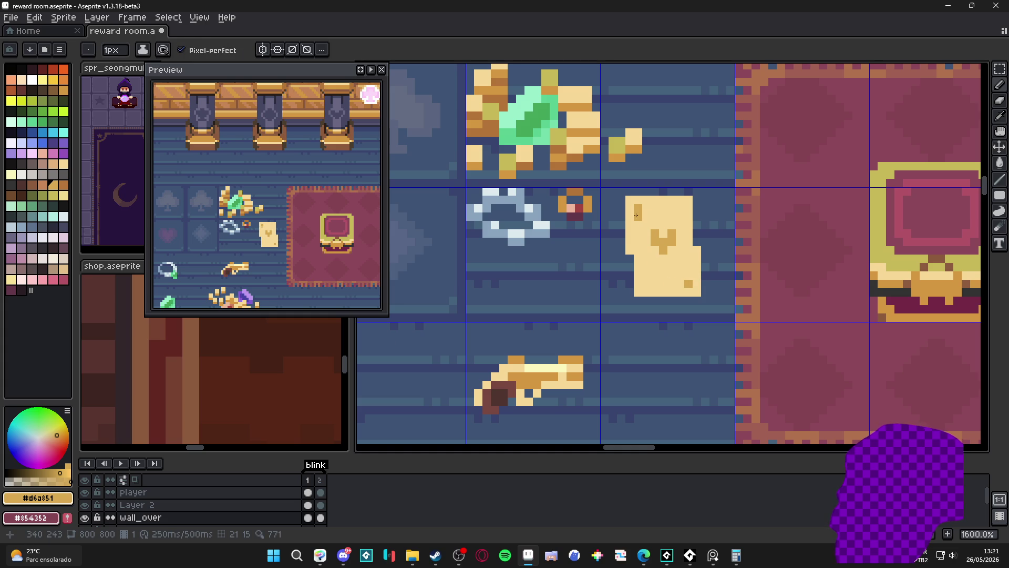
{"action": "scroll", "coordinate": [688, 275], "scroll_direction": "down", "scroll_amount": 3}
{"action": "scroll", "coordinate": [676, 290], "scroll_direction": "up", "scroll_amount": 2}
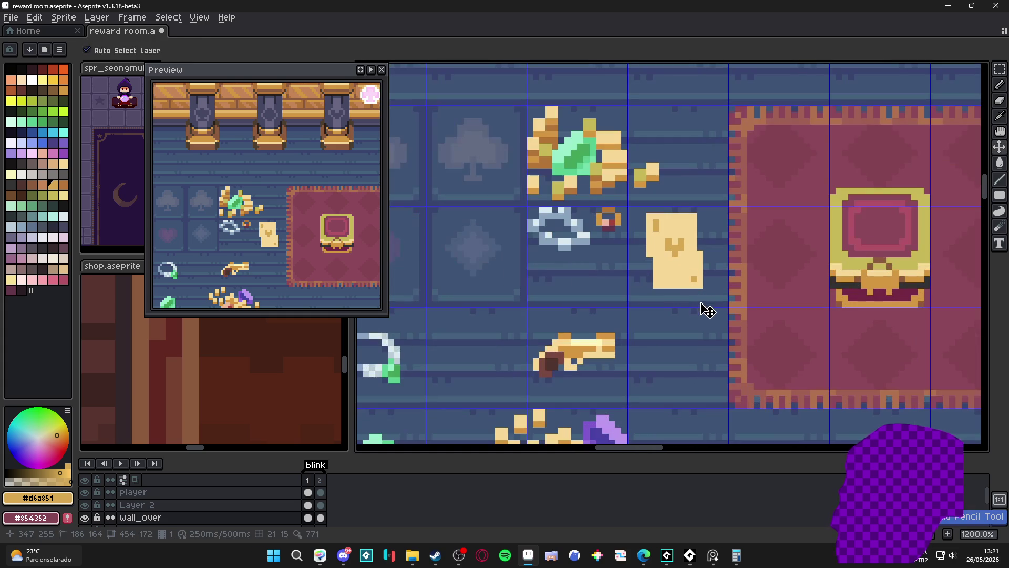
{"action": "scroll", "coordinate": [679, 290], "scroll_direction": "up", "scroll_amount": 1}
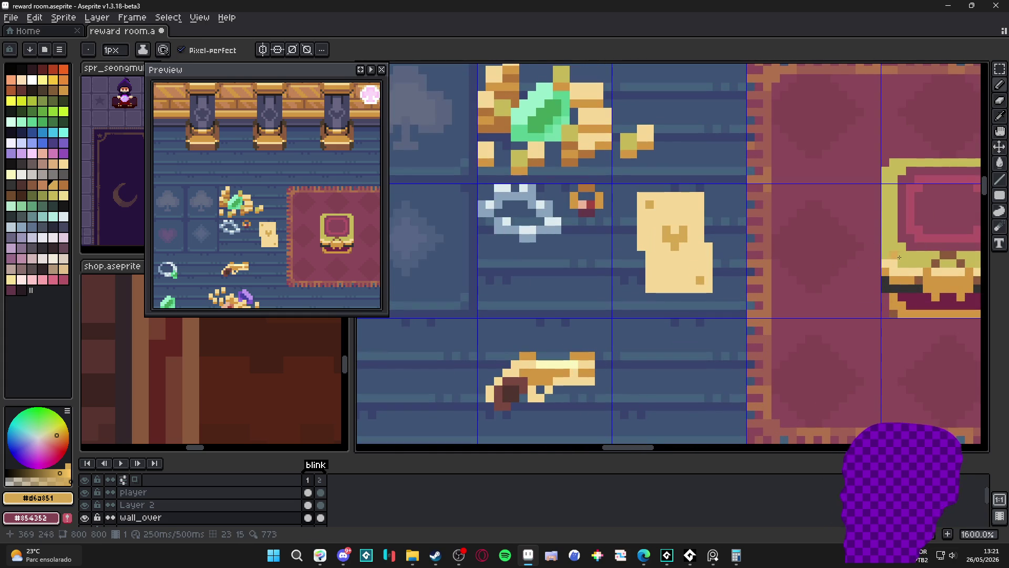
{"action": "left_click", "coordinate": [891, 273], "text": "alt"}
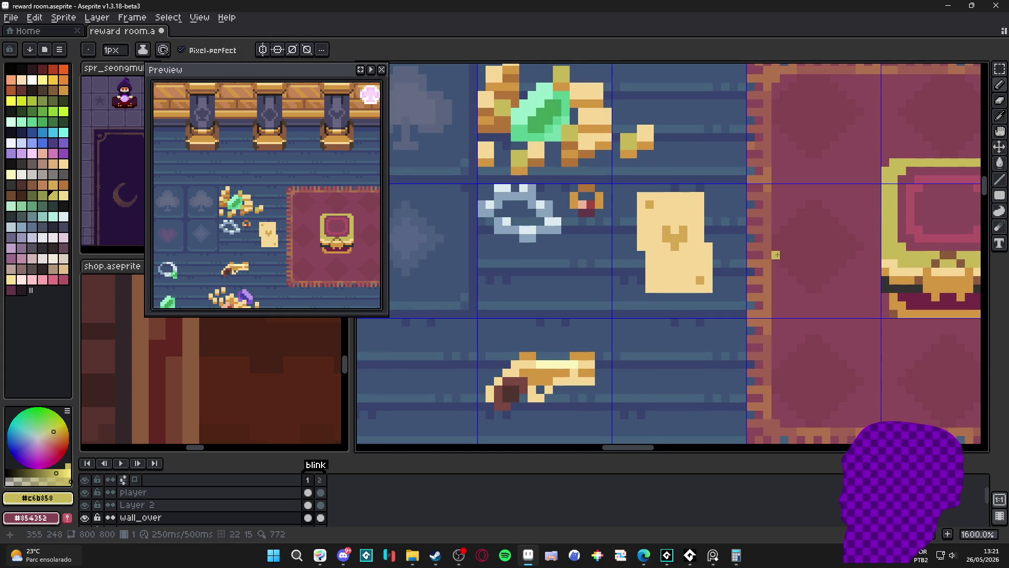
{"action": "left_click", "coordinate": [891, 273], "text": "alt"}
{"action": "left_click", "coordinate": [666, 265], "text": "alt"}
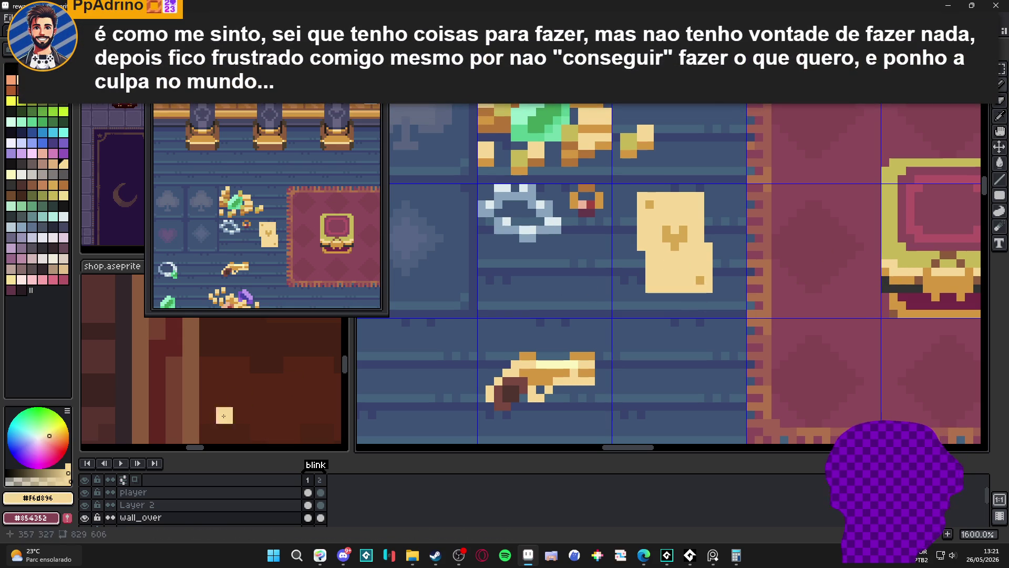
{"action": "left_click", "coordinate": [57, 436]}
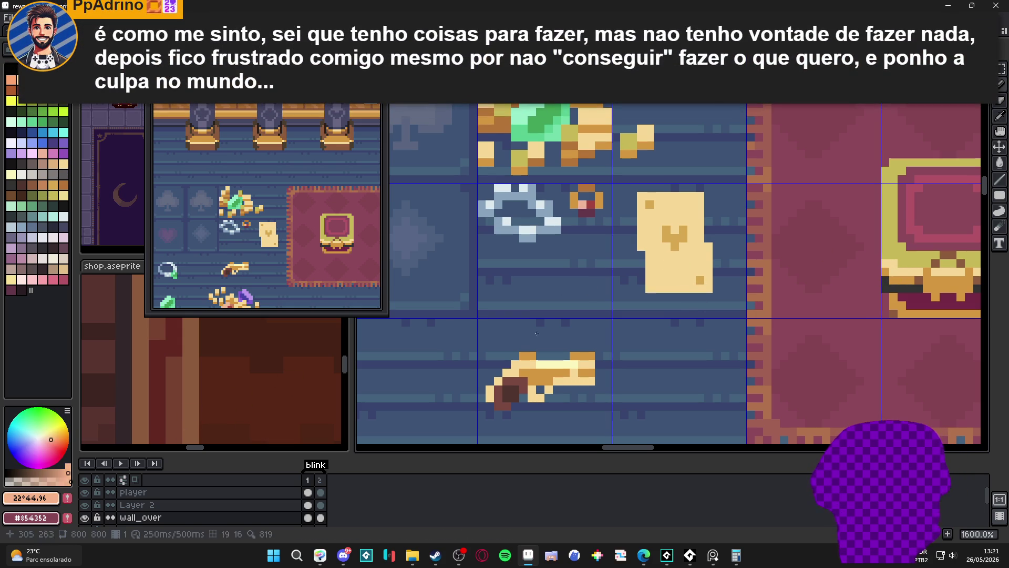
{"action": "left_click", "coordinate": [674, 262], "text": "alt"}
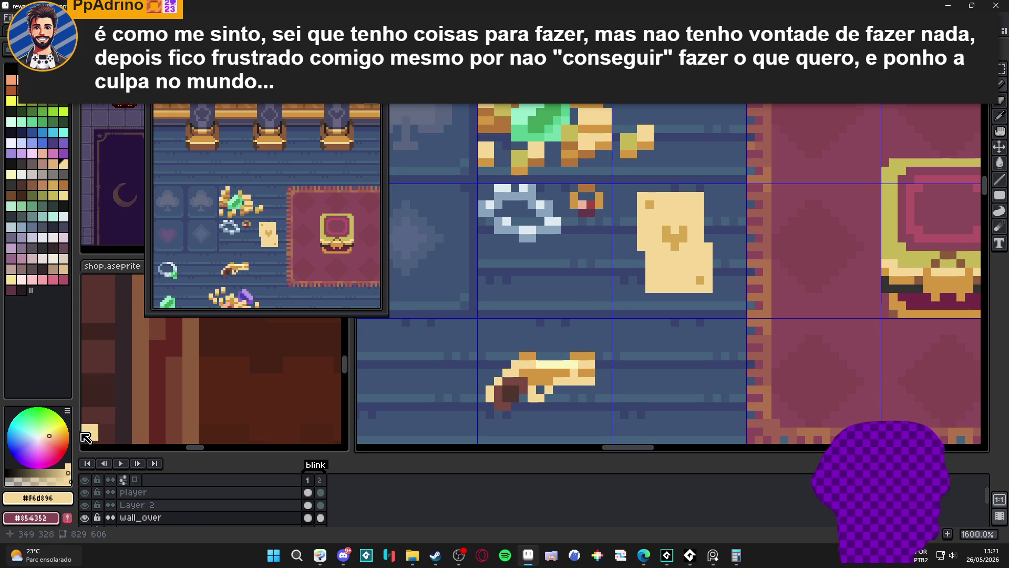
- Launch the Shifty colour-ramp script with a warmer cream base and choose a golden yellow from it
{"action": "left_click", "coordinate": [57, 432]}
{"action": "left_click", "coordinate": [55, 430]}
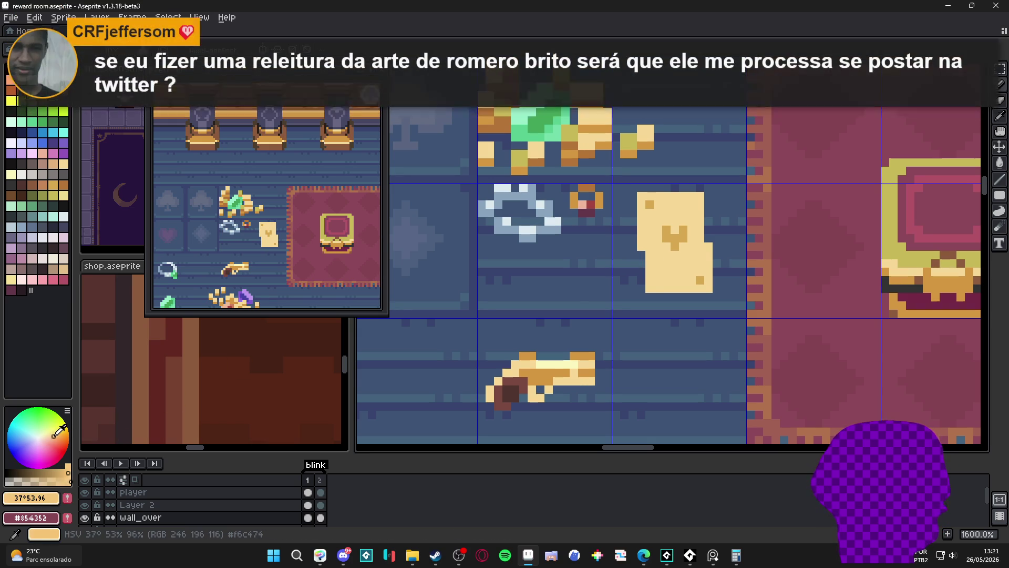
{"action": "left_click", "coordinate": [582, 221]}
{"action": "left_click", "coordinate": [103, 18]}
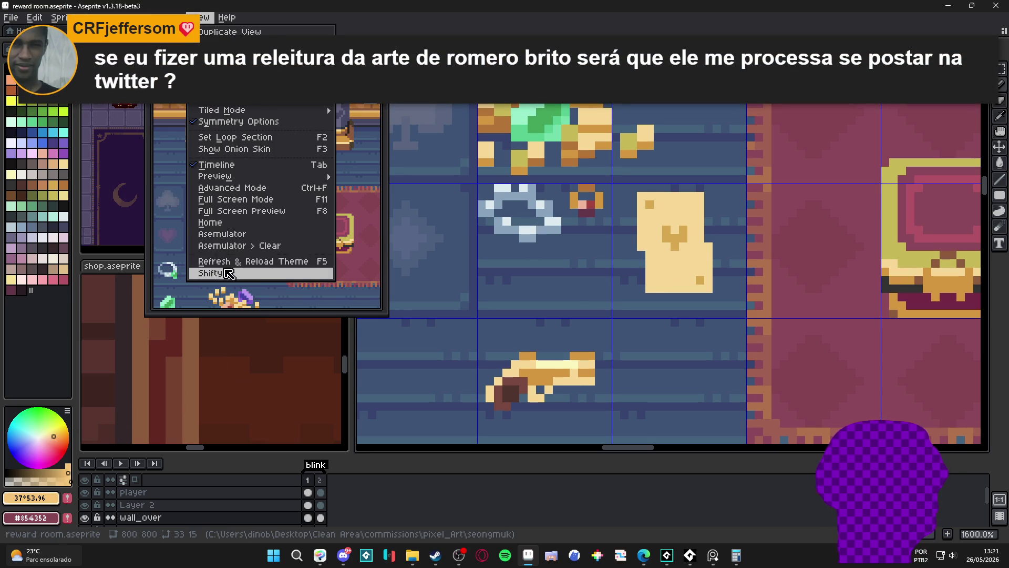
{"action": "left_click", "coordinate": [229, 274]}
{"action": "mouse_move", "coordinate": [472, 153]}
{"action": "left_mouse_down"}
{"action": "mouse_move", "coordinate": [904, 146]}
{"action": "mouse_move", "coordinate": [883, 138]}
{"action": "left_mouse_up"}
{"action": "left_click", "coordinate": [912, 192]}
{"action": "left_click", "coordinate": [883, 256]}
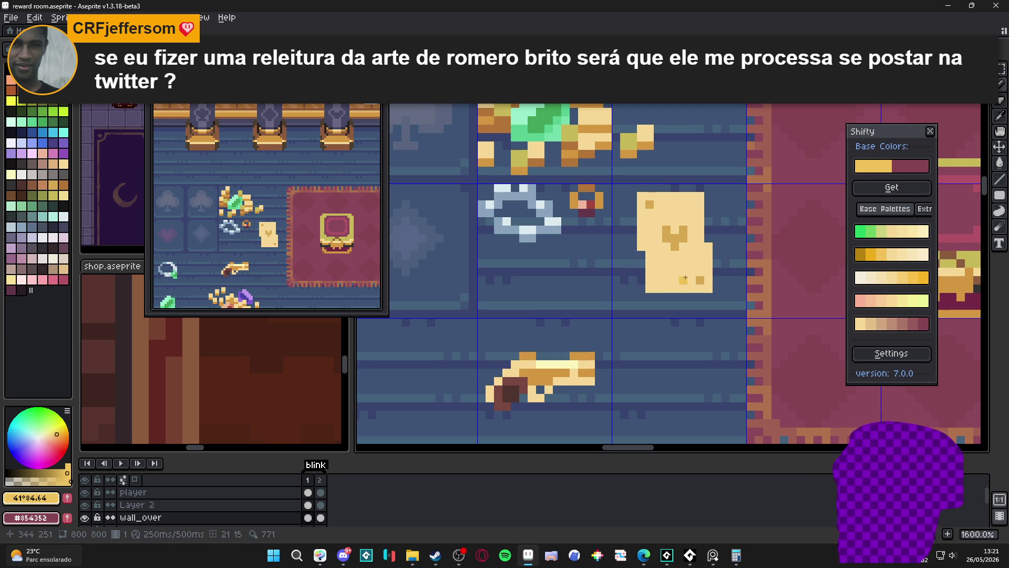
- Draw a golden diagonal split across the card and add lighter cream highlights above it
{"action": "mouse_move", "coordinate": [651, 289]}
{"action": "left_mouse_down"}
{"action": "mouse_move", "coordinate": [702, 247]}
{"action": "mouse_move", "coordinate": [692, 261]}
{"action": "mouse_move", "coordinate": [705, 283]}
{"action": "left_mouse_up"}
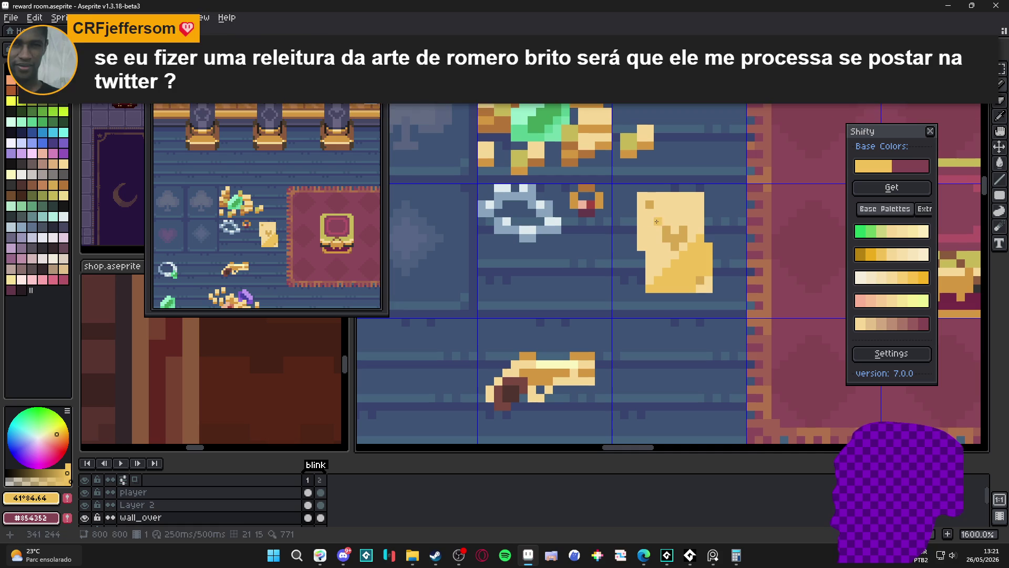
{"action": "key", "text": "g"}
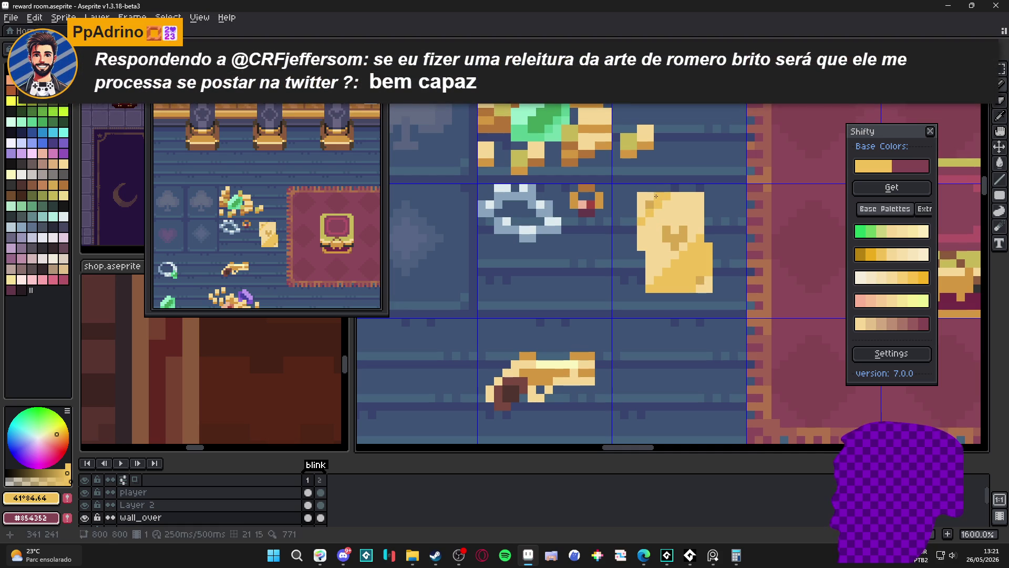
{"action": "scroll", "coordinate": [662, 199], "scroll_direction": "down", "scroll_amount": 1}
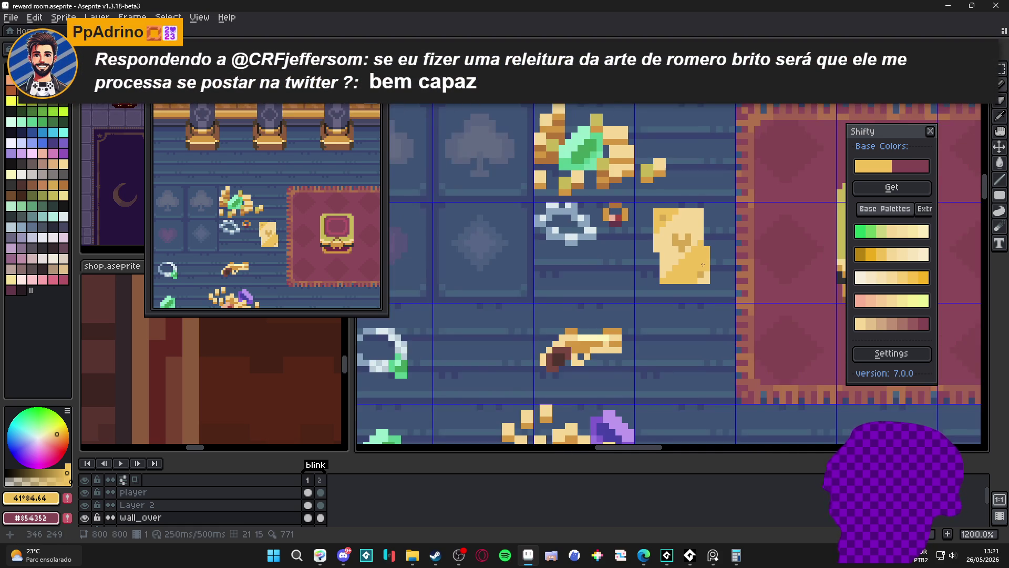
{"action": "scroll", "coordinate": [647, 206], "scroll_direction": "up", "scroll_amount": 1}
{"action": "left_click", "coordinate": [904, 254]}
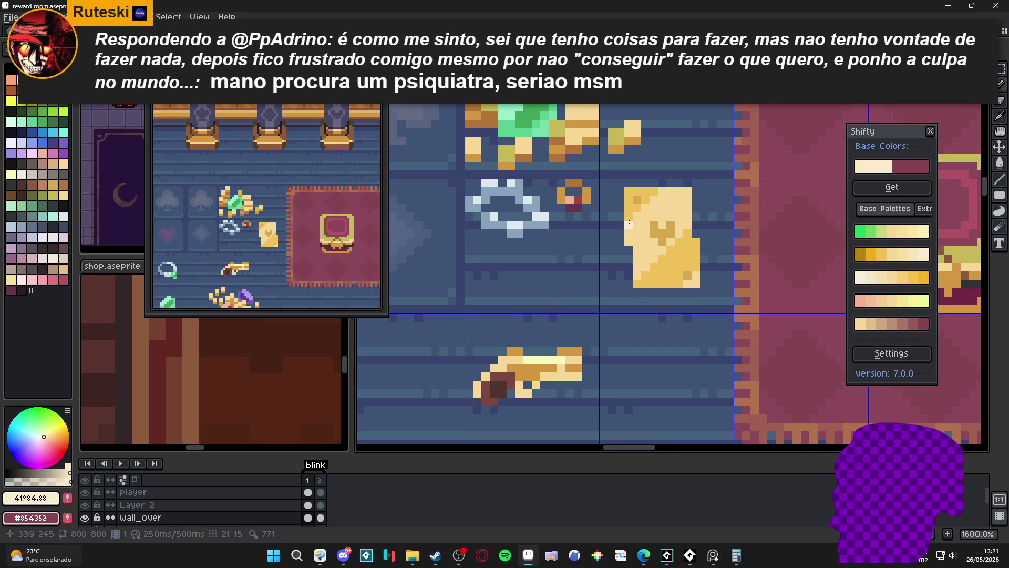
{"action": "left_click", "coordinate": [659, 196]}
{"action": "mouse_move", "coordinate": [670, 194]}
{"action": "left_mouse_down"}
{"action": "mouse_move", "coordinate": [630, 233]}
{"action": "mouse_move", "coordinate": [658, 268]}
{"action": "left_mouse_up"}
{"action": "left_click", "coordinate": [679, 233]}
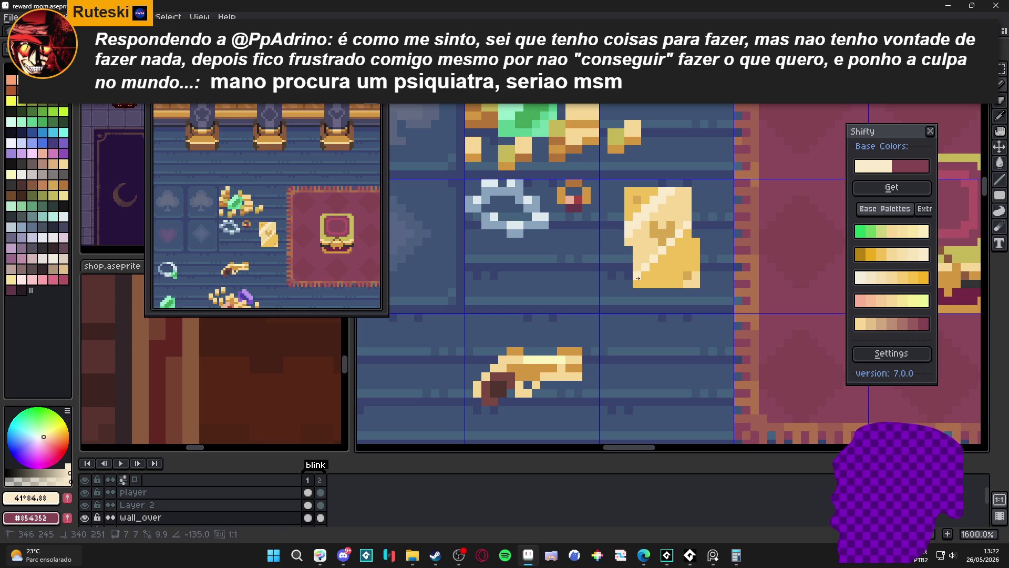
- Darken the card's left, bottom and right edges in gold ramp shades
{"action": "left_click", "coordinate": [637, 225], "text": "alt"}
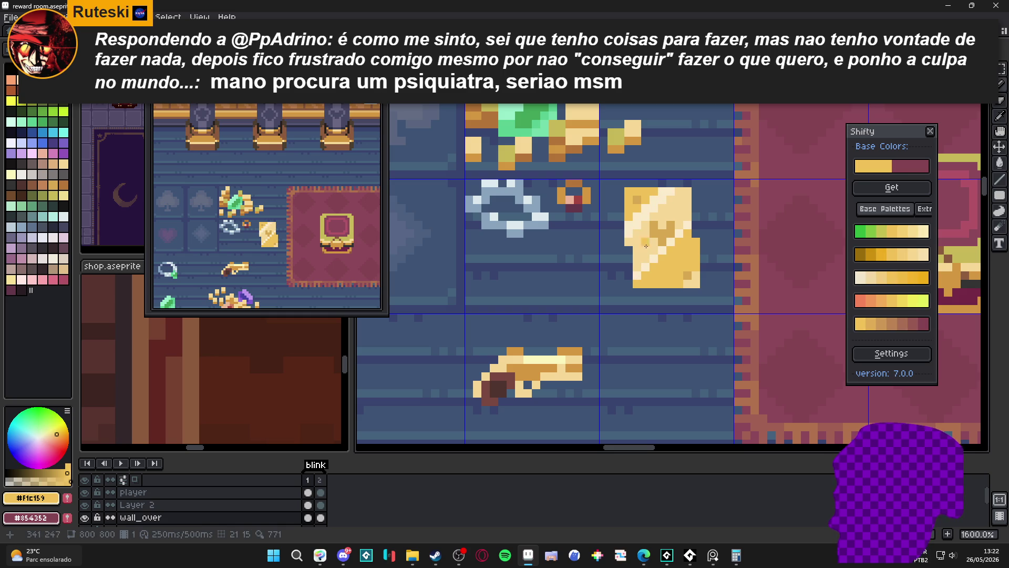
{"action": "left_click", "coordinate": [637, 219]}
{"action": "left_click_drag", "start_coordinate": [638, 243], "coordinate": [637, 268]}
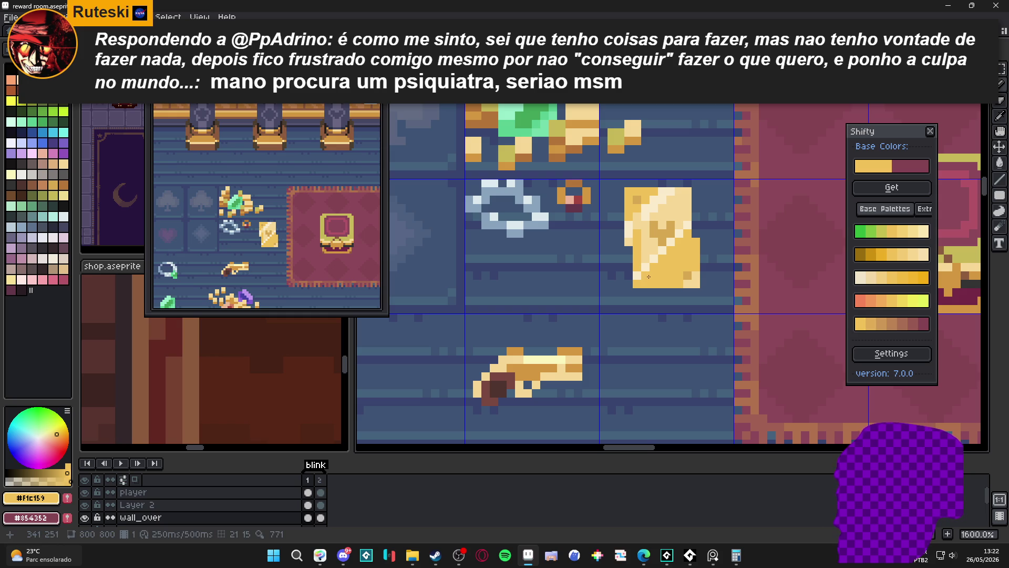
{"action": "left_click", "coordinate": [648, 276], "text": "alt"}
{"action": "mouse_move", "coordinate": [645, 276]}
{"action": "left_mouse_down"}
{"action": "mouse_move", "coordinate": [680, 276]}
{"action": "mouse_move", "coordinate": [686, 233]}
{"action": "left_mouse_up"}
{"action": "left_click", "coordinate": [688, 214], "text": "alt"}
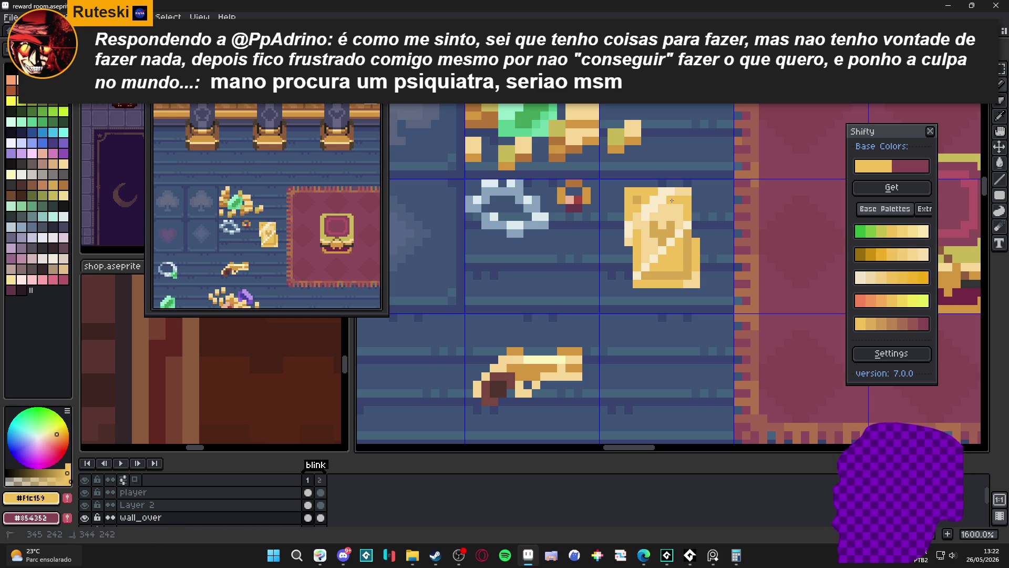
{"action": "scroll", "coordinate": [687, 212], "scroll_direction": "down", "scroll_amount": 3}
{"action": "scroll", "coordinate": [724, 244], "scroll_direction": "down", "scroll_amount": 1}
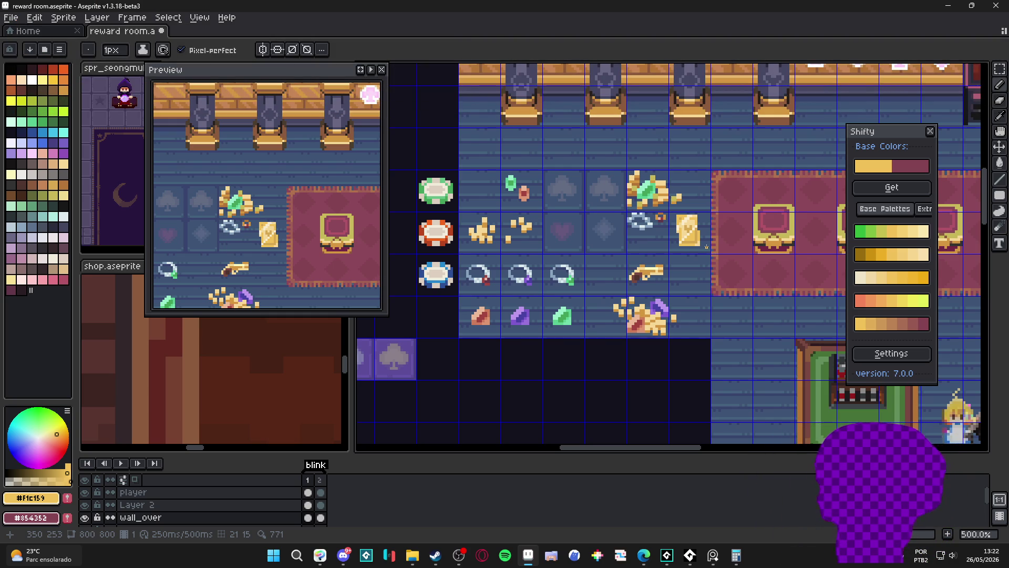
{"action": "scroll", "coordinate": [706, 247], "scroll_direction": "up", "scroll_amount": 3}
- Eyedrop the darker gold #d6a851 from the card and switch to the rectangular marquee
{"action": "key", "text": "i"}
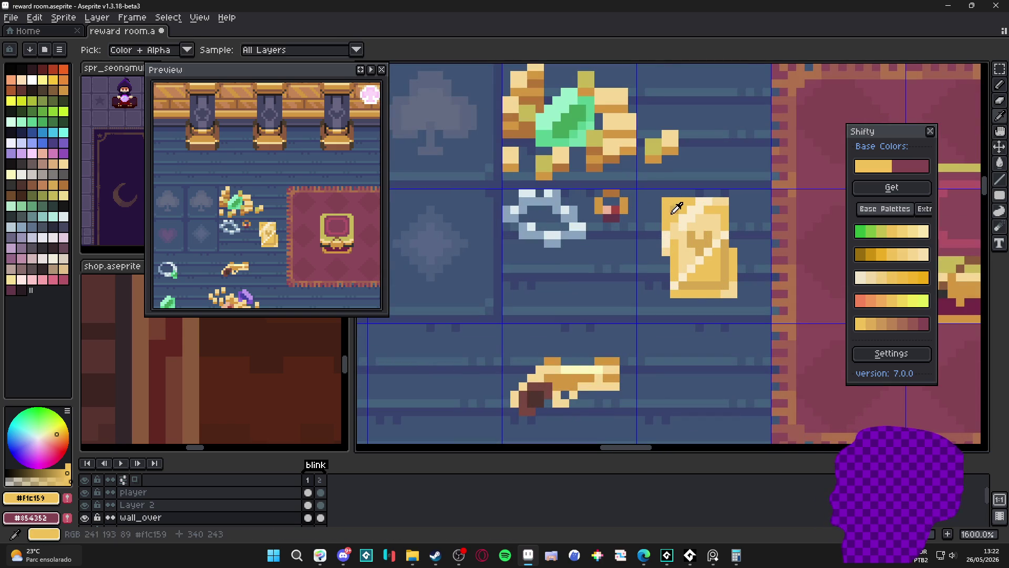
{"action": "left_click", "coordinate": [676, 207], "text": "alt"}
{"action": "scroll", "coordinate": [671, 222], "scroll_direction": "down", "scroll_amount": 3}
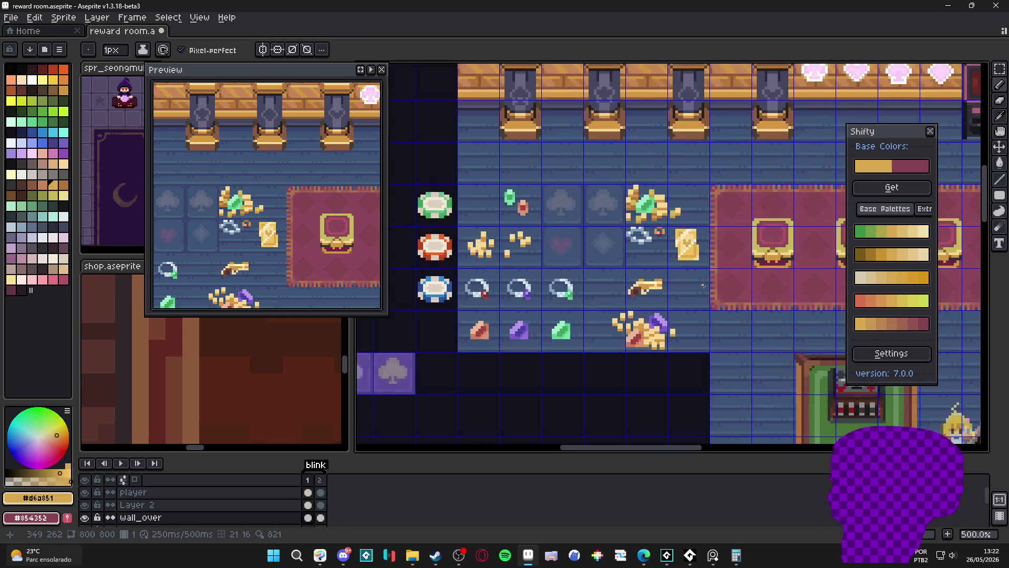
{"action": "scroll", "coordinate": [702, 287], "scroll_direction": "down", "scroll_amount": 1}
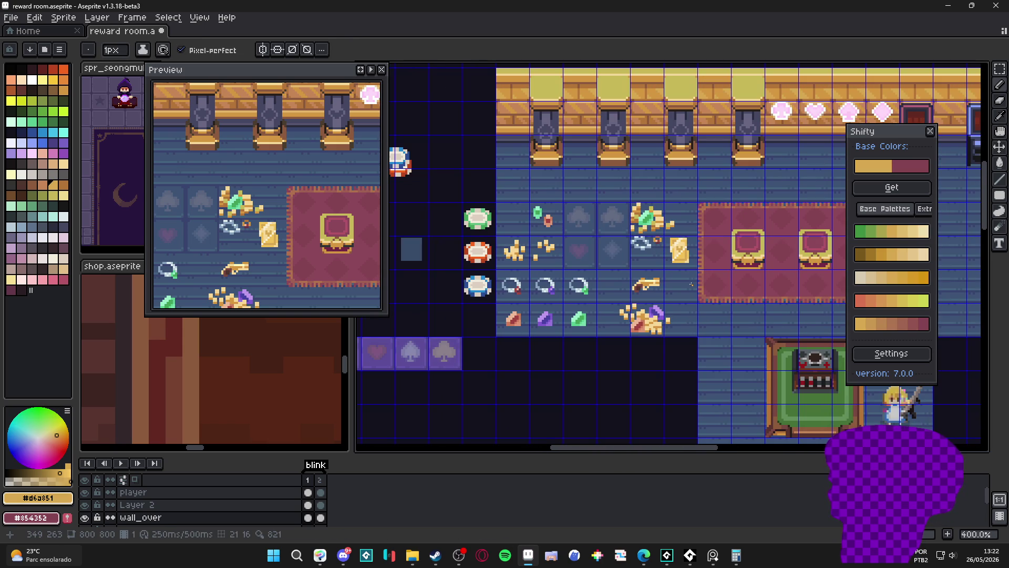
{"action": "scroll", "coordinate": [681, 281], "scroll_direction": "up", "scroll_amount": 2}
{"action": "scroll", "coordinate": [681, 281], "scroll_direction": "up", "scroll_amount": 1}
{"action": "key", "text": "m"}
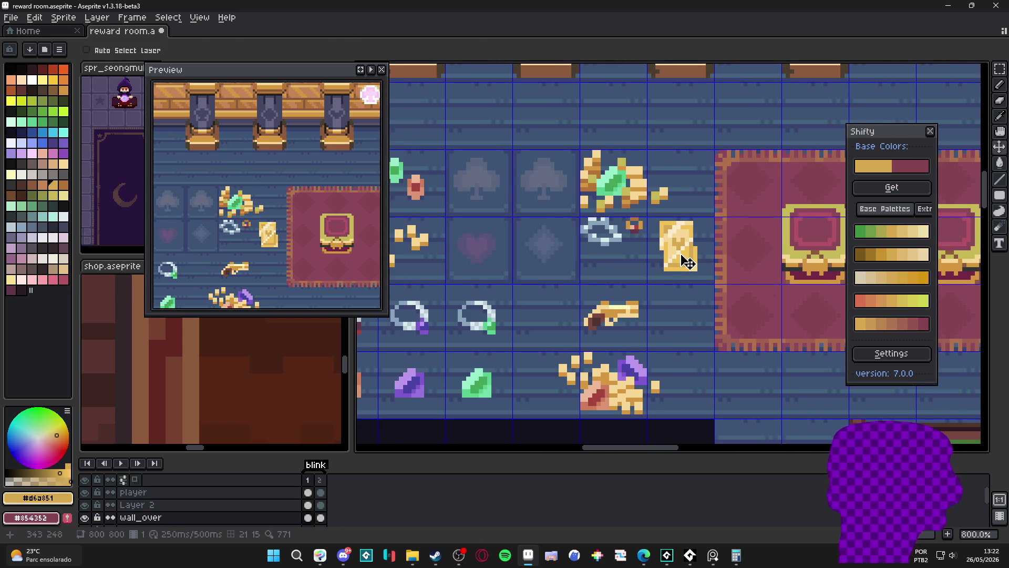
{"action": "scroll", "coordinate": [695, 227], "scroll_direction": "up", "scroll_amount": 1}
- Marquee the gold card and drop a copy on the floor below the item rows
{"action": "left_click_drag", "start_coordinate": [696, 220], "coordinate": [641, 303]}
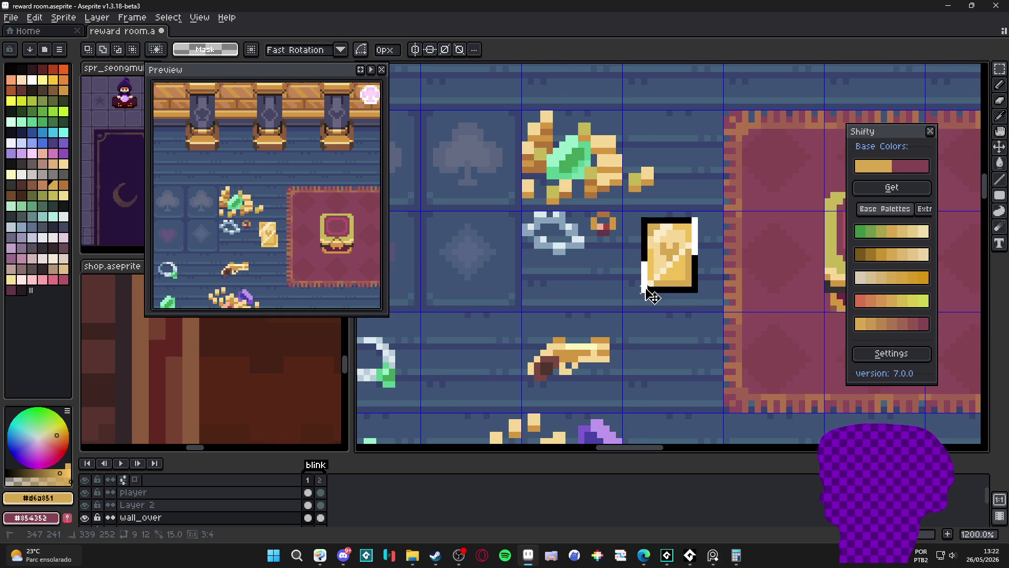
{"action": "scroll", "coordinate": [655, 284], "scroll_direction": "down", "scroll_amount": 2}
{"action": "scroll", "coordinate": [651, 290], "scroll_direction": "up", "scroll_amount": 1}
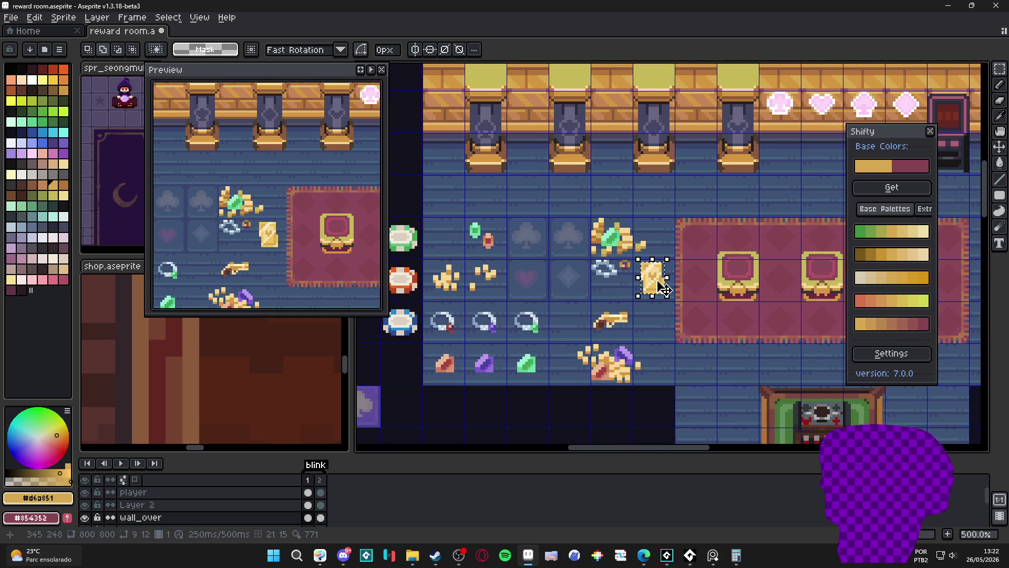
{"action": "scroll", "coordinate": [663, 289], "scroll_direction": "down", "scroll_amount": 2}
{"action": "mouse_move", "coordinate": [638, 276]}
{"action": "left_mouse_down"}
{"action": "mouse_move", "coordinate": [671, 381]}
{"action": "mouse_move", "coordinate": [619, 250]}
{"action": "left_mouse_up"}
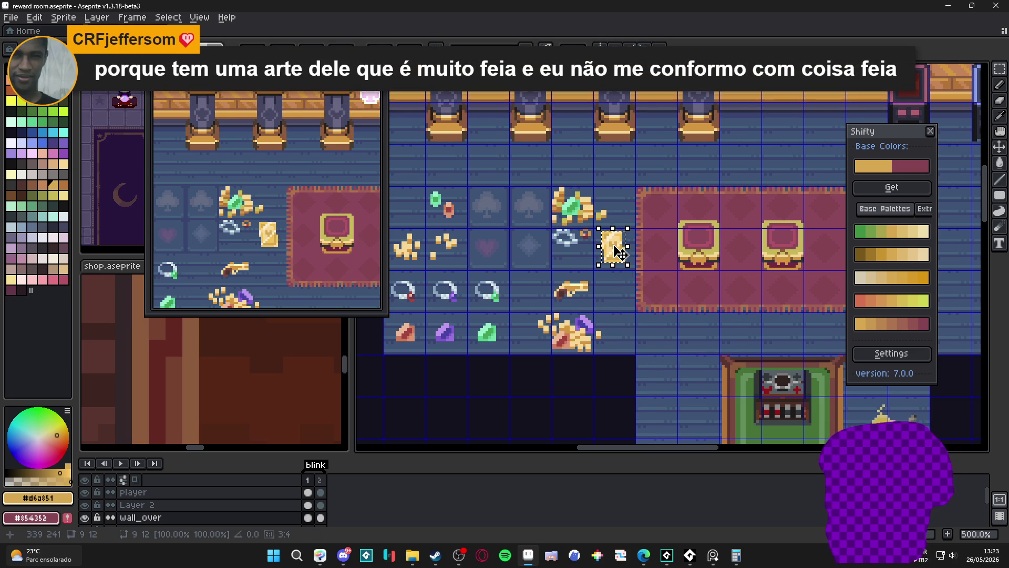
{"action": "mouse_move", "coordinate": [620, 251]}
{"action": "left_mouse_down"}
{"action": "mouse_move", "coordinate": [702, 375]}
{"action": "mouse_move", "coordinate": [664, 384]}
{"action": "left_mouse_up"}
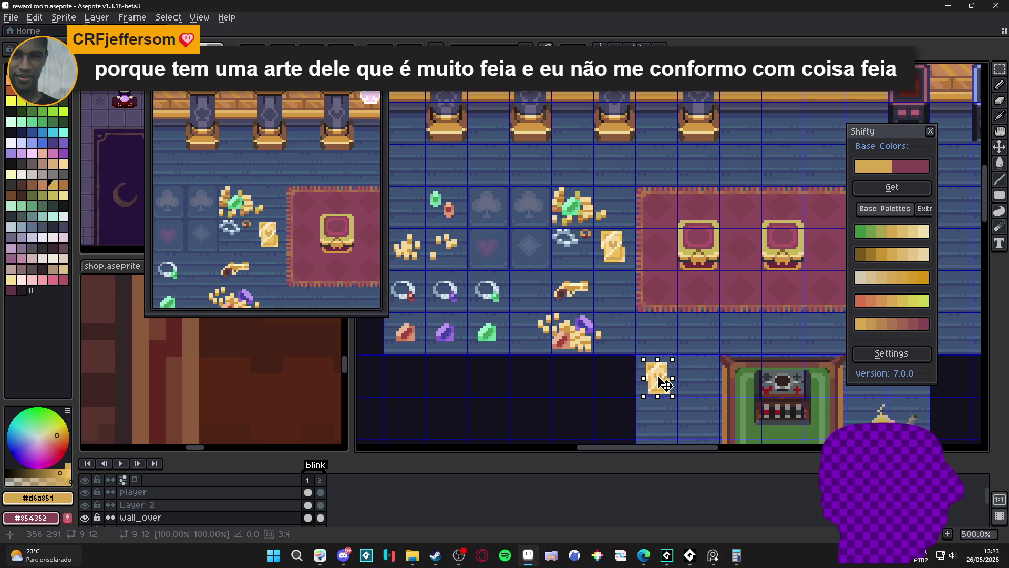
{"action": "scroll", "coordinate": [664, 384], "scroll_direction": "up", "scroll_amount": 2}
{"action": "key", "text": "b"}
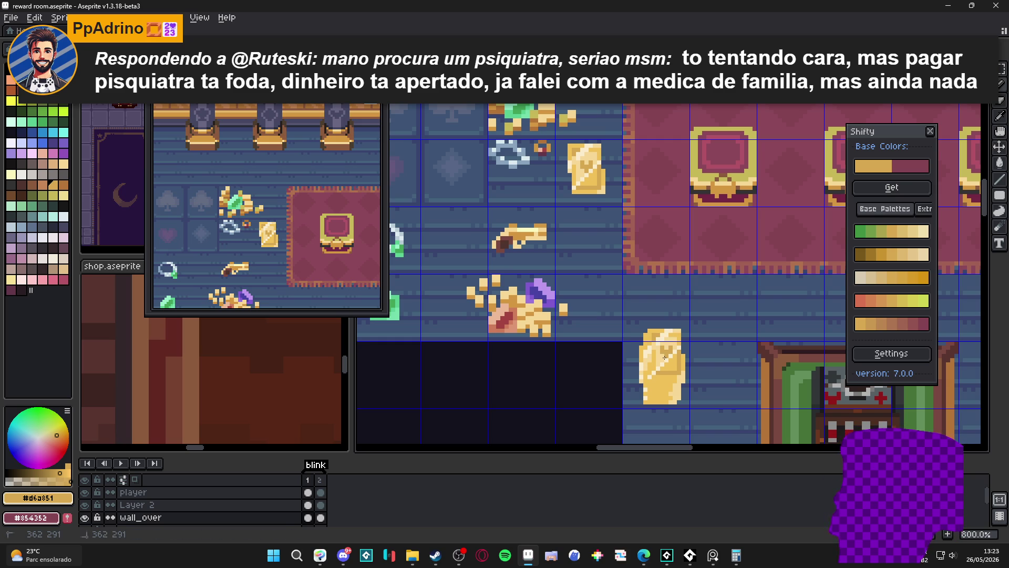
{"action": "scroll", "coordinate": [720, 313], "scroll_direction": "down", "scroll_amount": 2}
- Settle the card copy on its floor spot and paint darker gold horizontal bands across its lower half
{"action": "left_click_drag", "start_coordinate": [720, 313], "coordinate": [695, 356]}
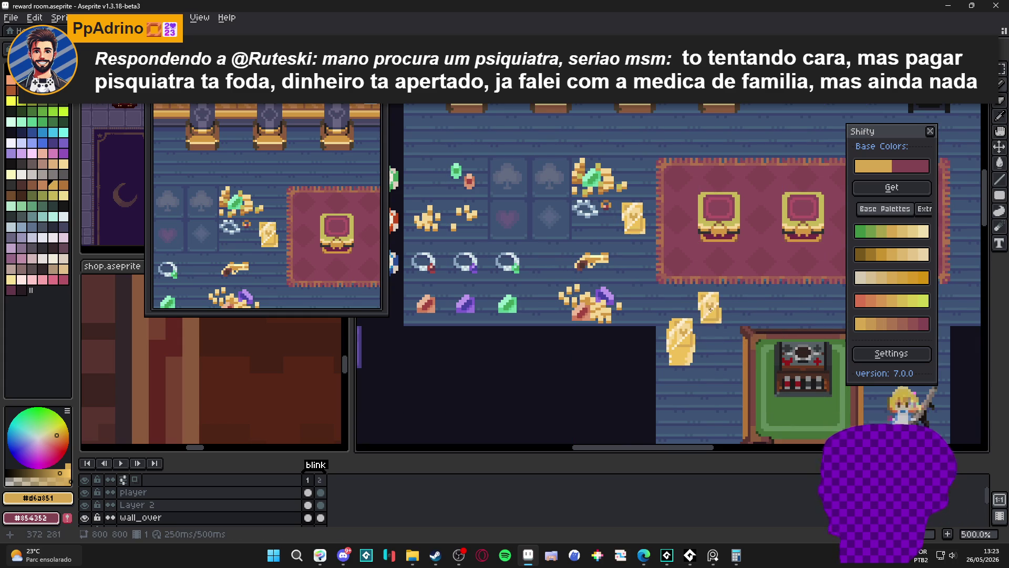
{"action": "scroll", "coordinate": [695, 355], "scroll_direction": "up", "scroll_amount": 3}
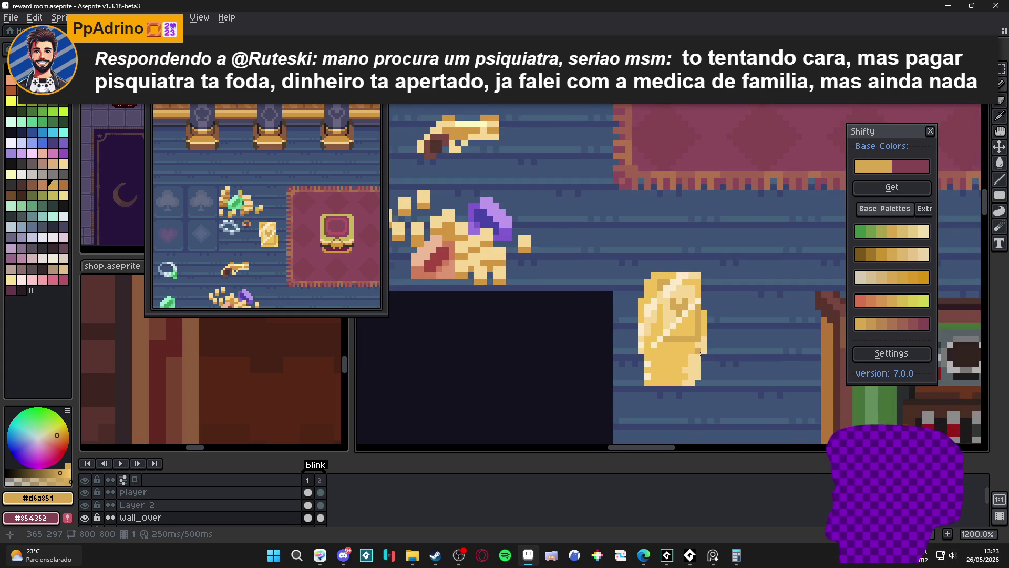
{"action": "scroll", "coordinate": [682, 337], "scroll_direction": "up", "scroll_amount": 1}
{"action": "mouse_move", "coordinate": [693, 347]}
{"action": "left_mouse_down"}
{"action": "mouse_move", "coordinate": [683, 375]}
{"action": "mouse_move", "coordinate": [658, 387]}
{"action": "mouse_move", "coordinate": [671, 363]}
{"action": "mouse_move", "coordinate": [614, 361]}
{"action": "left_mouse_up"}
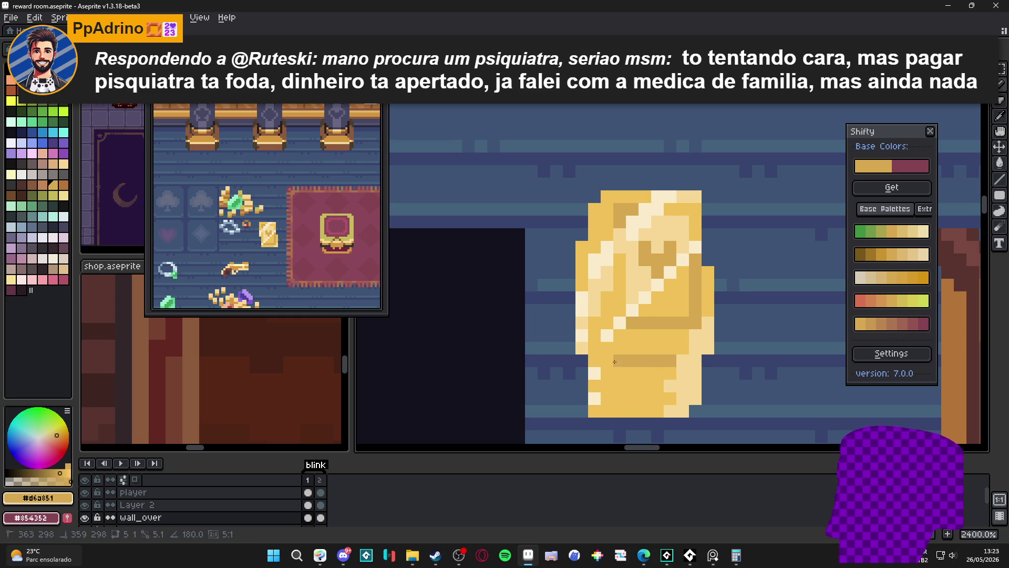
{"action": "mouse_move", "coordinate": [670, 387]}
{"action": "left_mouse_down"}
{"action": "mouse_move", "coordinate": [607, 386]}
{"action": "mouse_move", "coordinate": [663, 405]}
{"action": "left_mouse_up"}
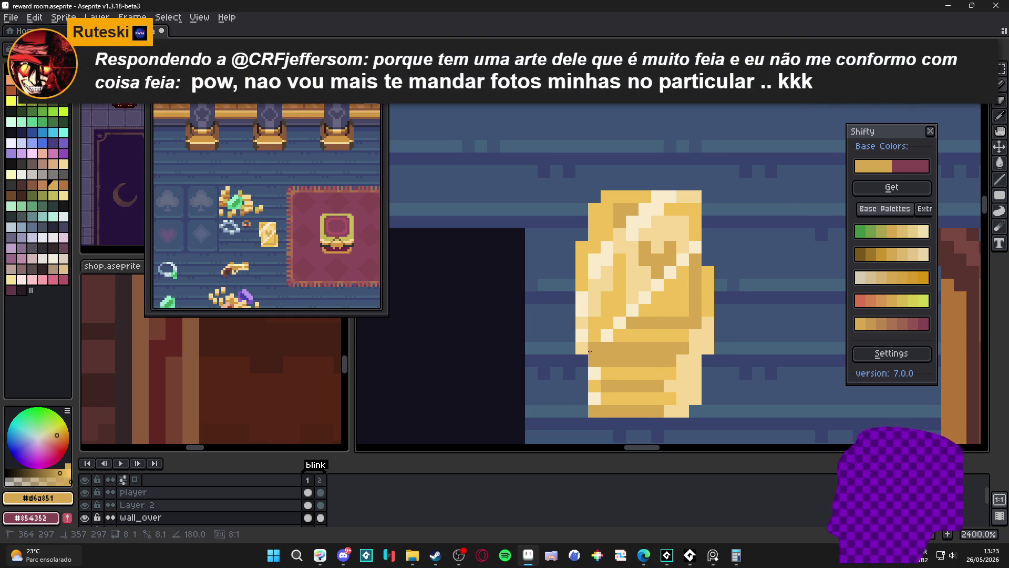
{"action": "scroll", "coordinate": [631, 386], "scroll_direction": "down", "scroll_amount": 2}
{"action": "scroll", "coordinate": [637, 406], "scroll_direction": "down", "scroll_amount": 1}
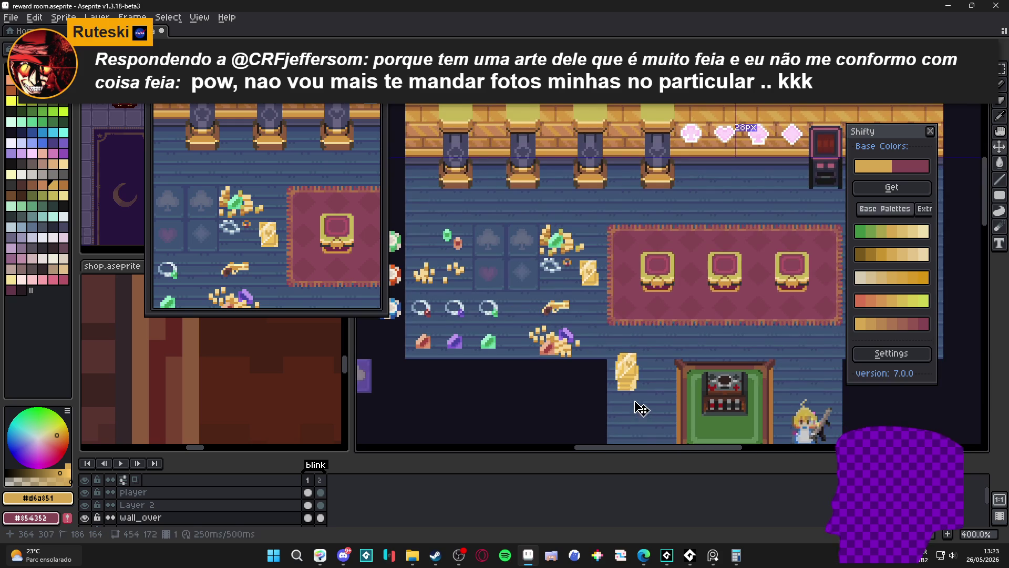
{"action": "key", "text": "ctrl+apostrophe"}
{"action": "key", "text": "ctrl+apostrophe"}
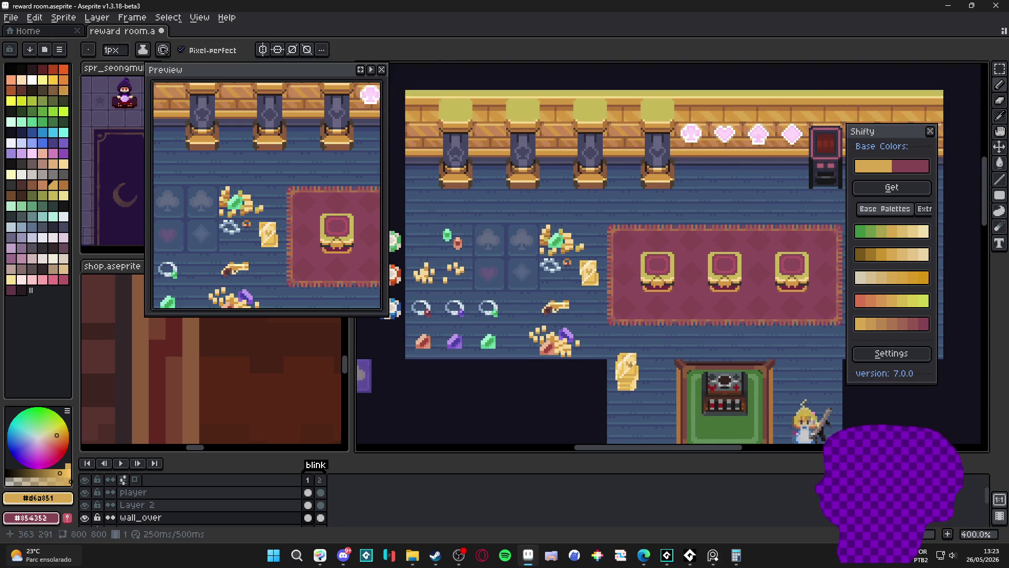
{"action": "scroll", "coordinate": [637, 387], "scroll_direction": "up", "scroll_amount": 1}
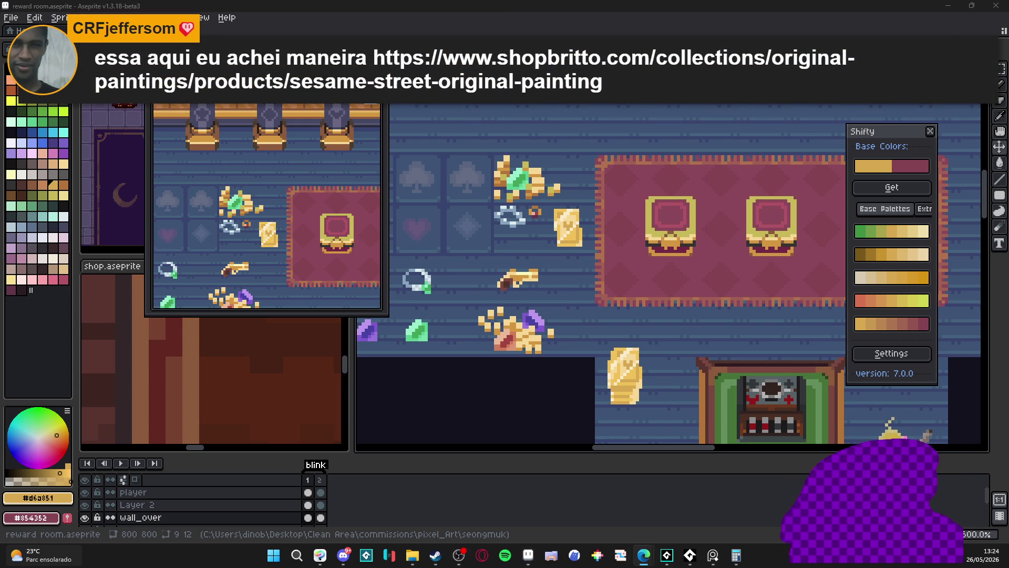
{"action": "key", "text": "alt+Tab"}
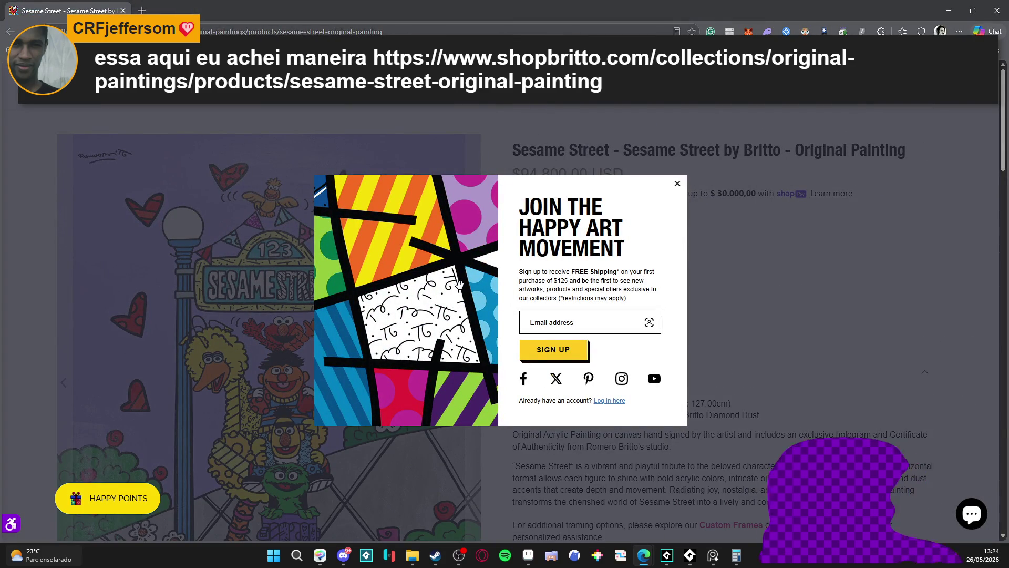
{"action": "left_click", "coordinate": [252, 197]}
{"action": "scroll", "coordinate": [293, 237], "scroll_direction": "down", "scroll_amount": 3}
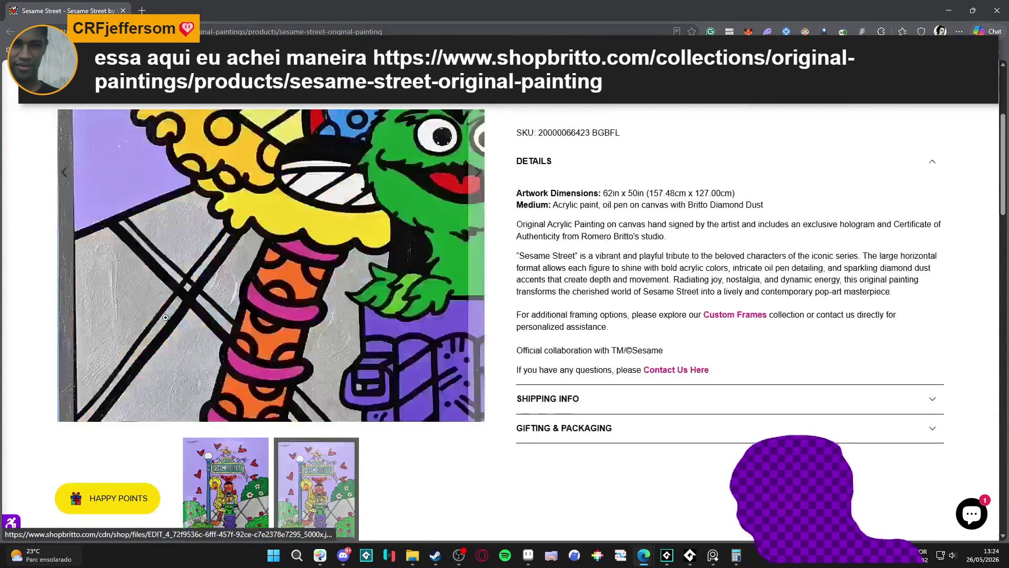
{"action": "scroll", "coordinate": [52, 261], "scroll_direction": "up", "scroll_amount": 2}
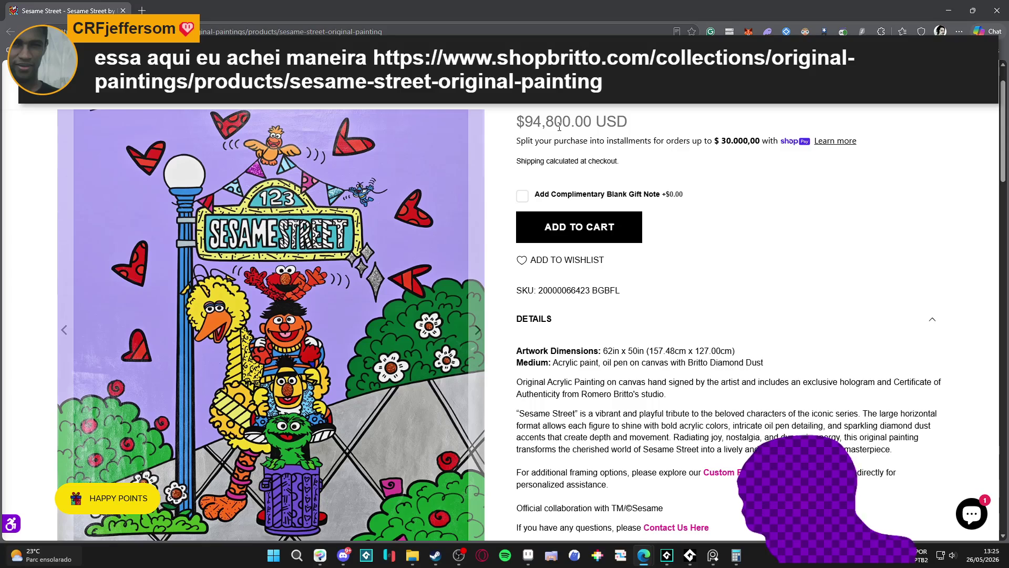
{"action": "scroll", "coordinate": [562, 130], "scroll_direction": "up", "scroll_amount": 1}
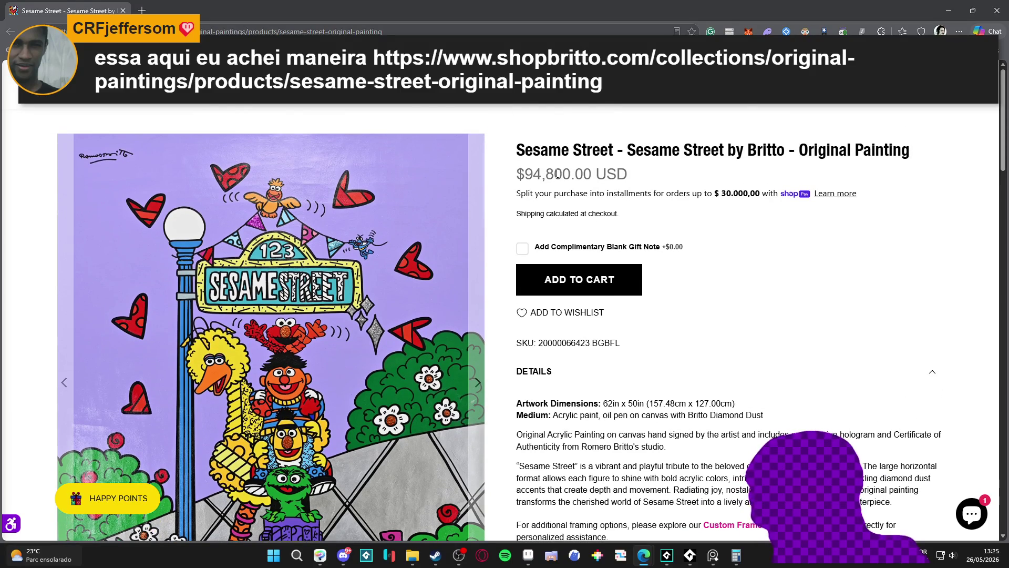
{"action": "scroll", "coordinate": [569, 145], "scroll_direction": "down", "scroll_amount": 3}
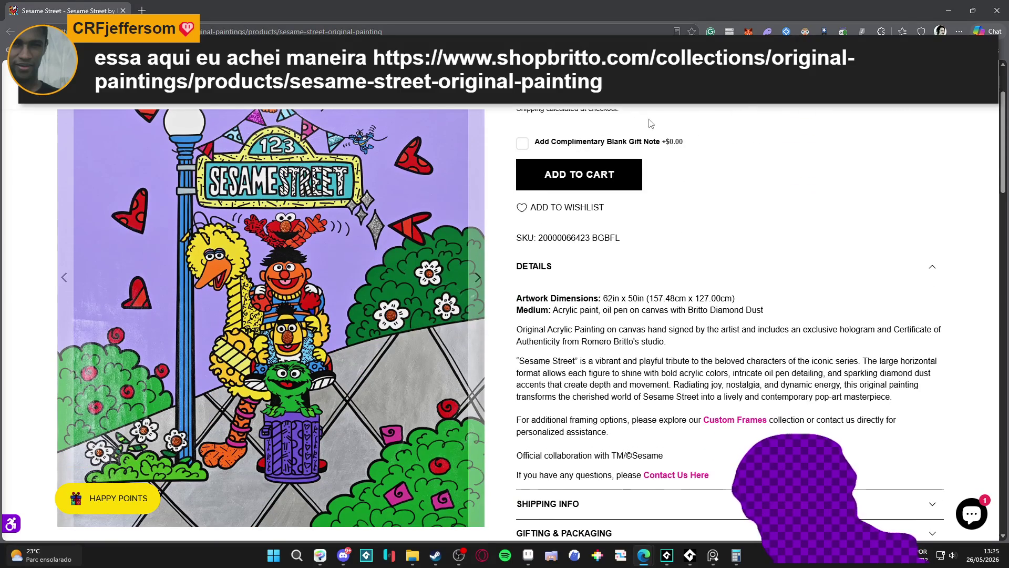
{"action": "scroll", "coordinate": [707, 127], "scroll_direction": "down", "scroll_amount": 1}
{"action": "scroll", "coordinate": [707, 128], "scroll_direction": "down", "scroll_amount": 3}
{"action": "scroll", "coordinate": [631, 197], "scroll_direction": "down", "scroll_amount": 3}
{"action": "scroll", "coordinate": [630, 198], "scroll_direction": "up", "scroll_amount": 5}
{"action": "scroll", "coordinate": [582, 258], "scroll_direction": "up", "scroll_amount": 2}
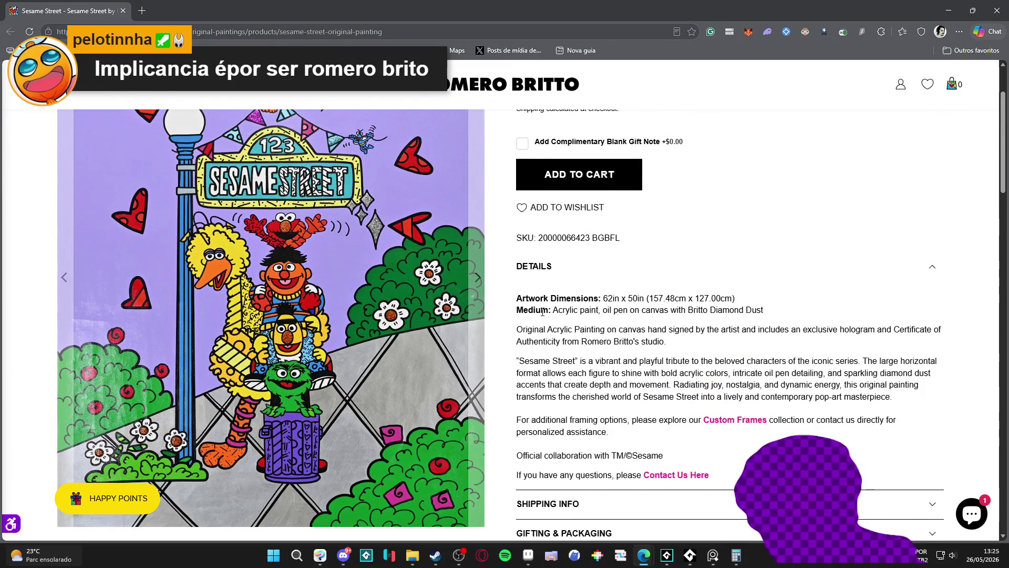
{"action": "scroll", "coordinate": [542, 315], "scroll_direction": "down", "scroll_amount": 3}
{"action": "scroll", "coordinate": [542, 314], "scroll_direction": "down", "scroll_amount": 2}
{"action": "scroll", "coordinate": [599, 277], "scroll_direction": "down", "scroll_amount": 3}
{"action": "scroll", "coordinate": [654, 241], "scroll_direction": "down", "scroll_amount": 3}
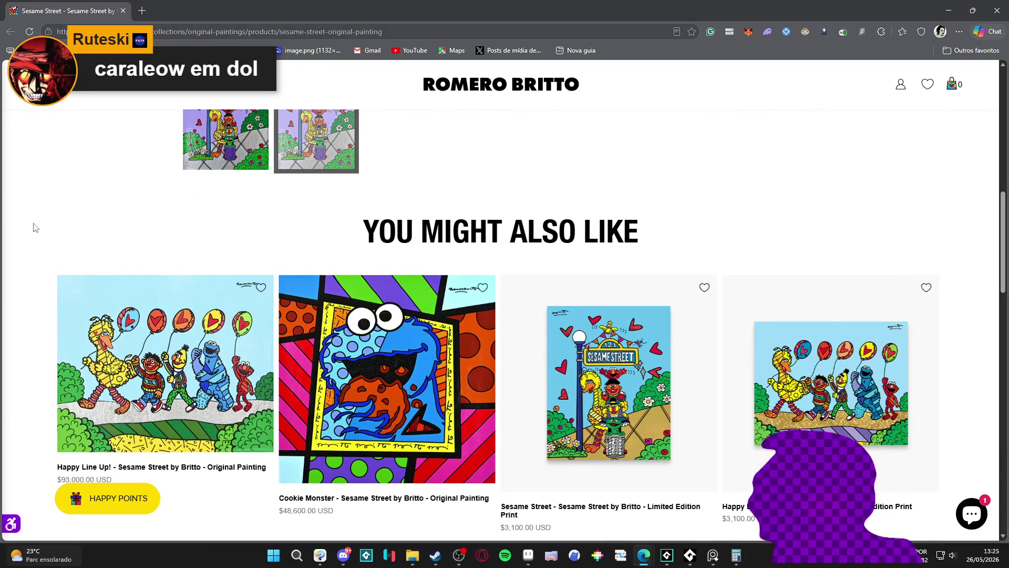
{"action": "scroll", "coordinate": [34, 227], "scroll_direction": "up", "scroll_amount": 5}
{"action": "scroll", "coordinate": [33, 227], "scroll_direction": "up", "scroll_amount": 5}
{"action": "scroll", "coordinate": [33, 227], "scroll_direction": "up", "scroll_amount": 5}
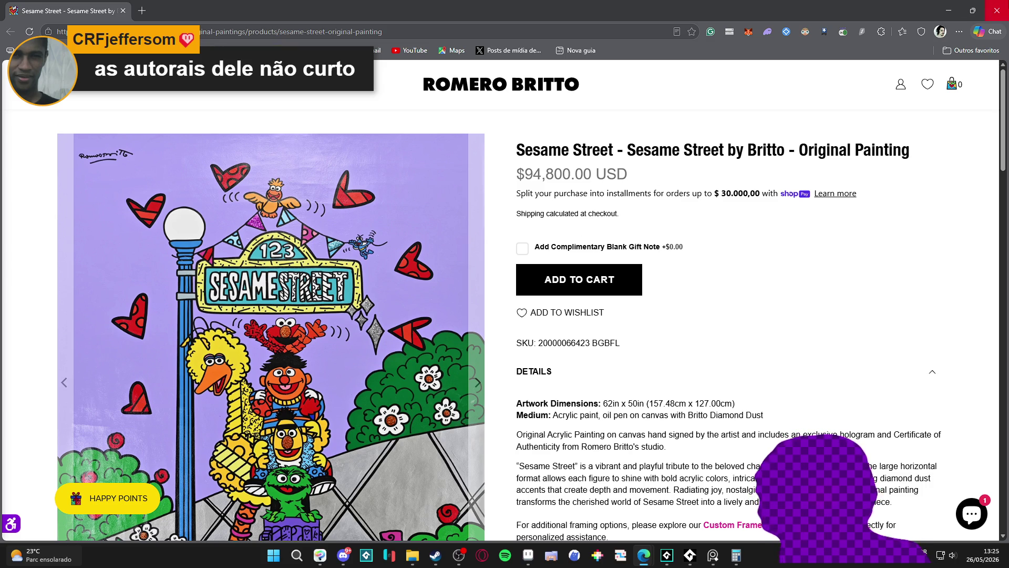
{"action": "key", "text": "alt+Tab"}
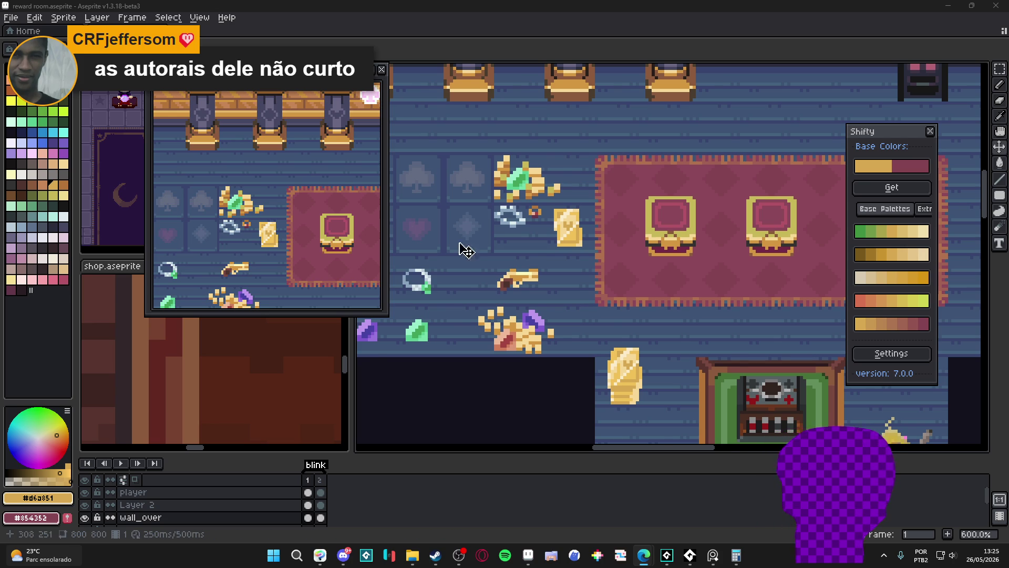
{"action": "scroll", "coordinate": [476, 261], "scroll_direction": "down", "scroll_amount": 1}
{"action": "scroll", "coordinate": [445, 232], "scroll_direction": "up", "scroll_amount": 2}
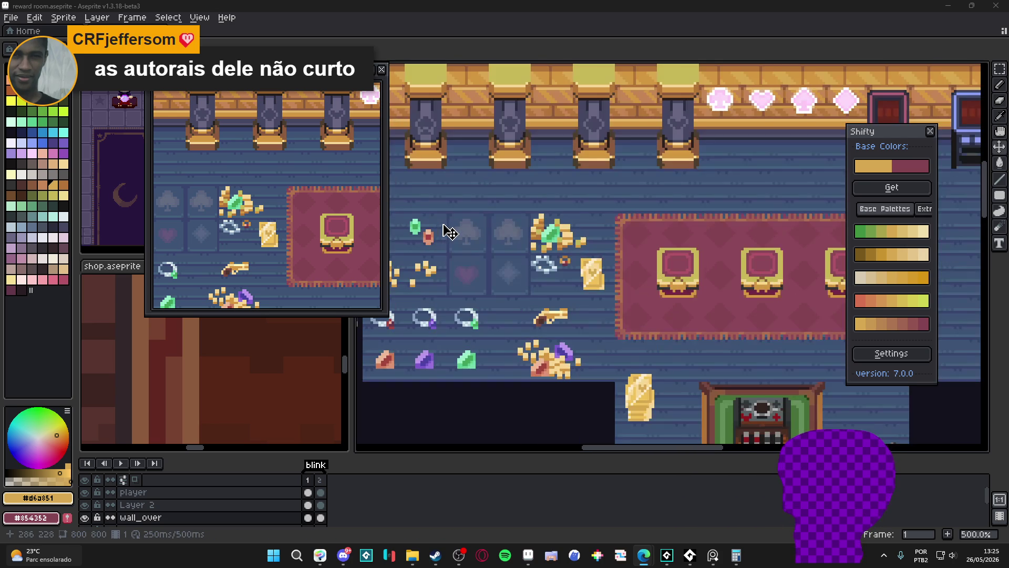
{"action": "scroll", "coordinate": [450, 231], "scroll_direction": "down", "scroll_amount": 1}
{"action": "scroll", "coordinate": [450, 232], "scroll_direction": "down", "scroll_amount": 1}
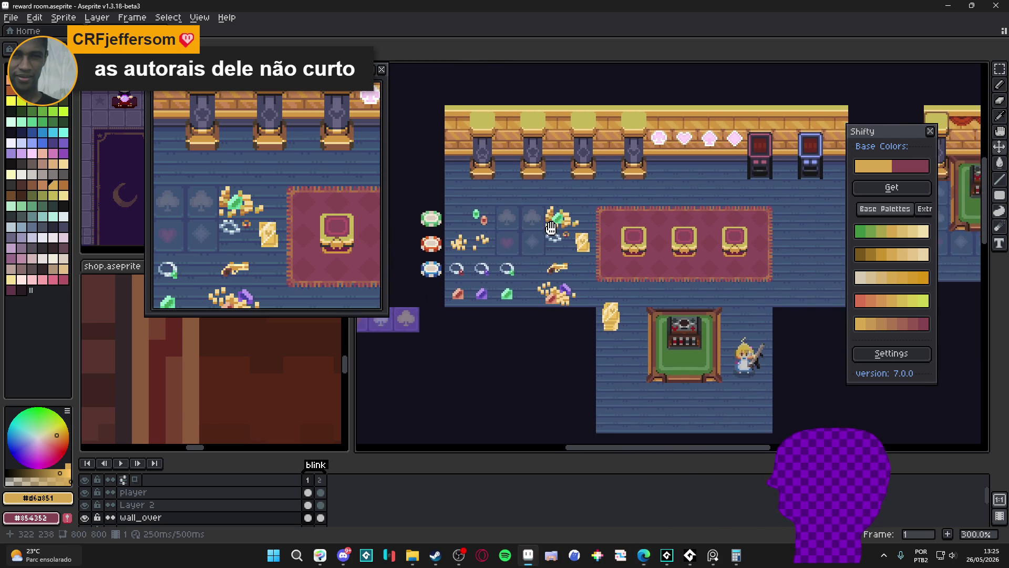
- Turn the selected gold card into a brush and stamp a copy on the floor beside the green table
{"action": "left_click_drag", "start_coordinate": [504, 253], "coordinate": [564, 229]}
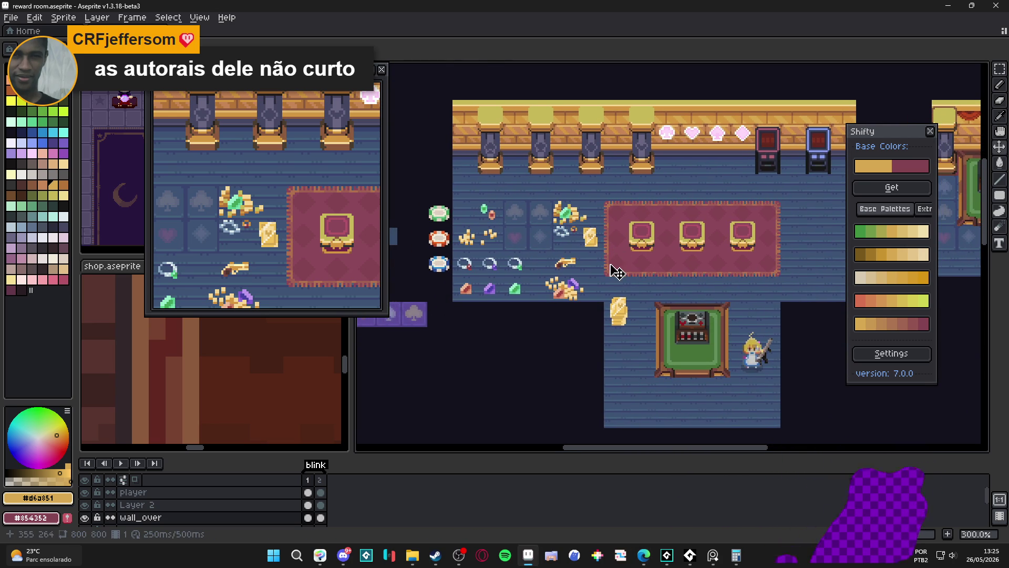
{"action": "scroll", "coordinate": [646, 207], "scroll_direction": "up", "scroll_amount": 2}
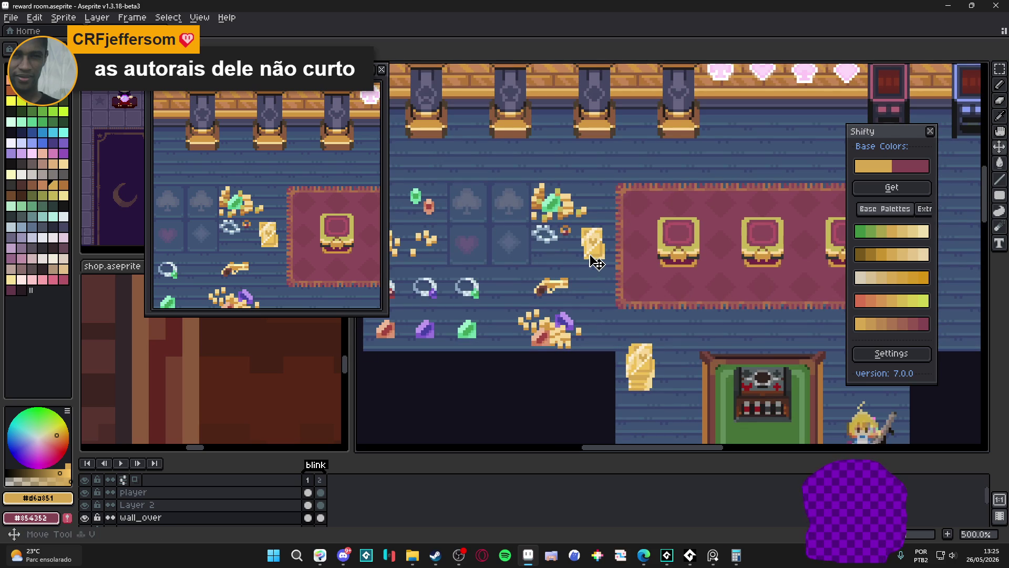
{"action": "scroll", "coordinate": [595, 260], "scroll_direction": "up", "scroll_amount": 1}
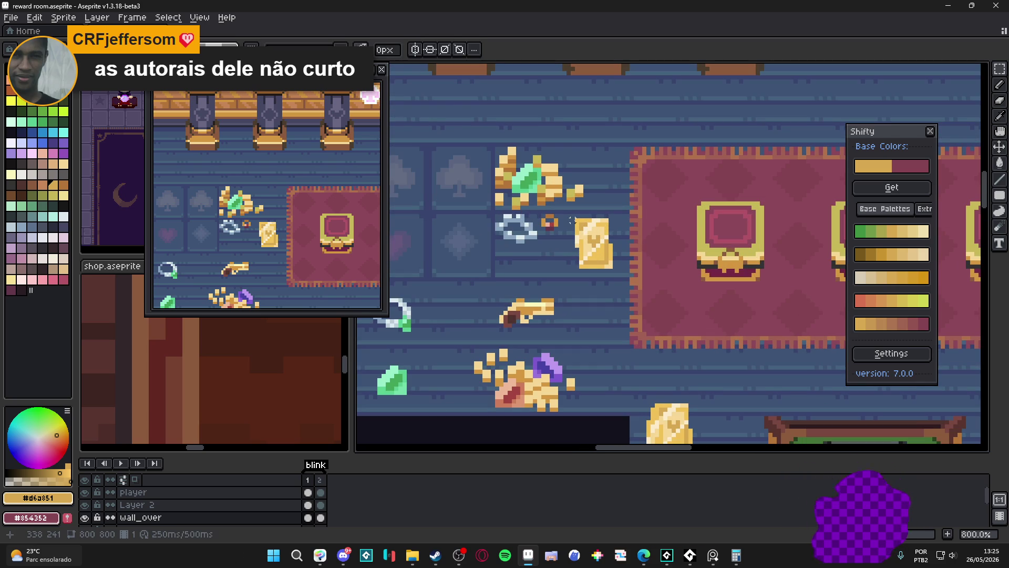
{"action": "mouse_move", "coordinate": [575, 218]}
{"action": "left_mouse_down"}
{"action": "mouse_move", "coordinate": [613, 272]}
{"action": "mouse_move", "coordinate": [589, 249]}
{"action": "left_mouse_up"}
{"action": "scroll", "coordinate": [607, 268], "scroll_direction": "down", "scroll_amount": 3}
{"action": "key", "text": "b"}
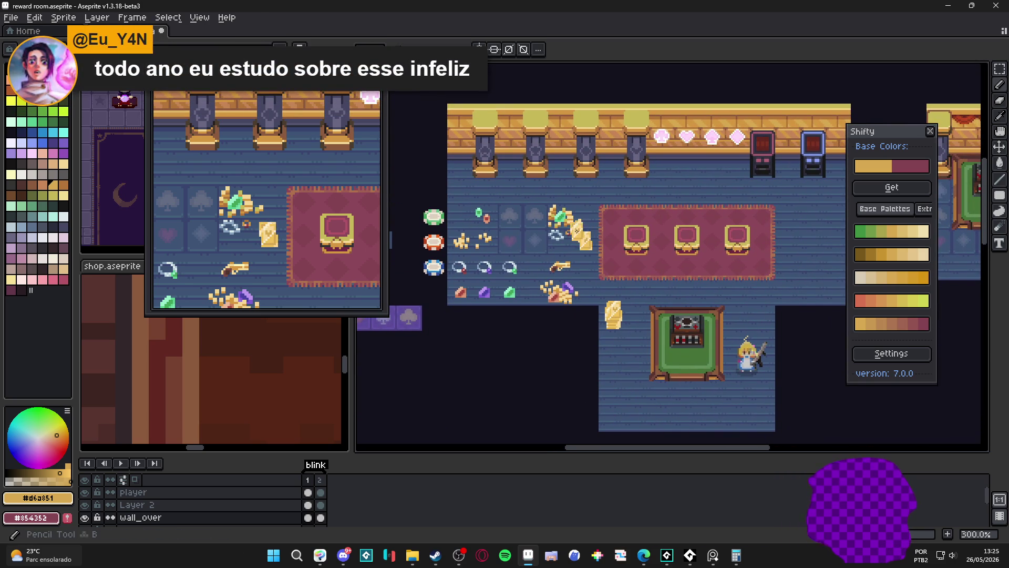
{"action": "scroll", "coordinate": [591, 292], "scroll_direction": "down", "scroll_amount": 2}
{"action": "key", "text": "ctrl+apostrophe"}
{"action": "left_click", "coordinate": [567, 291]}
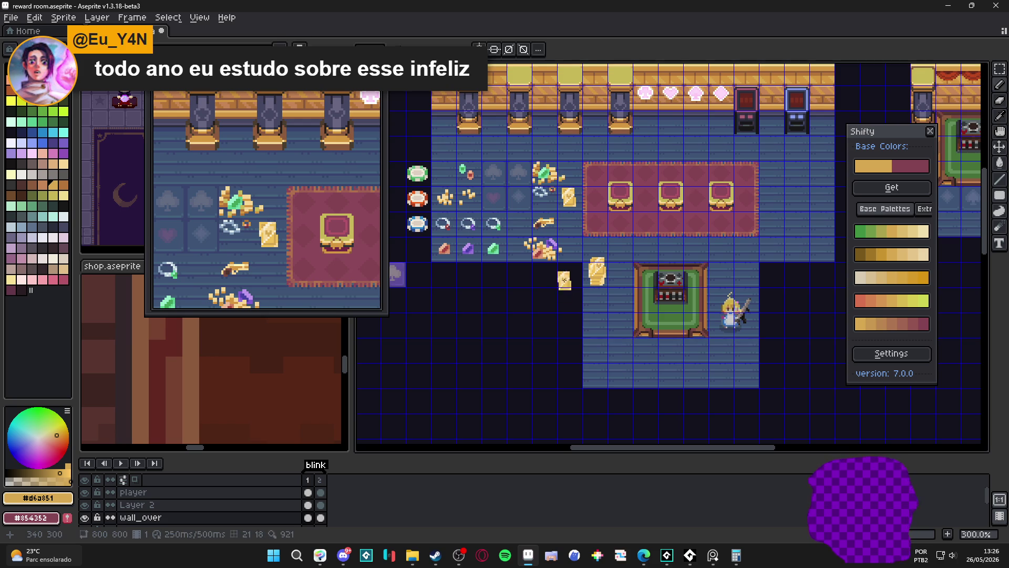
{"action": "scroll", "coordinate": [596, 272], "scroll_direction": "up", "scroll_amount": 2}
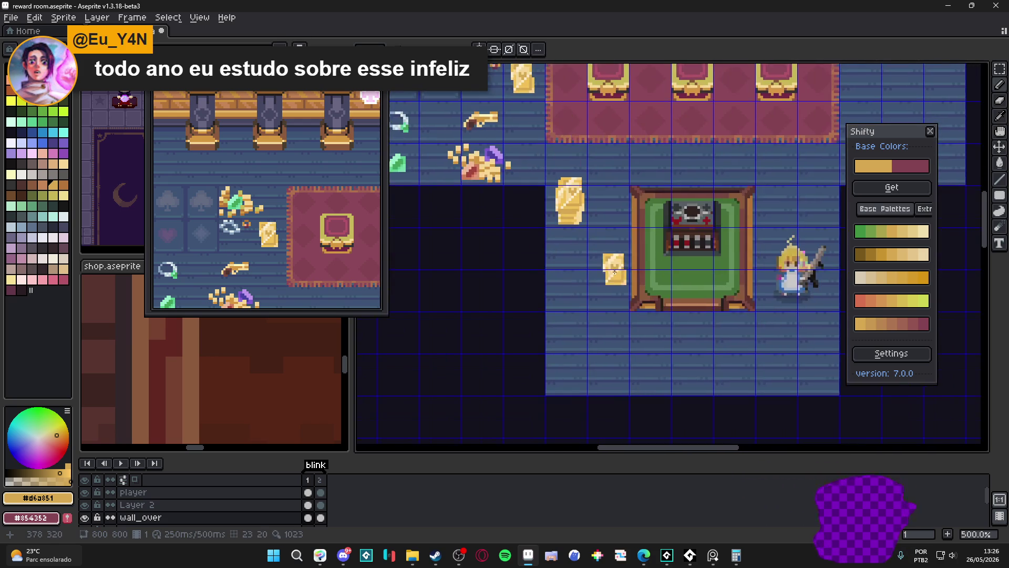
{"action": "scroll", "coordinate": [615, 269], "scroll_direction": "up", "scroll_amount": 1}
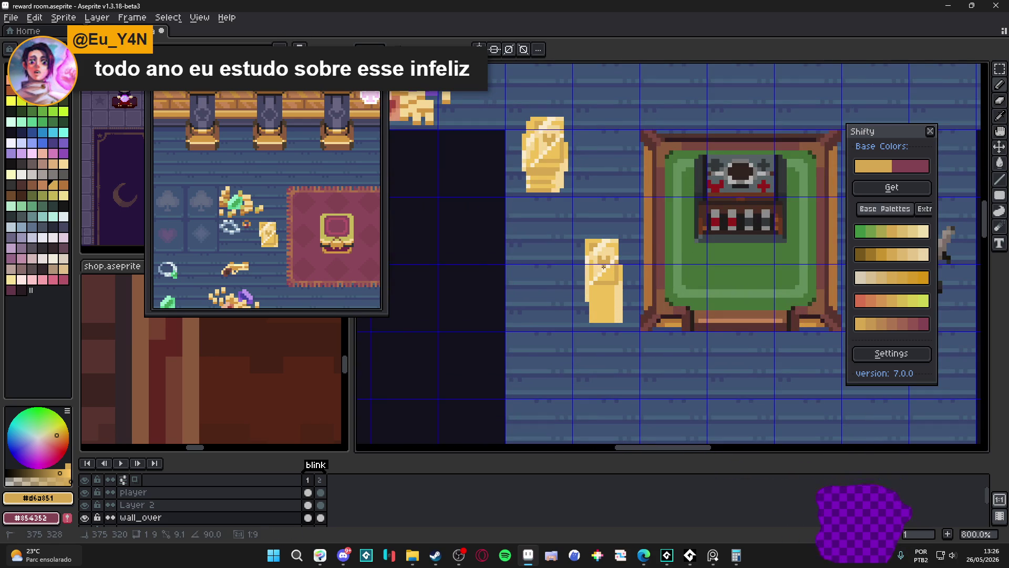
{"action": "scroll", "coordinate": [602, 266], "scroll_direction": "down", "scroll_amount": 2}
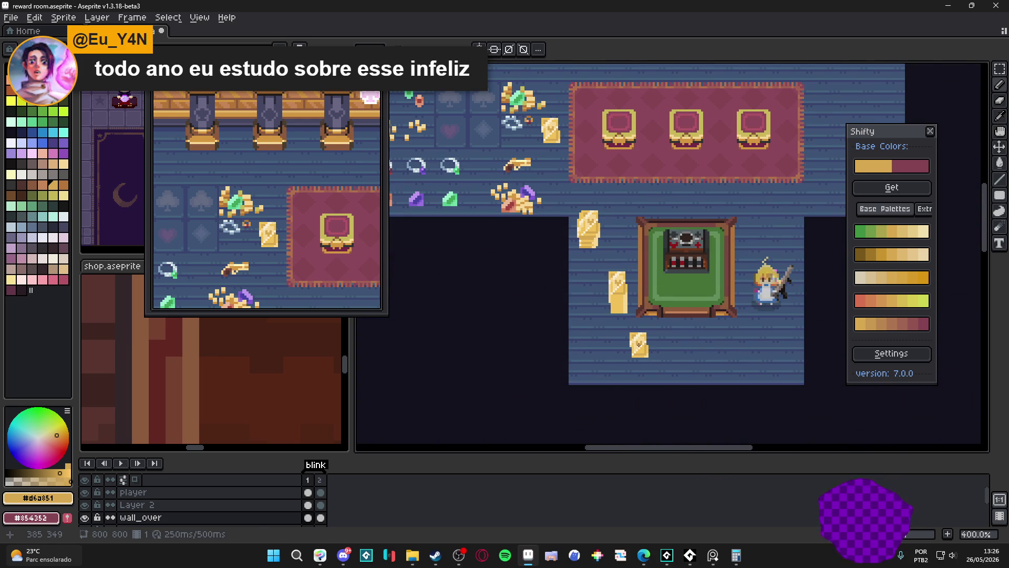
{"action": "scroll", "coordinate": [617, 315], "scroll_direction": "up", "scroll_amount": 2}
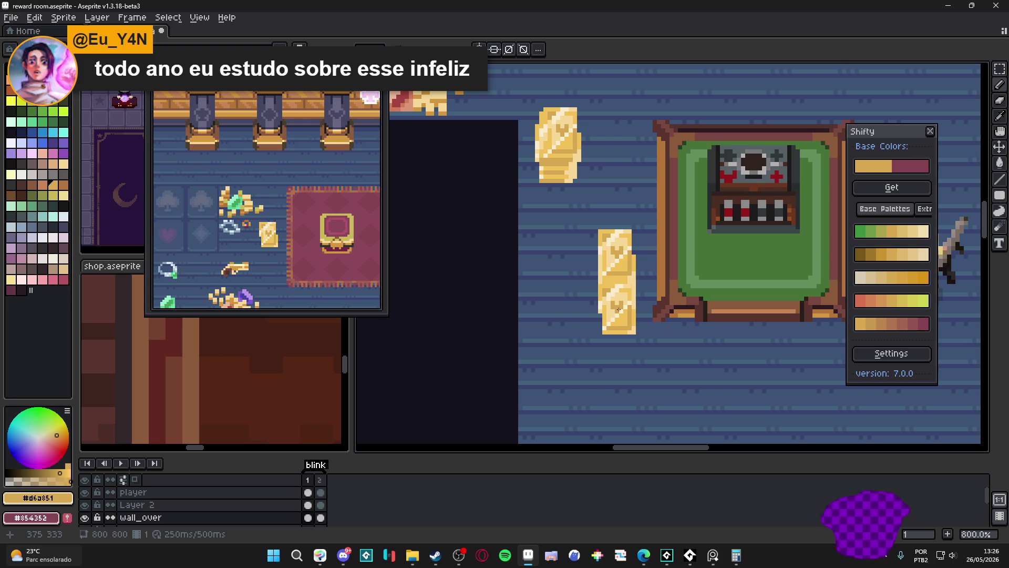
{"action": "scroll", "coordinate": [618, 308], "scroll_direction": "up", "scroll_amount": 3}
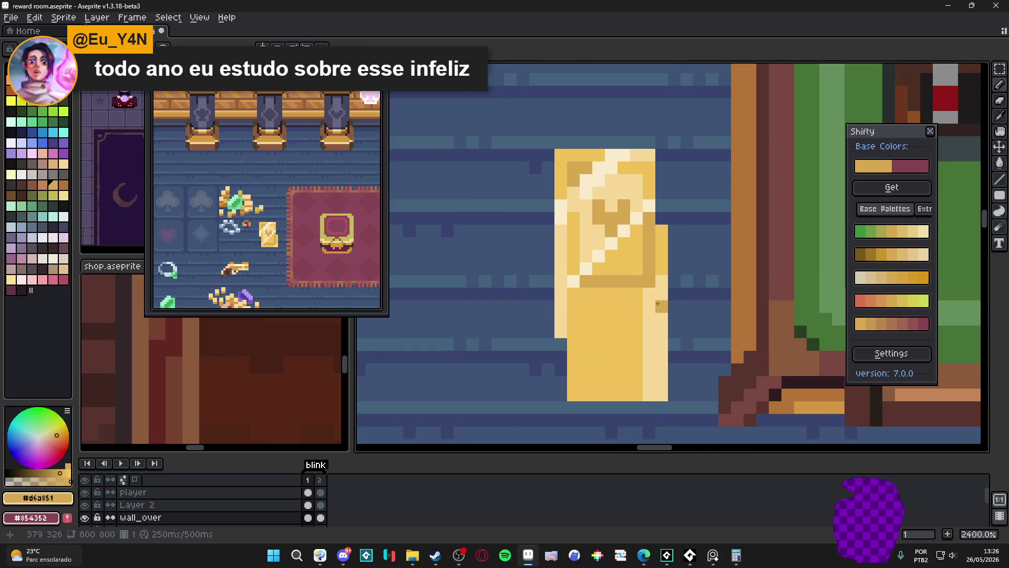
- Add orange-brown and brown shading pixels along the stacked gold card's edges and base
{"action": "mouse_move", "coordinate": [658, 305]}
{"action": "left_mouse_down"}
{"action": "mouse_move", "coordinate": [565, 305]}
{"action": "mouse_move", "coordinate": [561, 334]}
{"action": "mouse_move", "coordinate": [581, 390]}
{"action": "mouse_move", "coordinate": [656, 378]}
{"action": "mouse_move", "coordinate": [655, 326]}
{"action": "mouse_move", "coordinate": [599, 327]}
{"action": "mouse_move", "coordinate": [631, 367]}
{"action": "left_mouse_up"}
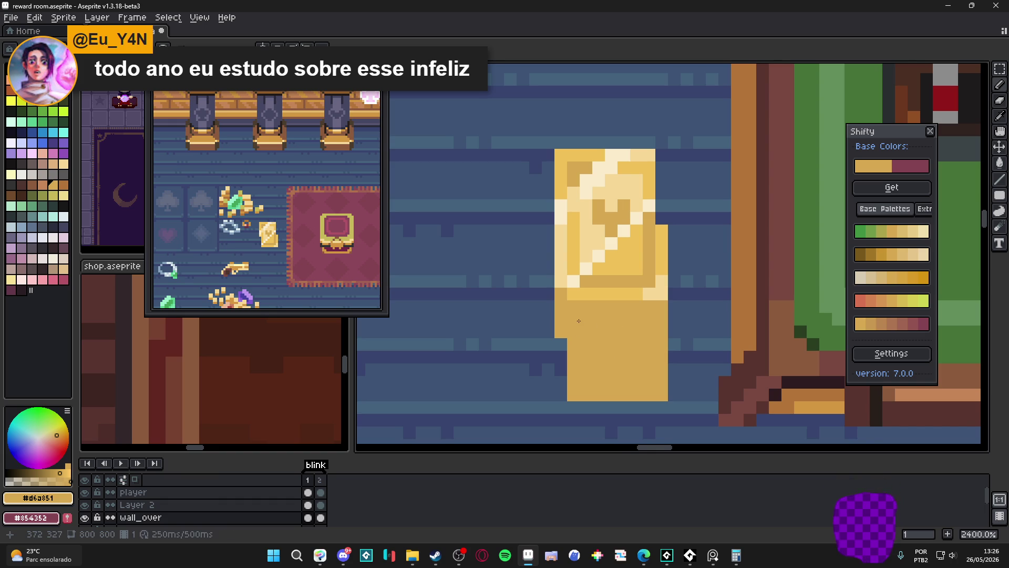
{"action": "scroll", "coordinate": [579, 321], "scroll_direction": "down", "scroll_amount": 4}
{"action": "scroll", "coordinate": [599, 260], "scroll_direction": "up", "scroll_amount": 3}
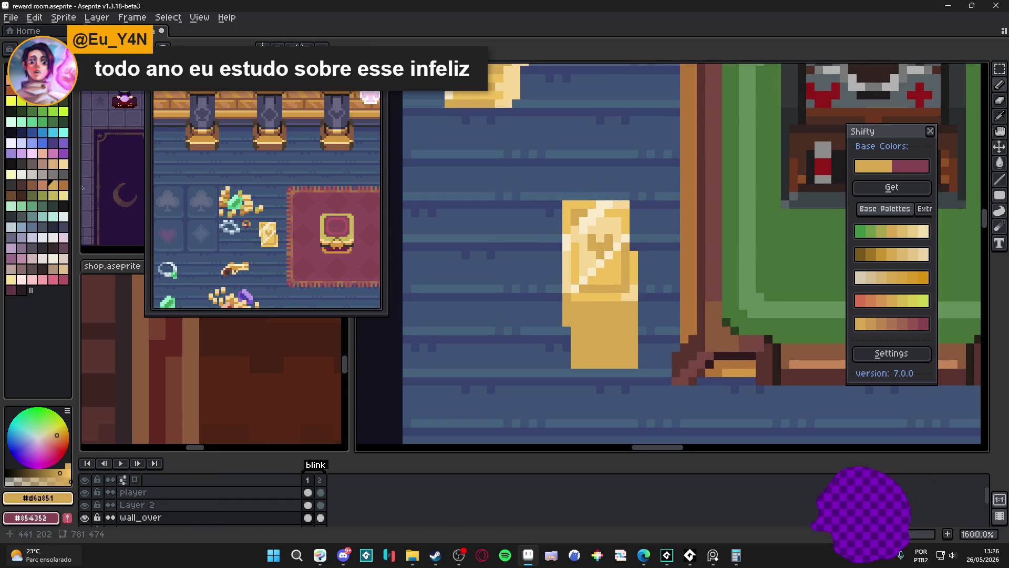
{"action": "left_click", "coordinate": [63, 190]}
{"action": "left_click", "coordinate": [560, 300]}
{"action": "scroll", "coordinate": [599, 260], "scroll_direction": "down", "scroll_amount": 1}
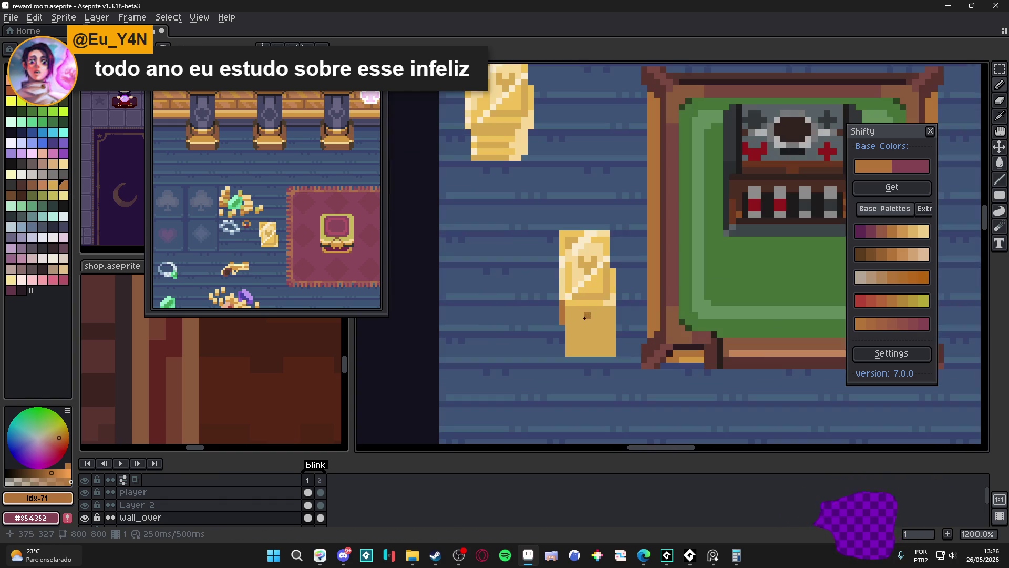
{"action": "left_click", "coordinate": [614, 293], "text": "alt"}
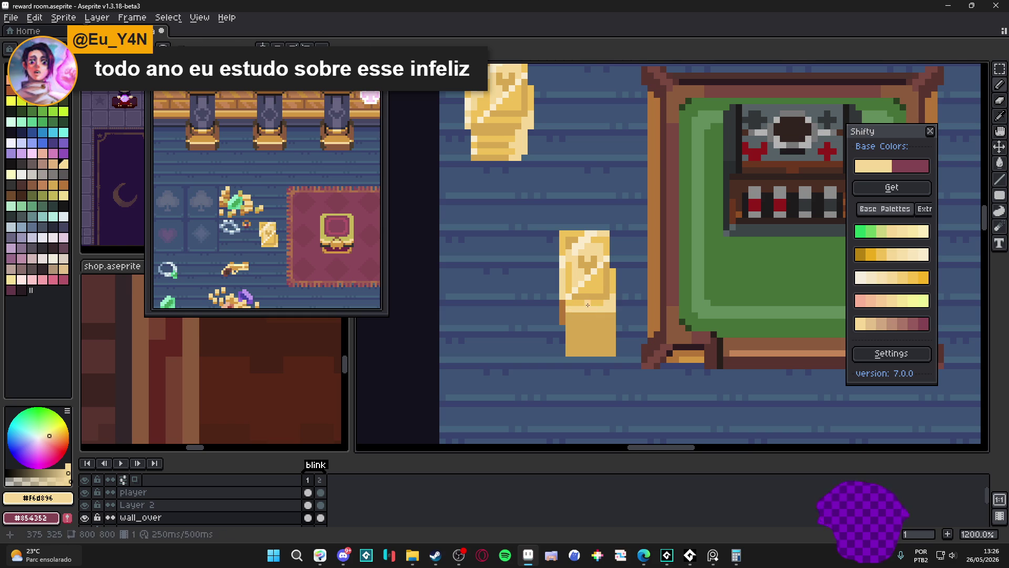
{"action": "scroll", "coordinate": [607, 332], "scroll_direction": "down", "scroll_amount": 3}
{"action": "scroll", "coordinate": [601, 332], "scroll_direction": "up", "scroll_amount": 2}
{"action": "left_click", "coordinate": [599, 316], "text": "alt"}
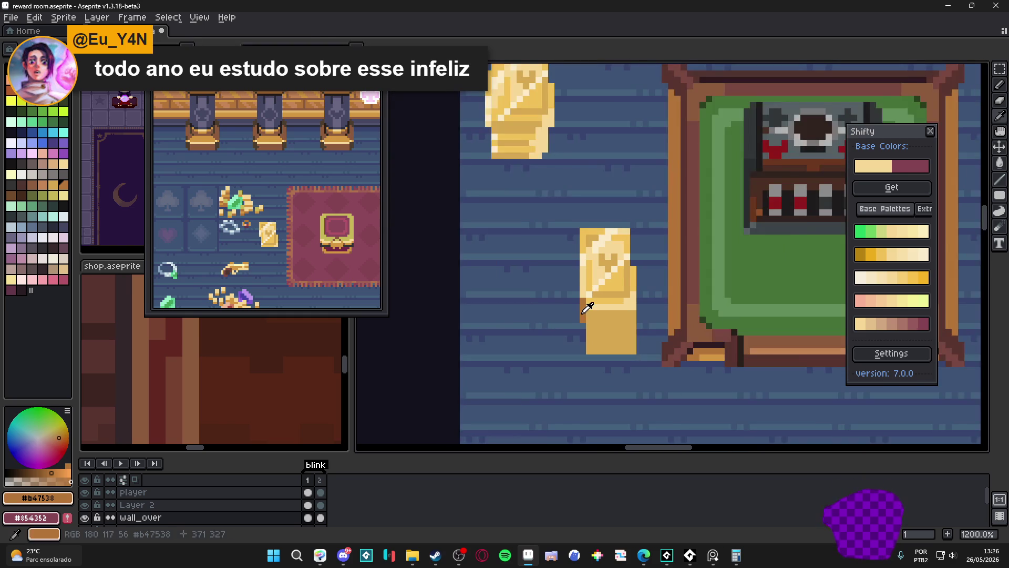
{"action": "scroll", "coordinate": [601, 323], "scroll_direction": "up", "scroll_amount": 1}
{"action": "mouse_move", "coordinate": [587, 322]}
{"action": "left_mouse_down"}
{"action": "mouse_move", "coordinate": [647, 323]}
{"action": "mouse_move", "coordinate": [587, 338]}
{"action": "mouse_move", "coordinate": [588, 350]}
{"action": "mouse_move", "coordinate": [646, 355]}
{"action": "left_mouse_up"}
{"action": "scroll", "coordinate": [642, 365], "scroll_direction": "down", "scroll_amount": 3}
{"action": "scroll", "coordinate": [642, 365], "scroll_direction": "down", "scroll_amount": 1}
{"action": "scroll", "coordinate": [631, 361], "scroll_direction": "down", "scroll_amount": 1}
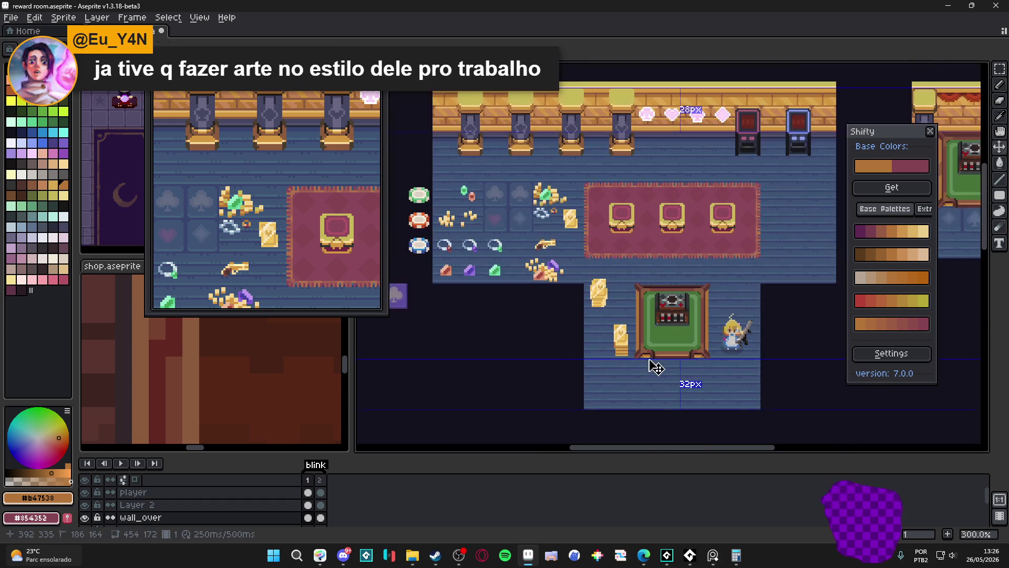
- Undo the last stroke and delete the gold cards lying beside the green table
{"action": "key", "text": "ctrl+z"}
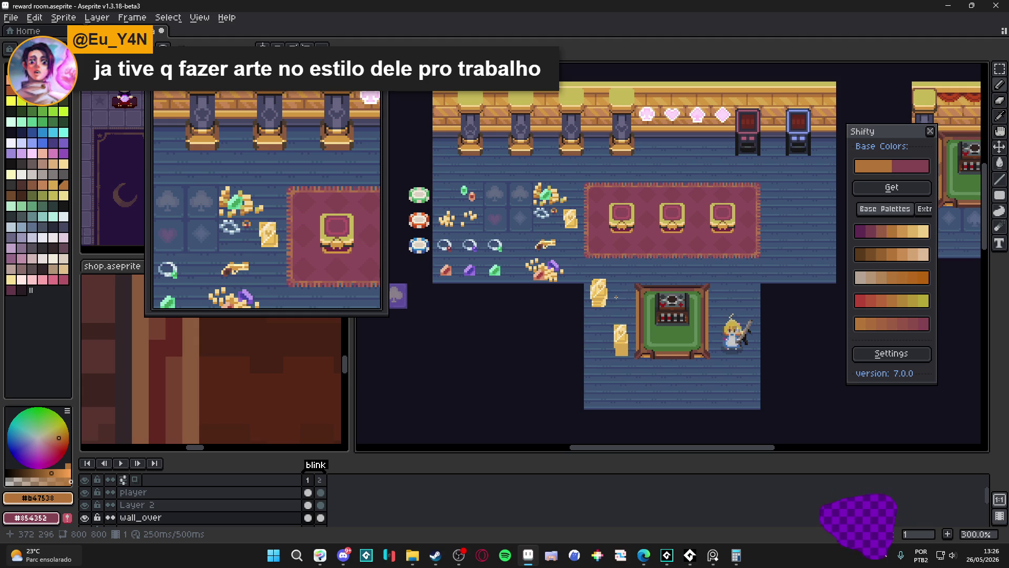
{"action": "scroll", "coordinate": [607, 300], "scroll_direction": "up", "scroll_amount": 1}
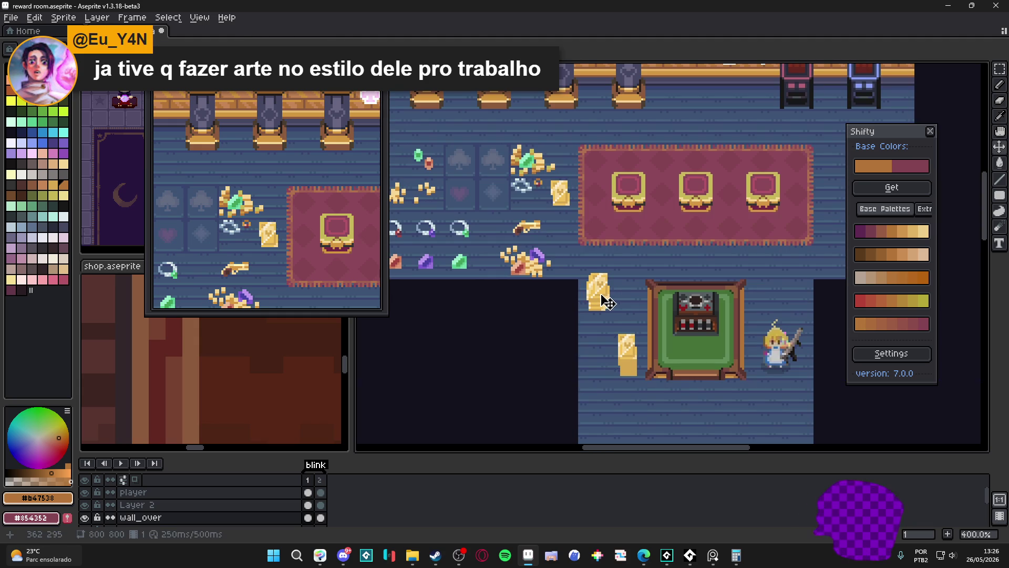
{"action": "left_click_drag", "start_coordinate": [585, 262], "coordinate": [641, 388]}
{"action": "key", "text": "Delete"}
{"action": "key", "text": "Escape"}
{"action": "scroll", "coordinate": [536, 190], "scroll_direction": "up", "scroll_amount": 3}
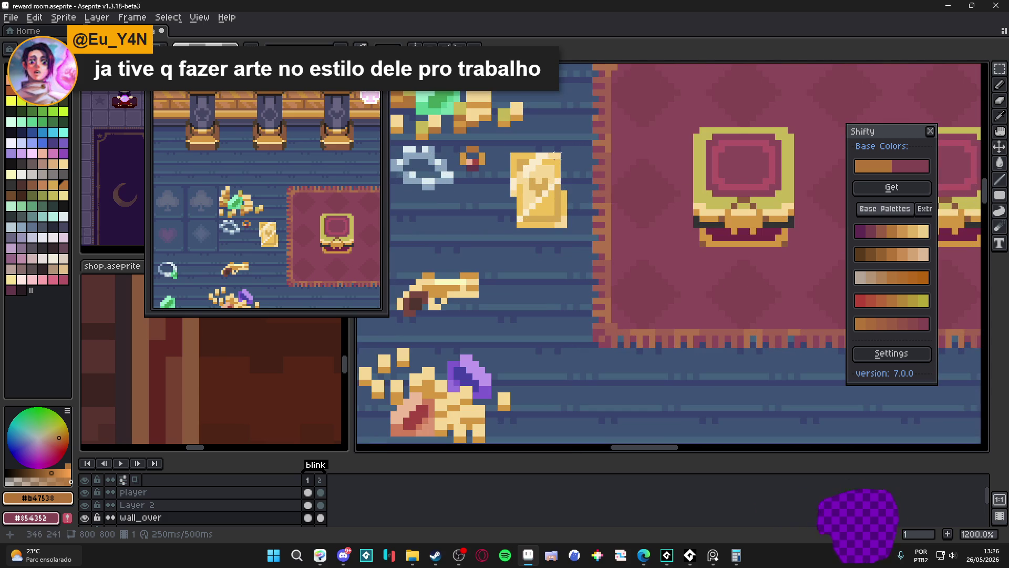
- Duplicate the gold card beside the treasure items directly below itself
{"action": "left_click_drag", "start_coordinate": [564, 156], "coordinate": [513, 229]}
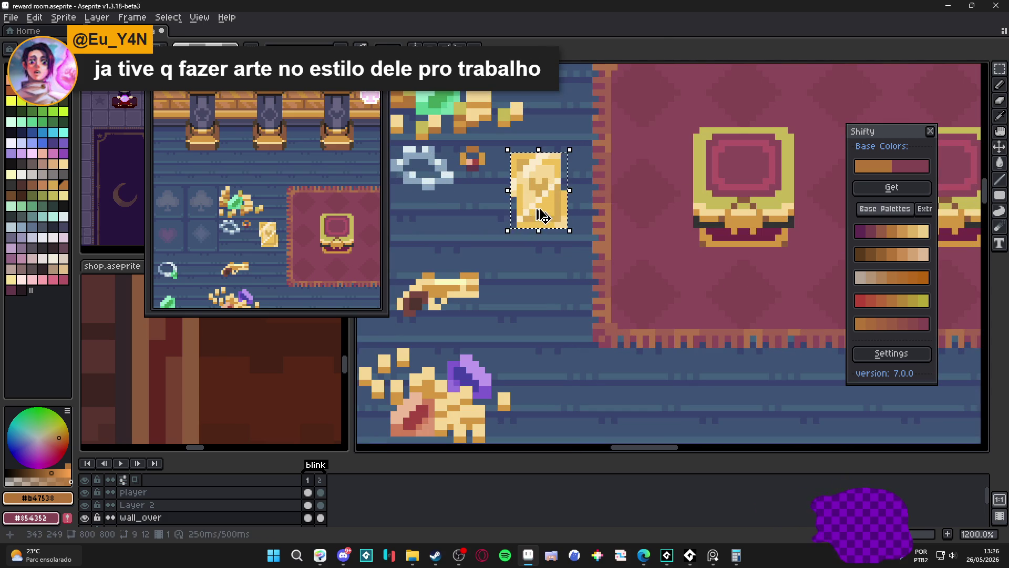
{"action": "left_click_drag", "start_coordinate": [540, 193], "coordinate": [545, 338]}
{"action": "key", "text": "Escape"}
{"action": "scroll", "coordinate": [544, 316], "scroll_direction": "up", "scroll_amount": 1}
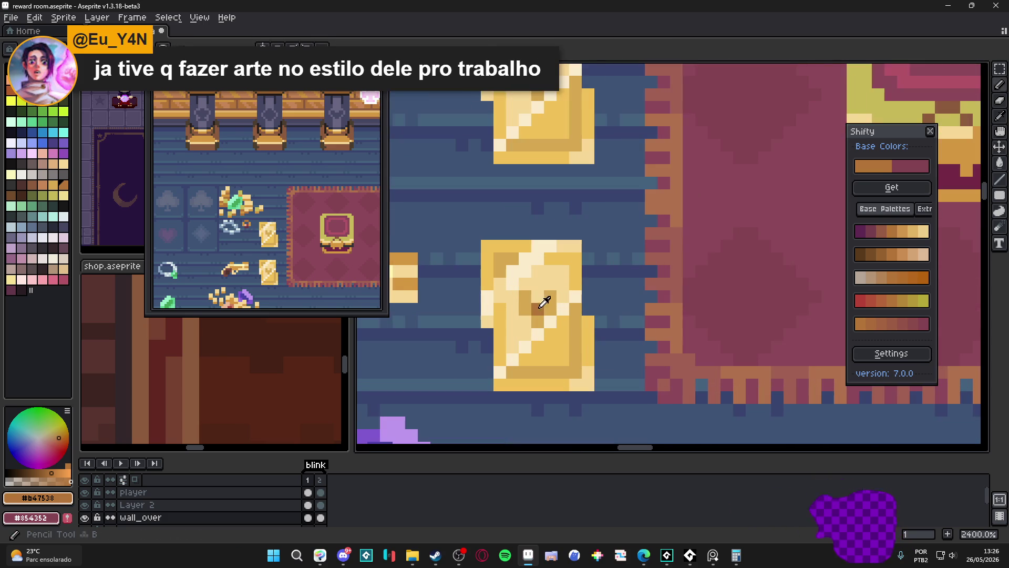
{"action": "left_click", "coordinate": [532, 295], "text": "alt"}
{"action": "scroll", "coordinate": [544, 289], "scroll_direction": "down", "scroll_amount": 1}
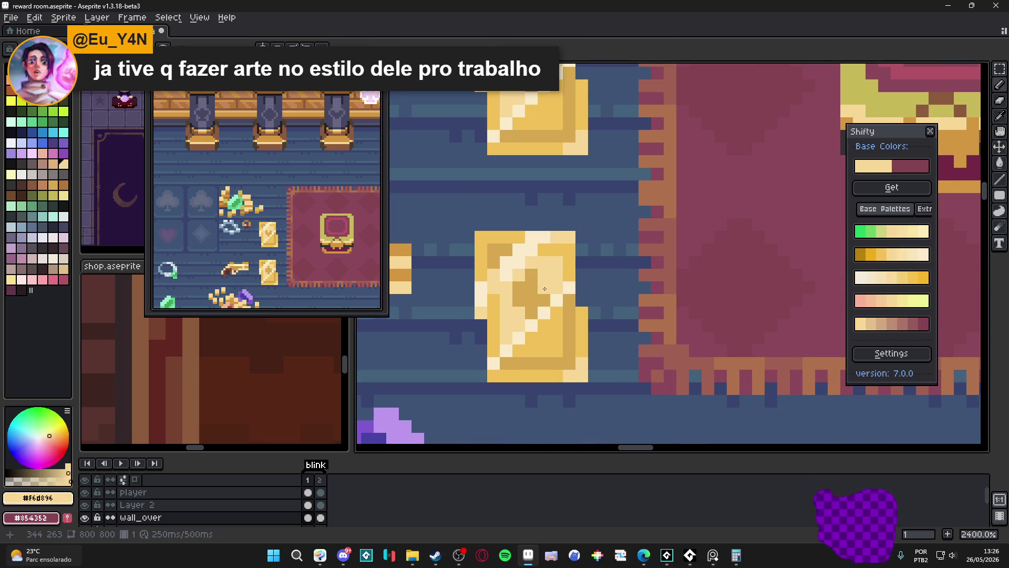
{"action": "scroll", "coordinate": [524, 281], "scroll_direction": "down", "scroll_amount": 3}
{"action": "scroll", "coordinate": [551, 307], "scroll_direction": "up", "scroll_amount": 1}
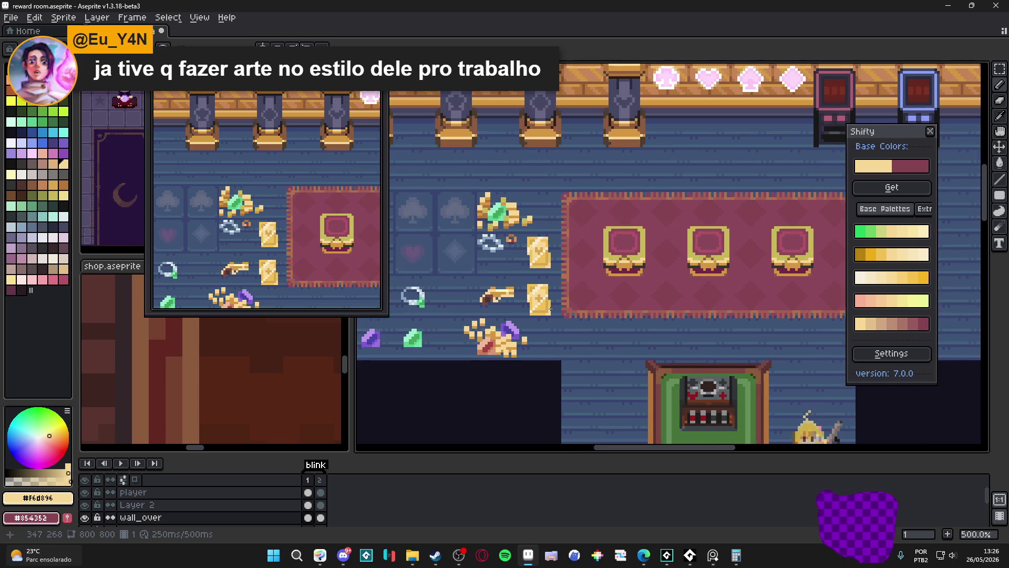
{"action": "scroll", "coordinate": [551, 310], "scroll_direction": "up", "scroll_amount": 2}
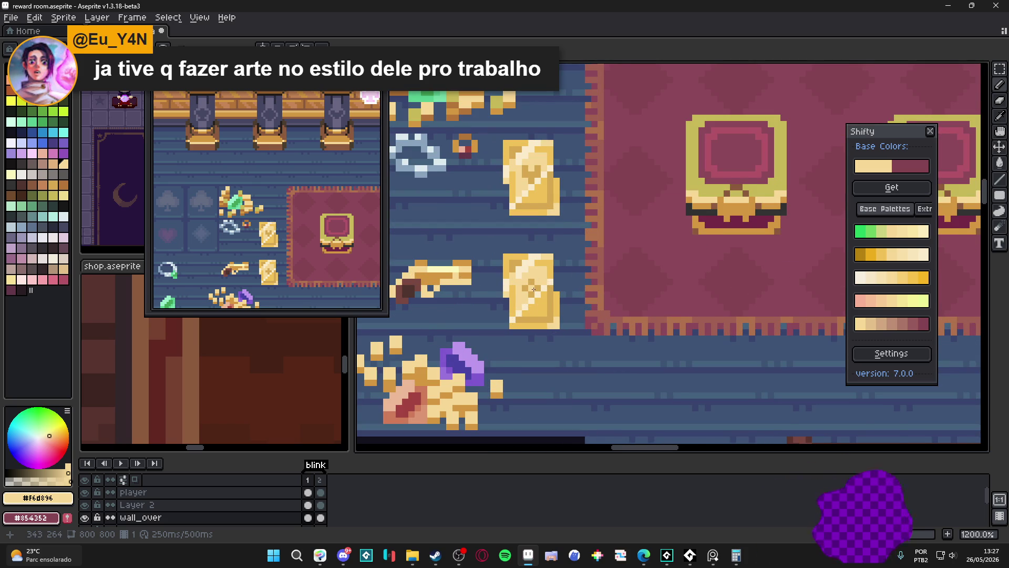
{"action": "scroll", "coordinate": [533, 292], "scroll_direction": "down", "scroll_amount": 3}
{"action": "scroll", "coordinate": [549, 332], "scroll_direction": "up", "scroll_amount": 1}
{"action": "scroll", "coordinate": [551, 333], "scroll_direction": "down", "scroll_amount": 1}
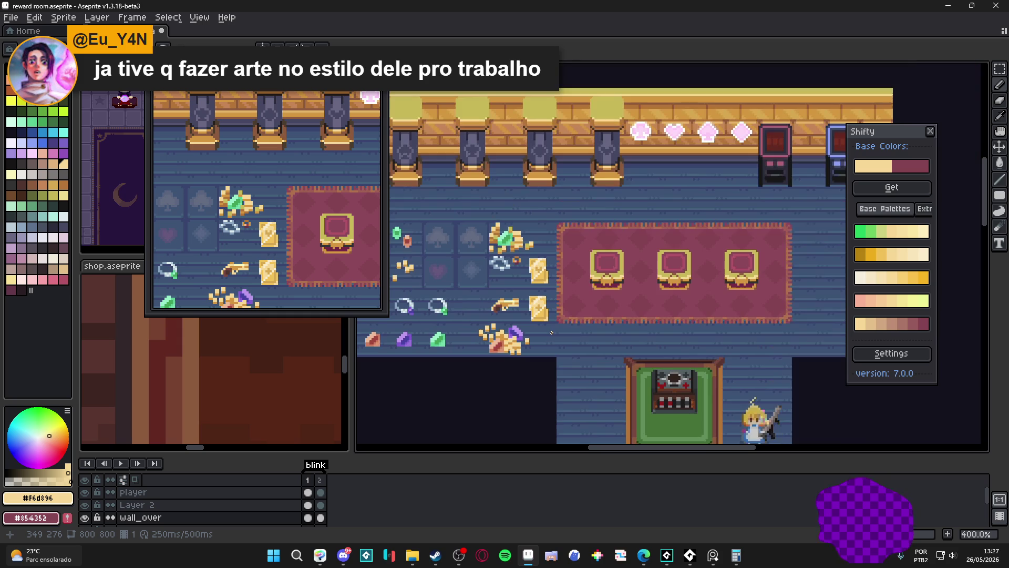
{"action": "scroll", "coordinate": [544, 306], "scroll_direction": "up", "scroll_amount": 4}
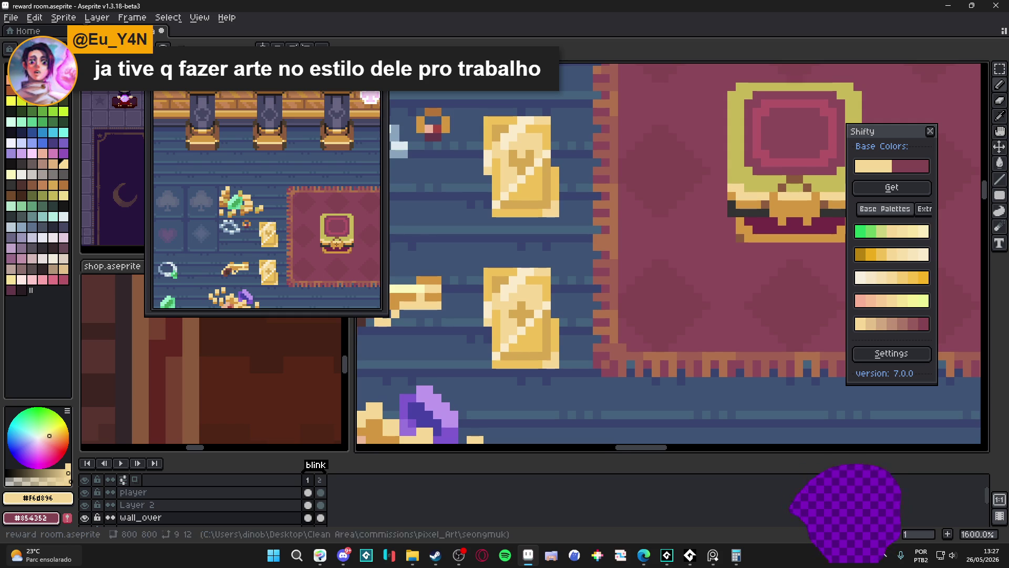
{"action": "scroll", "coordinate": [523, 358], "scroll_direction": "down", "scroll_amount": 1}
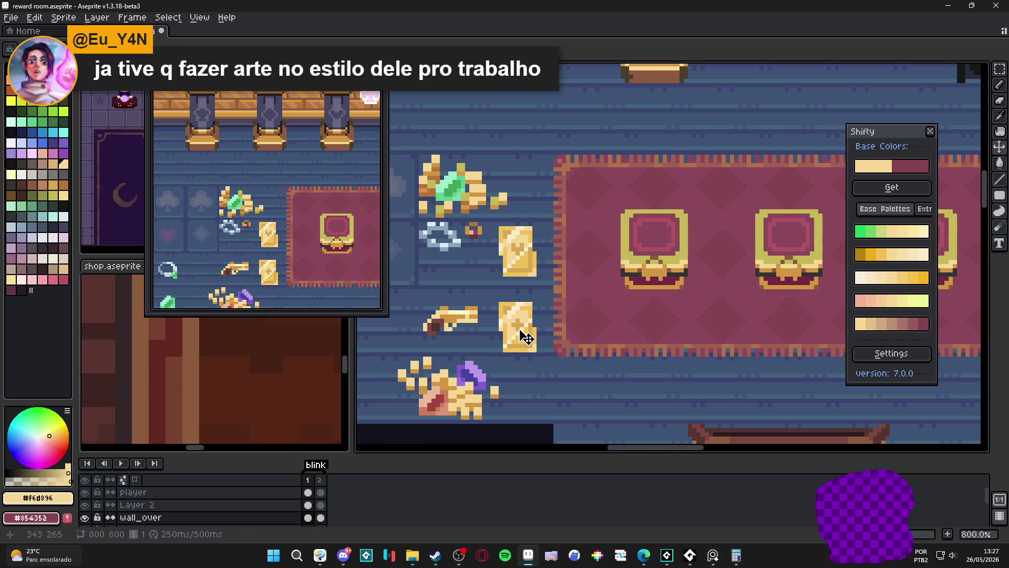
- Show the tile grid over the reward-room canvas with Ctrl+'
{"action": "key", "text": "ctrl+apostrophe"}
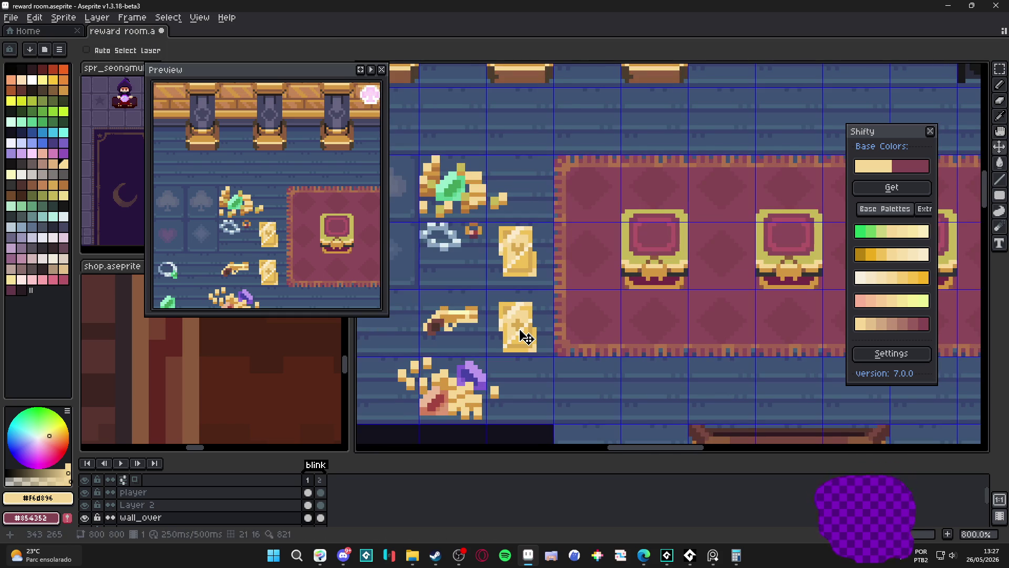
- Marquee the lower gold card and move it up and left into a new row above the items
{"action": "key", "text": "m"}
{"action": "scroll", "coordinate": [523, 337], "scroll_direction": "down", "scroll_amount": 1}
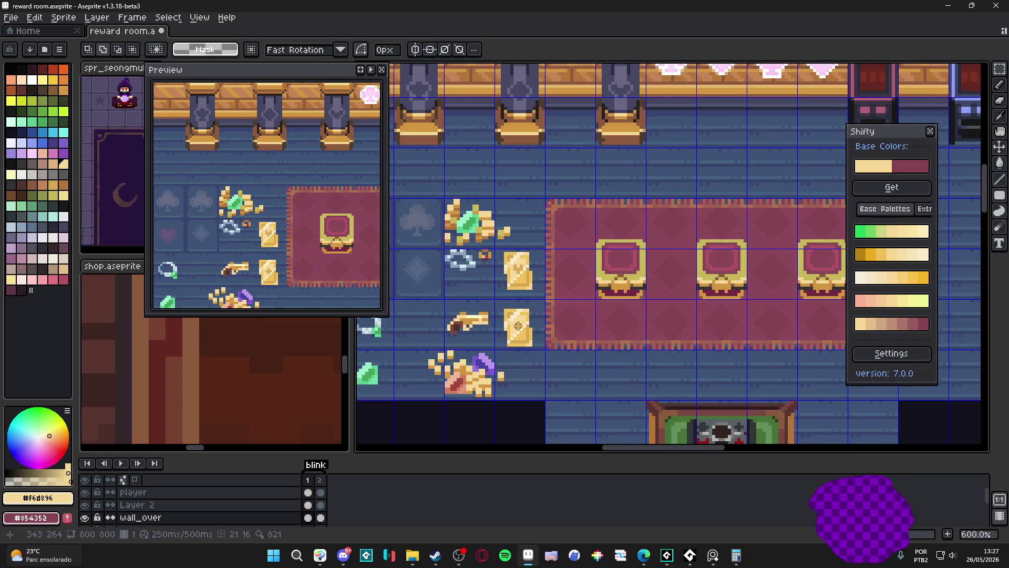
{"action": "scroll", "coordinate": [522, 338], "scroll_direction": "up", "scroll_amount": 2}
{"action": "left_click_drag", "start_coordinate": [497, 308], "coordinate": [546, 338]}
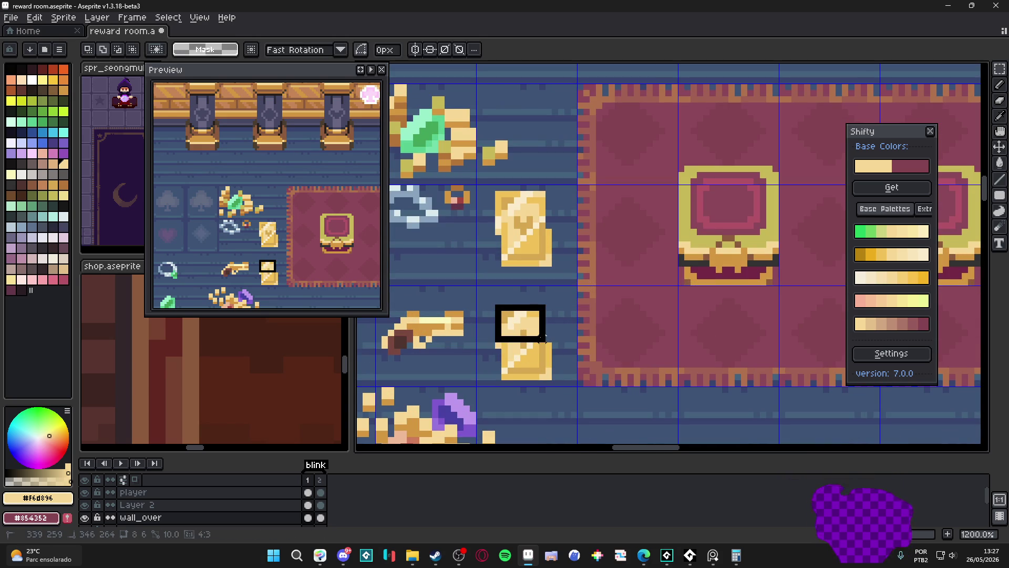
{"action": "scroll", "coordinate": [523, 338], "scroll_direction": "up", "scroll_amount": 1}
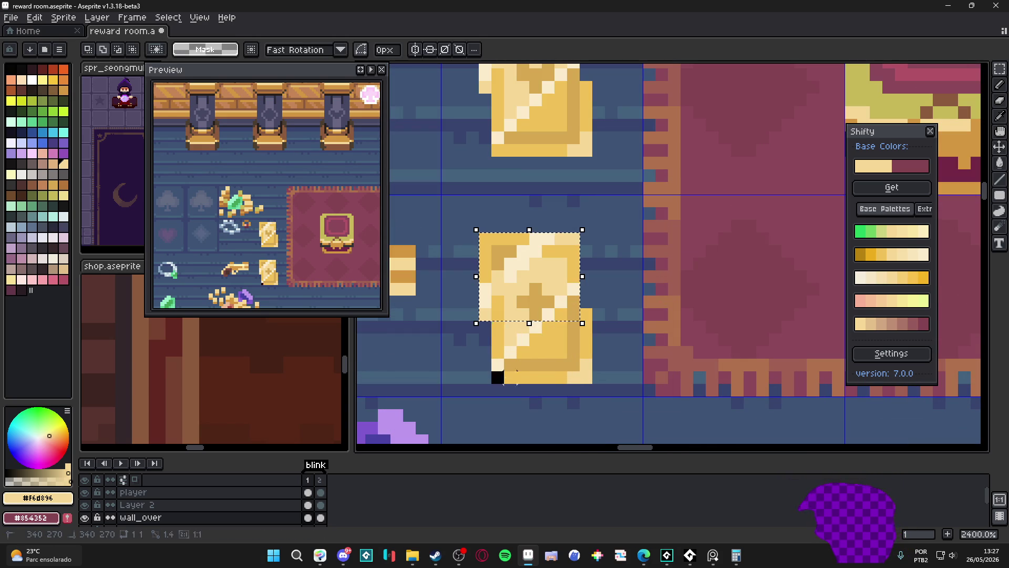
{"action": "left_click_drag", "start_coordinate": [528, 276], "coordinate": [529, 347]}
{"action": "scroll", "coordinate": [584, 324], "scroll_direction": "down", "scroll_amount": 3}
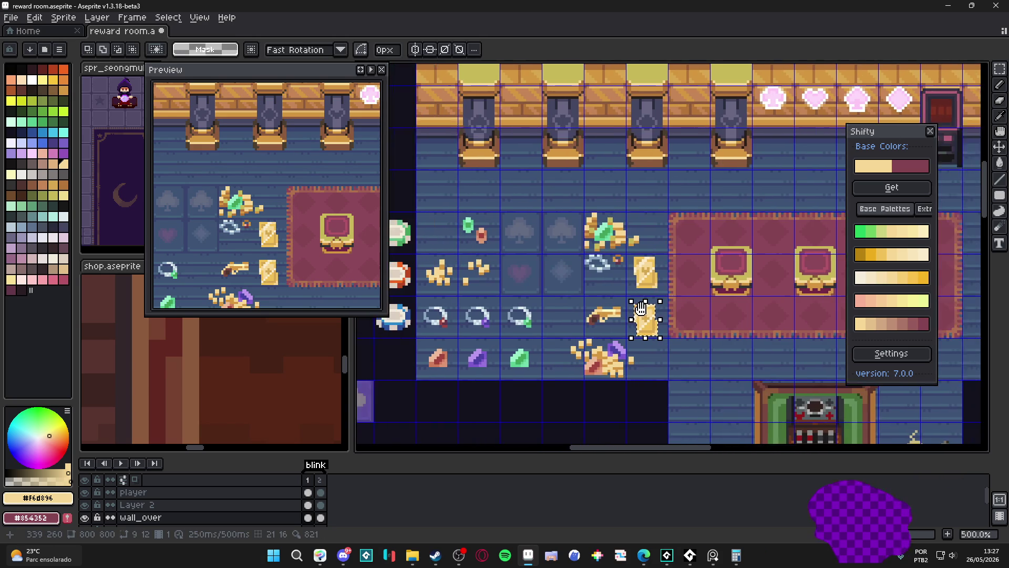
{"action": "scroll", "coordinate": [583, 323], "scroll_direction": "up", "scroll_amount": 1}
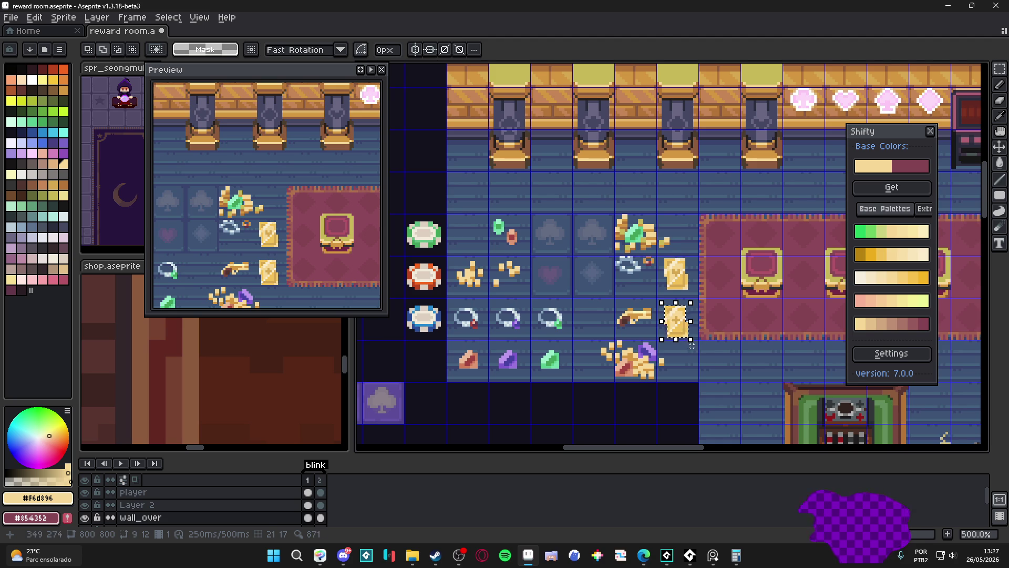
{"action": "key", "text": "shift+Up"}
{"action": "key", "text": "shift+Up"}
{"action": "key", "text": "shift+Up"}
{"action": "key", "text": "shift+Left"}
{"action": "key", "text": "shift+Left"}
{"action": "key", "text": "shift+Left"}
{"action": "key", "text": "shift+Left"}
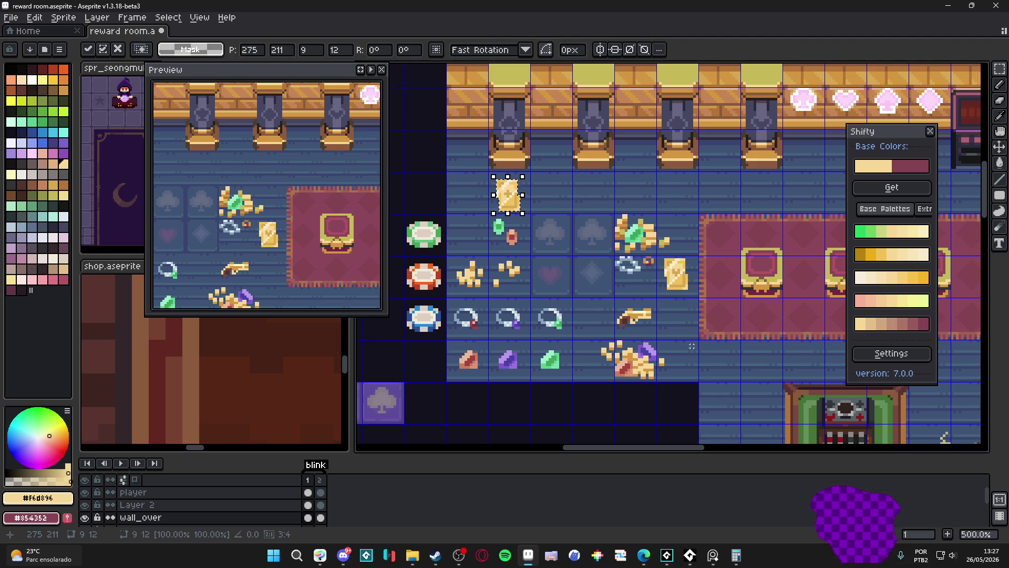
{"action": "key", "text": "shift+Left"}
{"action": "key", "text": "Escape"}
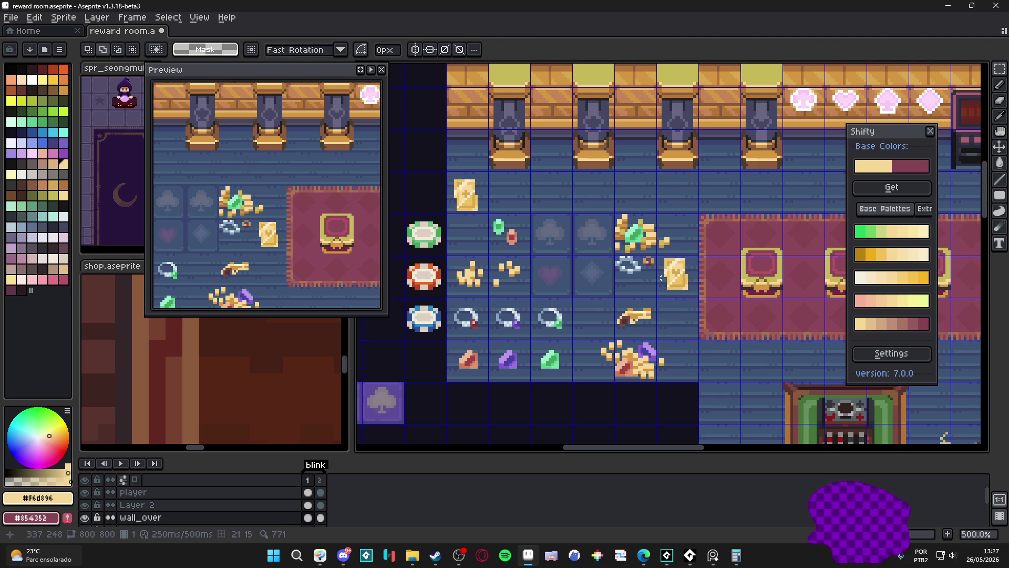
- Move the second gold card up and left to sit beside the first in the row
{"action": "left_click_drag", "start_coordinate": [664, 264], "coordinate": [685, 284]}
{"action": "key", "text": "shift+Up"}
{"action": "key", "text": "shift+Up"}
{"action": "key", "text": "shift+Left"}
{"action": "key", "text": "shift+Left"}
{"action": "key", "text": "shift+Left"}
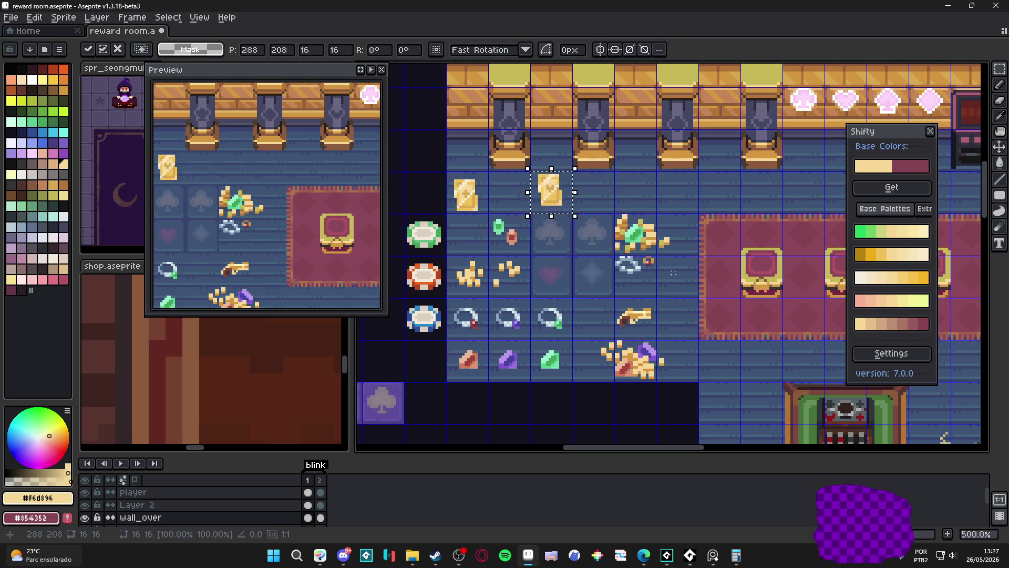
{"action": "key", "text": "shift+Left"}
{"action": "key", "text": "Escape"}
{"action": "scroll", "coordinate": [455, 189], "scroll_direction": "up", "scroll_amount": 3}
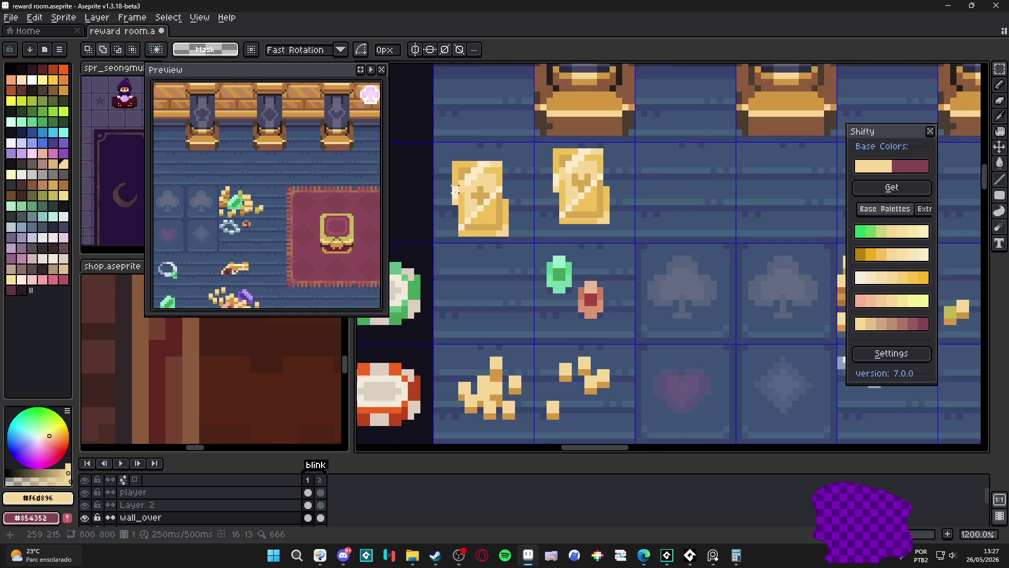
- Nudge the left card up one pixel, then Alt-drag a copy of the second card one tile right
{"action": "left_click_drag", "start_coordinate": [438, 147], "coordinate": [530, 243]}
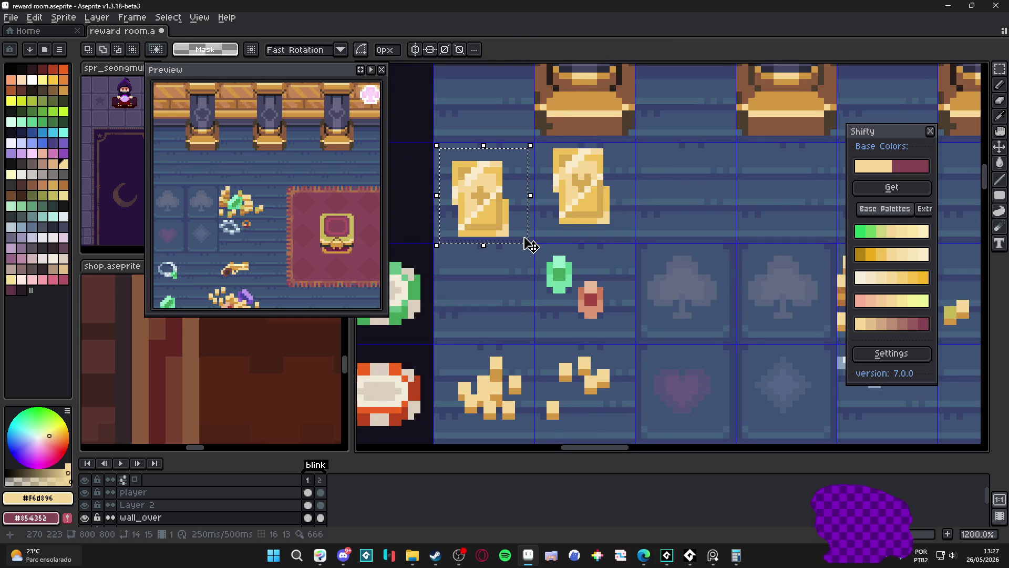
{"action": "key", "text": "Up"}
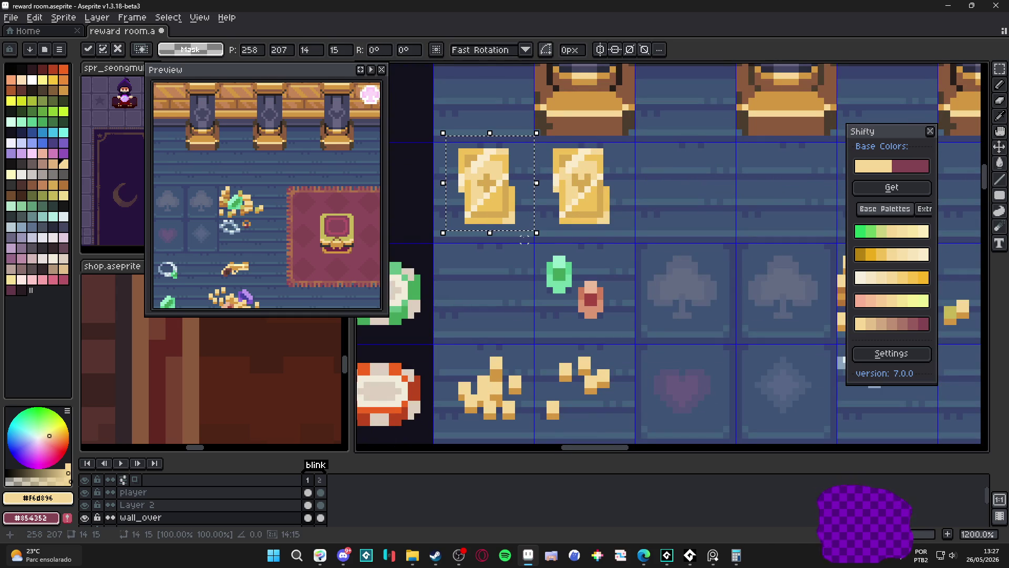
{"action": "key", "text": "Escape"}
{"action": "scroll", "coordinate": [520, 215], "scroll_direction": "down", "scroll_amount": 1}
{"action": "scroll", "coordinate": [520, 214], "scroll_direction": "down", "scroll_amount": 1}
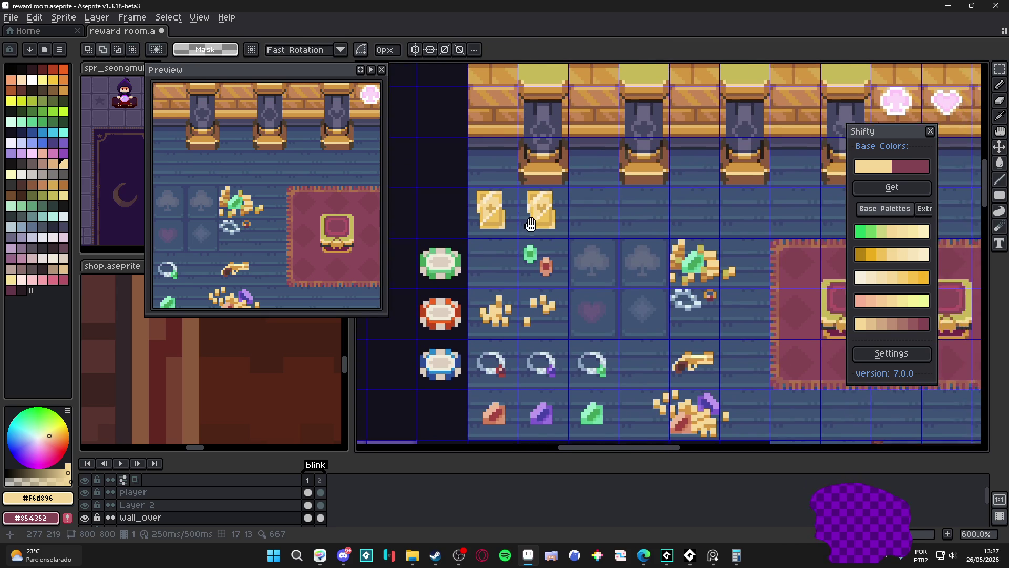
{"action": "mouse_move", "coordinate": [497, 191]}
{"action": "left_mouse_down"}
{"action": "mouse_move", "coordinate": [547, 242]}
{"action": "mouse_move", "coordinate": [571, 215]}
{"action": "left_mouse_up"}
{"action": "key", "text": "Escape"}
{"action": "scroll", "coordinate": [580, 201], "scroll_direction": "up", "scroll_amount": 2}
{"action": "scroll", "coordinate": [562, 221], "scroll_direction": "up", "scroll_amount": 1}
{"action": "scroll", "coordinate": [562, 220], "scroll_direction": "down", "scroll_amount": 1}
{"action": "scroll", "coordinate": [609, 236], "scroll_direction": "down", "scroll_amount": 1}
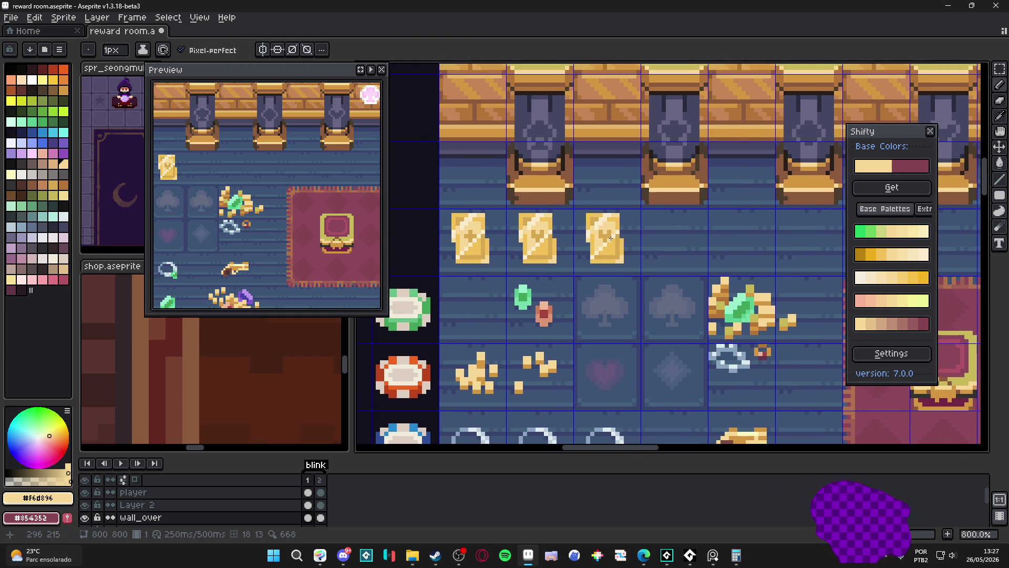
{"action": "scroll", "coordinate": [611, 238], "scroll_direction": "down", "scroll_amount": 1}
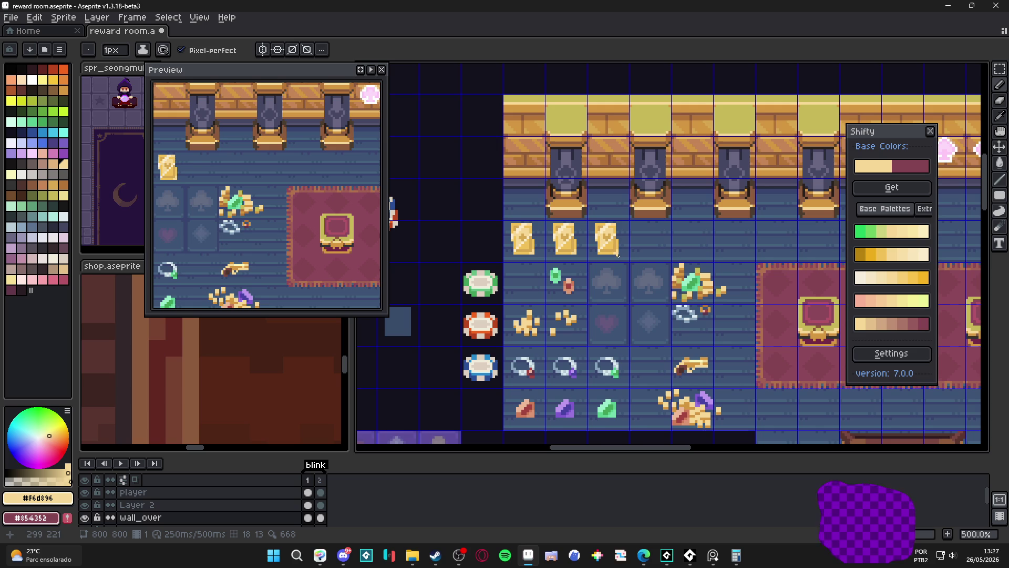
{"action": "scroll", "coordinate": [600, 229], "scroll_direction": "down", "scroll_amount": 1}
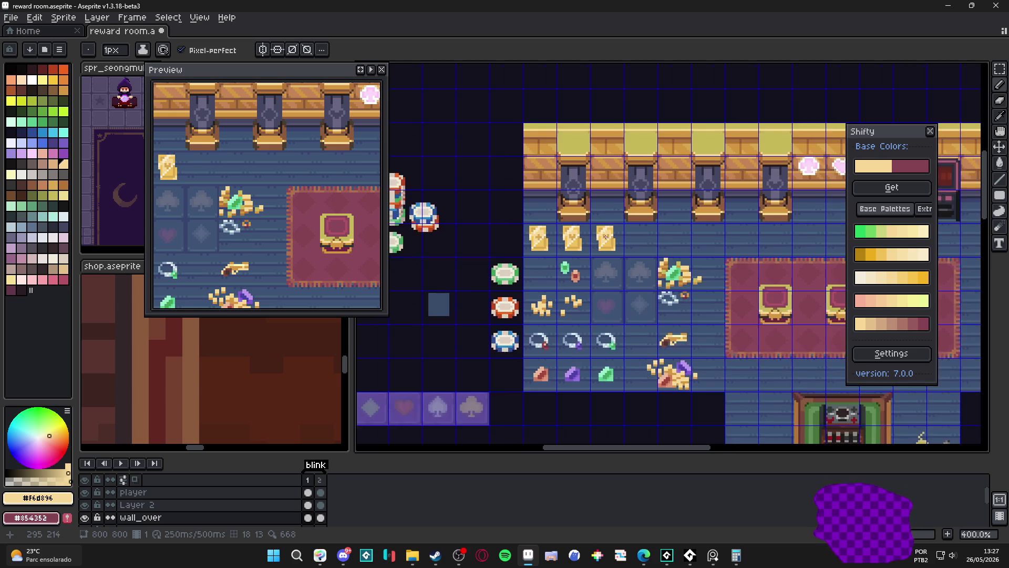
{"action": "scroll", "coordinate": [605, 237], "scroll_direction": "up", "scroll_amount": 3}
{"action": "scroll", "coordinate": [614, 240], "scroll_direction": "up", "scroll_amount": 2}
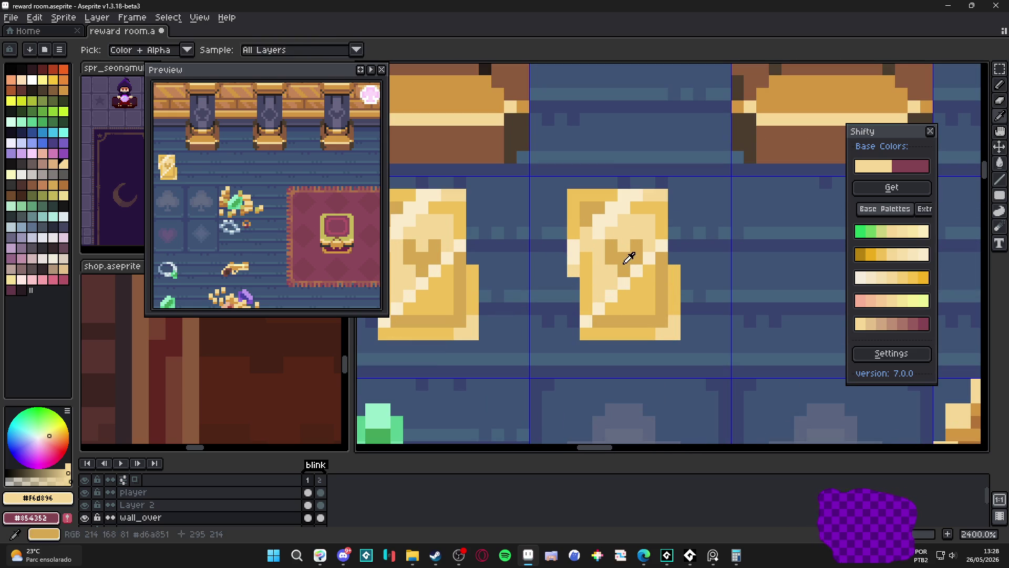
{"action": "left_click", "coordinate": [623, 246], "text": "alt"}
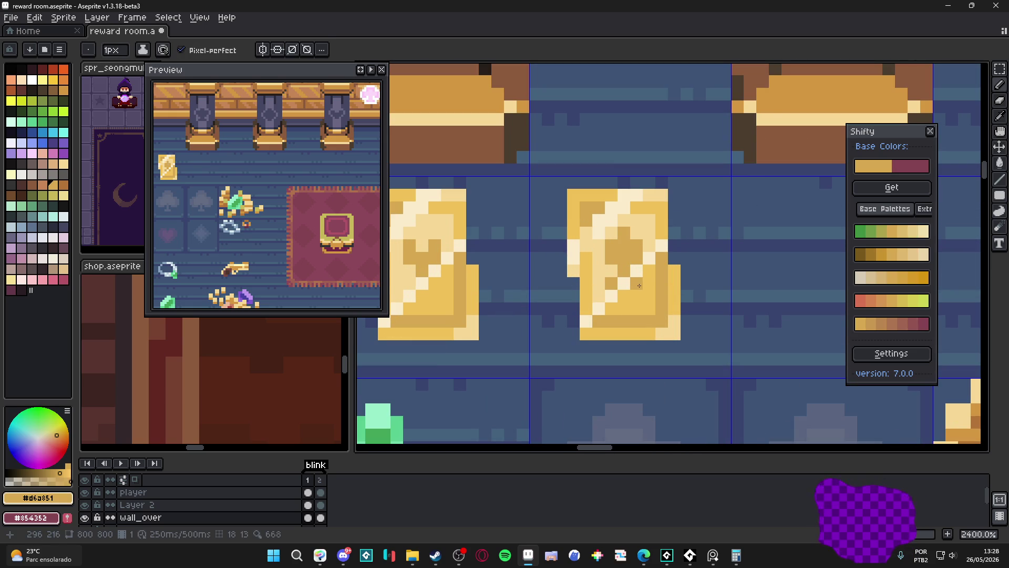
{"action": "left_click", "coordinate": [628, 290], "text": "alt"}
{"action": "left_click", "coordinate": [628, 285], "text": "alt"}
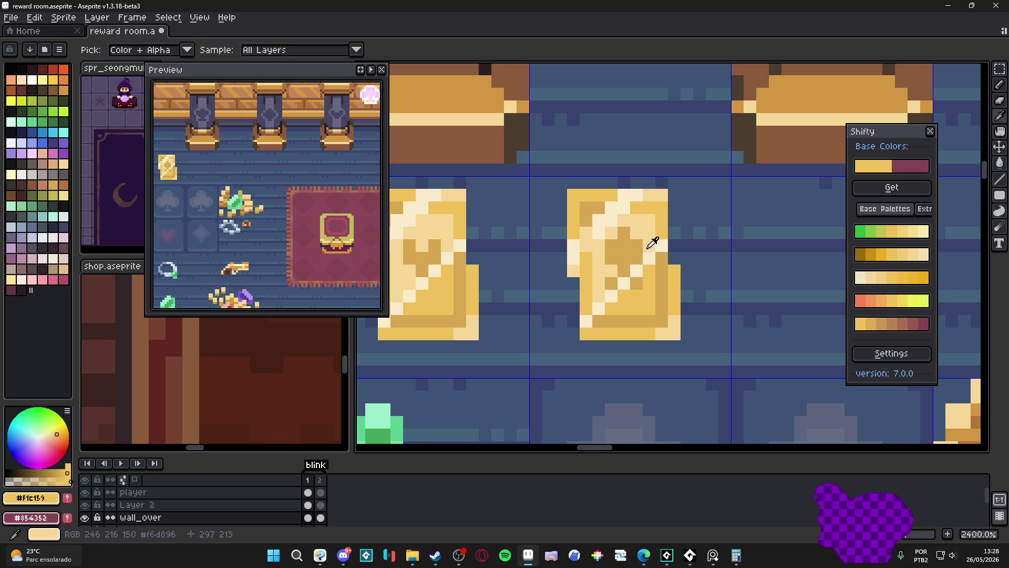
{"action": "scroll", "coordinate": [639, 299], "scroll_direction": "down", "scroll_amount": 2}
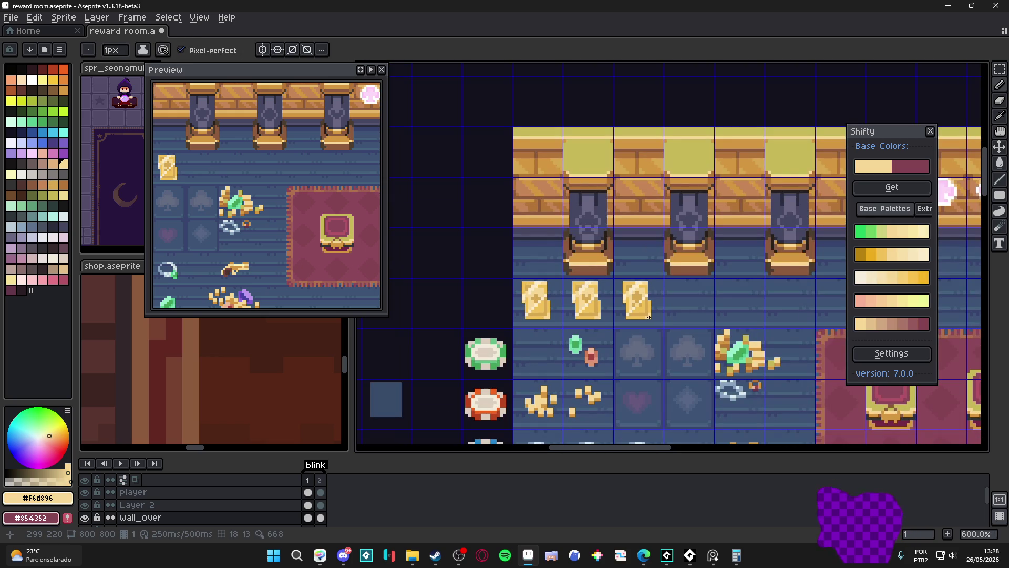
{"action": "scroll", "coordinate": [649, 313], "scroll_direction": "down", "scroll_amount": 1}
{"action": "scroll", "coordinate": [654, 317], "scroll_direction": "up", "scroll_amount": 2}
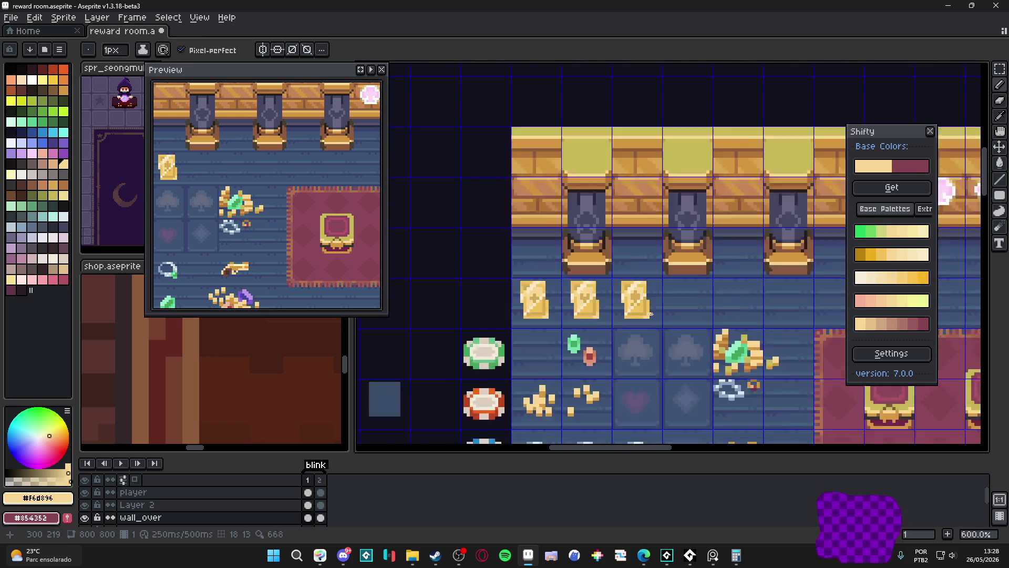
{"action": "scroll", "coordinate": [653, 317], "scroll_direction": "up", "scroll_amount": 1}
{"action": "scroll", "coordinate": [631, 289], "scroll_direction": "up", "scroll_amount": 1}
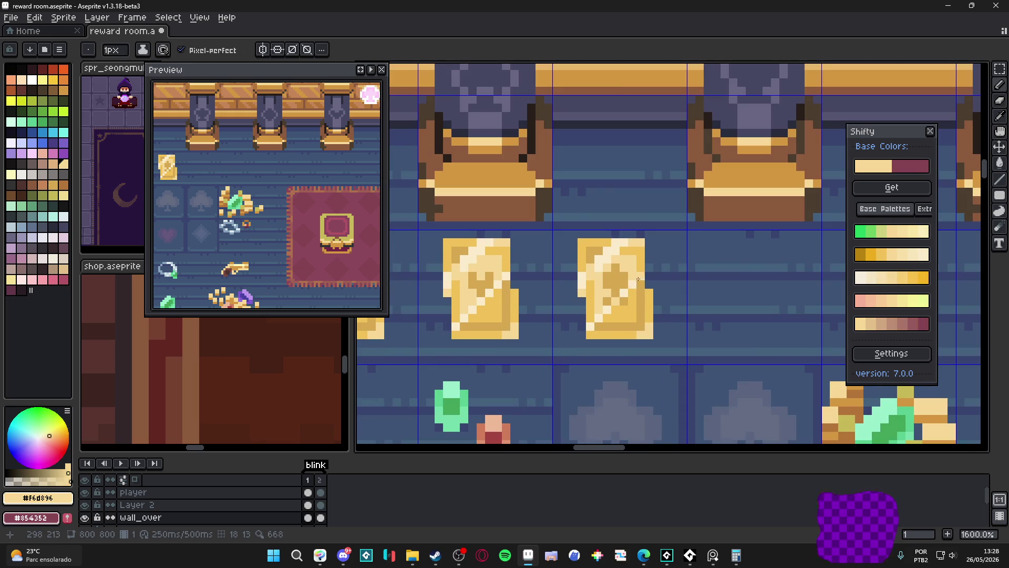
{"action": "scroll", "coordinate": [637, 279], "scroll_direction": "down", "scroll_amount": 1}
{"action": "scroll", "coordinate": [637, 284], "scroll_direction": "down", "scroll_amount": 1}
{"action": "key", "text": "v"}
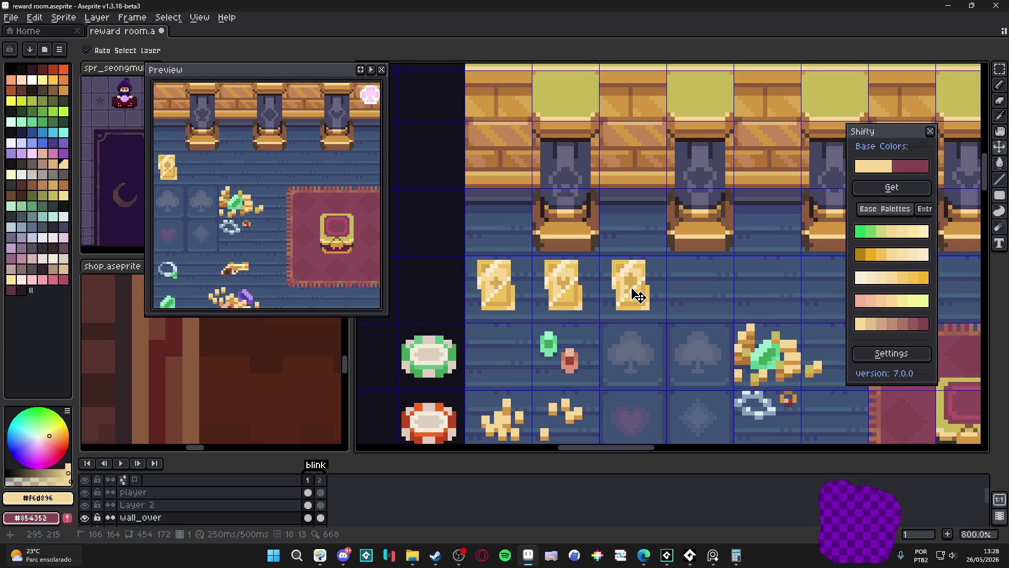
{"action": "scroll", "coordinate": [662, 299], "scroll_direction": "up", "scroll_amount": 1}
{"action": "scroll", "coordinate": [651, 294], "scroll_direction": "down", "scroll_amount": 1}
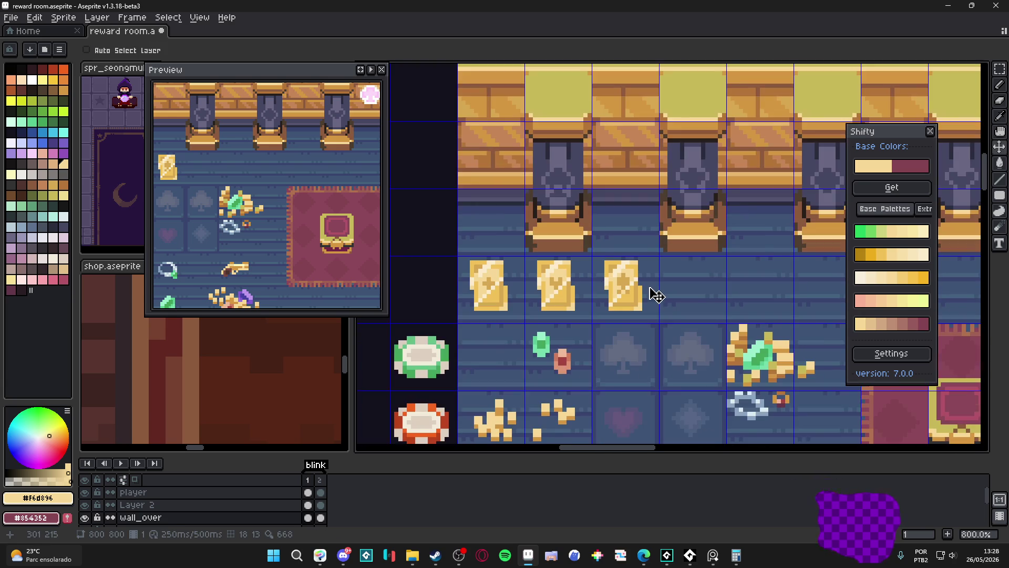
{"action": "scroll", "coordinate": [657, 295], "scroll_direction": "down", "scroll_amount": 1}
{"action": "scroll", "coordinate": [650, 292], "scroll_direction": "up", "scroll_amount": 2}
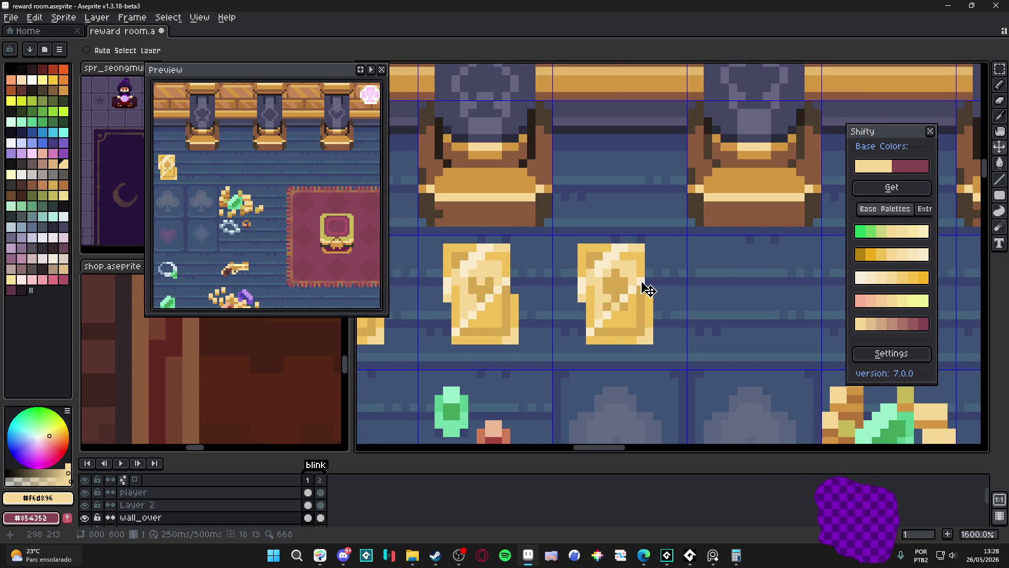
{"action": "scroll", "coordinate": [647, 290], "scroll_direction": "up", "scroll_amount": 1}
{"action": "key", "text": "b"}
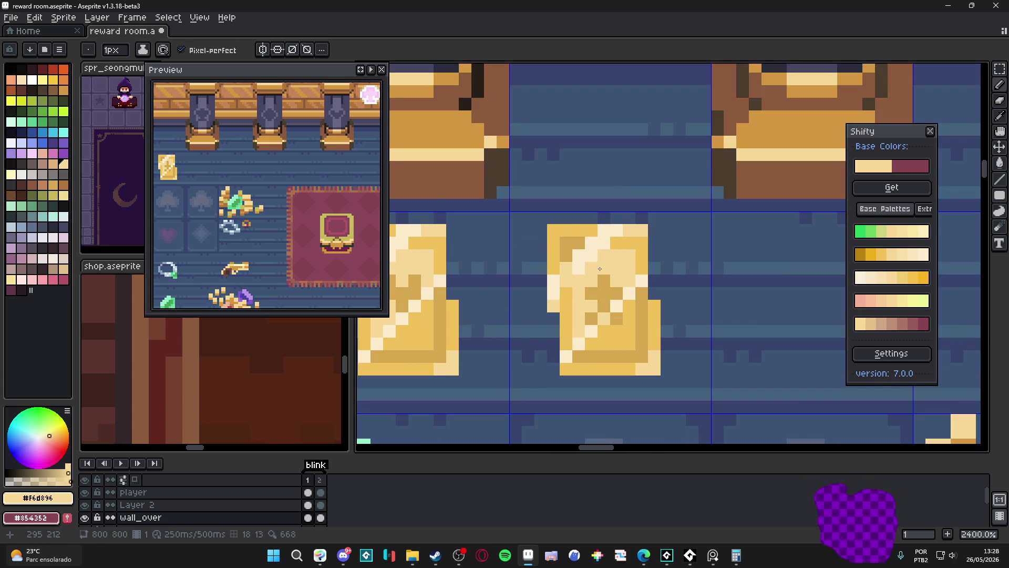
{"action": "scroll", "coordinate": [600, 268], "scroll_direction": "down", "scroll_amount": 2}
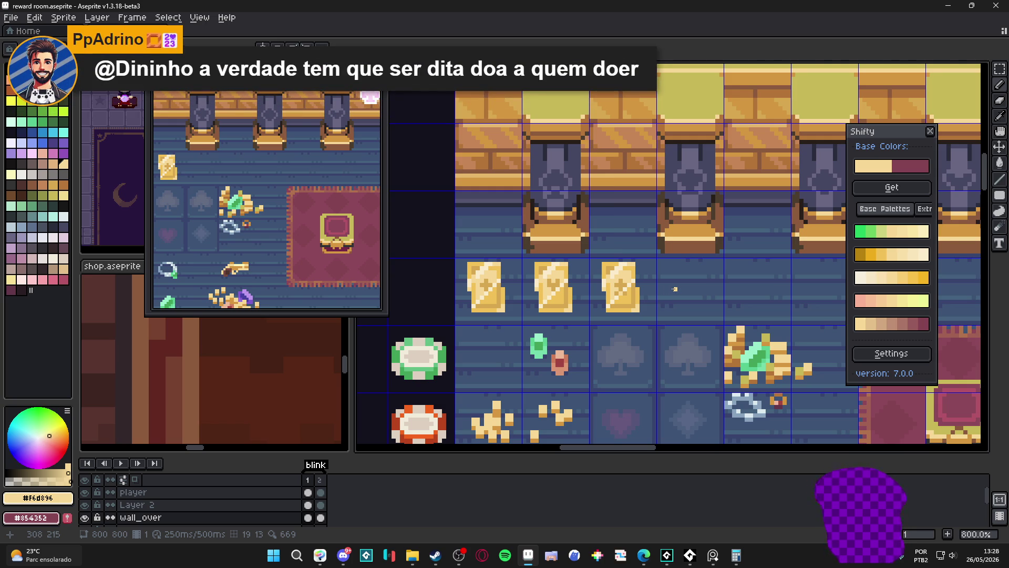
{"action": "key", "text": "ctrl+z"}
{"action": "scroll", "coordinate": [675, 289], "scroll_direction": "up", "scroll_amount": 1}
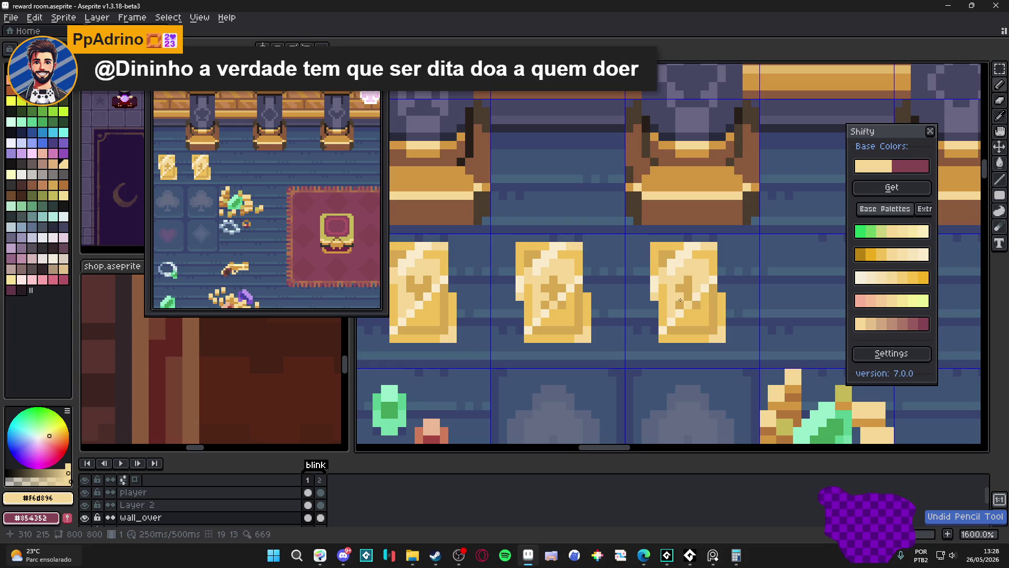
{"action": "left_click", "coordinate": [697, 305], "text": "alt"}
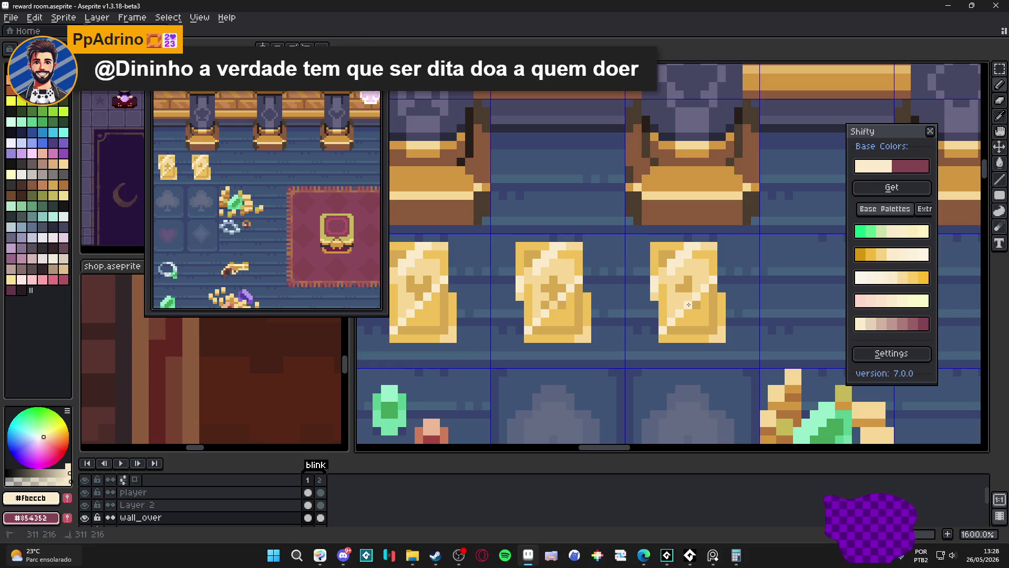
{"action": "left_click", "coordinate": [682, 284], "text": "alt"}
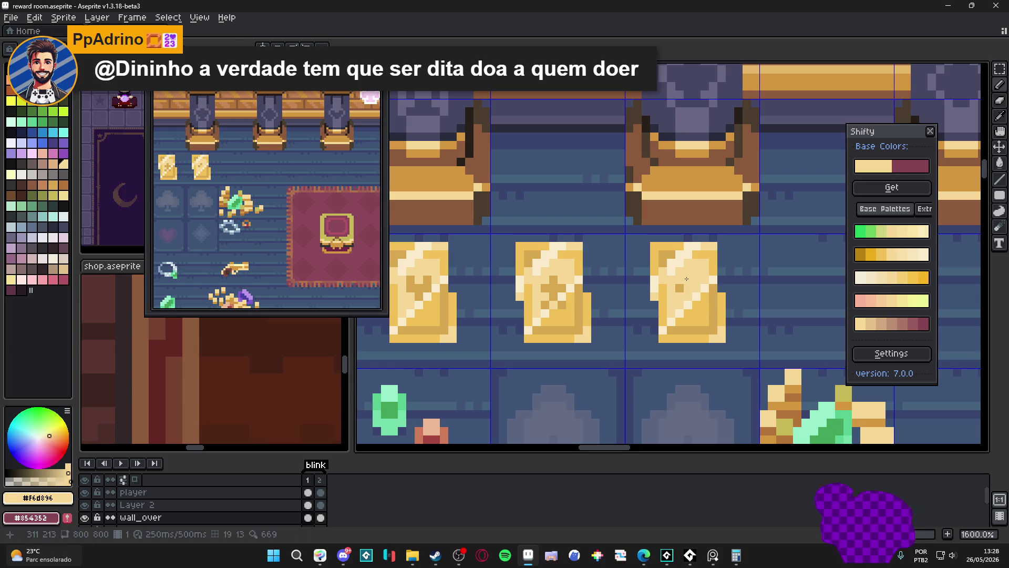
{"action": "left_click", "coordinate": [683, 284], "text": "alt"}
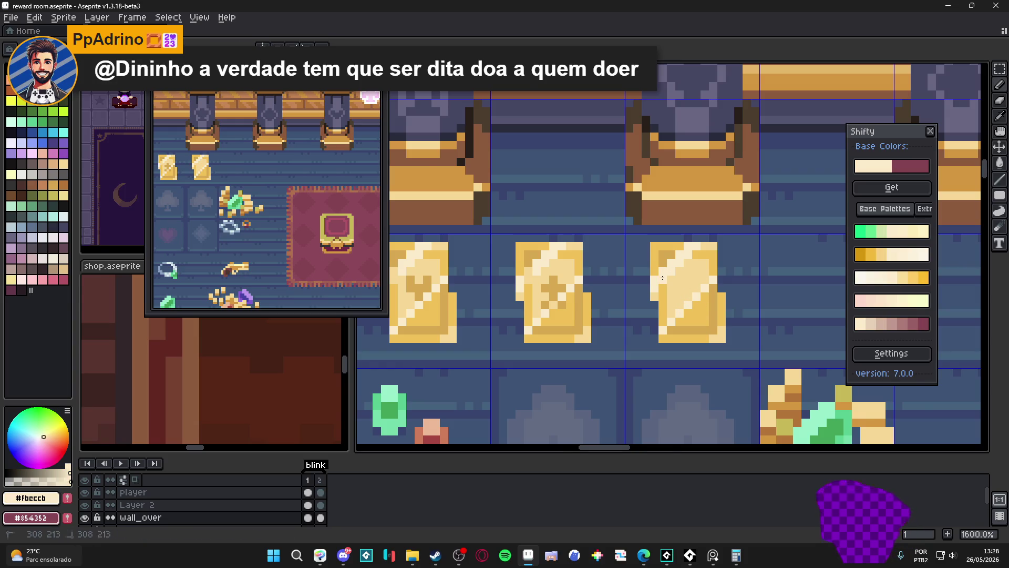
{"action": "scroll", "coordinate": [682, 284], "scroll_direction": "down", "scroll_amount": 2}
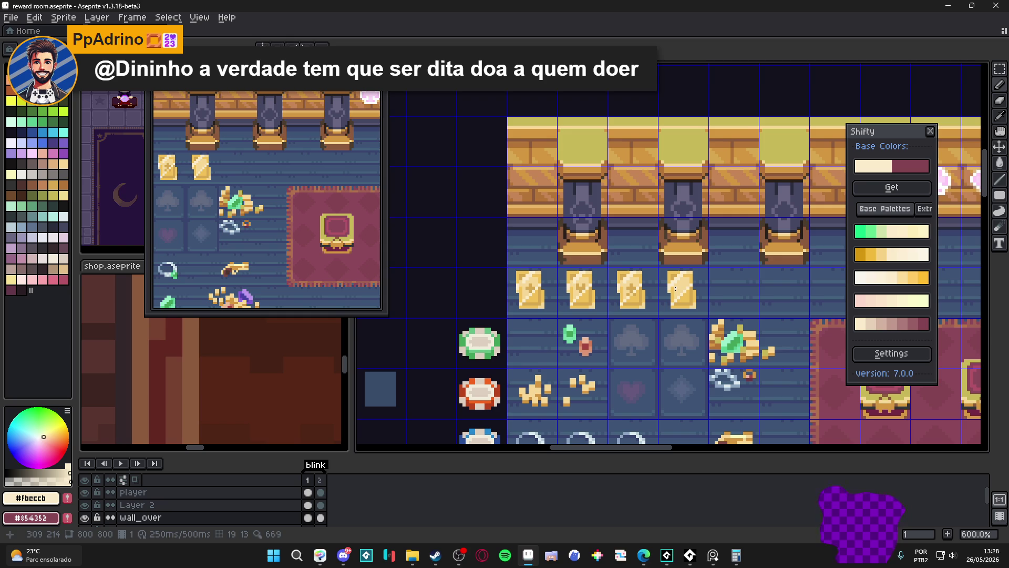
{"action": "key", "text": "ctrl+z"}
{"action": "scroll", "coordinate": [676, 290], "scroll_direction": "up", "scroll_amount": 1}
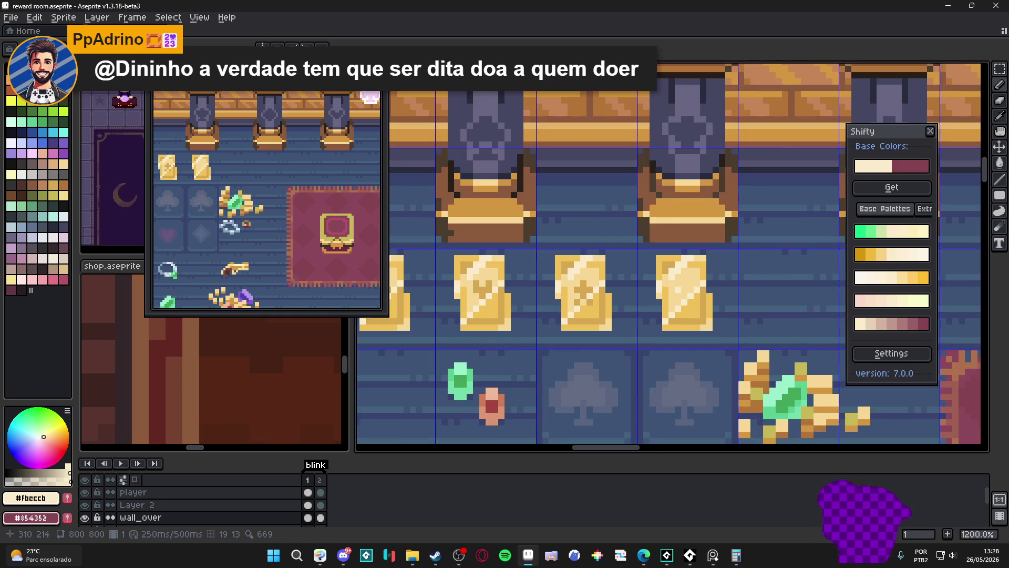
{"action": "scroll", "coordinate": [676, 317], "scroll_direction": "down", "scroll_amount": 1}
{"action": "scroll", "coordinate": [676, 318], "scroll_direction": "up", "scroll_amount": 1}
{"action": "scroll", "coordinate": [675, 318], "scroll_direction": "up", "scroll_amount": 1}
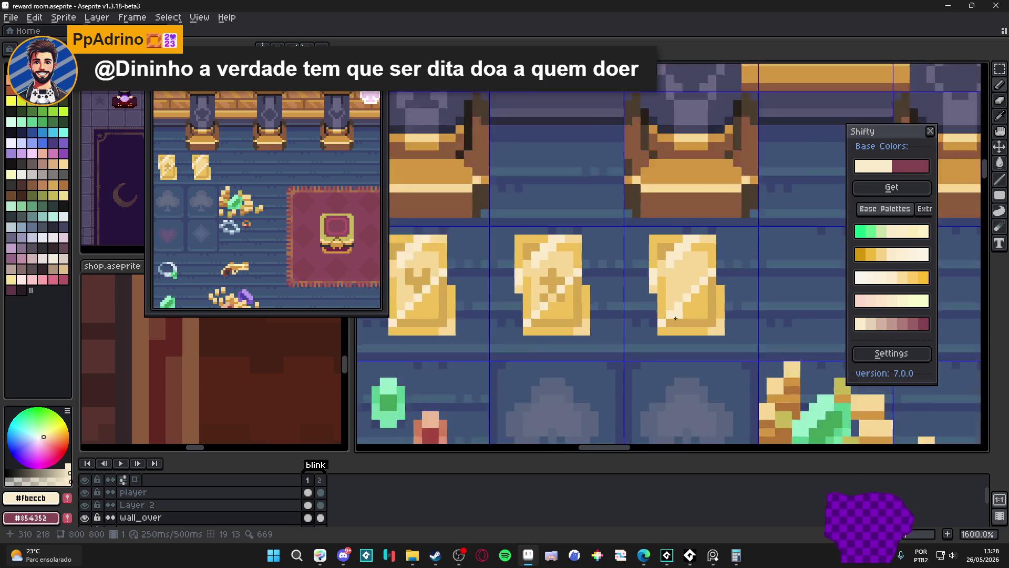
{"action": "scroll", "coordinate": [676, 317], "scroll_direction": "up", "scroll_amount": 1}
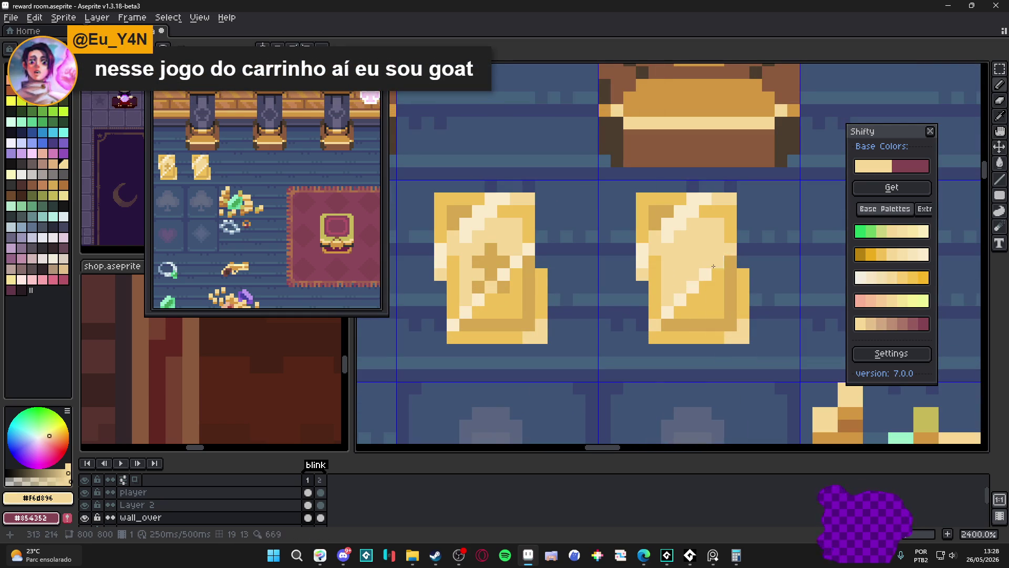
{"action": "scroll", "coordinate": [714, 266], "scroll_direction": "down", "scroll_amount": 2}
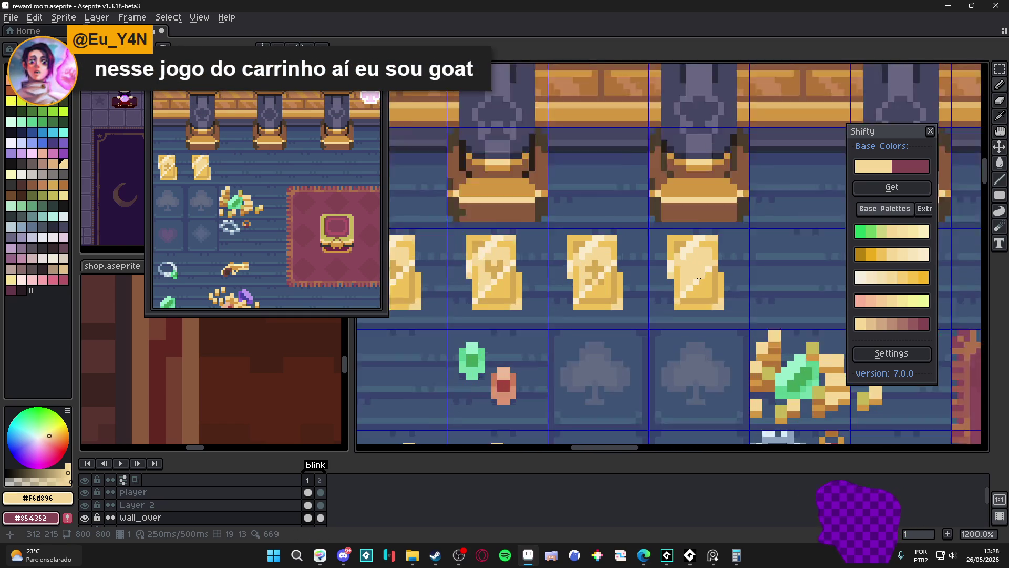
{"action": "scroll", "coordinate": [699, 278], "scroll_direction": "up", "scroll_amount": 1}
{"action": "scroll", "coordinate": [696, 272], "scroll_direction": "down", "scroll_amount": 2}
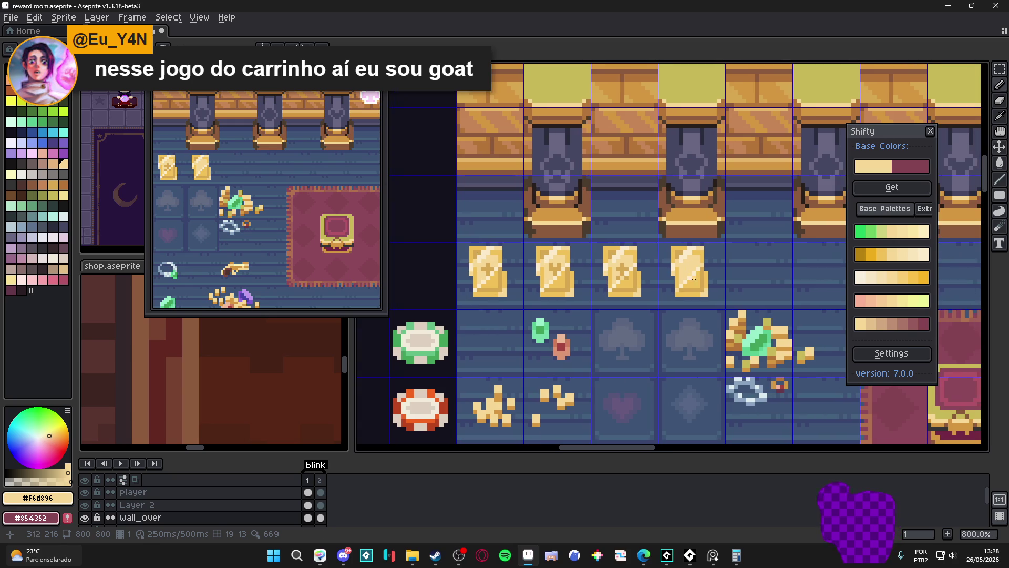
{"action": "scroll", "coordinate": [661, 292], "scroll_direction": "up", "scroll_amount": 1}
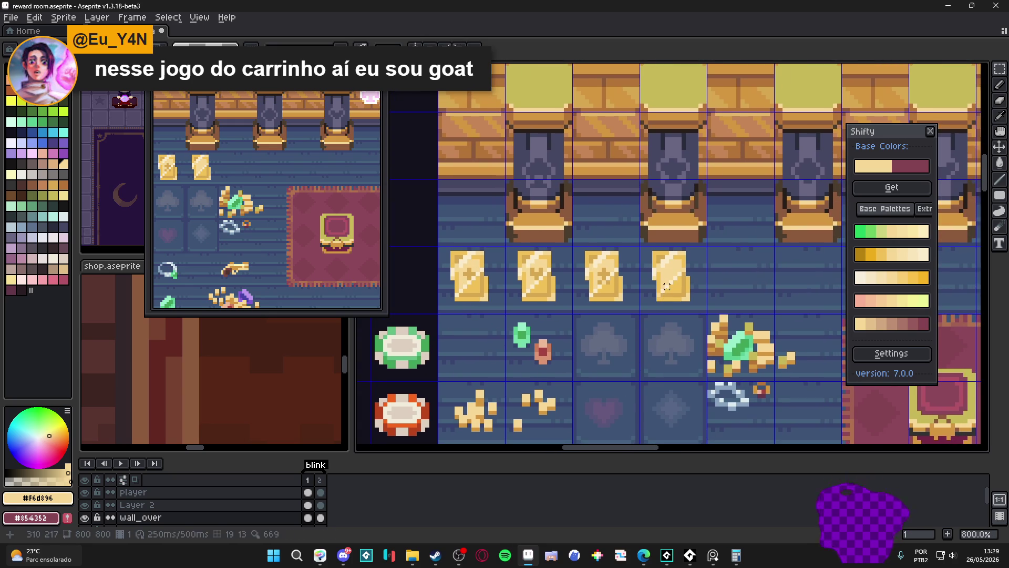
{"action": "scroll", "coordinate": [670, 282], "scroll_direction": "down", "scroll_amount": 2}
{"action": "scroll", "coordinate": [674, 284], "scroll_direction": "up", "scroll_amount": 2}
{"action": "scroll", "coordinate": [680, 288], "scroll_direction": "up", "scroll_amount": 1}
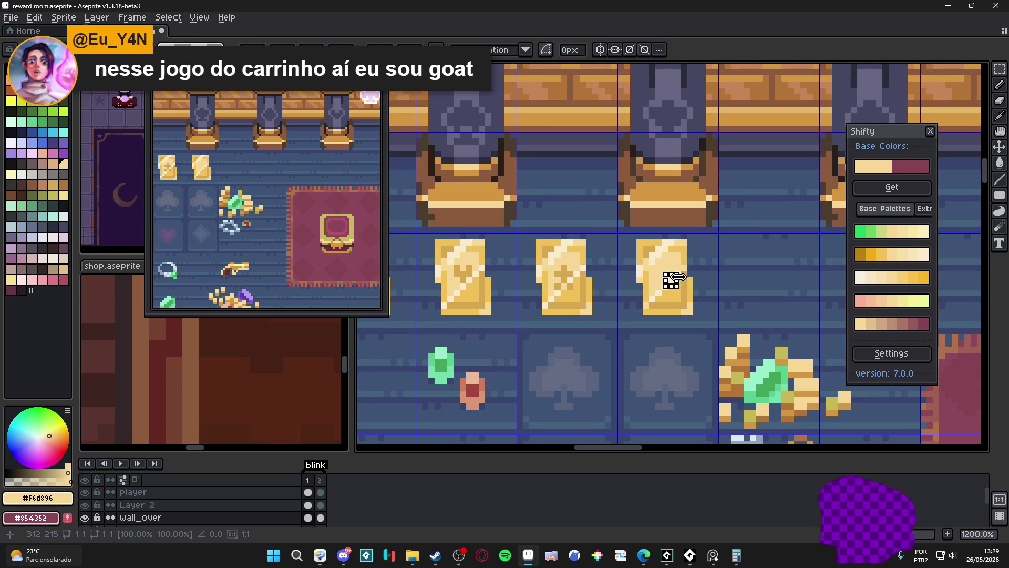
{"action": "key", "text": "alt"}
- Nudge the third, second and first gold cards into line with the Move tool and deselect
{"action": "left_click", "coordinate": [673, 284]}
{"action": "left_click_drag", "start_coordinate": [677, 282], "coordinate": [684, 290]}
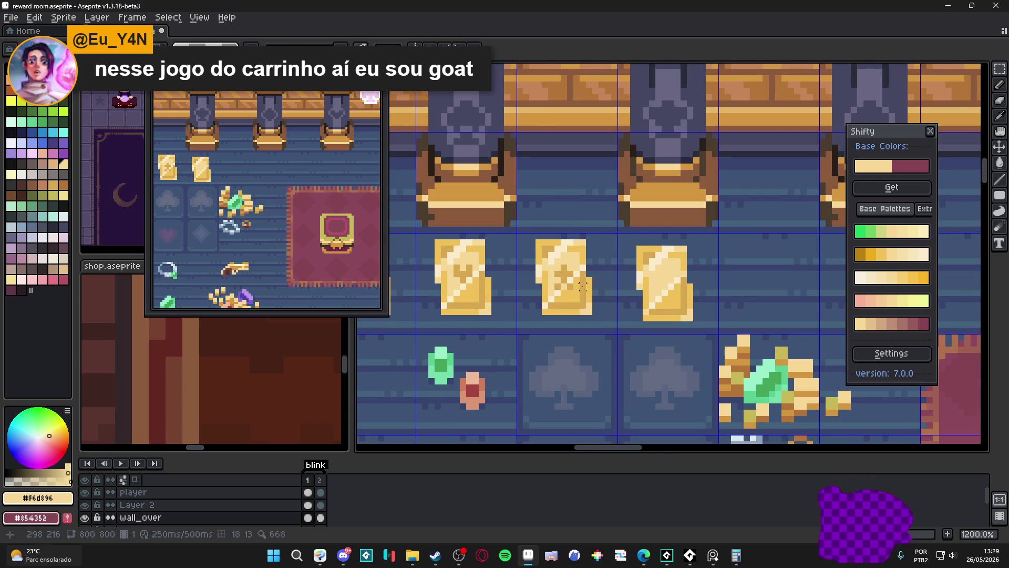
{"action": "scroll", "coordinate": [685, 290], "scroll_direction": "left", "scroll_amount": 2}
{"action": "left_click_drag", "start_coordinate": [723, 307], "coordinate": [723, 300]}
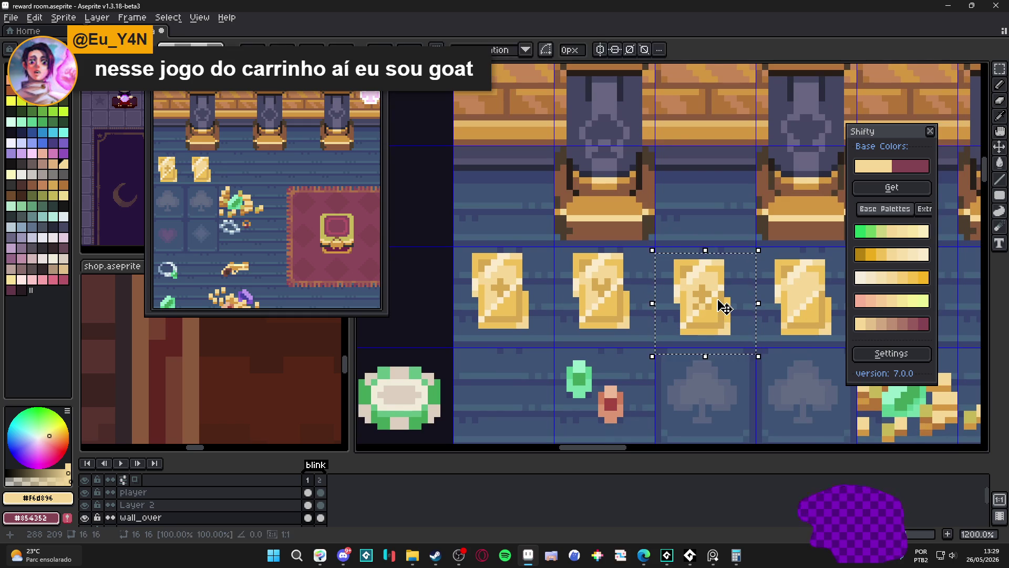
{"action": "left_click", "coordinate": [578, 303]}
{"action": "left_click_drag", "start_coordinate": [577, 303], "coordinate": [578, 309]}
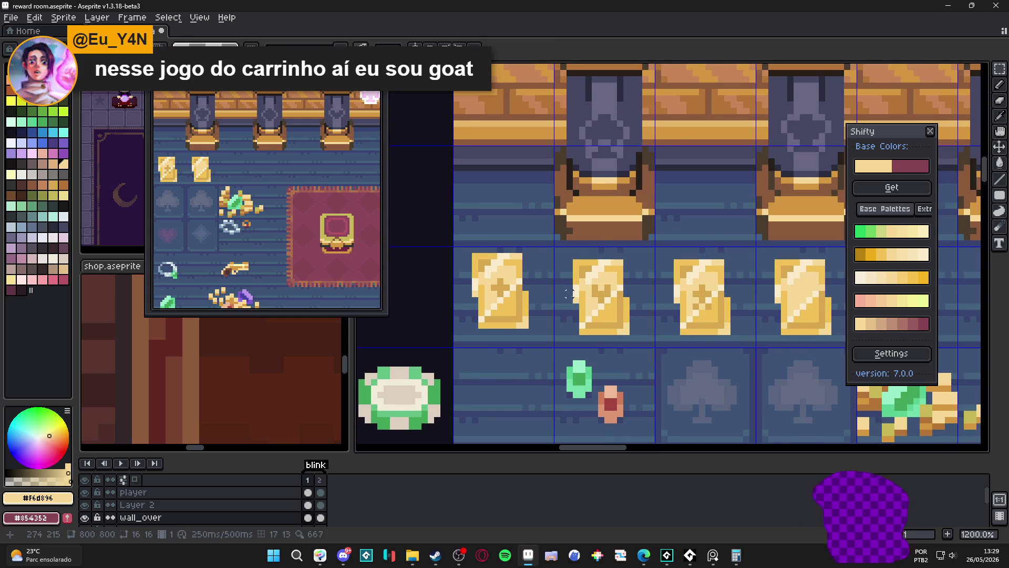
{"action": "left_click", "coordinate": [499, 280]}
{"action": "left_click_drag", "start_coordinate": [499, 280], "coordinate": [498, 286]}
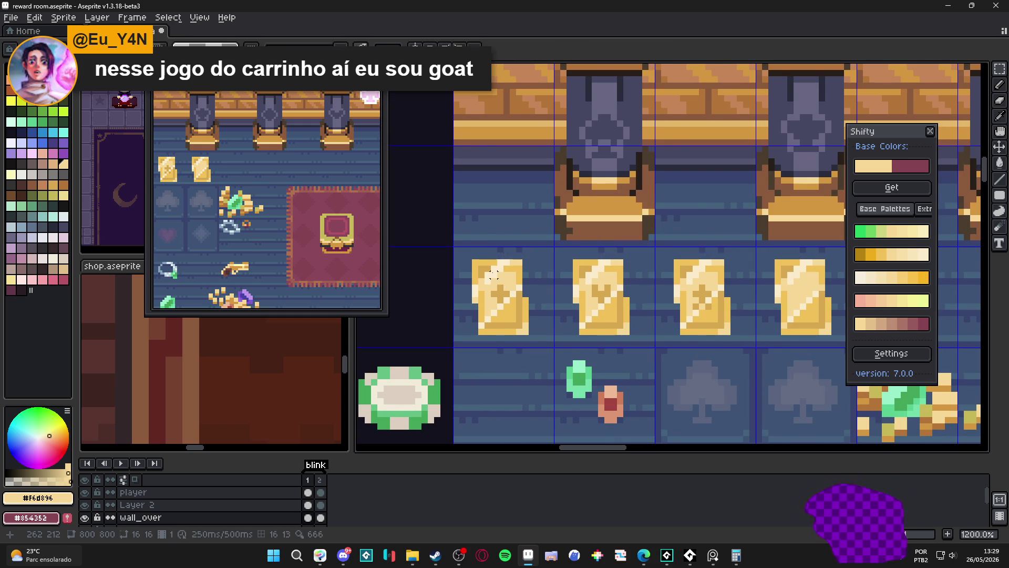
{"action": "key", "text": "ctrl+d"}
{"action": "scroll", "coordinate": [645, 313], "scroll_direction": "down", "scroll_amount": 2}
- Hide the grid, switch to the Pencil and eyedrop the cards' gold #d6a851 as drawing colour
{"action": "left_click_drag", "start_coordinate": [645, 312], "coordinate": [608, 314]}
{"action": "key", "text": "ctrl+apostrophe"}
{"action": "key", "text": "b"}
{"action": "scroll", "coordinate": [624, 308], "scroll_direction": "up", "scroll_amount": 2}
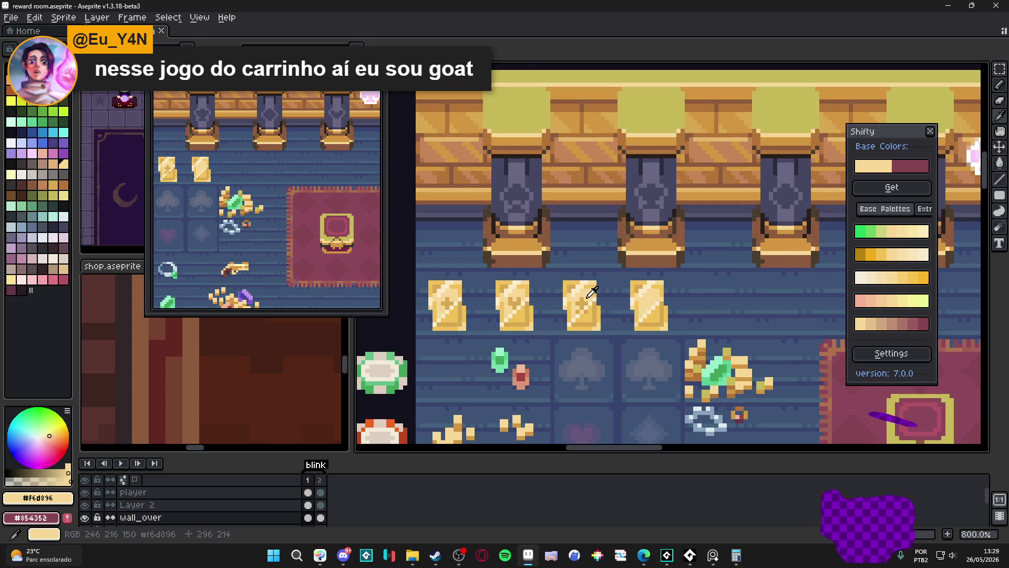
{"action": "left_click", "coordinate": [682, 301], "text": "alt"}
{"action": "scroll", "coordinate": [648, 307], "scroll_direction": "up", "scroll_amount": 1}
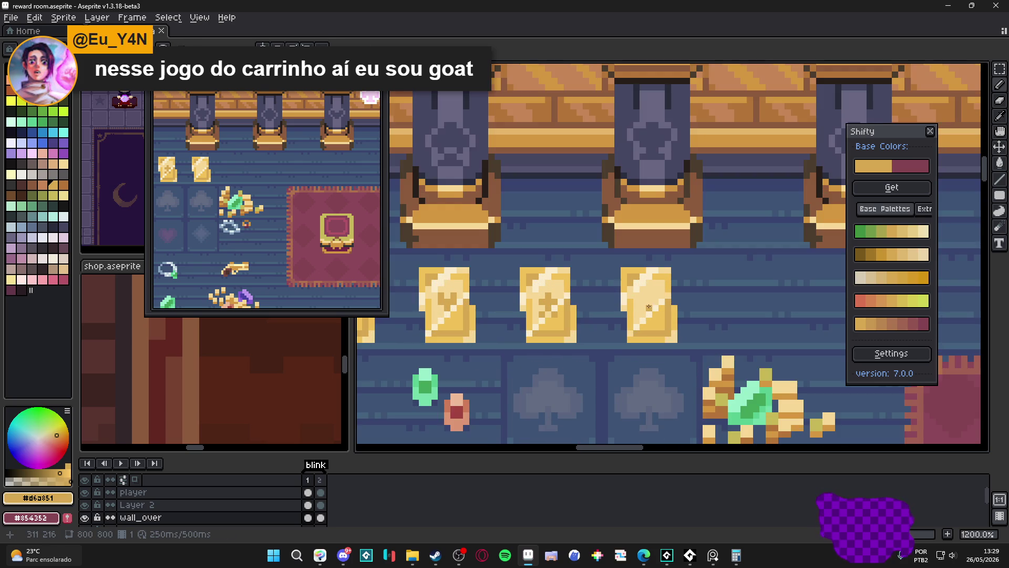
{"action": "scroll", "coordinate": [648, 307], "scroll_direction": "up", "scroll_amount": 1}
{"action": "scroll", "coordinate": [696, 288], "scroll_direction": "down", "scroll_amount": 2}
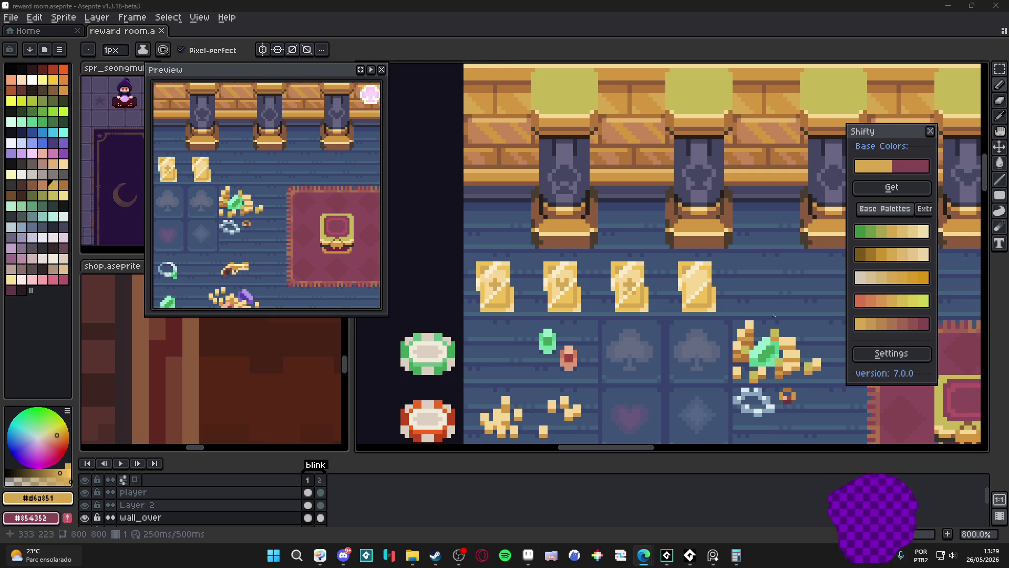
{"action": "scroll", "coordinate": [693, 284], "scroll_direction": "up", "scroll_amount": 2}
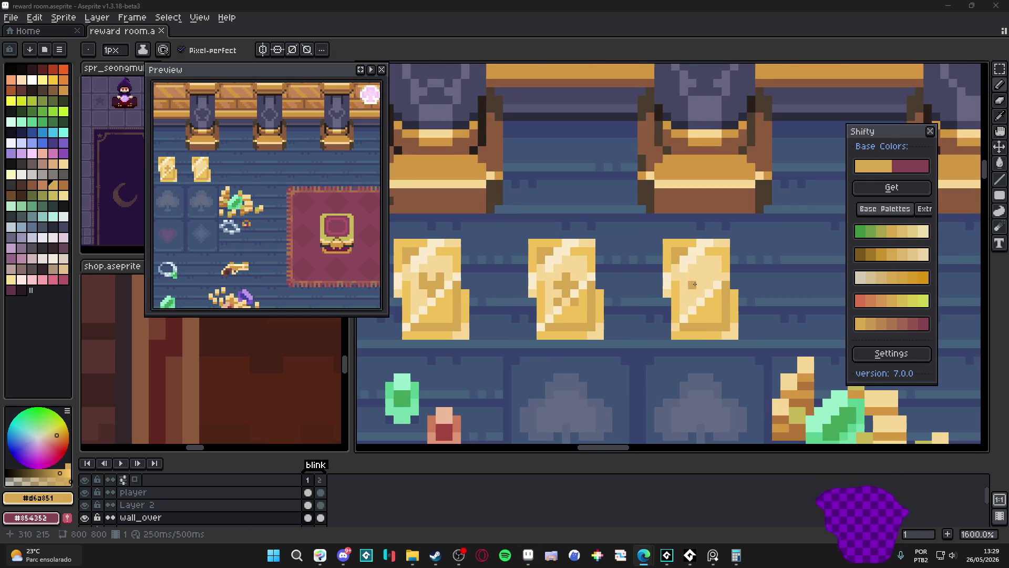
{"action": "scroll", "coordinate": [702, 292], "scroll_direction": "down", "scroll_amount": 1}
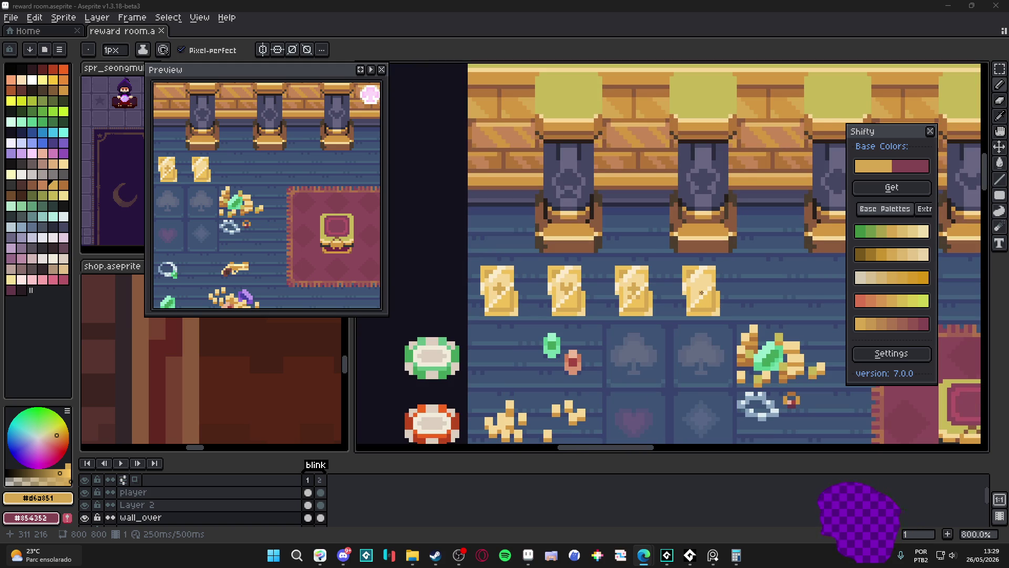
{"action": "scroll", "coordinate": [700, 293], "scroll_direction": "down", "scroll_amount": 1}
{"action": "scroll", "coordinate": [700, 293], "scroll_direction": "down", "scroll_amount": 1}
{"action": "scroll", "coordinate": [700, 293], "scroll_direction": "up", "scroll_amount": 3}
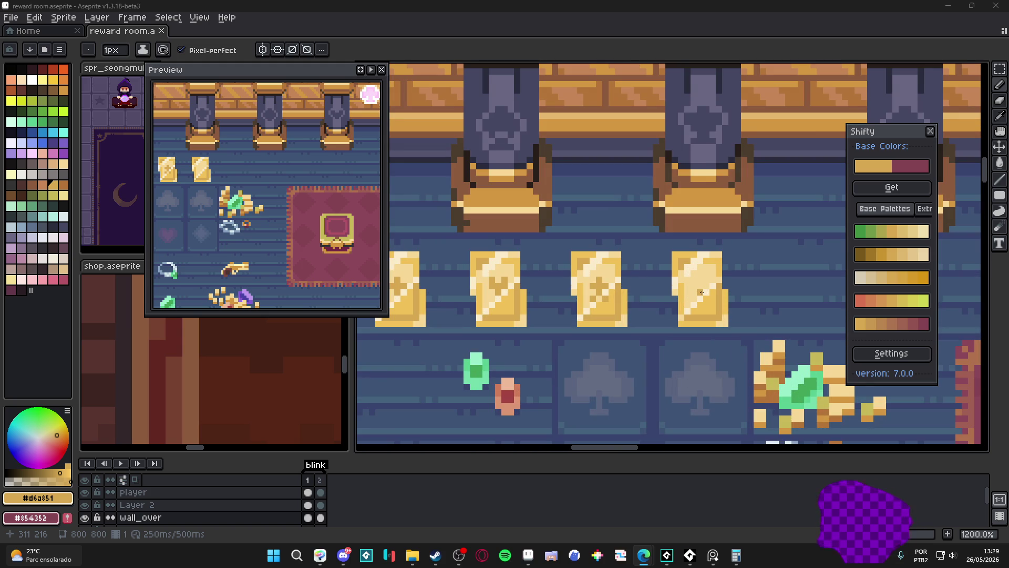
{"action": "scroll", "coordinate": [700, 293], "scroll_direction": "down", "scroll_amount": 1}
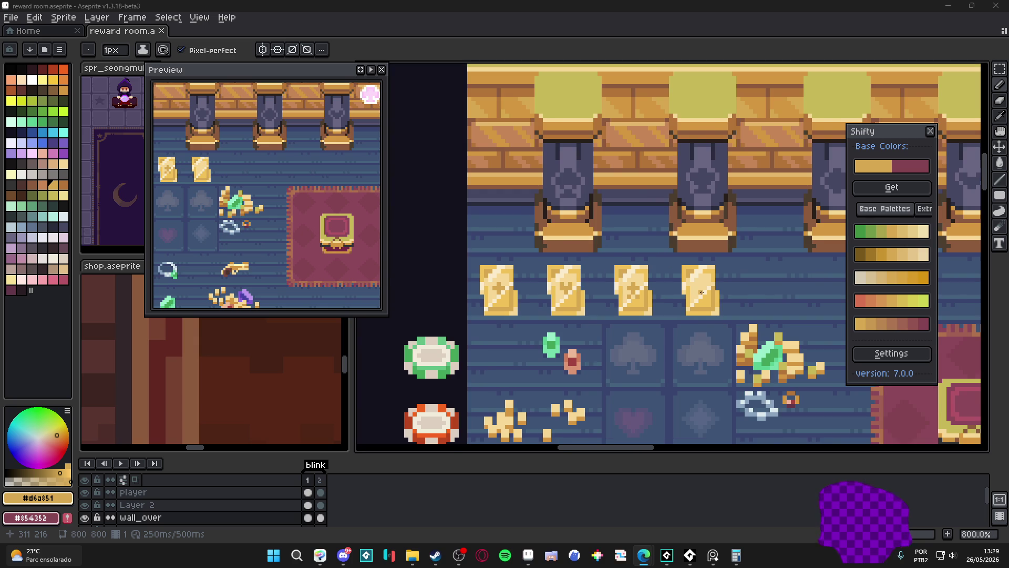
{"action": "scroll", "coordinate": [700, 293], "scroll_direction": "down", "scroll_amount": 1}
{"action": "scroll", "coordinate": [701, 292], "scroll_direction": "down", "scroll_amount": 1}
- Save the reward room file with Ctrl+S and pan across the scene
{"action": "key", "text": "ctrl+s"}
{"action": "scroll", "coordinate": [623, 251], "scroll_direction": "down", "scroll_amount": 1}
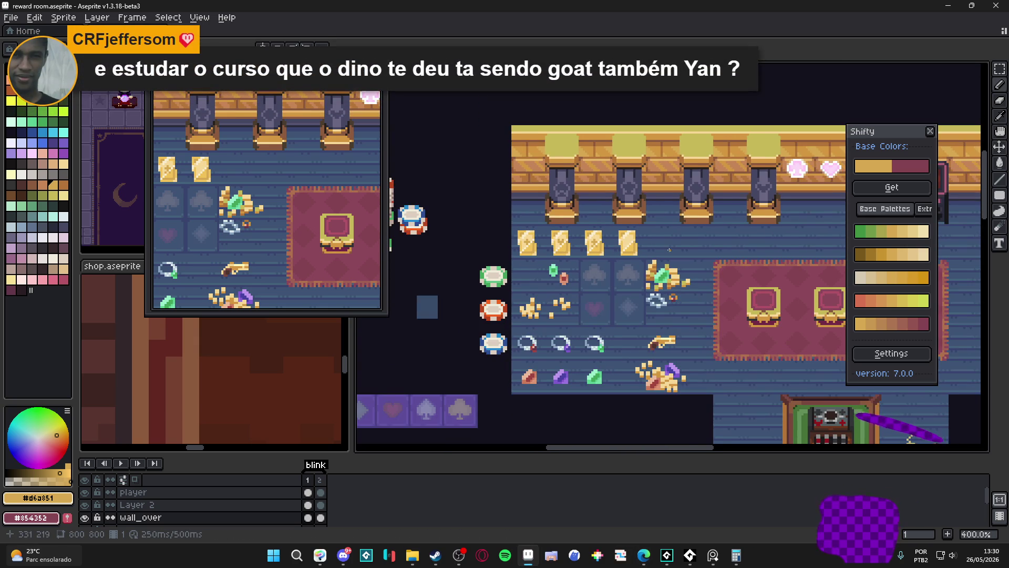
{"action": "left_click_drag", "start_coordinate": [669, 249], "coordinate": [648, 247]}
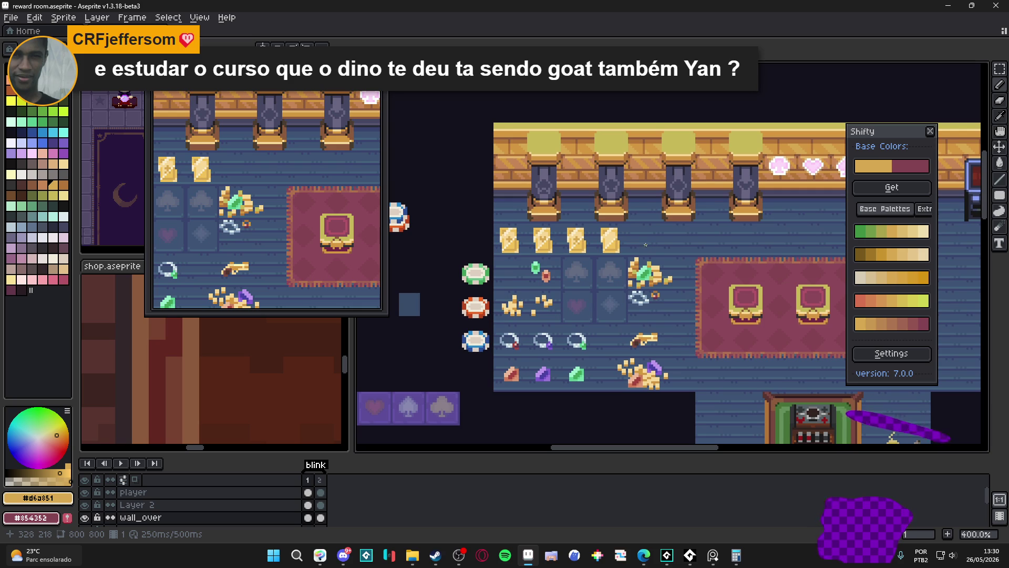
{"action": "scroll", "coordinate": [609, 240], "scroll_direction": "up", "scroll_amount": 2}
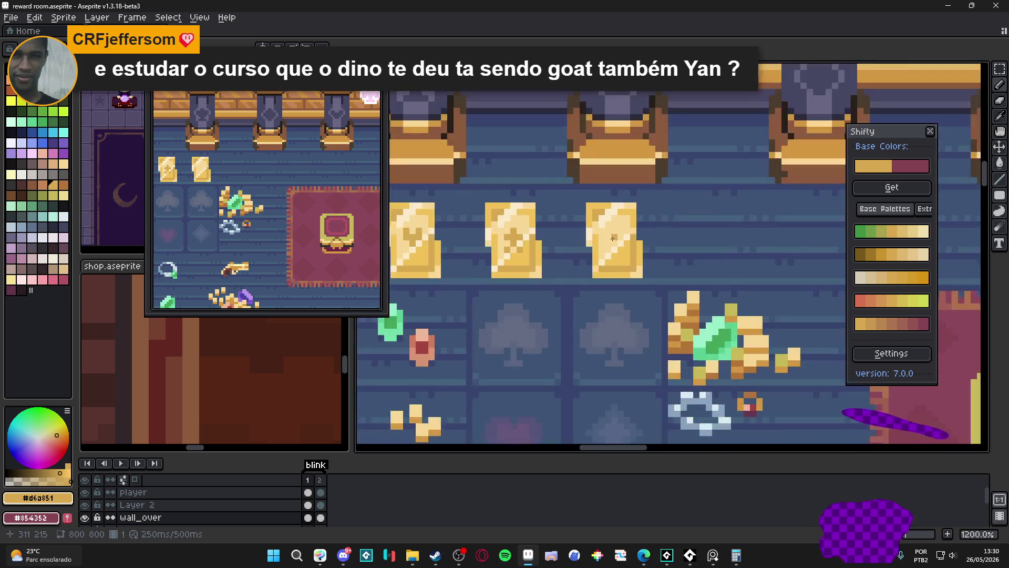
{"action": "scroll", "coordinate": [609, 239], "scroll_direction": "up", "scroll_amount": 1}
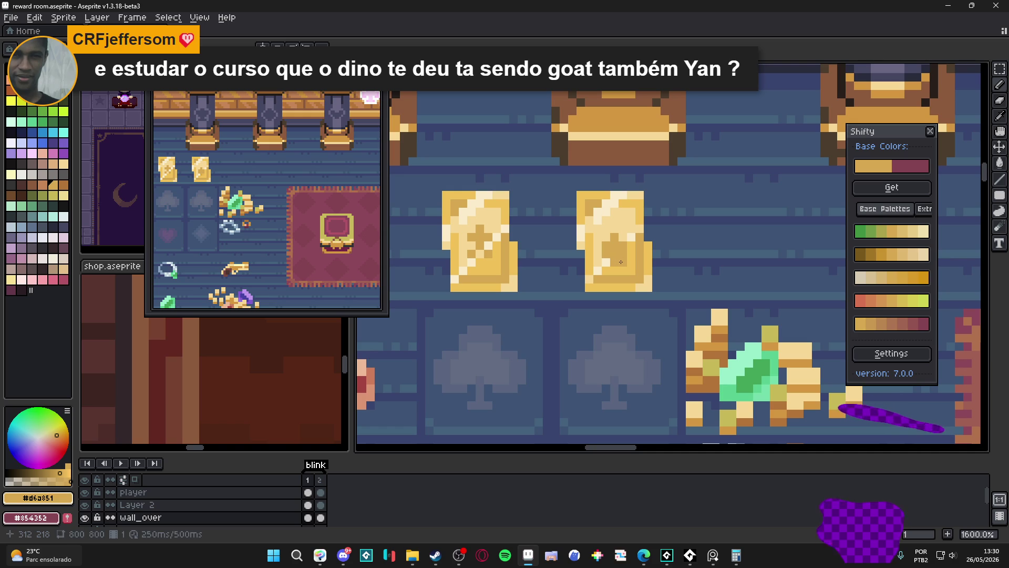
{"action": "scroll", "coordinate": [604, 264], "scroll_direction": "down", "scroll_amount": 2}
{"action": "scroll", "coordinate": [605, 264], "scroll_direction": "down", "scroll_amount": 2}
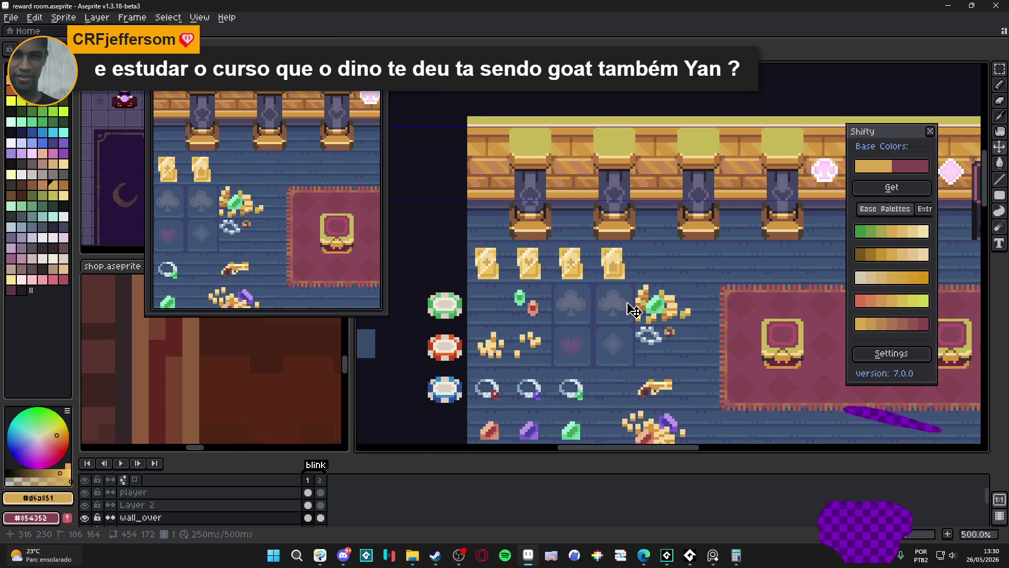
- Undo the last pencil stroke, delete the two rightmost gold cards, and marquee the second remaining card
{"action": "key", "text": "ctrl+z"}
{"action": "scroll", "coordinate": [637, 309], "scroll_direction": "up", "scroll_amount": 1}
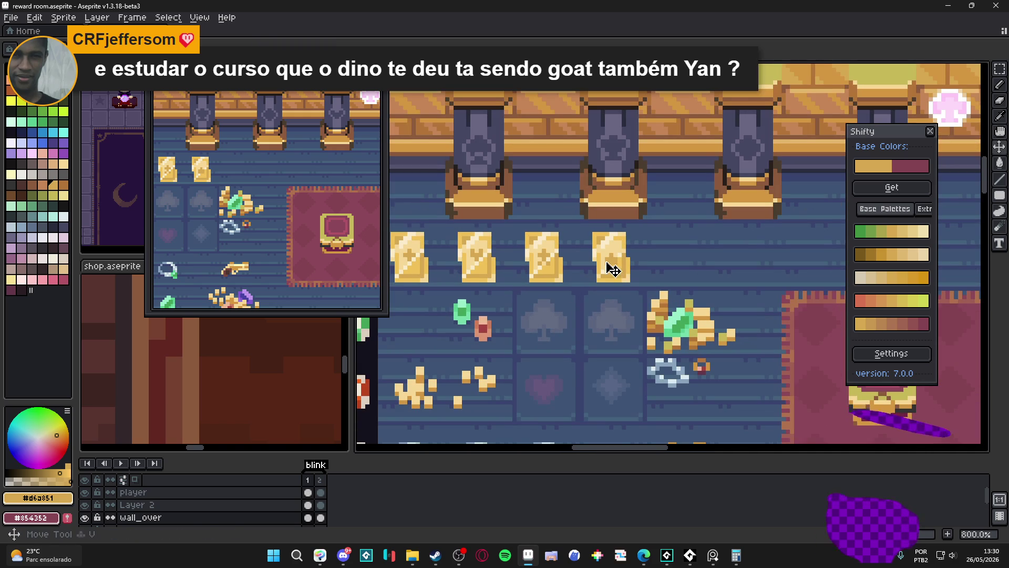
{"action": "left_click_drag", "start_coordinate": [648, 222], "coordinate": [511, 291]}
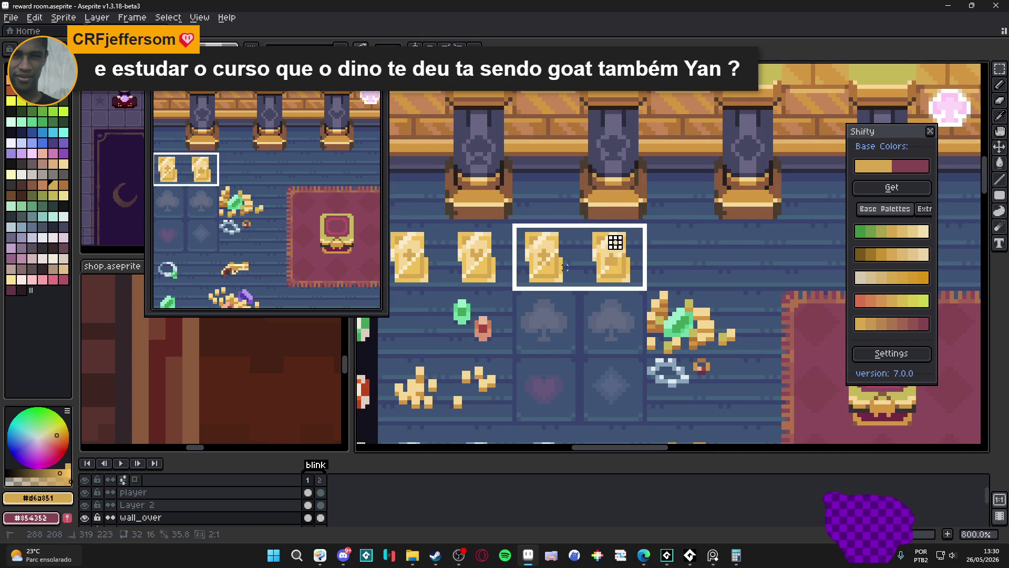
{"action": "key", "text": "Delete"}
{"action": "scroll", "coordinate": [573, 274], "scroll_direction": "down", "scroll_amount": 2}
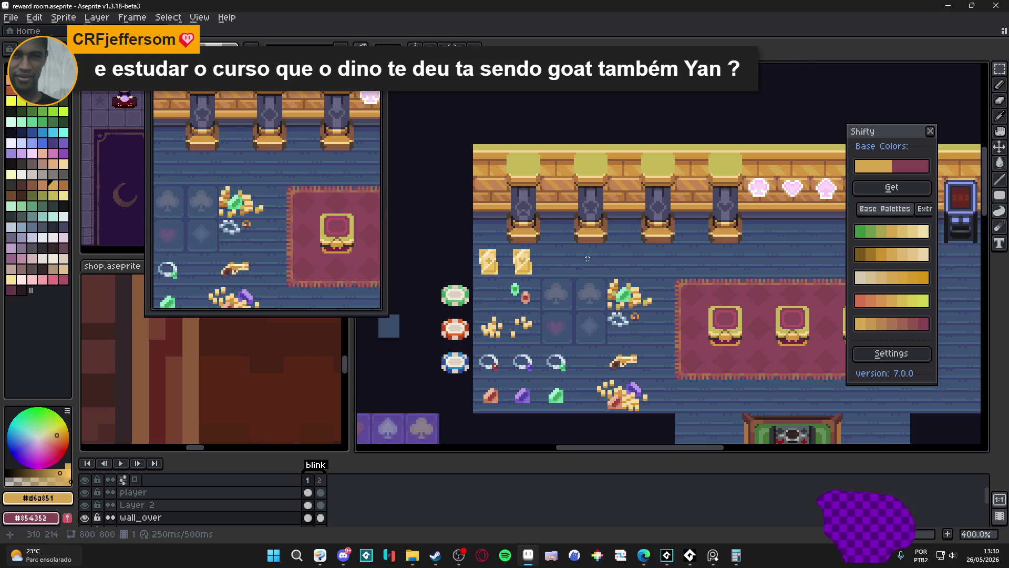
{"action": "scroll", "coordinate": [545, 265], "scroll_direction": "up", "scroll_amount": 1}
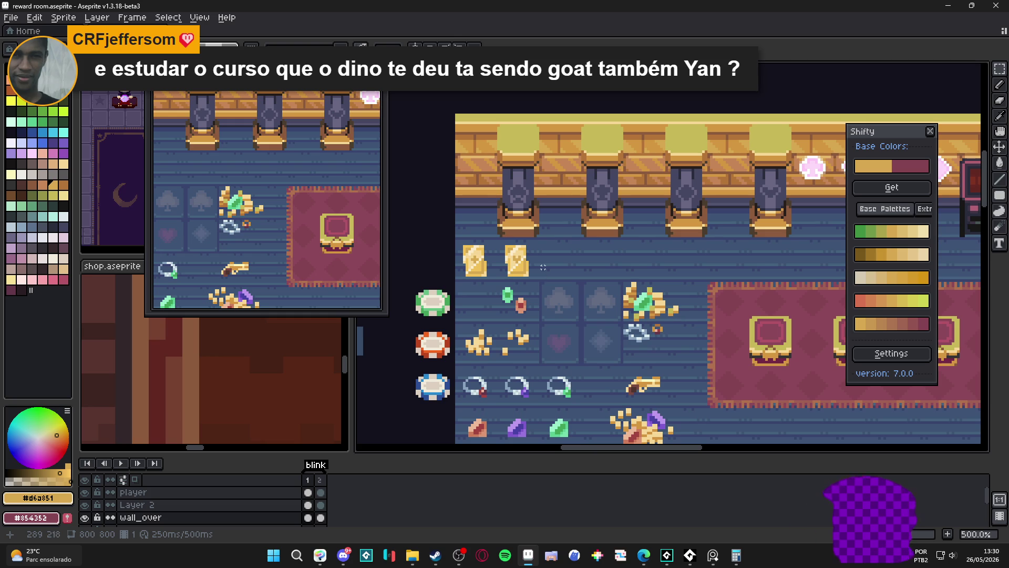
{"action": "scroll", "coordinate": [484, 283], "scroll_direction": "up", "scroll_amount": 1}
{"action": "left_click_drag", "start_coordinate": [482, 216], "coordinate": [556, 291]}
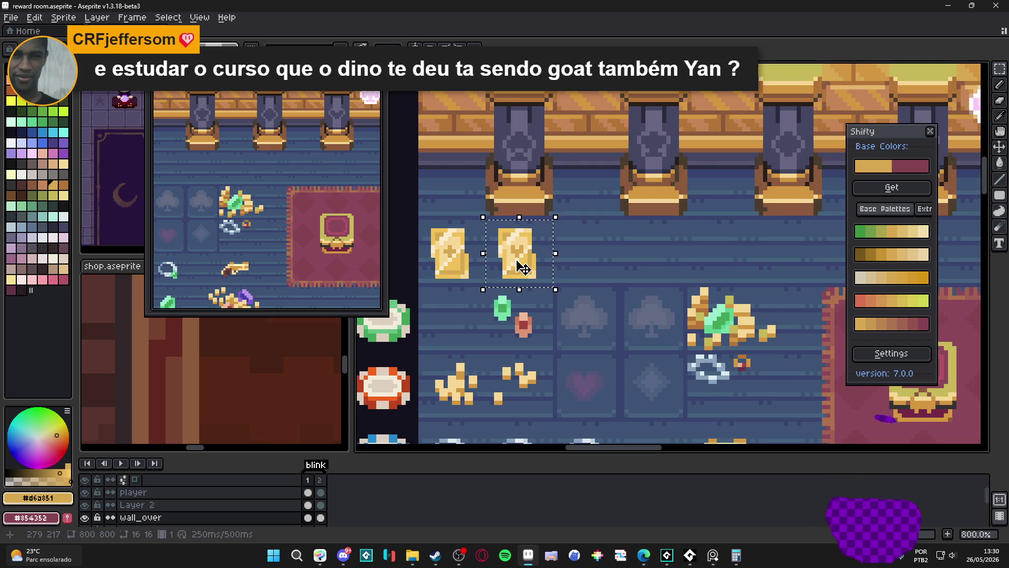
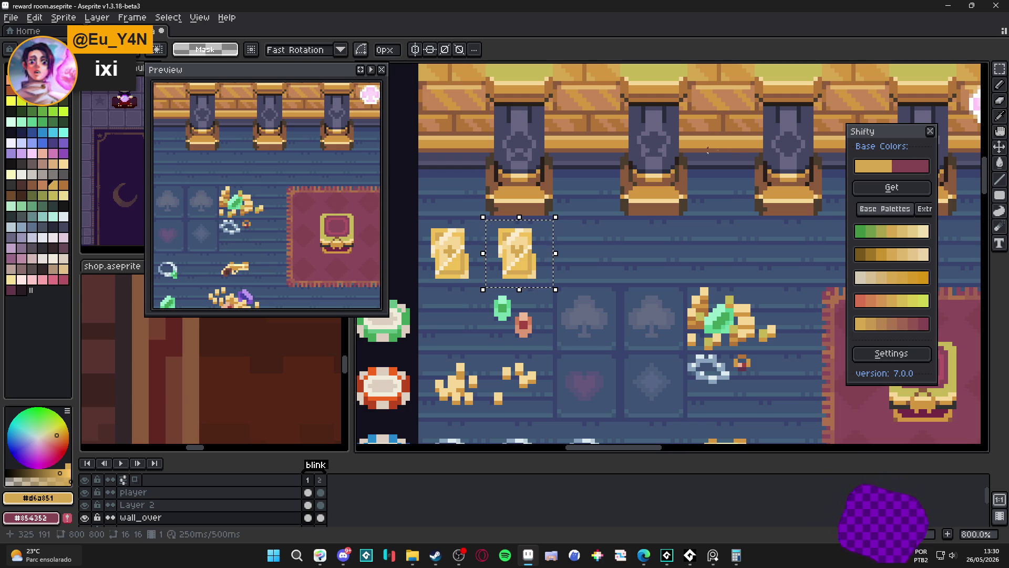
{"action": "scroll", "coordinate": [558, 273], "scroll_direction": "down", "scroll_amount": 2}
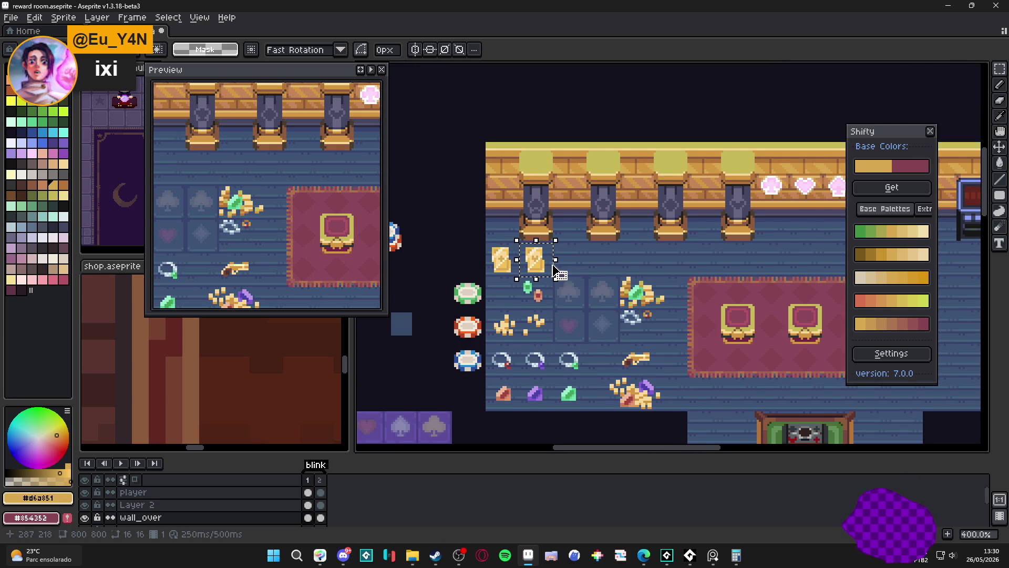
{"action": "scroll", "coordinate": [559, 272], "scroll_direction": "up", "scroll_amount": 2}
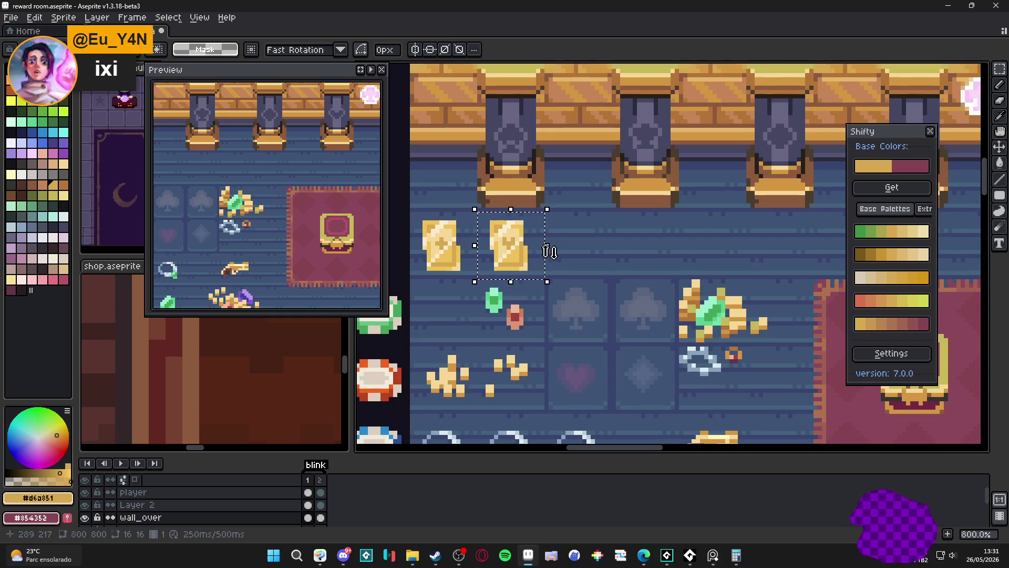
- Nudge the second golden card slightly right beside the first and select it
{"action": "left_click_drag", "start_coordinate": [550, 251], "coordinate": [554, 251]}
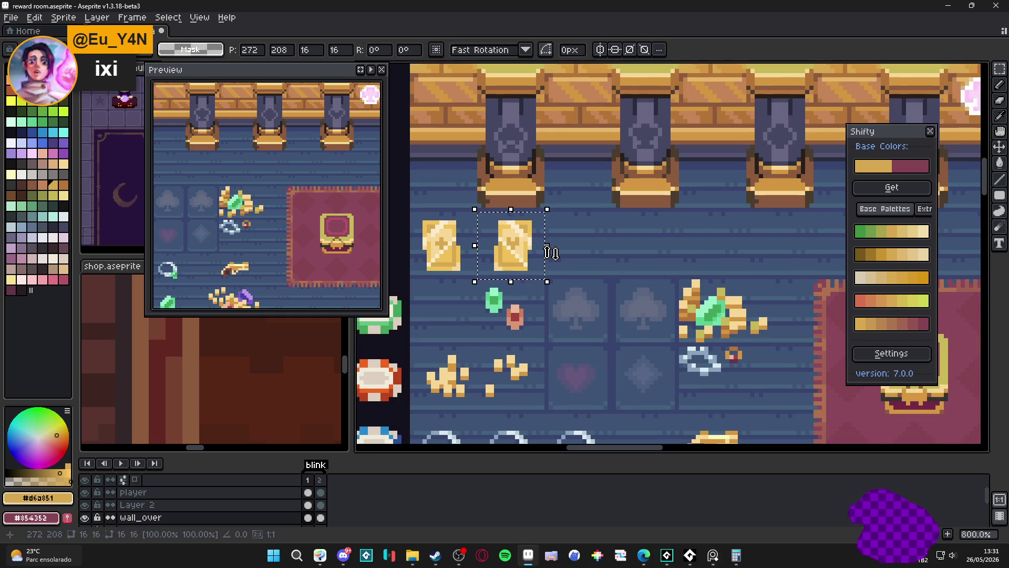
{"action": "scroll", "coordinate": [551, 253], "scroll_direction": "down", "scroll_amount": 2}
{"action": "scroll", "coordinate": [551, 252], "scroll_direction": "down", "scroll_amount": 1}
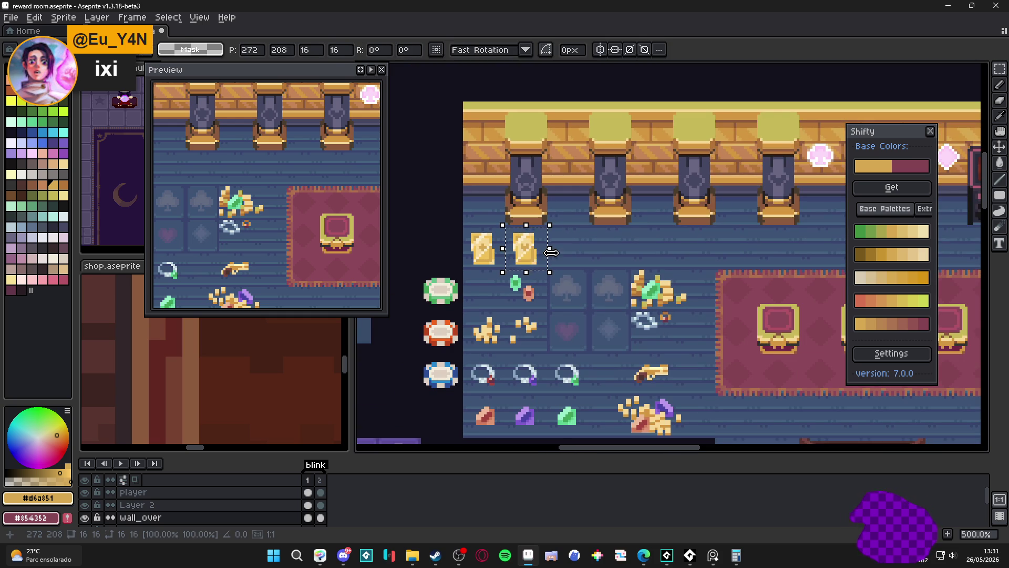
{"action": "scroll", "coordinate": [552, 253], "scroll_direction": "down", "scroll_amount": 1}
{"action": "scroll", "coordinate": [561, 255], "scroll_direction": "up", "scroll_amount": 1}
{"action": "scroll", "coordinate": [599, 260], "scroll_direction": "up", "scroll_amount": 1}
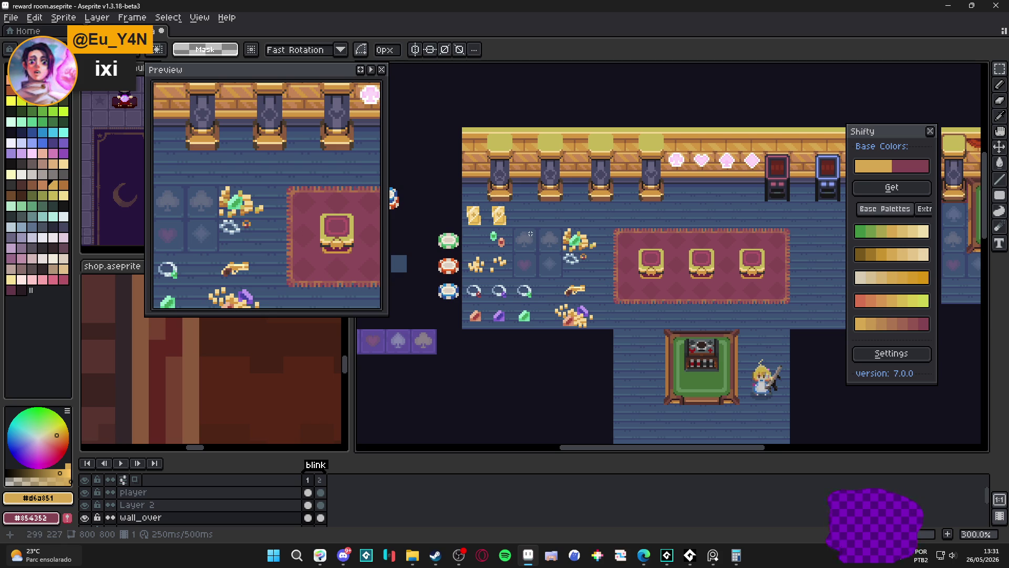
{"action": "left_click_drag", "start_coordinate": [538, 234], "coordinate": [514, 219]}
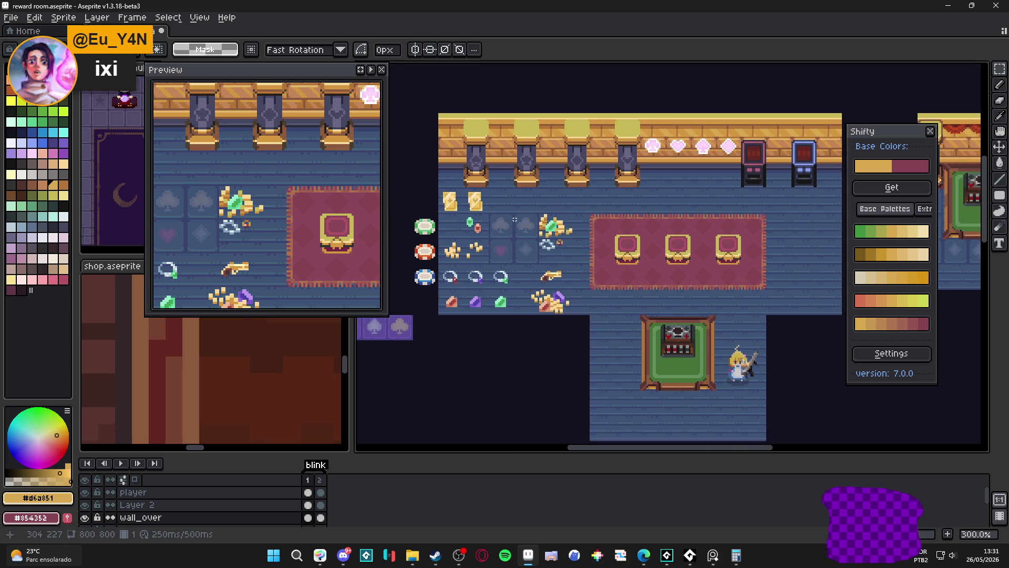
{"action": "scroll", "coordinate": [471, 197], "scroll_direction": "up", "scroll_amount": 3}
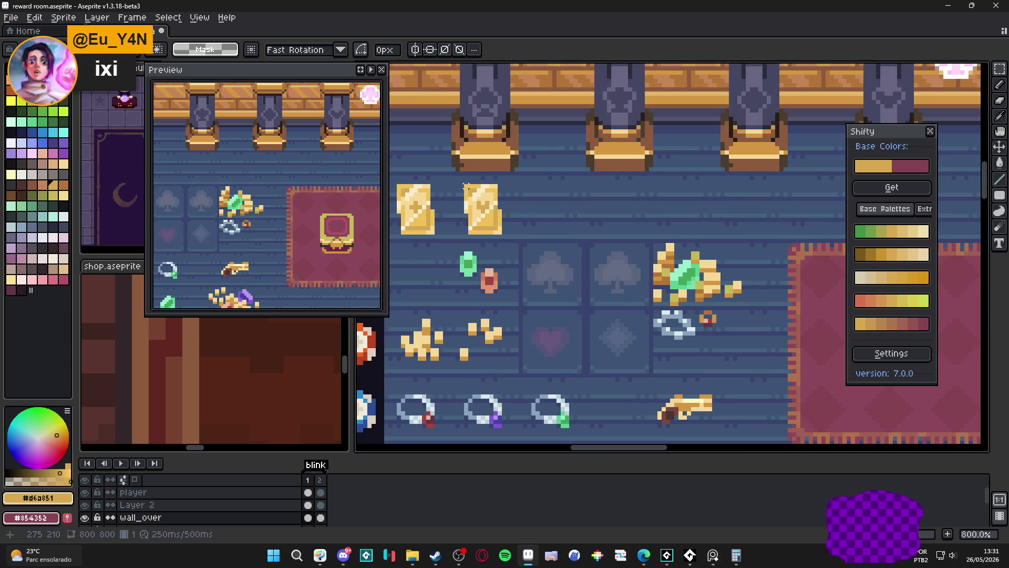
{"action": "left_click_drag", "start_coordinate": [461, 182], "coordinate": [503, 235]}
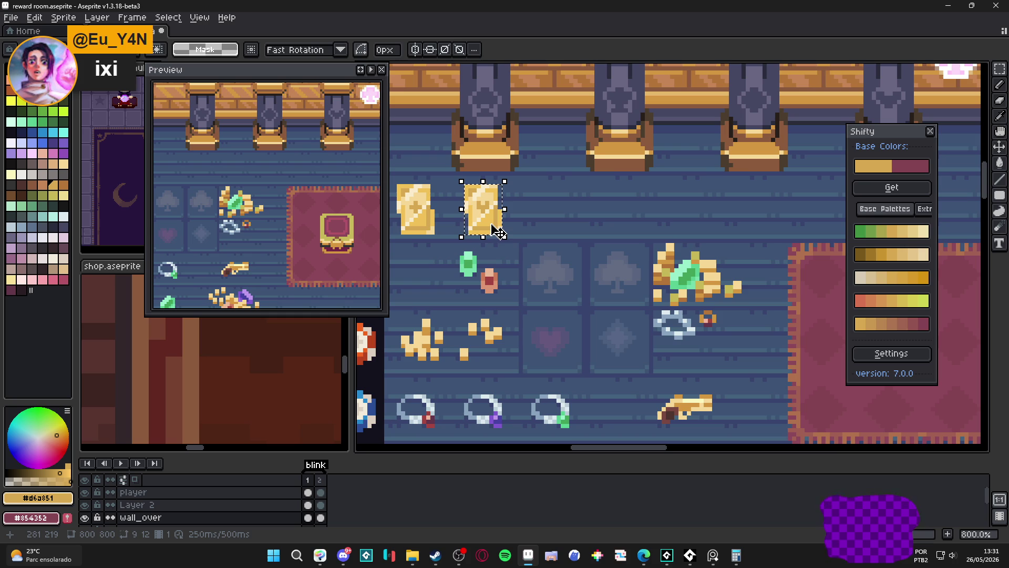
- Move the floating Preview window aside and close it
{"action": "mouse_move", "coordinate": [326, 72]}
{"action": "left_mouse_down"}
{"action": "mouse_move", "coordinate": [761, 150]}
{"action": "mouse_move", "coordinate": [903, 150]}
{"action": "left_mouse_up"}
{"action": "left_click", "coordinate": [958, 147]}
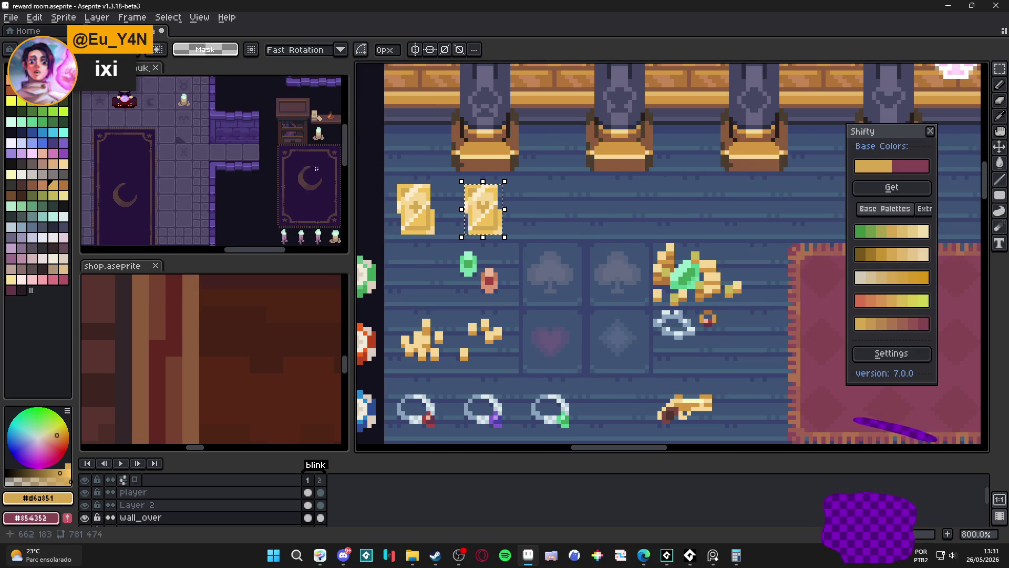
{"action": "scroll", "coordinate": [213, 158], "scroll_direction": "down", "scroll_amount": 3}
{"action": "scroll", "coordinate": [234, 166], "scroll_direction": "down", "scroll_amount": 2}
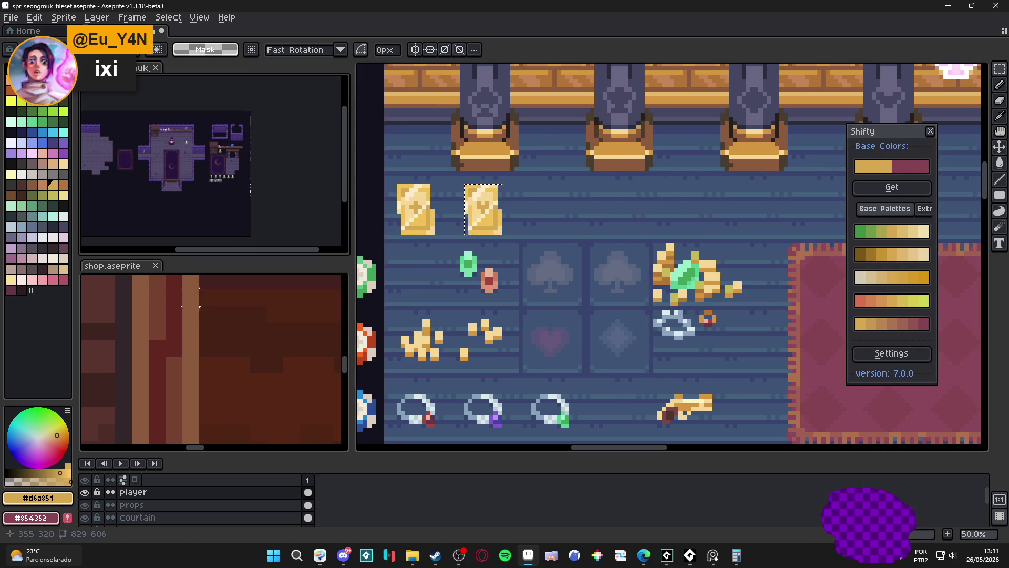
{"action": "scroll", "coordinate": [175, 358], "scroll_direction": "down", "scroll_amount": 3}
{"action": "scroll", "coordinate": [175, 358], "scroll_direction": "down", "scroll_amount": 3}
{"action": "scroll", "coordinate": [189, 331], "scroll_direction": "up", "scroll_amount": 3}
- Reframe the shop and tileset reference views, then bring File Explorer to the front
{"action": "mouse_move", "coordinate": [189, 340]}
{"action": "left_mouse_down"}
{"action": "mouse_move", "coordinate": [194, 314]}
{"action": "mouse_move", "coordinate": [189, 356]}
{"action": "left_mouse_up"}
{"action": "scroll", "coordinate": [213, 165], "scroll_direction": "up", "scroll_amount": 3}
{"action": "left_click_drag", "start_coordinate": [213, 182], "coordinate": [197, 142]}
{"action": "scroll", "coordinate": [213, 158], "scroll_direction": "up", "scroll_amount": 3}
{"action": "scroll", "coordinate": [190, 347], "scroll_direction": "up", "scroll_amount": 2}
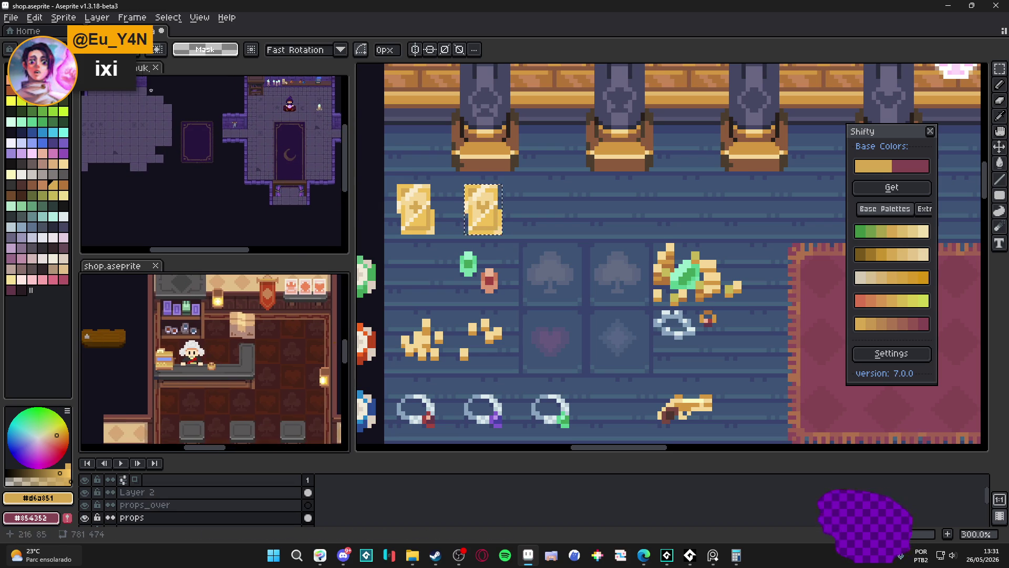
{"action": "scroll", "coordinate": [214, 158], "scroll_direction": "down", "scroll_amount": 3}
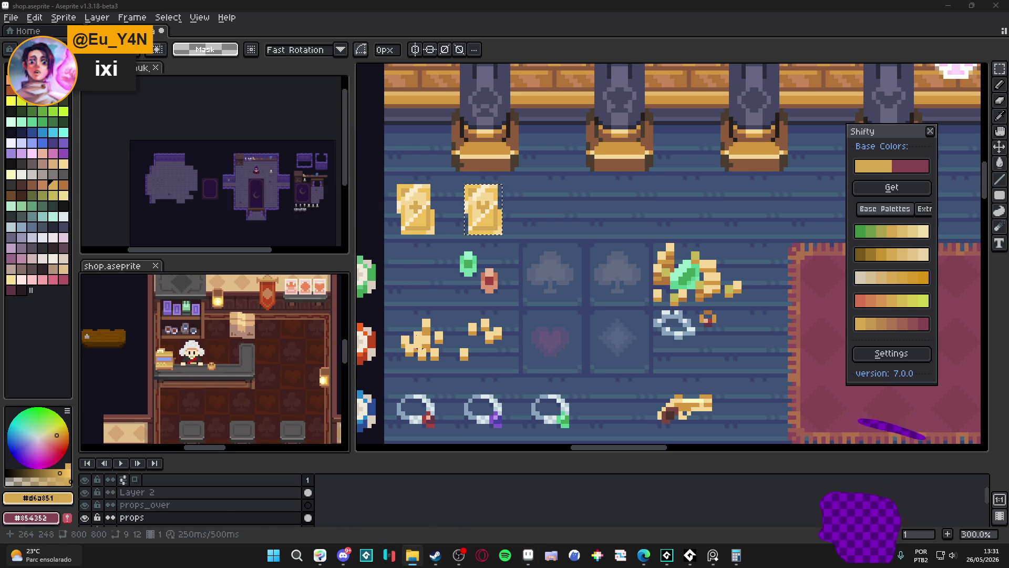
{"action": "key", "text": "alt+Tab"}
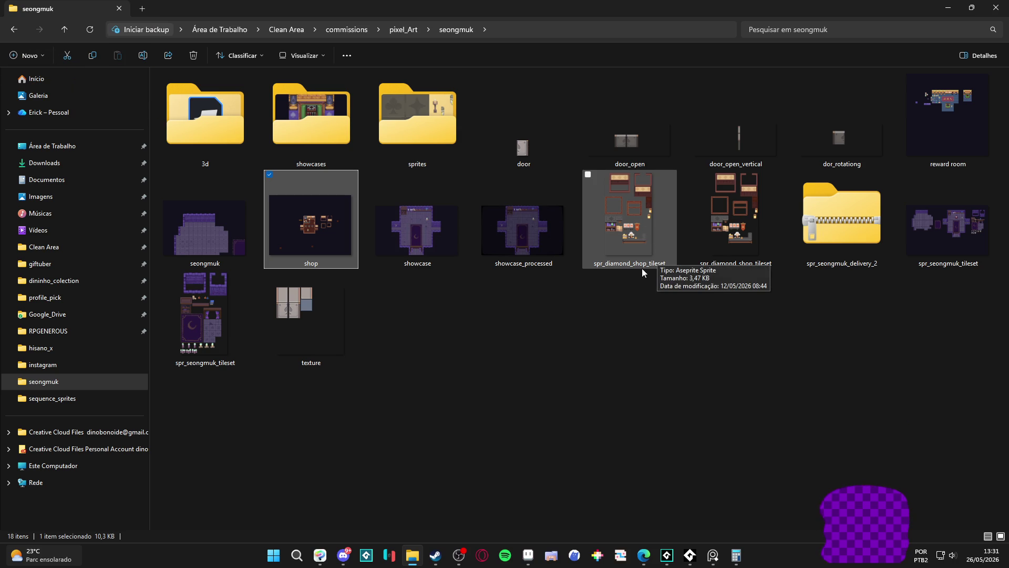
- Open spr_diamond_shop_tileset and spr_seongmuk_tileset in Aseprite, keeping only the seongmuk tab
{"action": "double_click", "coordinate": [630, 221]}
{"action": "scroll", "coordinate": [631, 237], "scroll_direction": "up", "scroll_amount": 2}
{"action": "scroll", "coordinate": [631, 236], "scroll_direction": "down", "scroll_amount": 3}
{"action": "key", "text": "alt+Tab"}
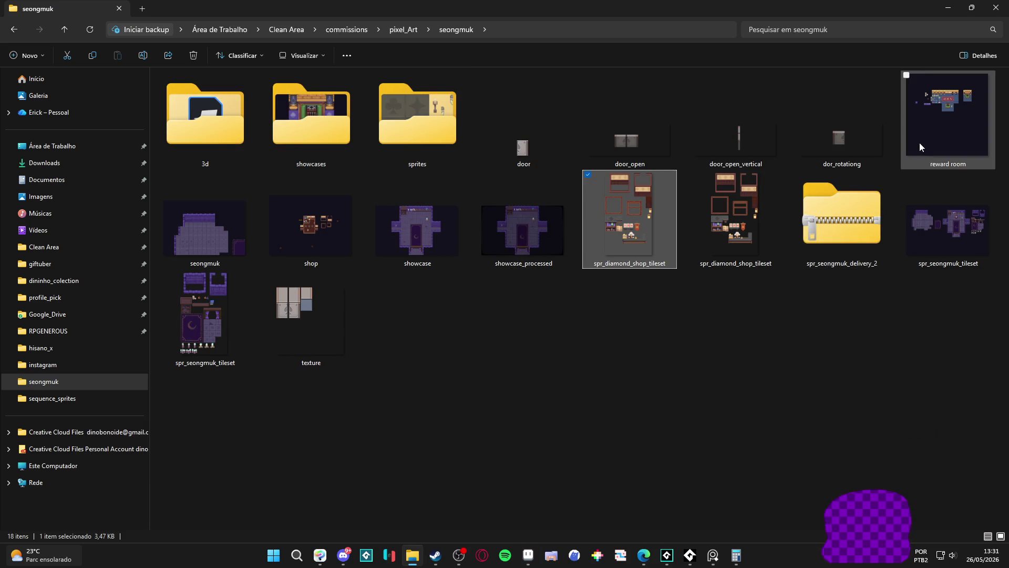
{"action": "double_click", "coordinate": [919, 247]}
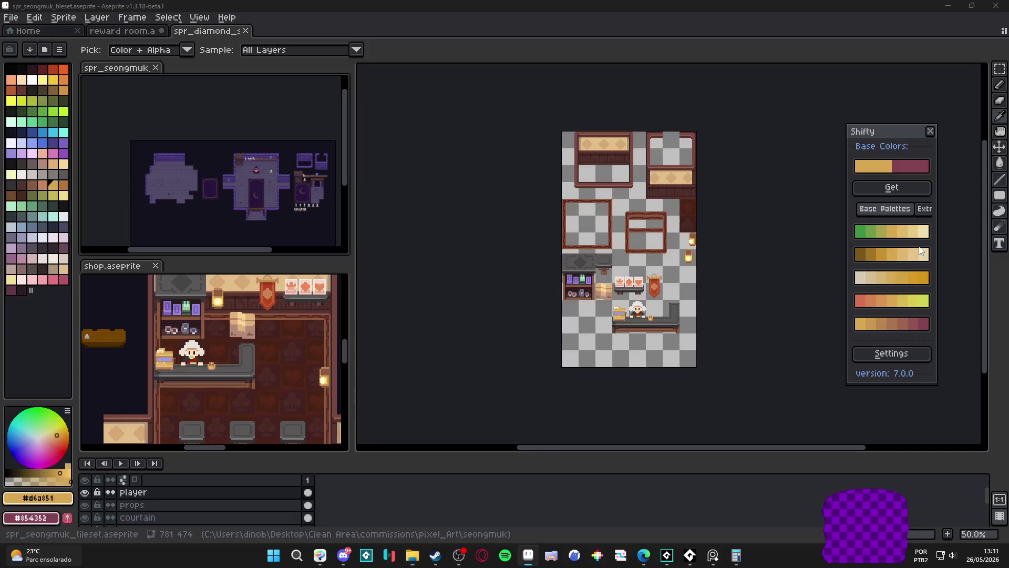
{"action": "scroll", "coordinate": [631, 236], "scroll_direction": "up", "scroll_amount": 2}
{"action": "scroll", "coordinate": [630, 237], "scroll_direction": "up", "scroll_amount": 1}
{"action": "scroll", "coordinate": [214, 158], "scroll_direction": "up", "scroll_amount": 2}
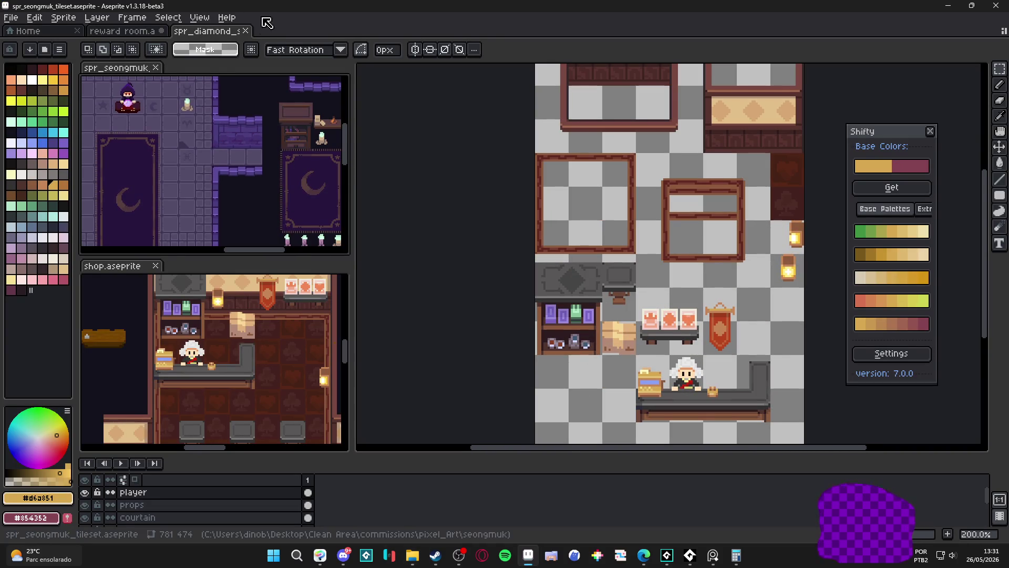
{"action": "left_click", "coordinate": [245, 31]}
{"action": "scroll", "coordinate": [473, 209], "scroll_direction": "down", "scroll_amount": 1}
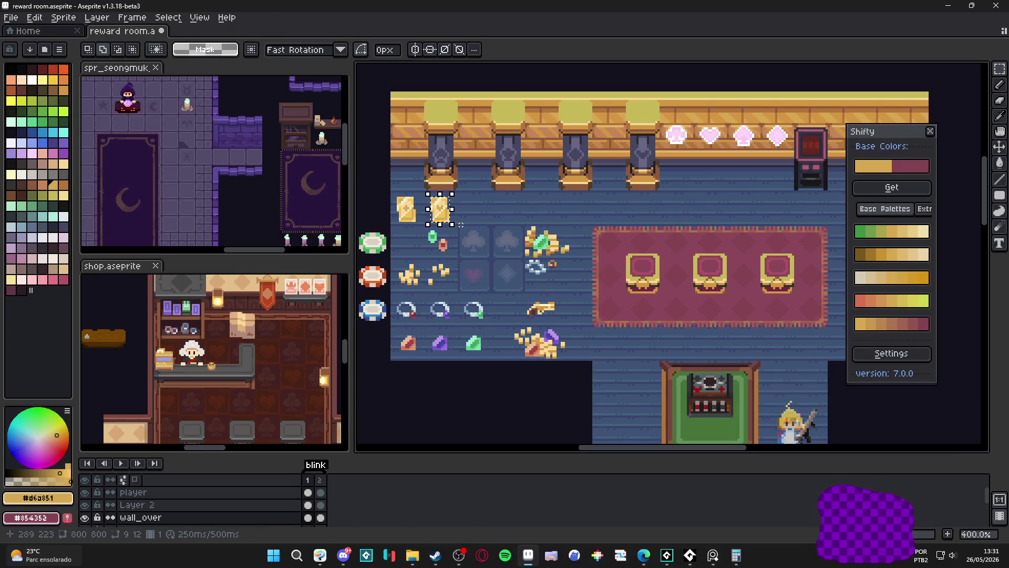
- From the sprites folder, open spr_scenery_decorations6 in Aseprite
{"action": "key", "text": "alt+Tab"}
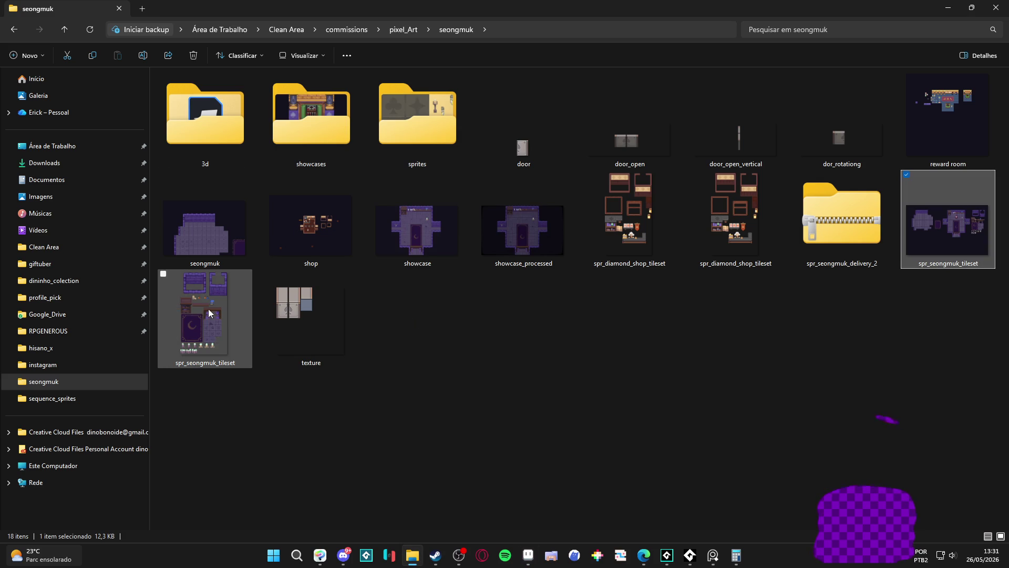
{"action": "double_click", "coordinate": [417, 118]}
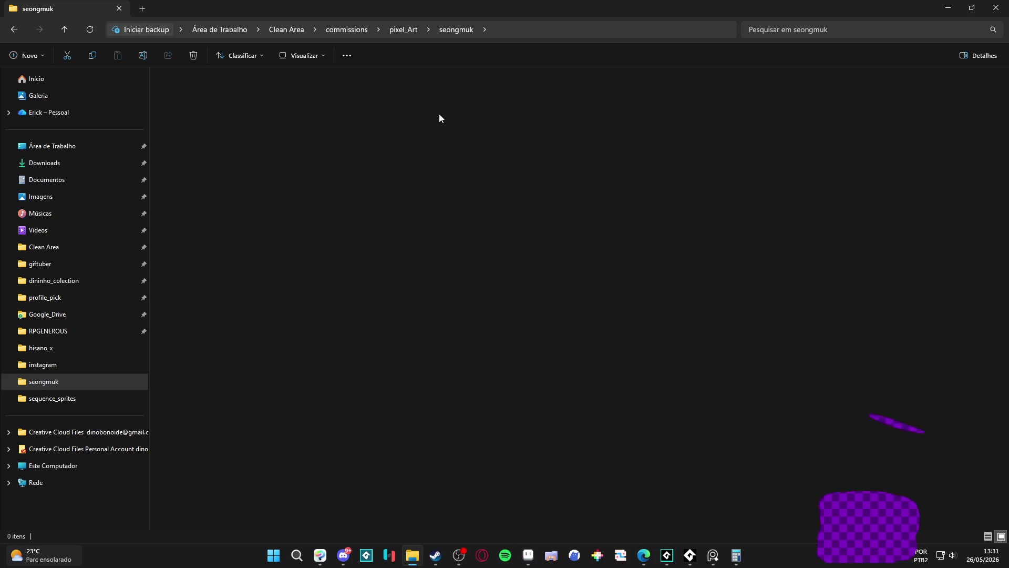
{"action": "left_click", "coordinate": [468, 110]}
{"action": "double_click", "coordinate": [473, 9]}
{"action": "key", "text": "Return"}
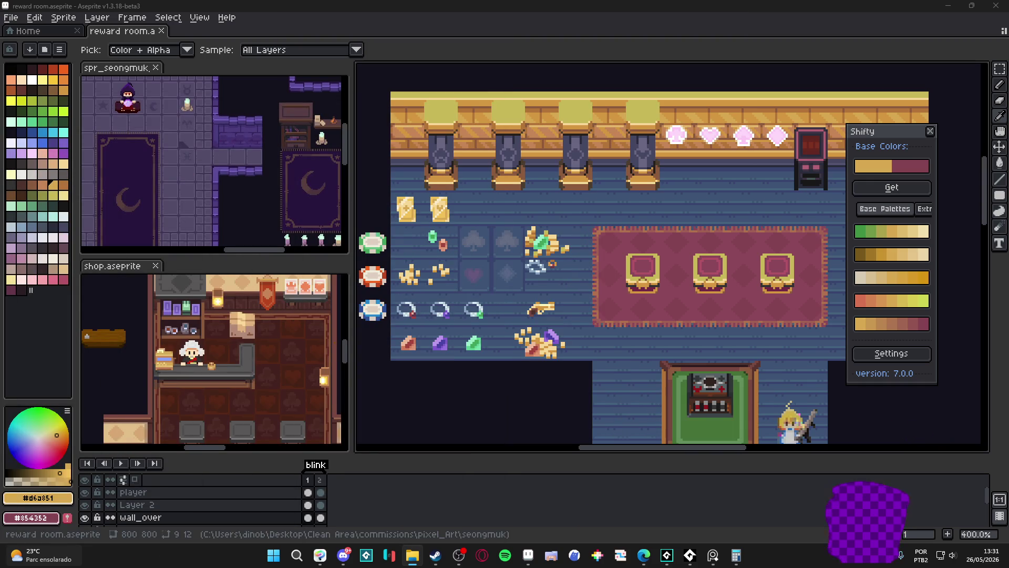
- Check the scenery decorations sprite tab, then return to the reward room scene
{"action": "key", "text": "v"}
{"action": "scroll", "coordinate": [670, 253], "scroll_direction": "up", "scroll_amount": 2}
{"action": "scroll", "coordinate": [670, 252], "scroll_direction": "up", "scroll_amount": 2}
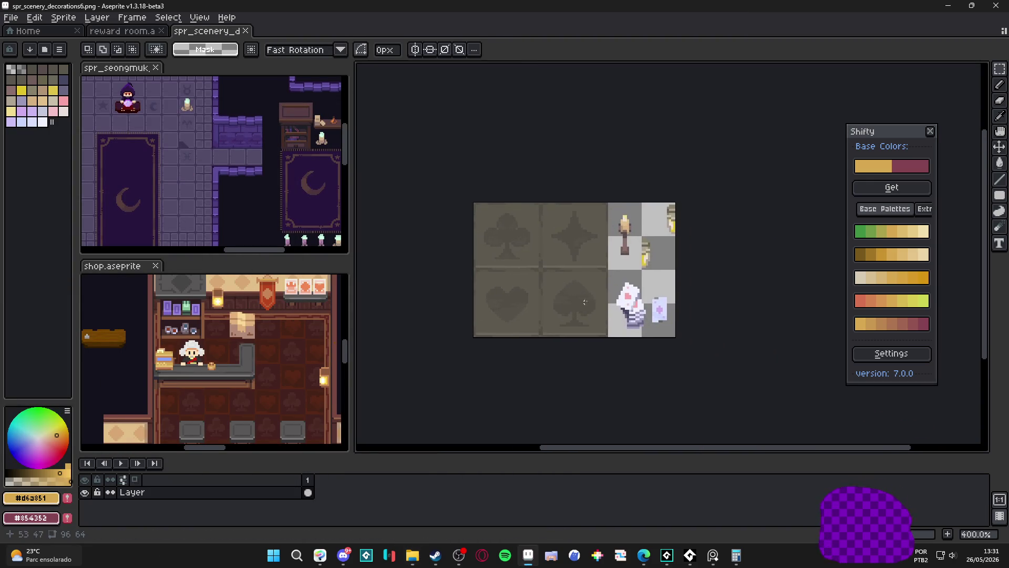
{"action": "scroll", "coordinate": [671, 253], "scroll_direction": "up", "scroll_amount": 1}
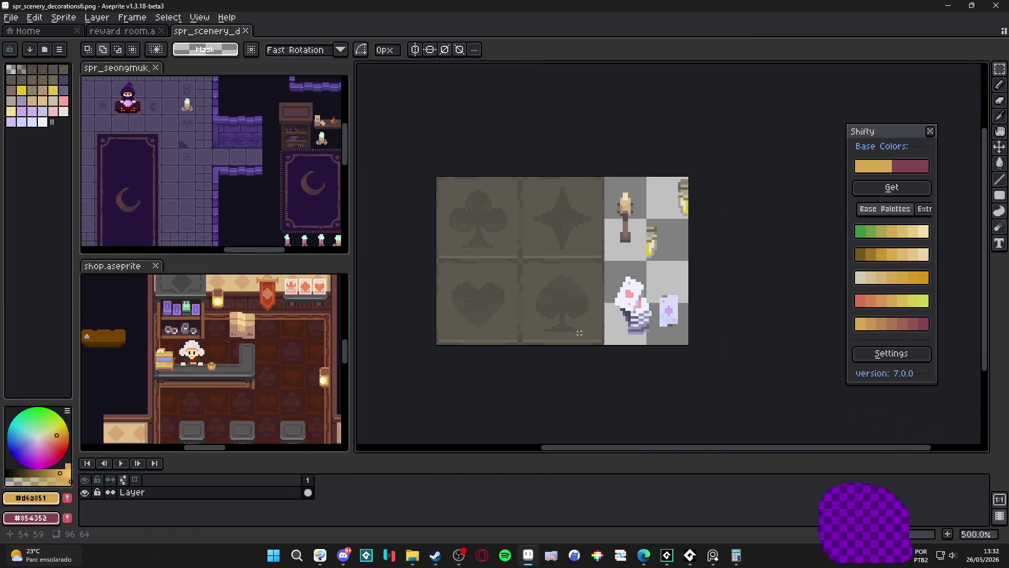
{"action": "scroll", "coordinate": [552, 222], "scroll_direction": "up", "scroll_amount": 1}
{"action": "scroll", "coordinate": [552, 220], "scroll_direction": "up", "scroll_amount": 1}
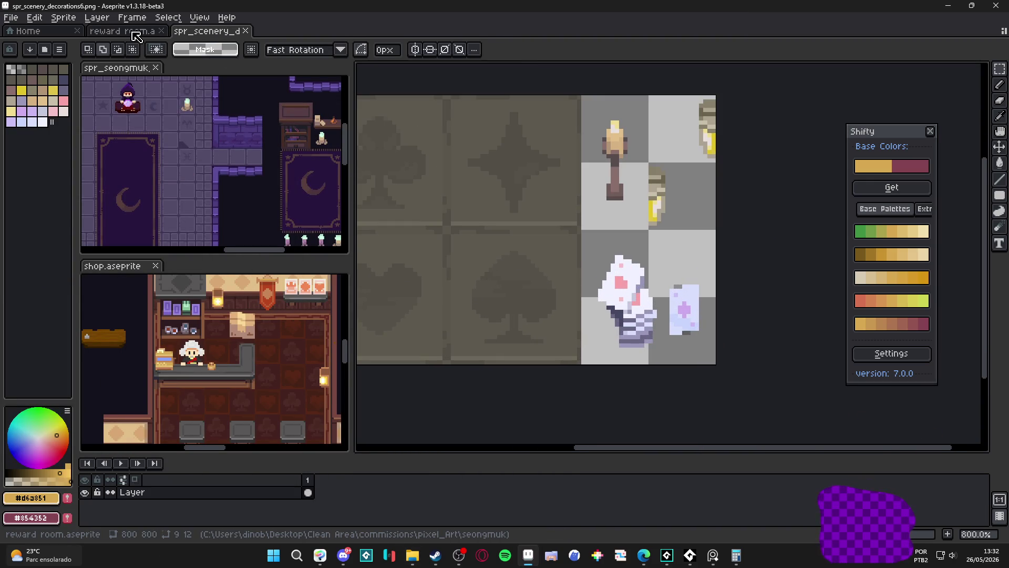
{"action": "key", "text": "ctrl+Tab"}
{"action": "key", "text": "ctrl+Tab"}
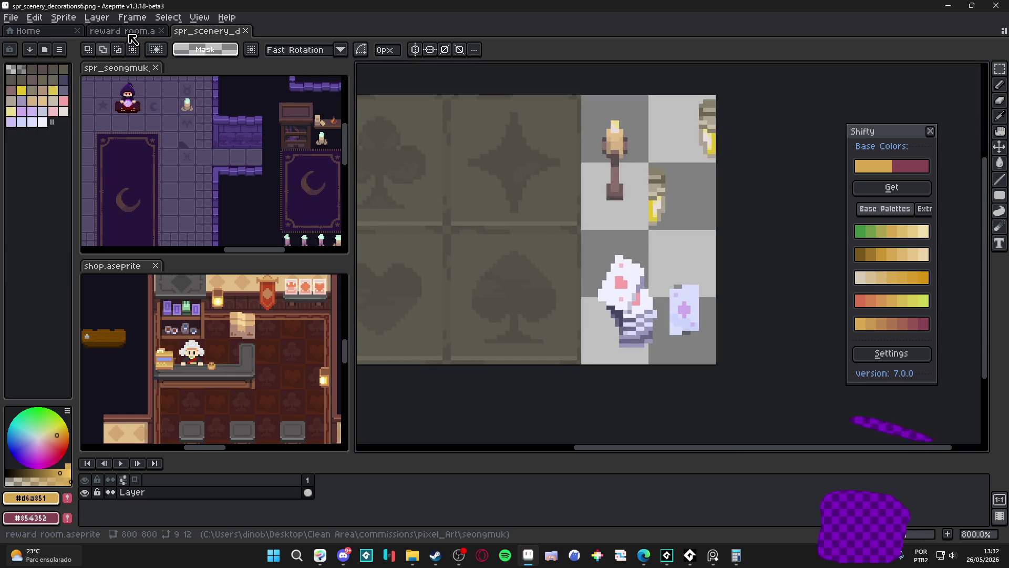
{"action": "left_click", "coordinate": [133, 33]}
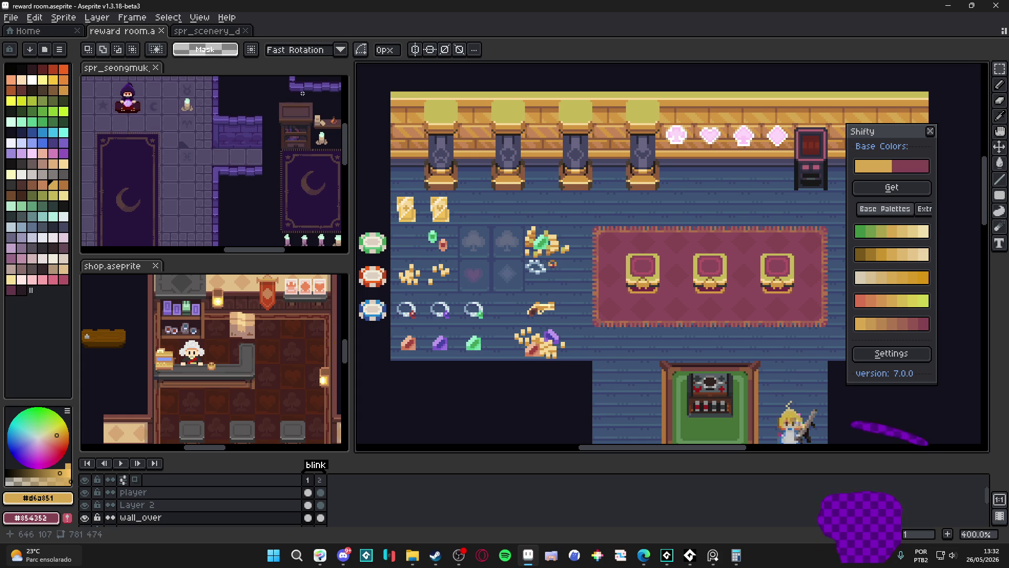
{"action": "key", "text": "b"}
{"action": "scroll", "coordinate": [508, 232], "scroll_direction": "down", "scroll_amount": 1}
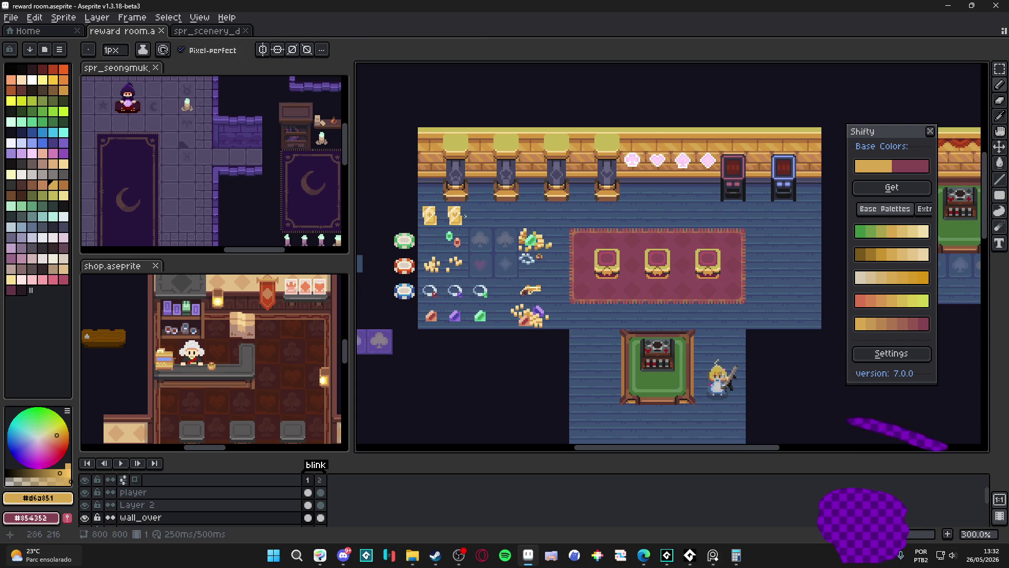
{"action": "left_click", "coordinate": [206, 31]}
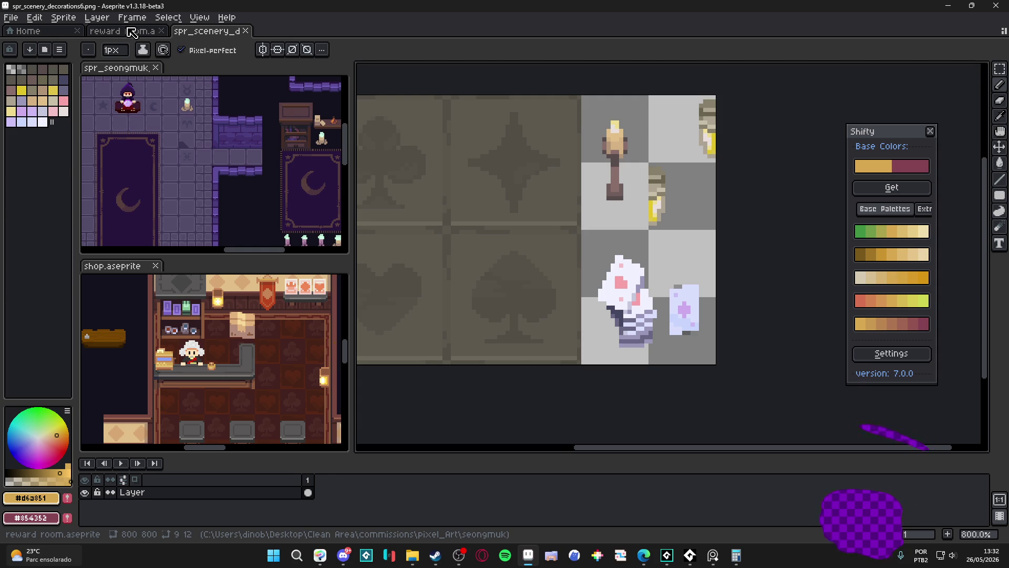
{"action": "left_click", "coordinate": [132, 32]}
{"action": "scroll", "coordinate": [481, 235], "scroll_direction": "up", "scroll_amount": 2}
{"action": "scroll", "coordinate": [481, 234], "scroll_direction": "up", "scroll_amount": 1}
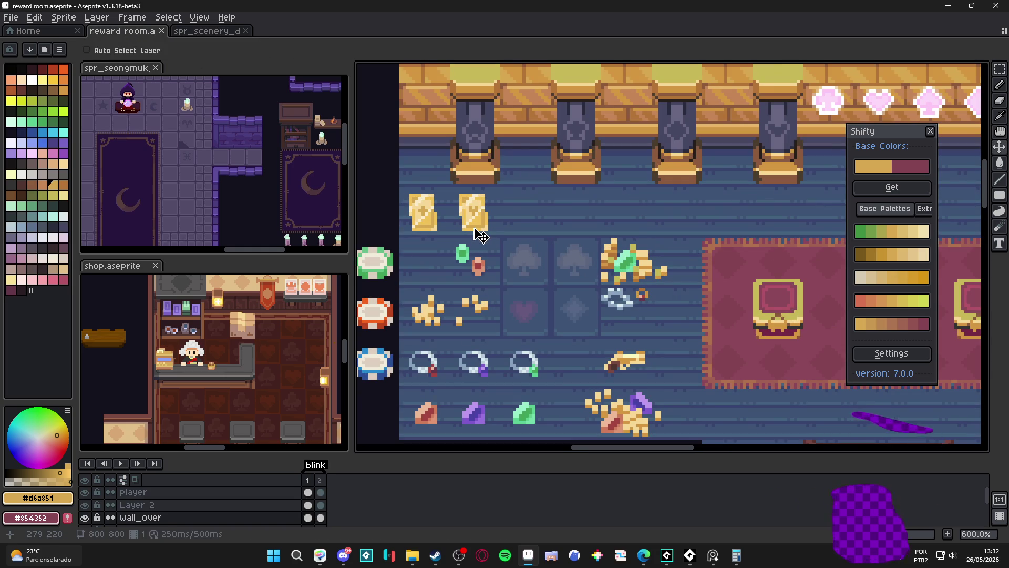
- Move a gold piece tile onto the plank floor right of the red carpet
{"action": "key", "text": "m"}
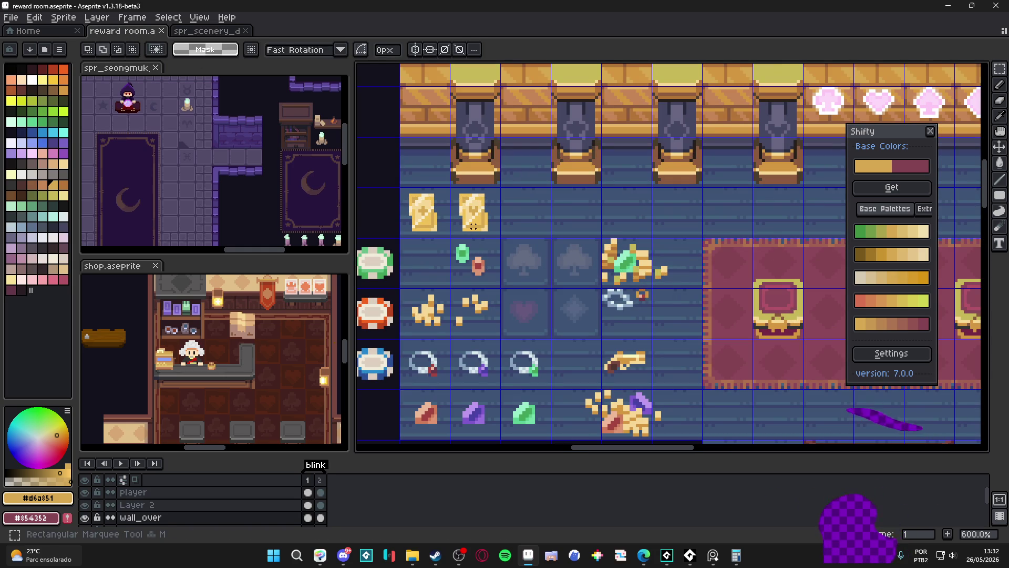
{"action": "scroll", "coordinate": [473, 224], "scroll_direction": "up", "scroll_amount": 1}
{"action": "scroll", "coordinate": [474, 225], "scroll_direction": "up", "scroll_amount": 1}
{"action": "double_click", "coordinate": [476, 228]}
{"action": "scroll", "coordinate": [482, 235], "scroll_direction": "down", "scroll_amount": 1}
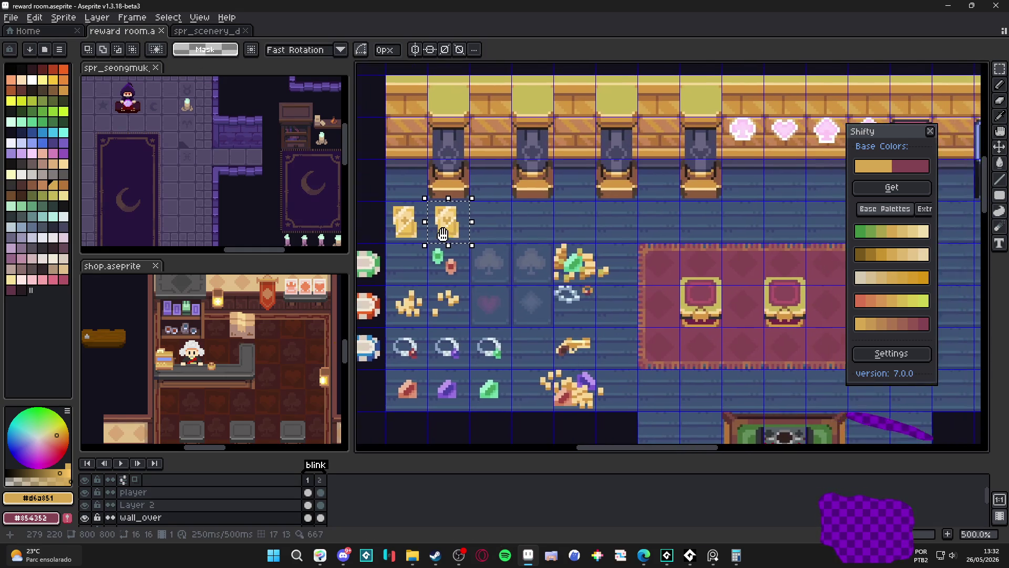
{"action": "scroll", "coordinate": [481, 235], "scroll_direction": "down", "scroll_amount": 1}
{"action": "scroll", "coordinate": [453, 240], "scroll_direction": "up", "scroll_amount": 1}
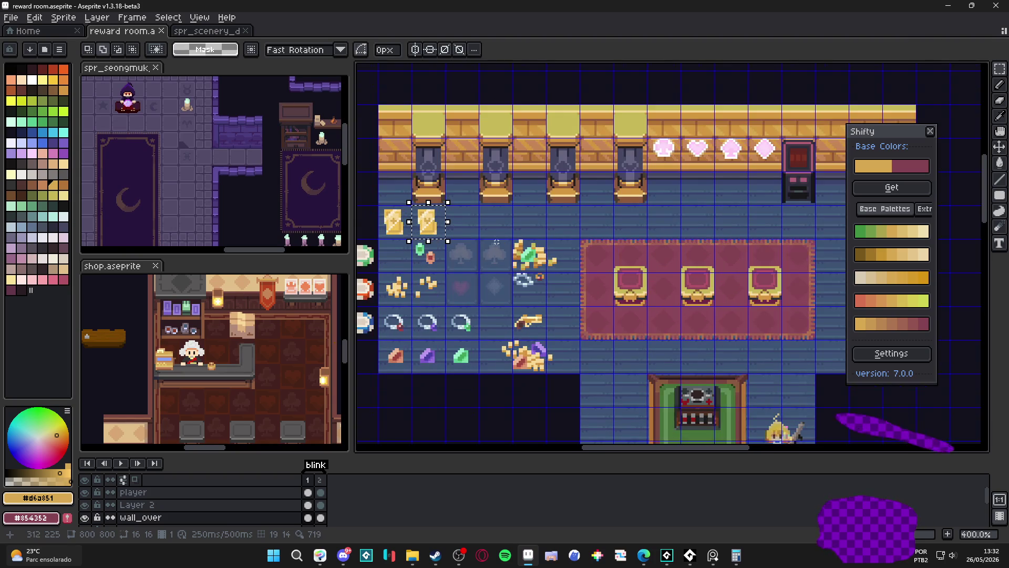
{"action": "left_click_drag", "start_coordinate": [450, 217], "coordinate": [769, 284]}
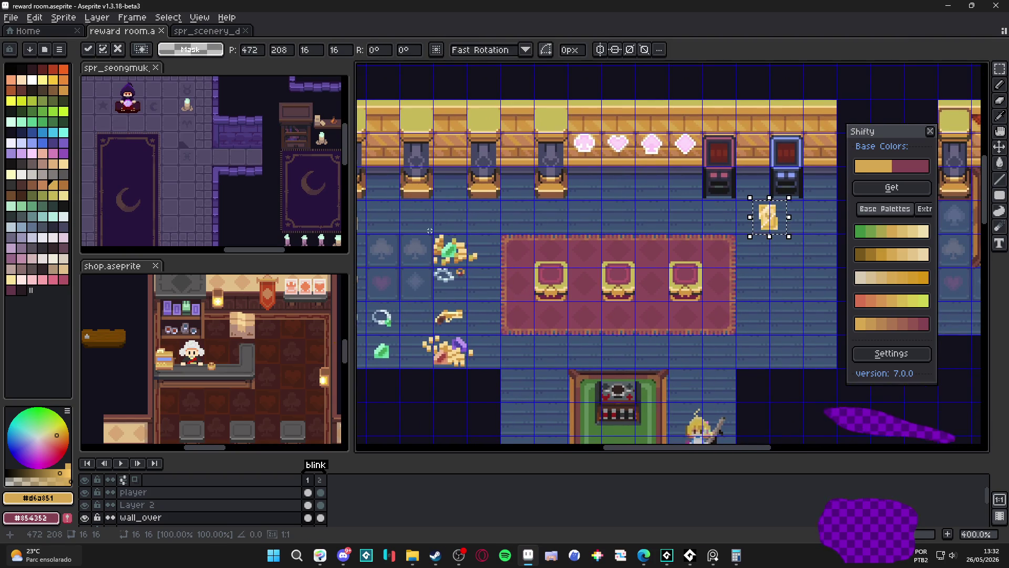
{"action": "scroll", "coordinate": [769, 284], "scroll_direction": "up", "scroll_amount": 1}
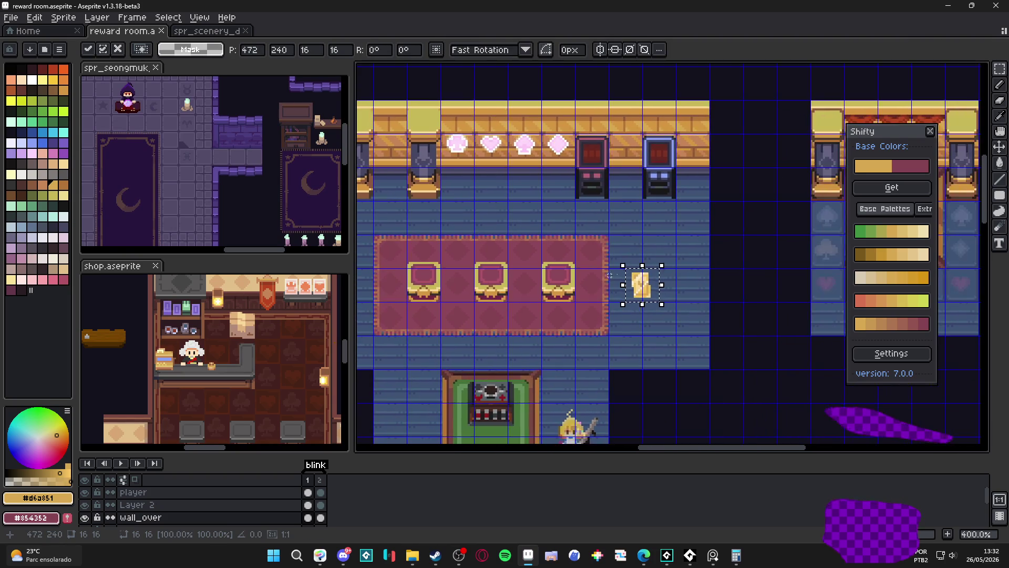
{"action": "scroll", "coordinate": [768, 285], "scroll_direction": "up", "scroll_amount": 2}
{"action": "mouse_move", "coordinate": [631, 304]}
{"action": "left_mouse_down"}
{"action": "mouse_move", "coordinate": [694, 312]}
{"action": "mouse_move", "coordinate": [682, 314]}
{"action": "mouse_move", "coordinate": [677, 300]}
{"action": "mouse_move", "coordinate": [688, 328]}
{"action": "left_mouse_up"}
{"action": "key", "text": "b"}
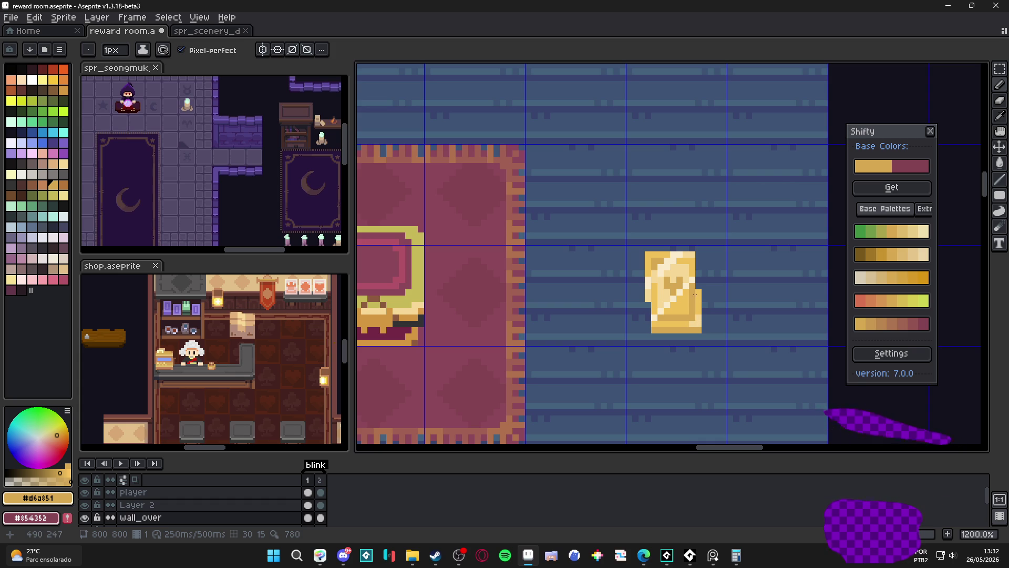
{"action": "scroll", "coordinate": [695, 295], "scroll_direction": "down", "scroll_amount": 1}
- Raise the gold piece slightly within its tile and confirm its position
{"action": "key", "text": "m"}
{"action": "double_click", "coordinate": [697, 324]}
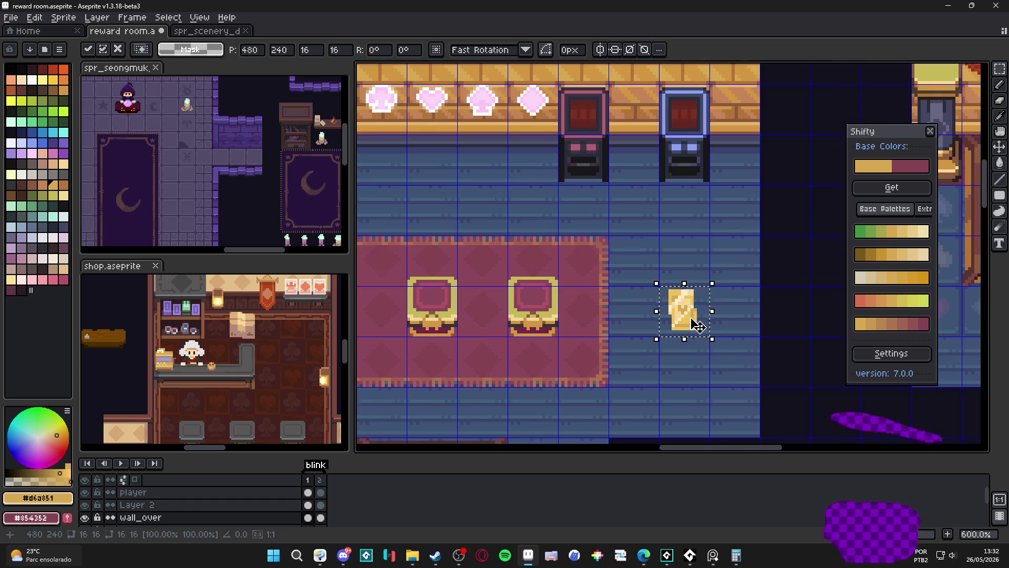
{"action": "scroll", "coordinate": [697, 324], "scroll_direction": "up", "scroll_amount": 2}
{"action": "left_click_drag", "start_coordinate": [694, 320], "coordinate": [689, 295]}
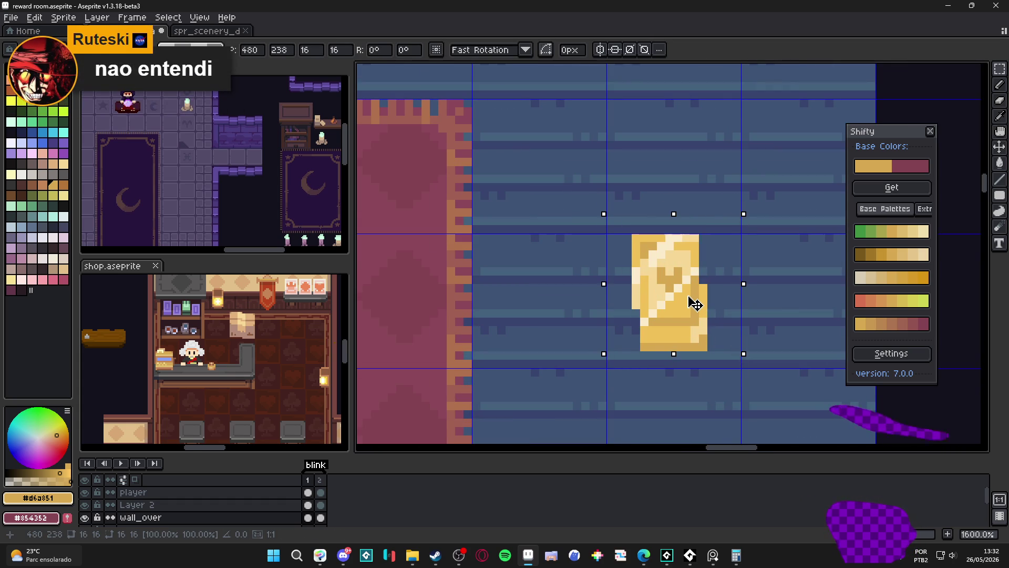
{"action": "key", "text": "ctrl+d"}
{"action": "key", "text": "b"}
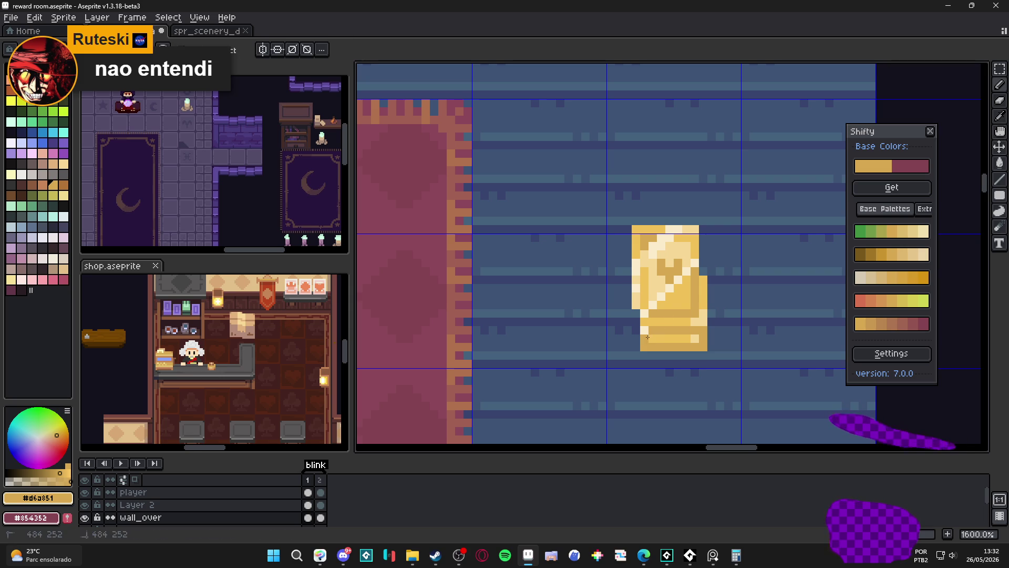
{"action": "scroll", "coordinate": [665, 322], "scroll_direction": "down", "scroll_amount": 3}
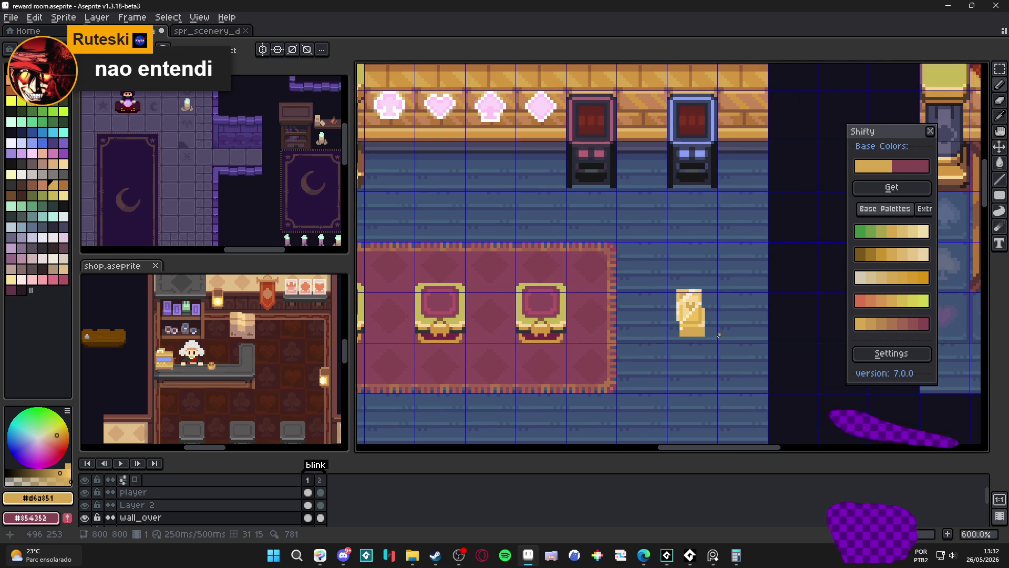
{"action": "key", "text": "v"}
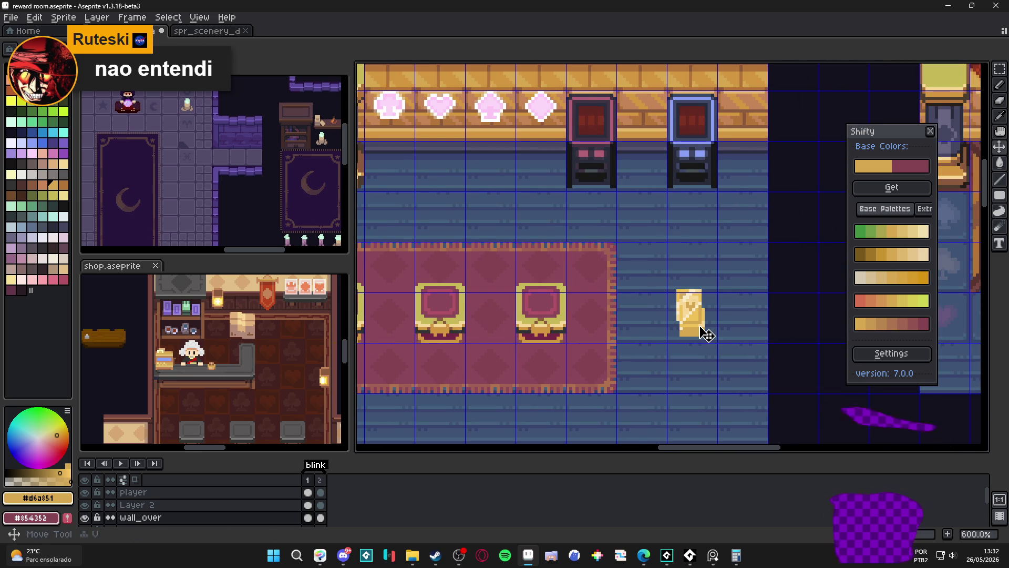
{"action": "key", "text": "alt"}
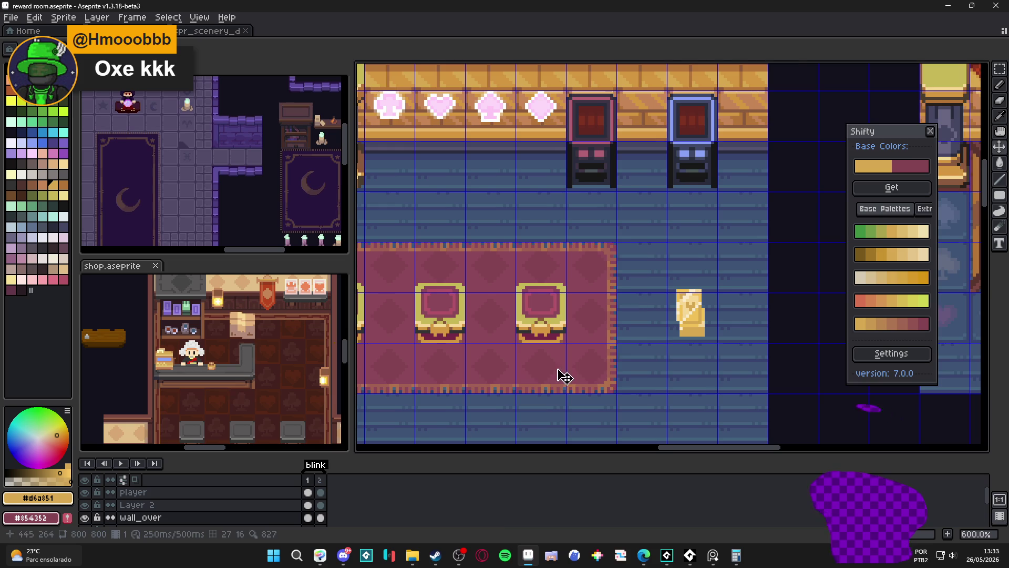
{"action": "scroll", "coordinate": [670, 347], "scroll_direction": "up", "scroll_amount": 1}
{"action": "scroll", "coordinate": [693, 331], "scroll_direction": "up", "scroll_amount": 1}
{"action": "scroll", "coordinate": [700, 329], "scroll_direction": "up", "scroll_amount": 1}
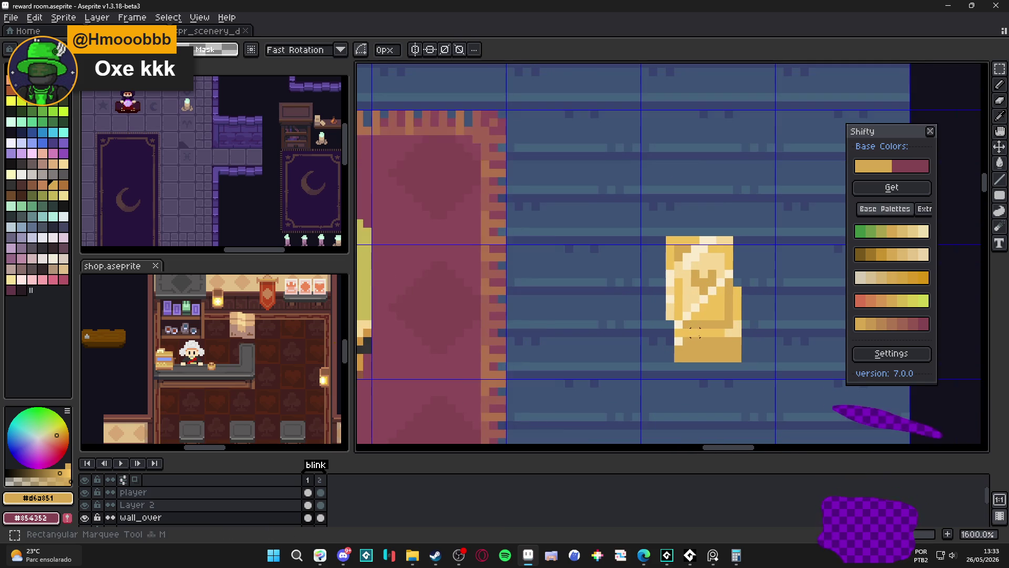
- Shift the gold piece right and down, nudging it pixel by pixel into place
{"action": "key", "text": "m"}
{"action": "left_click_drag", "start_coordinate": [653, 367], "coordinate": [727, 197]}
{"action": "left_click_drag", "start_coordinate": [702, 244], "coordinate": [744, 270]}
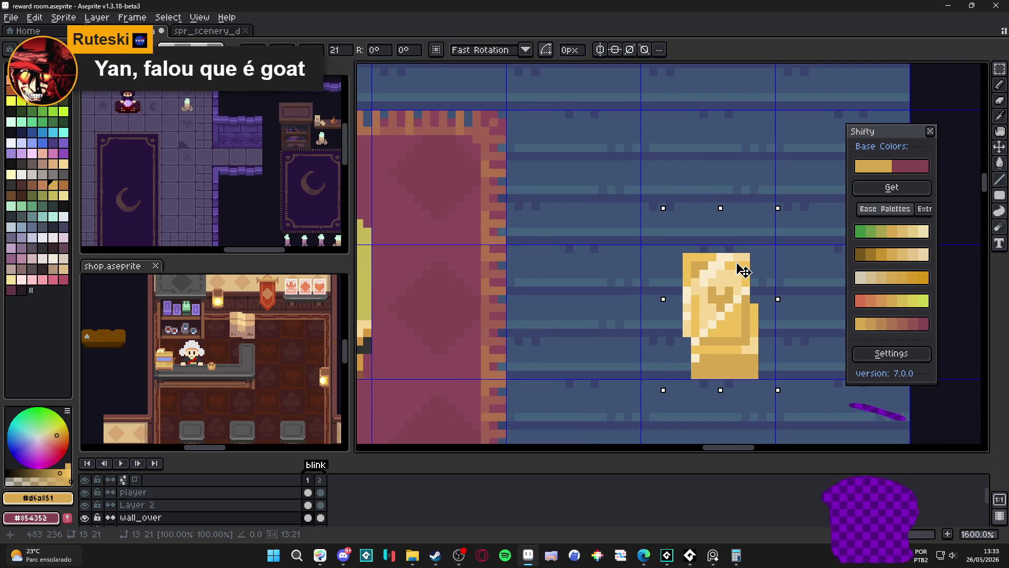
{"action": "left_click_drag", "start_coordinate": [743, 269], "coordinate": [741, 266]}
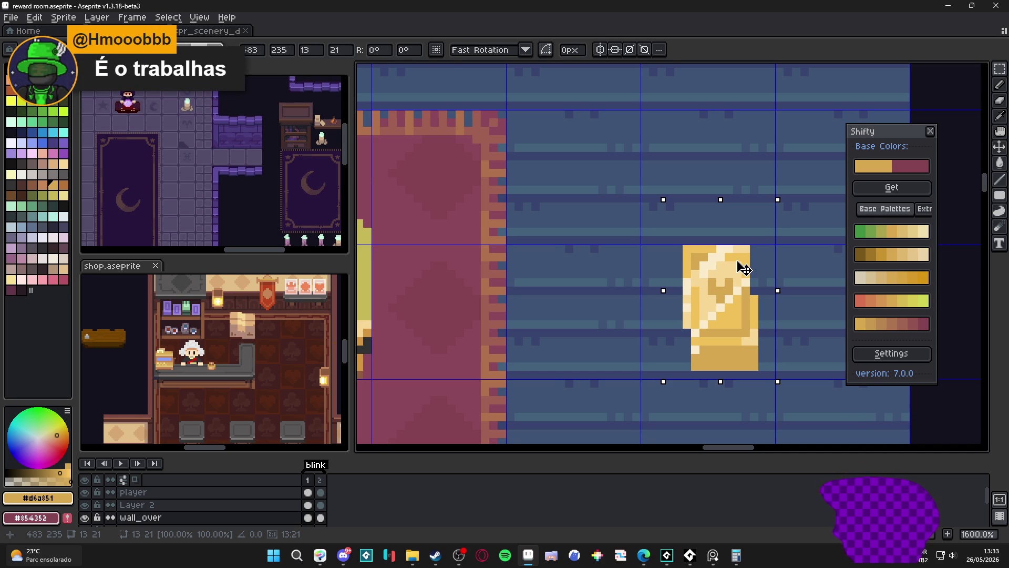
{"action": "key", "text": "Right"}
{"action": "key", "text": "Down"}
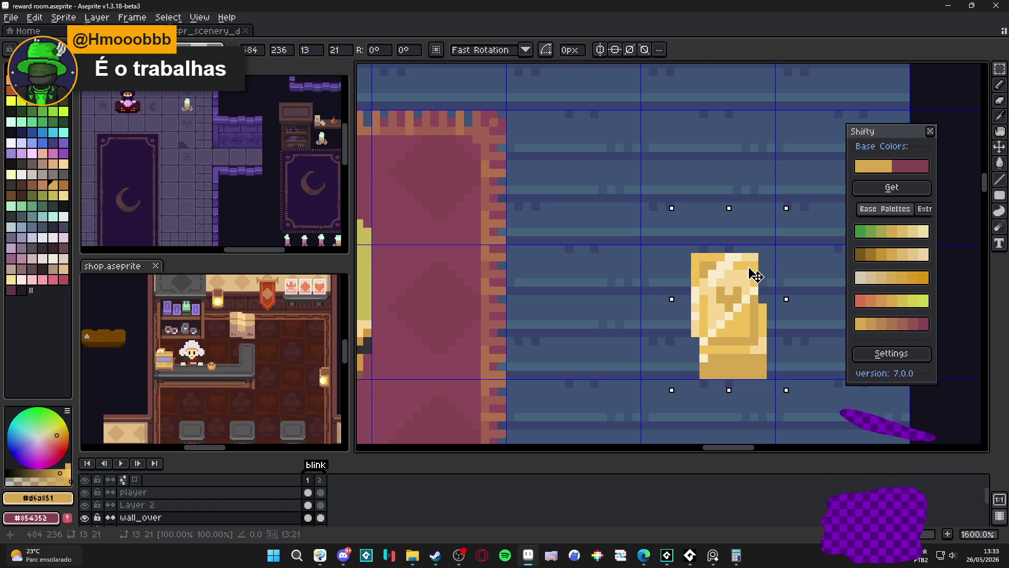
{"action": "key", "text": "Up"}
{"action": "key", "text": "Left"}
{"action": "key", "text": "Left"}
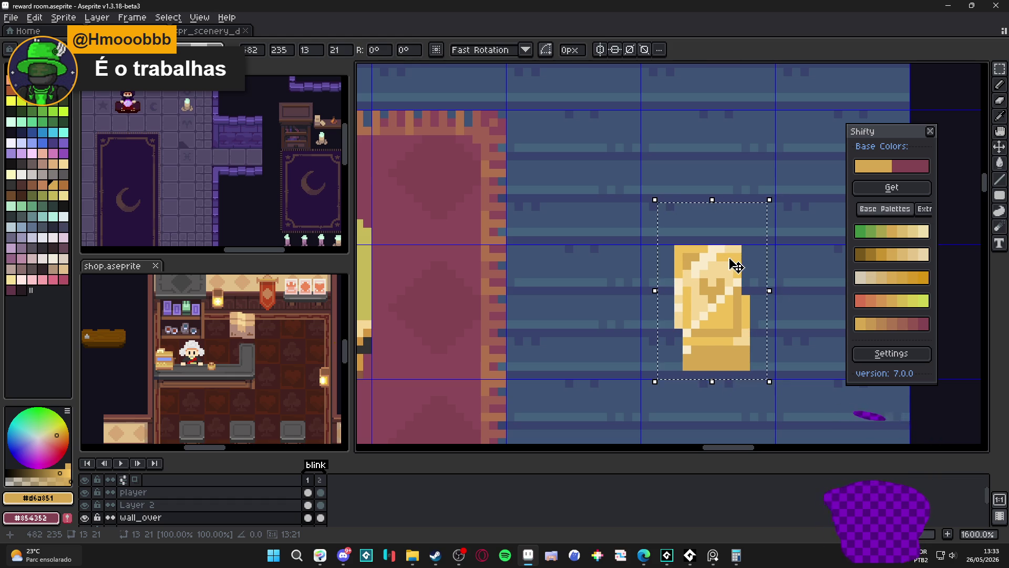
{"action": "key", "text": "Escape"}
- Reselect the gold piece's whole grid tile and confirm its placement
{"action": "left_click_drag", "start_coordinate": [640, 244], "coordinate": [724, 291]}
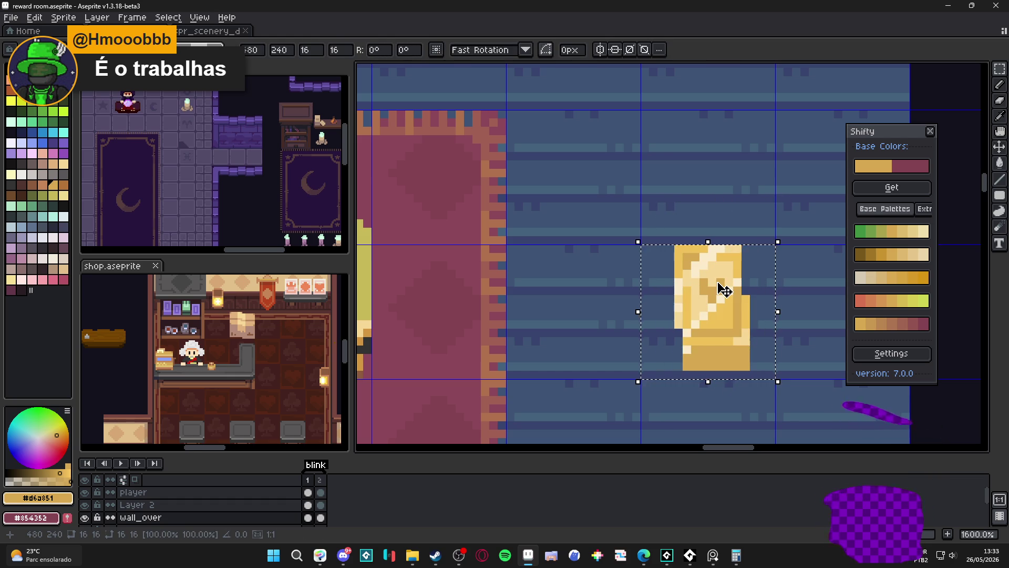
{"action": "key", "text": "Return"}
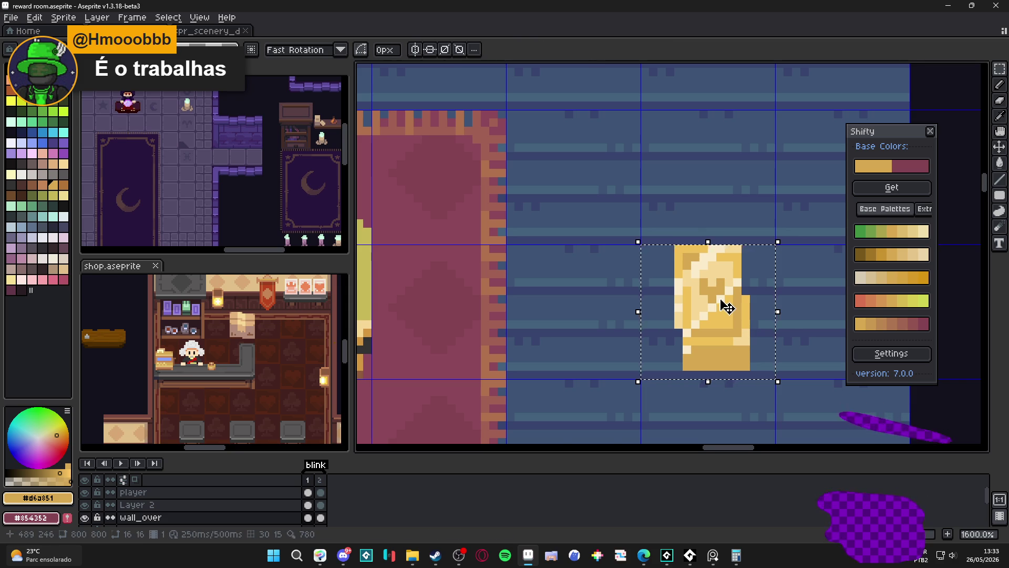
{"action": "scroll", "coordinate": [726, 306], "scroll_direction": "down", "scroll_amount": 2}
{"action": "scroll", "coordinate": [717, 306], "scroll_direction": "down", "scroll_amount": 1}
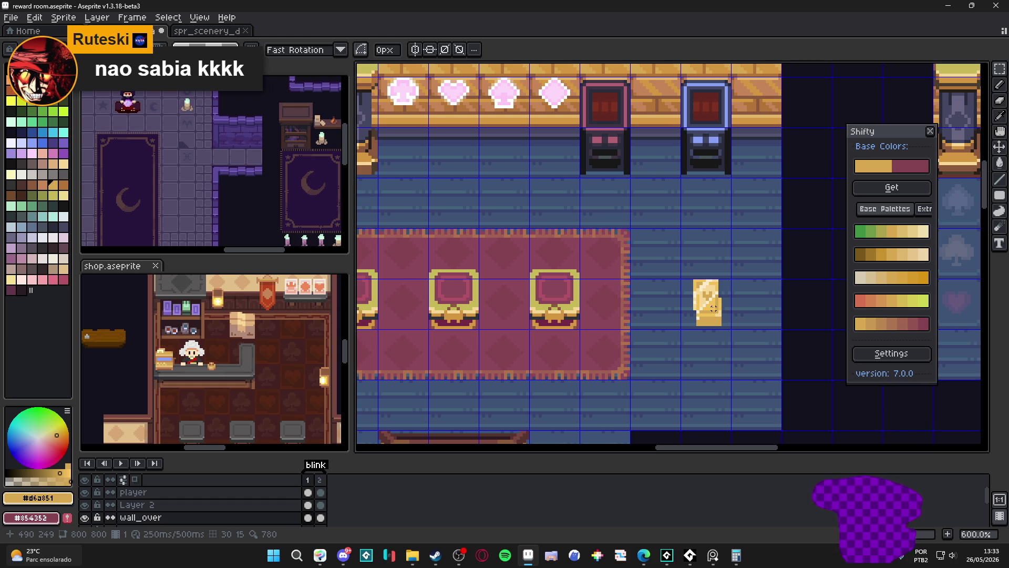
{"action": "scroll", "coordinate": [710, 308], "scroll_direction": "down", "scroll_amount": 1}
{"action": "scroll", "coordinate": [710, 308], "scroll_direction": "up", "scroll_amount": 4}
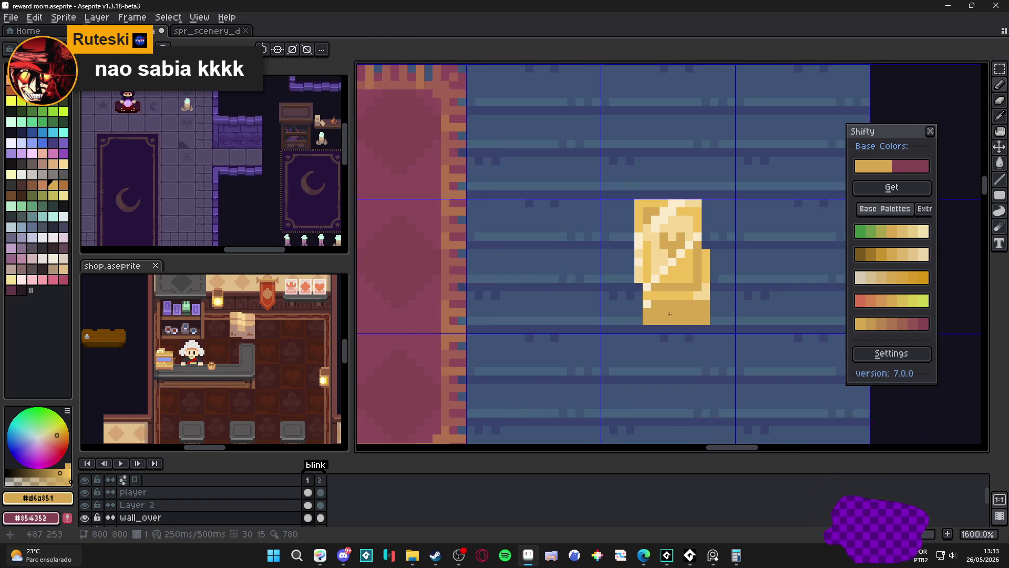
{"action": "left_click", "coordinate": [646, 304]}
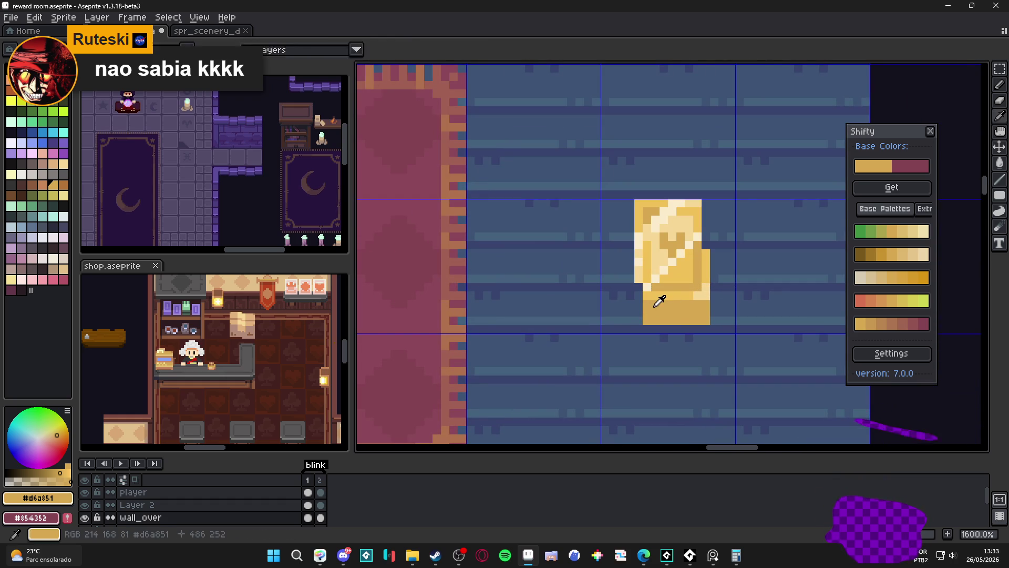
{"action": "left_click", "coordinate": [55, 158]}
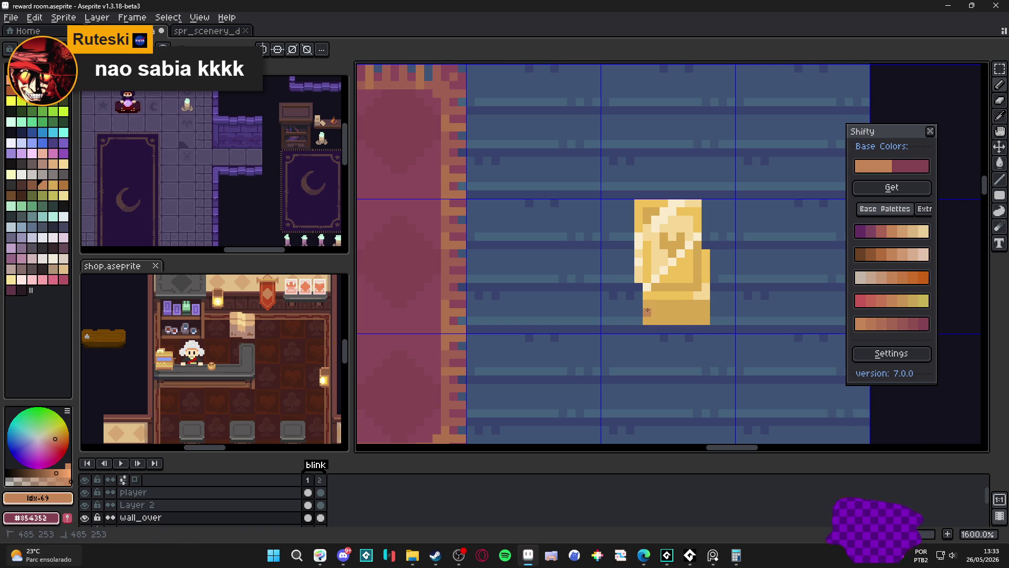
{"action": "left_click_drag", "start_coordinate": [677, 313], "coordinate": [694, 314]}
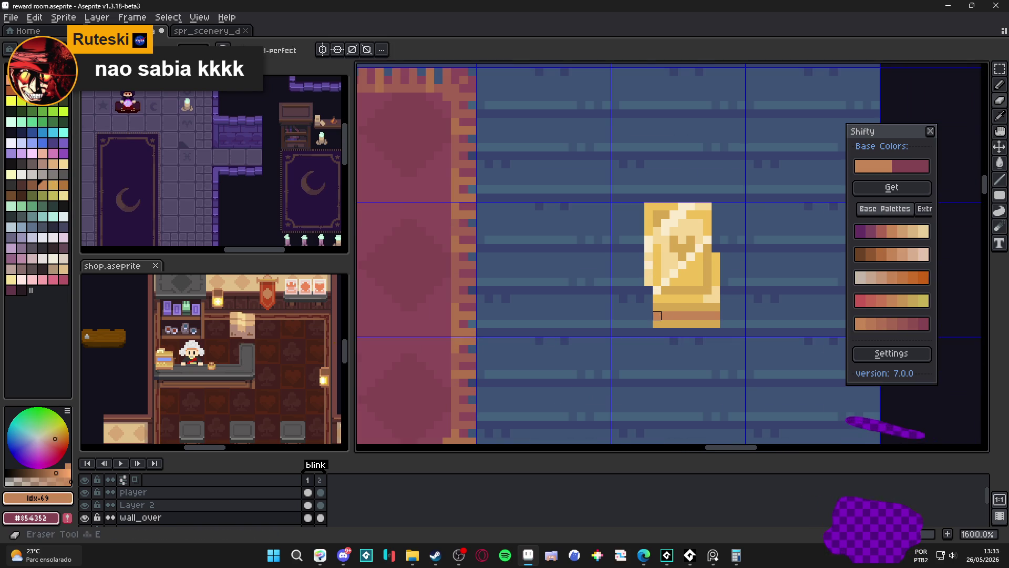
{"action": "scroll", "coordinate": [662, 315], "scroll_direction": "down", "scroll_amount": 3}
{"action": "scroll", "coordinate": [651, 328], "scroll_direction": "up", "scroll_amount": 3}
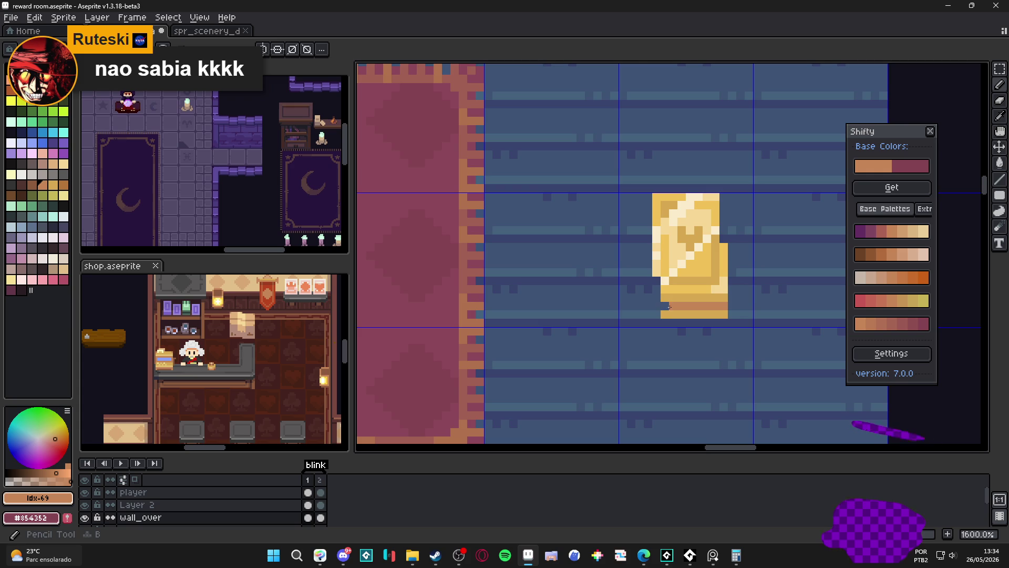
{"action": "scroll", "coordinate": [669, 307], "scroll_direction": "down", "scroll_amount": 3}
{"action": "scroll", "coordinate": [665, 356], "scroll_direction": "down", "scroll_amount": 2}
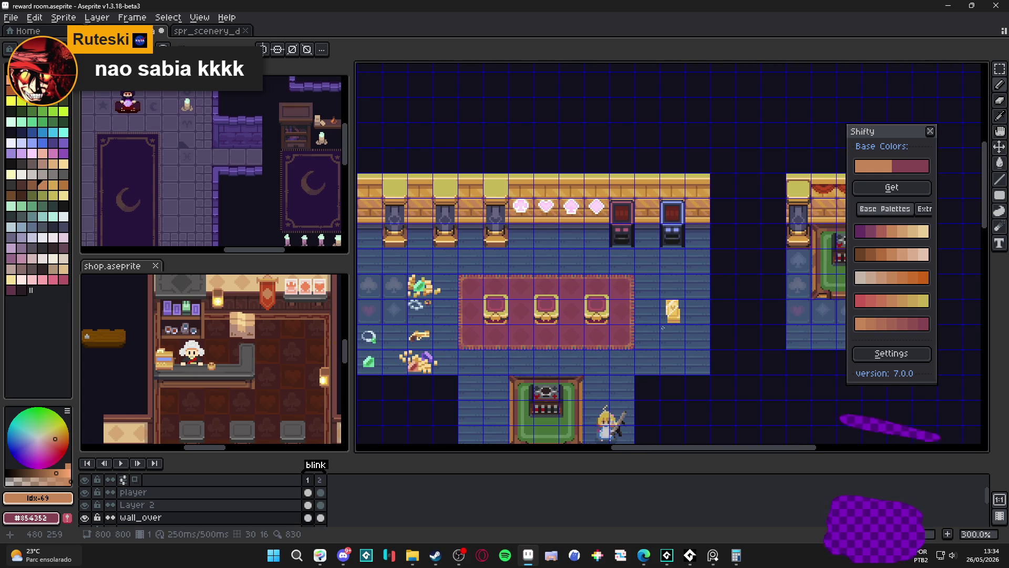
- Toggle the tile grid and select the gold card sprite beside the carpet
{"action": "key", "text": "ctrl+apostrophe"}
{"action": "left_click_drag", "start_coordinate": [665, 368], "coordinate": [660, 327]}
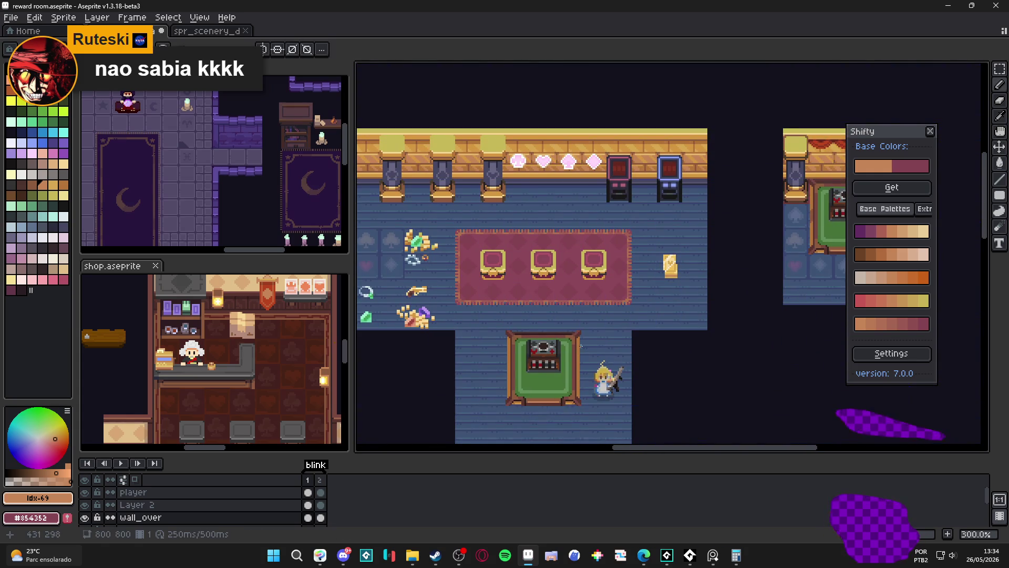
{"action": "scroll", "coordinate": [581, 336], "scroll_direction": "down", "scroll_amount": 1}
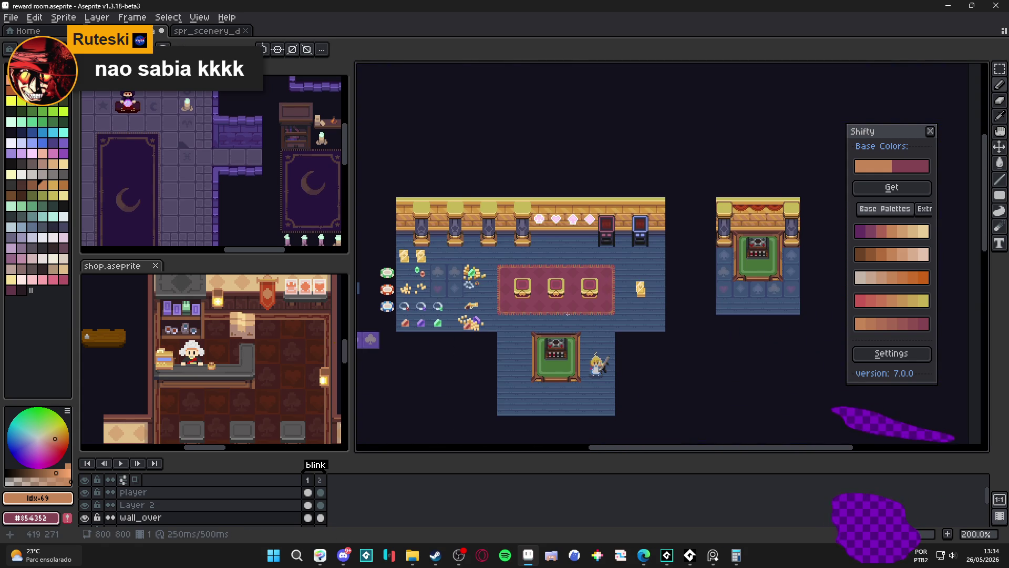
{"action": "scroll", "coordinate": [648, 300], "scroll_direction": "up", "scroll_amount": 2}
{"action": "scroll", "coordinate": [648, 301], "scroll_direction": "down", "scroll_amount": 1}
{"action": "scroll", "coordinate": [648, 301], "scroll_direction": "down", "scroll_amount": 1}
{"action": "scroll", "coordinate": [648, 300], "scroll_direction": "up", "scroll_amount": 2}
{"action": "scroll", "coordinate": [648, 300], "scroll_direction": "up", "scroll_amount": 1}
{"action": "key", "text": "ctrl+apostrophe"}
{"action": "left_click", "coordinate": [656, 305]}
{"action": "scroll", "coordinate": [657, 306], "scroll_direction": "down", "scroll_amount": 3}
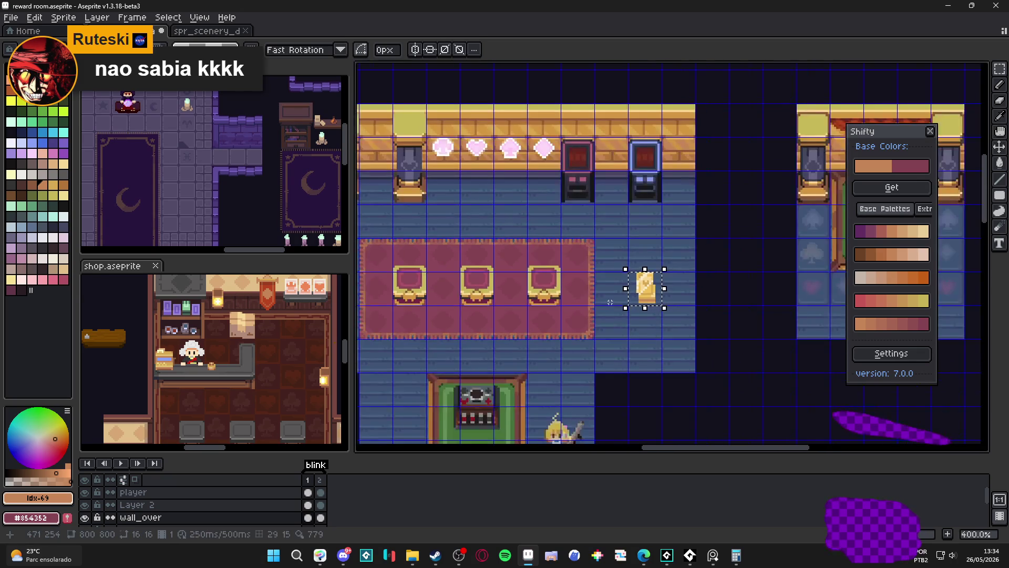
{"action": "scroll", "coordinate": [656, 305], "scroll_direction": "up", "scroll_amount": 1}
- Place gold card copies in a row at the floor's top-left above the gems and rings
{"action": "left_click_drag", "start_coordinate": [822, 278], "coordinate": [486, 194]}
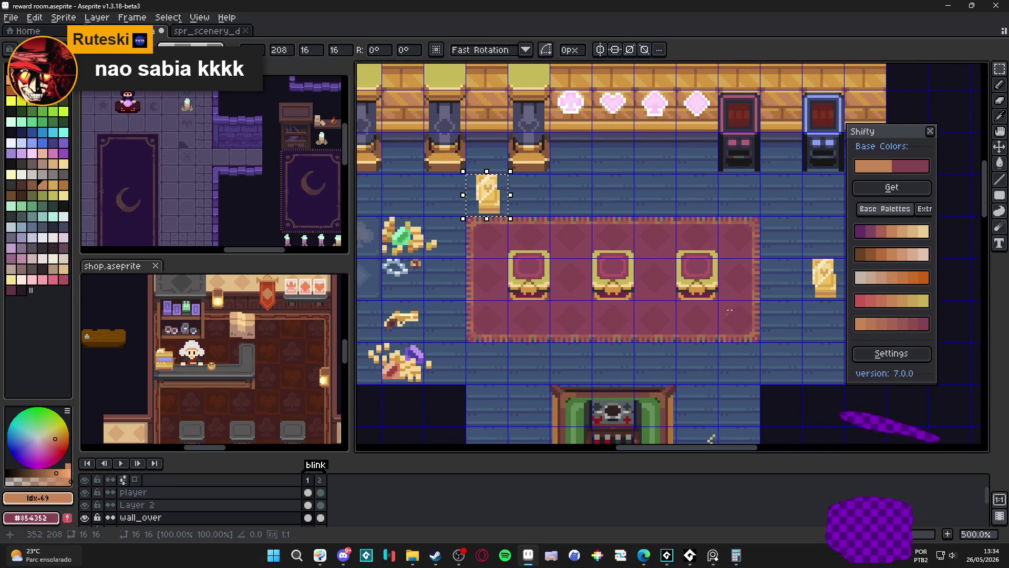
{"action": "scroll", "coordinate": [763, 294], "scroll_direction": "left", "scroll_amount": 3}
{"action": "key", "text": "Left"}
{"action": "key", "text": "Left"}
{"action": "key", "text": "Left"}
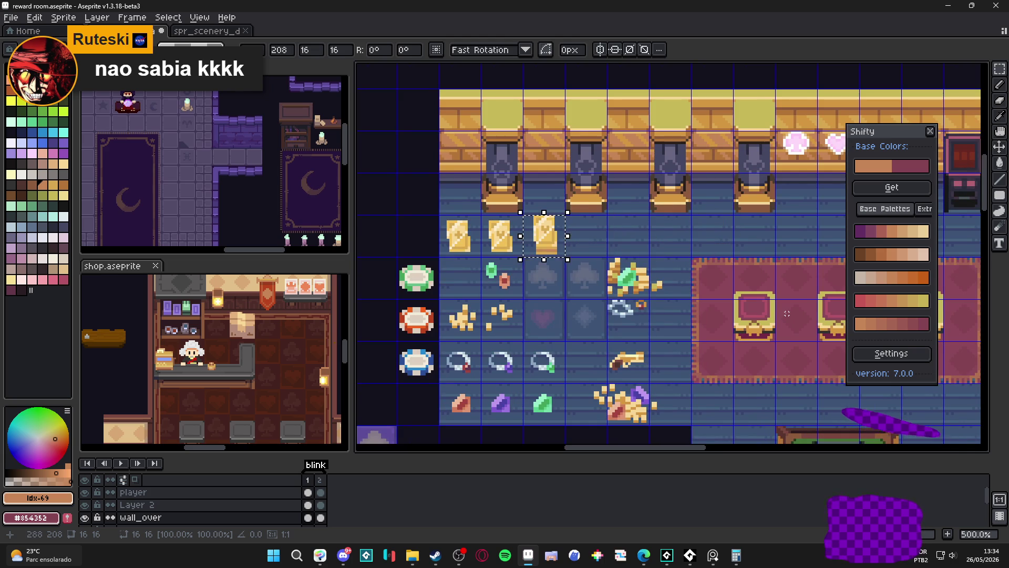
{"action": "scroll", "coordinate": [555, 254], "scroll_direction": "down", "scroll_amount": 1}
{"action": "scroll", "coordinate": [555, 254], "scroll_direction": "up", "scroll_amount": 2}
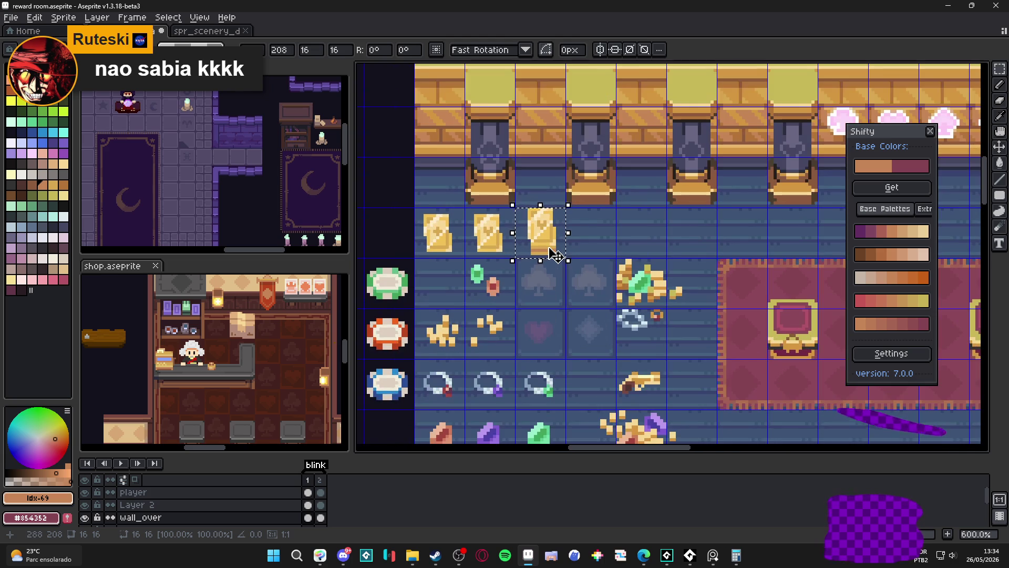
{"action": "left_click_drag", "start_coordinate": [555, 254], "coordinate": [597, 243]}
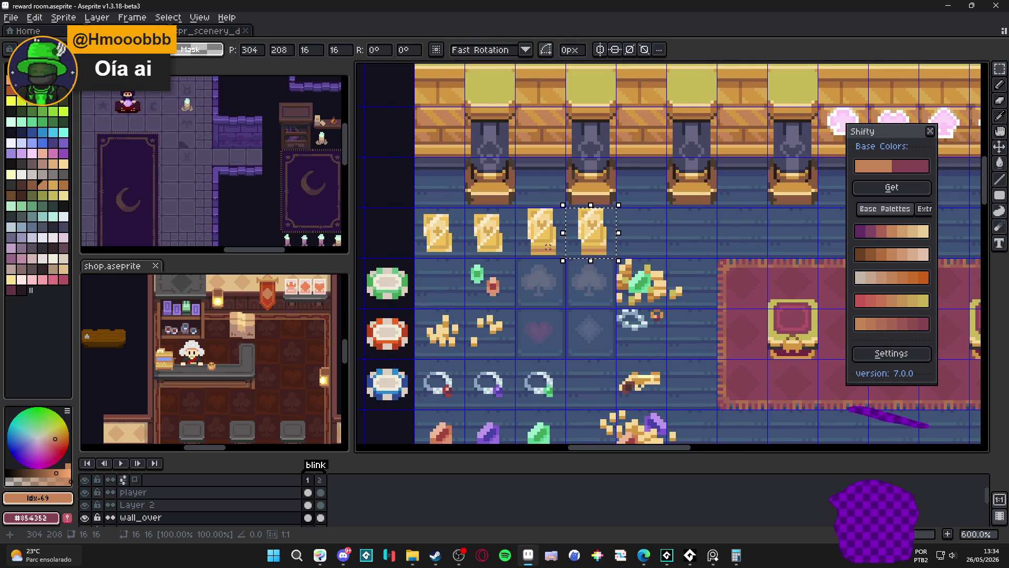
- Sample the card's pale yellow and delete the stray gold card beside the carpet
{"action": "key", "text": "Escape"}
{"action": "scroll", "coordinate": [597, 244], "scroll_direction": "up", "scroll_amount": 2}
{"action": "scroll", "coordinate": [631, 236], "scroll_direction": "up", "scroll_amount": 1}
{"action": "left_click", "coordinate": [724, 203], "text": "alt"}
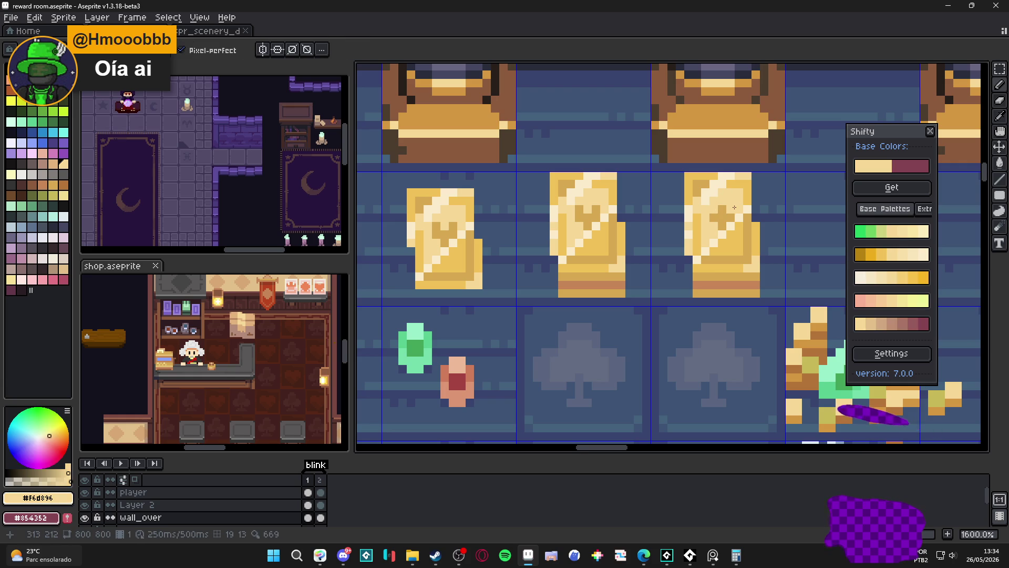
{"action": "scroll", "coordinate": [725, 207], "scroll_direction": "down", "scroll_amount": 3}
{"action": "scroll", "coordinate": [631, 260], "scroll_direction": "down", "scroll_amount": 2}
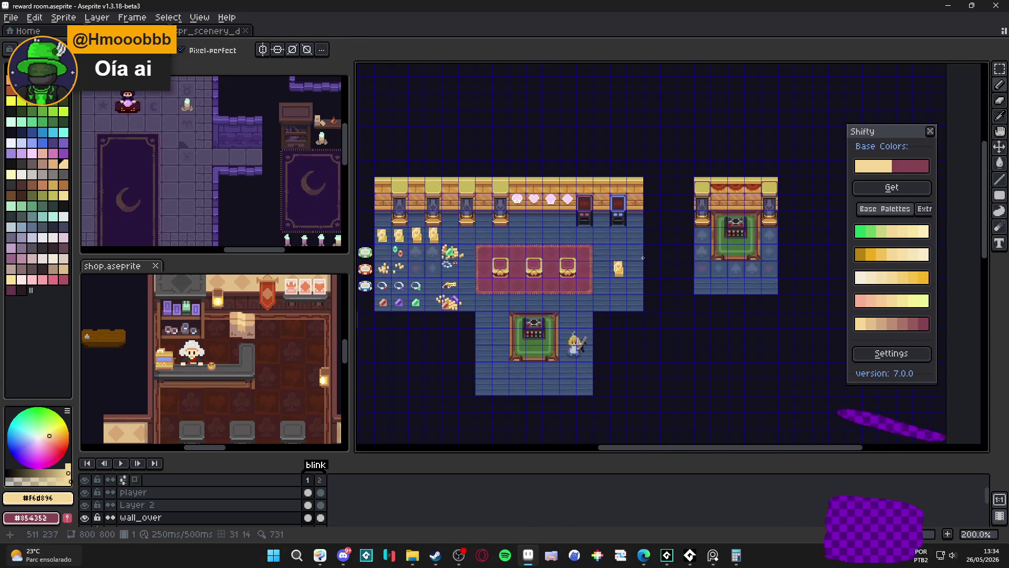
{"action": "scroll", "coordinate": [623, 282], "scroll_direction": "up", "scroll_amount": 2}
{"action": "left_click", "coordinate": [612, 272]}
{"action": "key", "text": "Delete"}
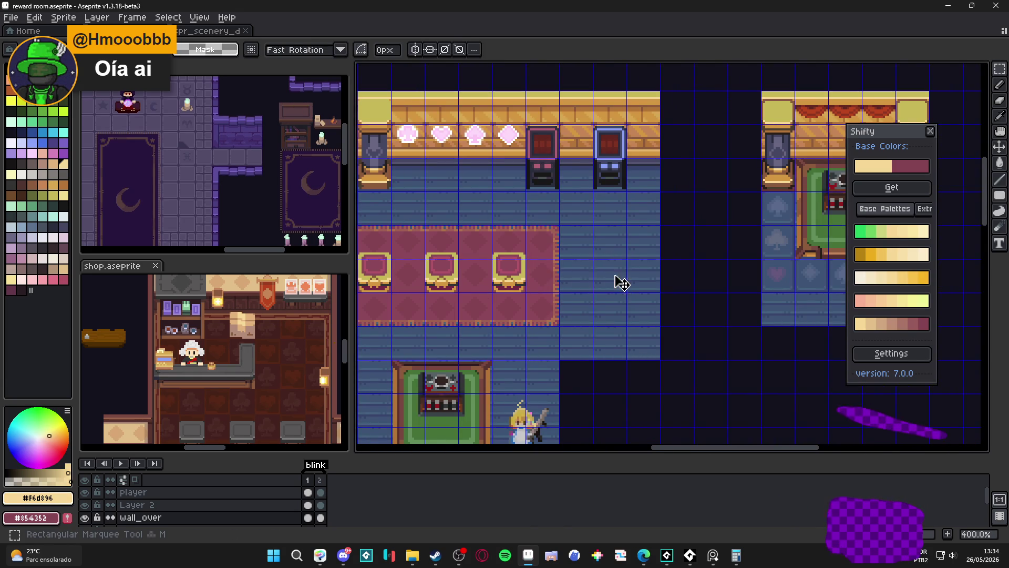
{"action": "scroll", "coordinate": [612, 276], "scroll_direction": "down", "scroll_amount": 1}
- Narrow the side preview panels and recentre the room view
{"action": "left_click_drag", "start_coordinate": [462, 298], "coordinate": [546, 262]}
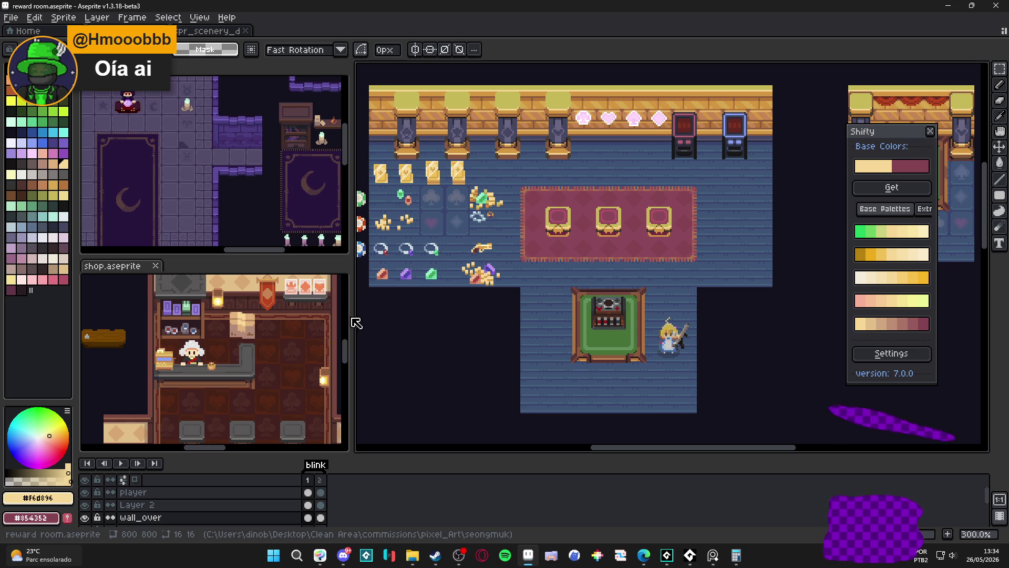
{"action": "left_click_drag", "start_coordinate": [352, 324], "coordinate": [249, 323]}
{"action": "left_click_drag", "start_coordinate": [524, 306], "coordinate": [465, 328]}
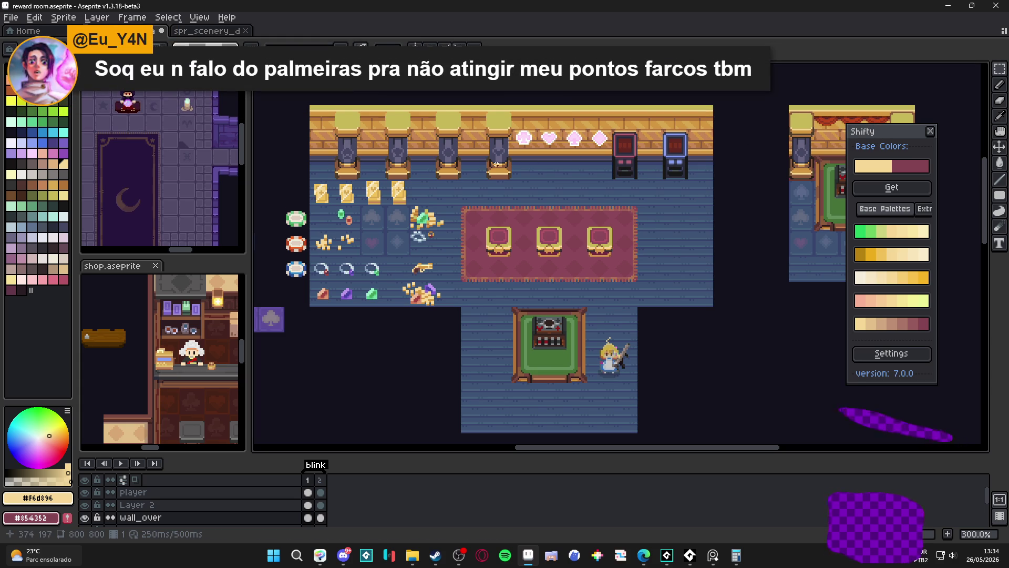
{"action": "scroll", "coordinate": [499, 161], "scroll_direction": "up", "scroll_amount": 2}
{"action": "scroll", "coordinate": [498, 162], "scroll_direction": "up", "scroll_amount": 3}
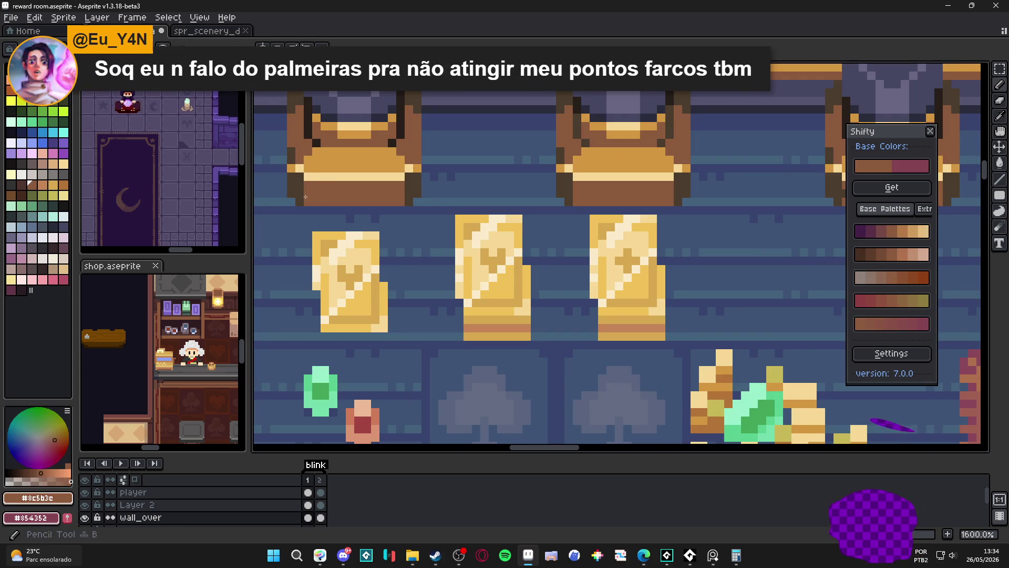
{"action": "scroll", "coordinate": [500, 247], "scroll_direction": "down", "scroll_amount": 3}
{"action": "scroll", "coordinate": [499, 247], "scroll_direction": "down", "scroll_amount": 2}
{"action": "scroll", "coordinate": [499, 247], "scroll_direction": "up", "scroll_amount": 3}
{"action": "scroll", "coordinate": [499, 246], "scroll_direction": "up", "scroll_amount": 2}
{"action": "mouse_move", "coordinate": [500, 247]}
{"action": "left_mouse_down"}
{"action": "mouse_move", "coordinate": [582, 259]}
{"action": "mouse_move", "coordinate": [530, 221]}
{"action": "left_mouse_up"}
{"action": "scroll", "coordinate": [624, 257], "scroll_direction": "down", "scroll_amount": 4}
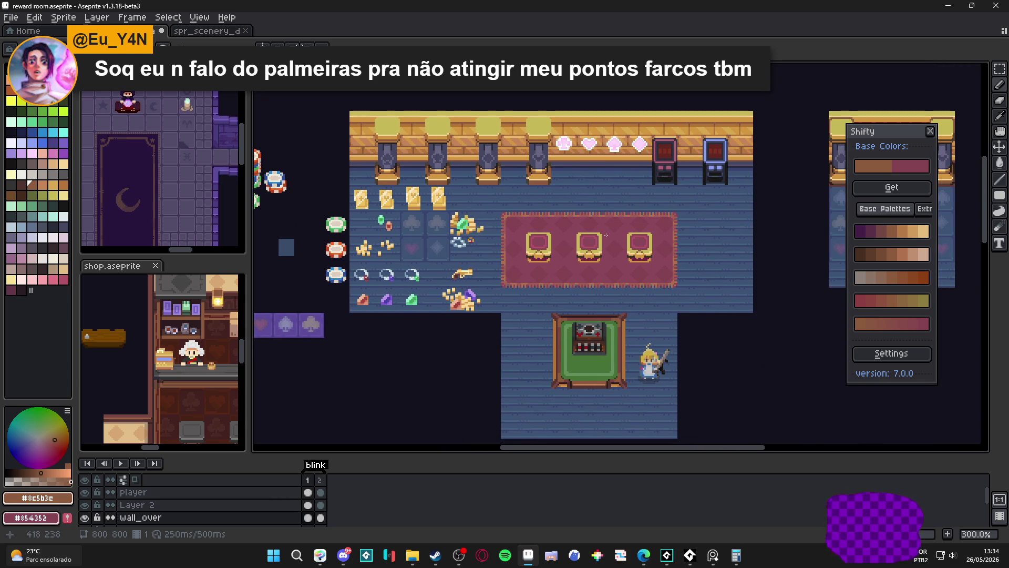
{"action": "scroll", "coordinate": [562, 379], "scroll_direction": "up", "scroll_amount": 1}
{"action": "scroll", "coordinate": [562, 379], "scroll_direction": "up", "scroll_amount": 3}
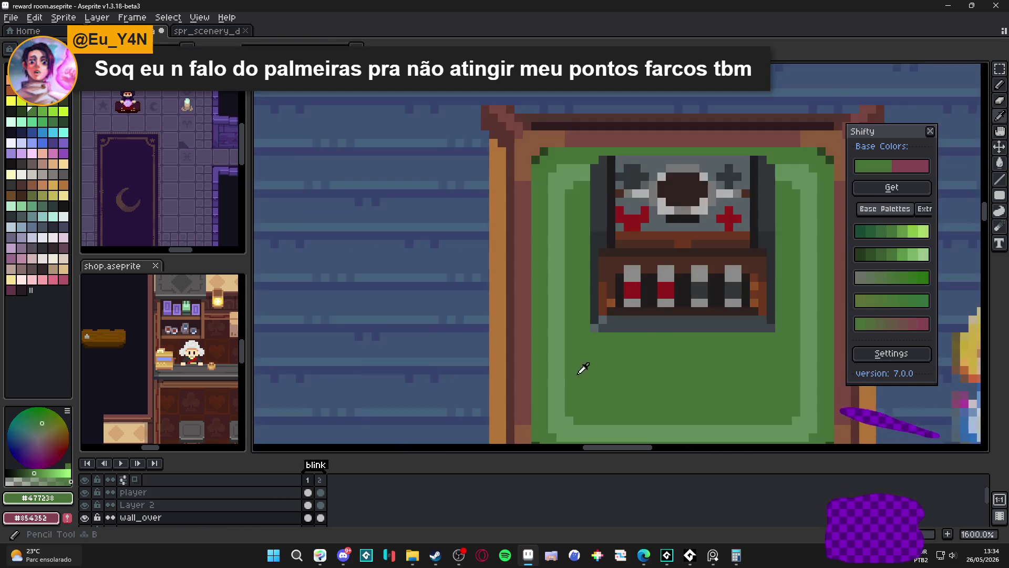
{"action": "scroll", "coordinate": [561, 364], "scroll_direction": "down", "scroll_amount": 4}
- Close the Shifty colour helper and save the reward room file
{"action": "left_click_drag", "start_coordinate": [621, 372], "coordinate": [612, 370]}
{"action": "scroll", "coordinate": [613, 370], "scroll_direction": "down", "scroll_amount": 1}
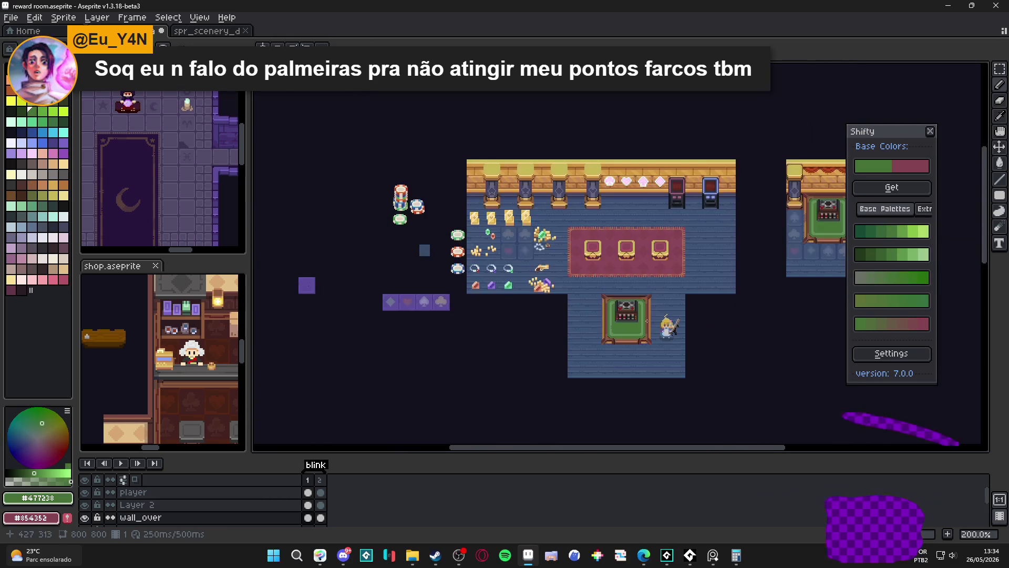
{"action": "scroll", "coordinate": [613, 369], "scroll_direction": "up", "scroll_amount": 1}
{"action": "left_click_drag", "start_coordinate": [670, 339], "coordinate": [610, 314]}
{"action": "left_click", "coordinate": [930, 132]}
{"action": "mouse_move", "coordinate": [662, 209]}
{"action": "left_mouse_down"}
{"action": "mouse_move", "coordinate": [717, 188]}
{"action": "mouse_move", "coordinate": [708, 183]}
{"action": "left_mouse_up"}
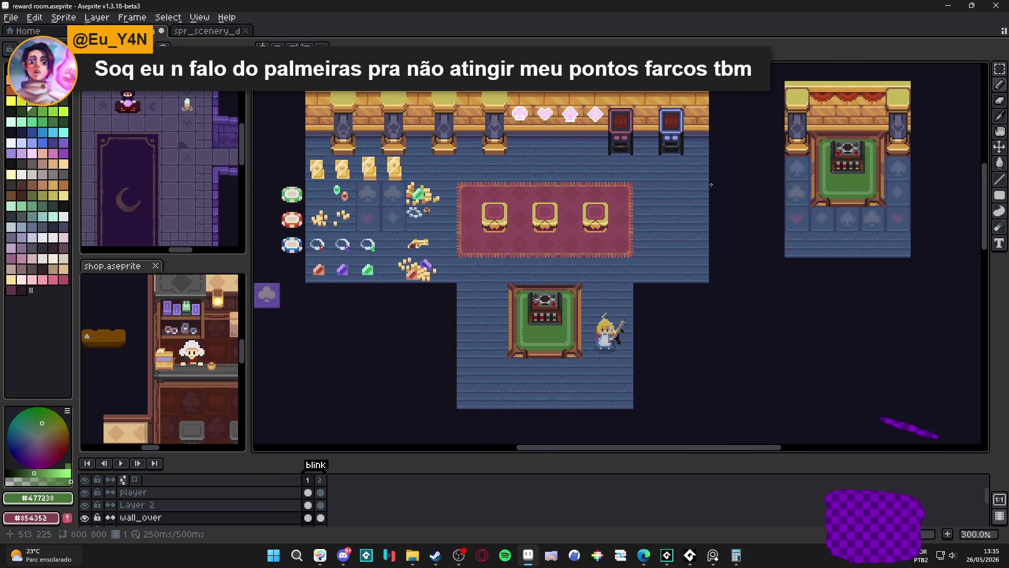
{"action": "key", "text": "ctrl+s"}
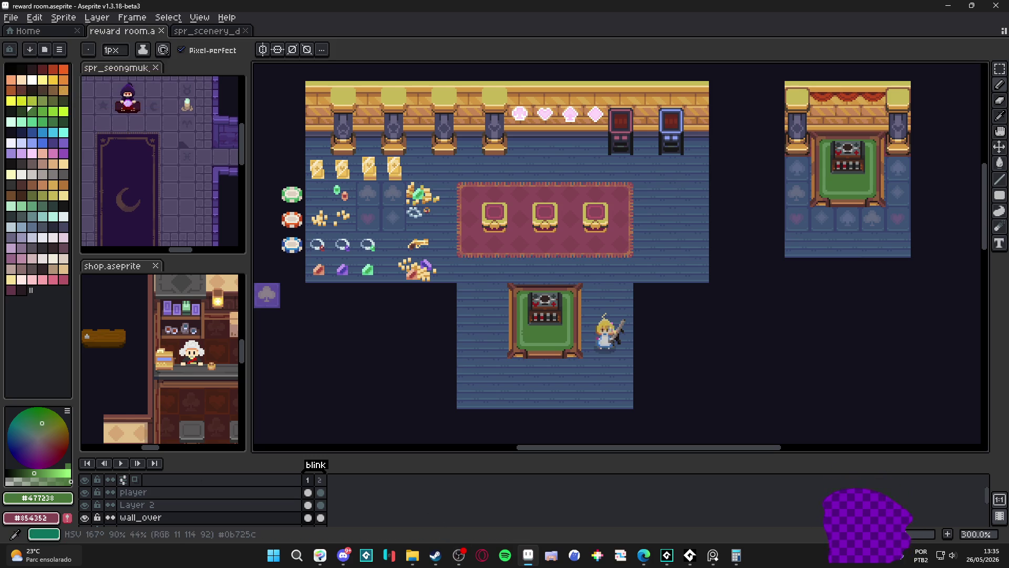
{"action": "scroll", "coordinate": [491, 266], "scroll_direction": "up", "scroll_amount": 1}
- Pan around the room to bring the loose poker chips into view
{"action": "mouse_move", "coordinate": [425, 197]}
{"action": "left_mouse_down"}
{"action": "mouse_move", "coordinate": [484, 251]}
{"action": "mouse_move", "coordinate": [490, 245]}
{"action": "left_mouse_up"}
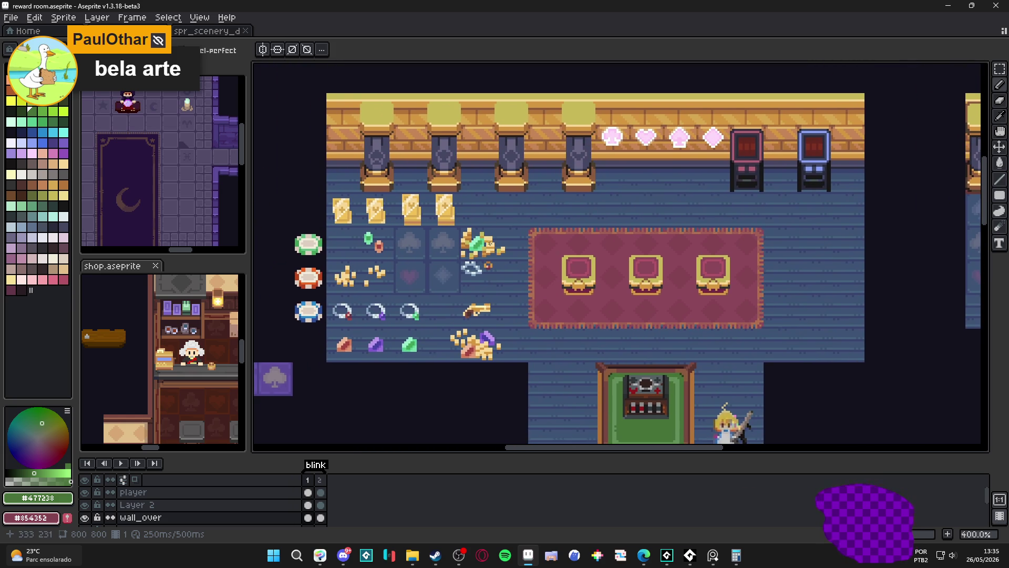
{"action": "scroll", "coordinate": [485, 236], "scroll_direction": "down", "scroll_amount": 2}
{"action": "scroll", "coordinate": [485, 237], "scroll_direction": "up", "scroll_amount": 1}
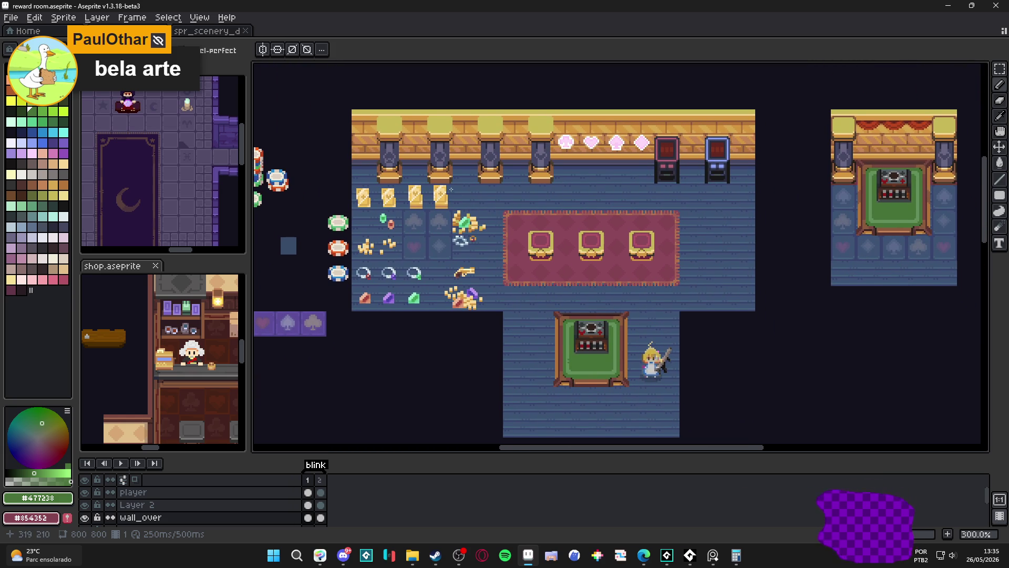
{"action": "left_click_drag", "start_coordinate": [450, 189], "coordinate": [484, 194]}
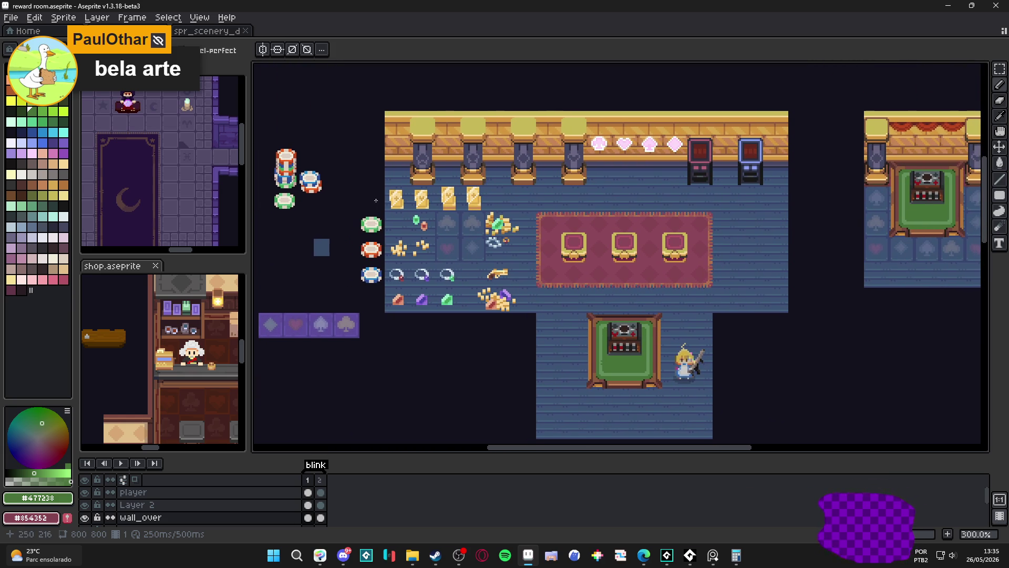
{"action": "scroll", "coordinate": [375, 200], "scroll_direction": "up", "scroll_amount": 1}
{"action": "mouse_move", "coordinate": [441, 237]}
{"action": "left_mouse_down"}
{"action": "mouse_move", "coordinate": [477, 245]}
{"action": "mouse_move", "coordinate": [498, 325]}
{"action": "left_mouse_up"}
- Nudge the left poker chip column one pixel right with the grid showing
{"action": "left_click_drag", "start_coordinate": [479, 244], "coordinate": [310, 151]}
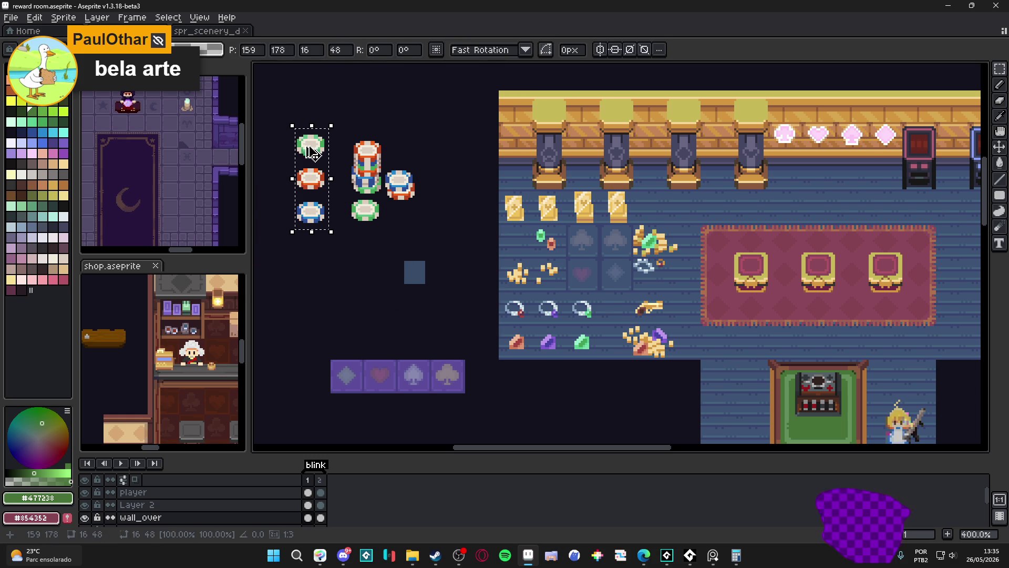
{"action": "key", "text": "ctrl+apostrophe"}
{"action": "scroll", "coordinate": [310, 150], "scroll_direction": "up", "scroll_amount": 1}
{"action": "left_click_drag", "start_coordinate": [381, 179], "coordinate": [384, 180]}
{"action": "key", "text": "ctrl+d"}
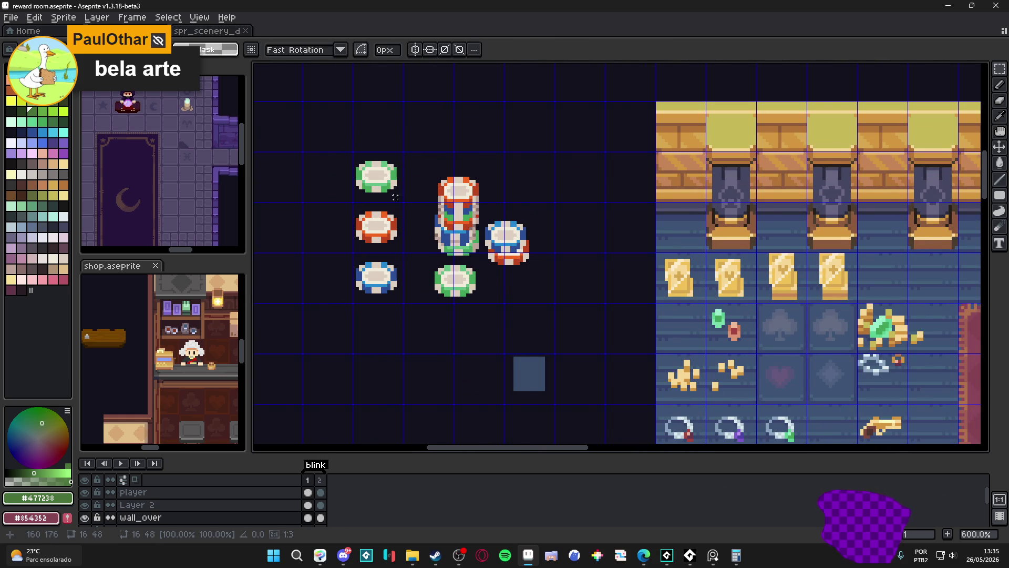
{"action": "scroll", "coordinate": [387, 184], "scroll_direction": "down", "scroll_amount": 1}
{"action": "left_click_drag", "start_coordinate": [384, 181], "coordinate": [386, 269]}
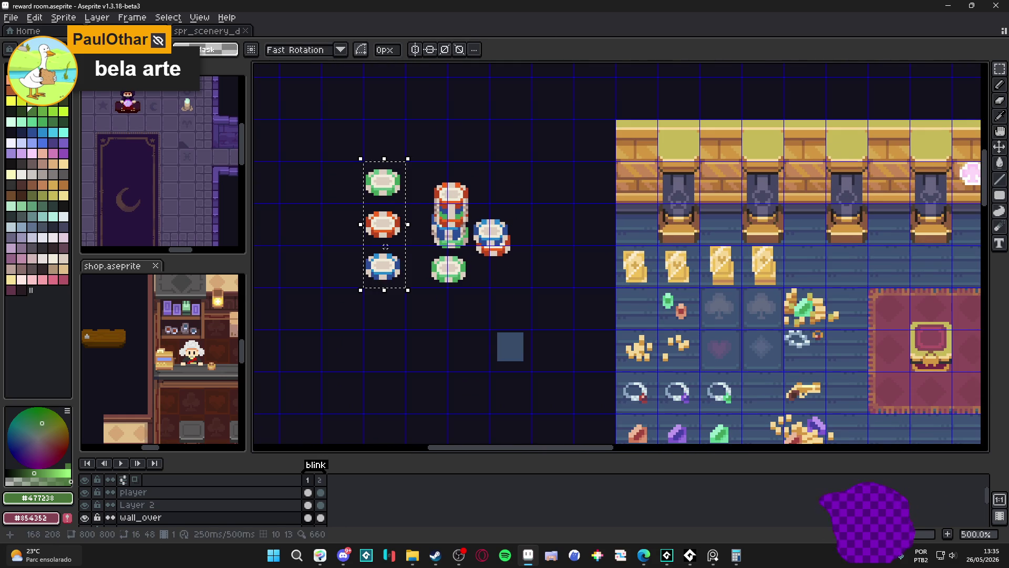
{"action": "key", "text": "Right"}
{"action": "key", "text": "ctrl+d"}
{"action": "scroll", "coordinate": [452, 227], "scroll_direction": "down", "scroll_amount": 2}
{"action": "scroll", "coordinate": [452, 226], "scroll_direction": "up", "scroll_amount": 2}
- Nudge the middle chip column left so the columns sit closer, then save the file
{"action": "left_click_drag", "start_coordinate": [410, 165], "coordinate": [539, 293]}
{"action": "key", "text": "Left"}
{"action": "key", "text": "ctrl+d"}
{"action": "scroll", "coordinate": [537, 260], "scroll_direction": "down", "scroll_amount": 2}
{"action": "scroll", "coordinate": [573, 262], "scroll_direction": "down", "scroll_amount": 2}
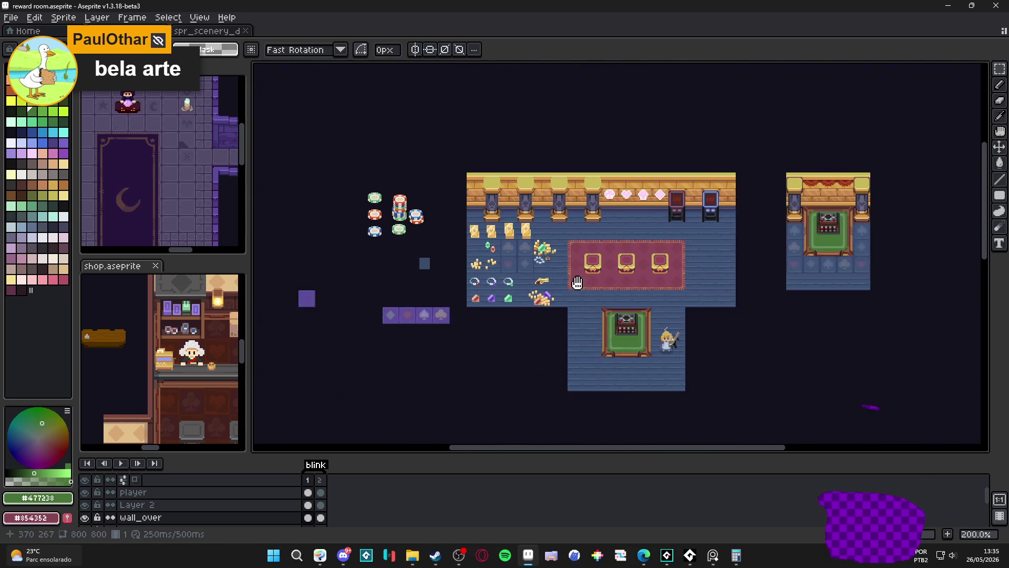
{"action": "scroll", "coordinate": [553, 269], "scroll_direction": "up", "scroll_amount": 2}
{"action": "mouse_move", "coordinate": [568, 284]}
{"action": "left_mouse_down"}
{"action": "mouse_move", "coordinate": [523, 273]}
{"action": "mouse_move", "coordinate": [543, 282]}
{"action": "left_mouse_up"}
{"action": "key", "text": "ctrl+s"}
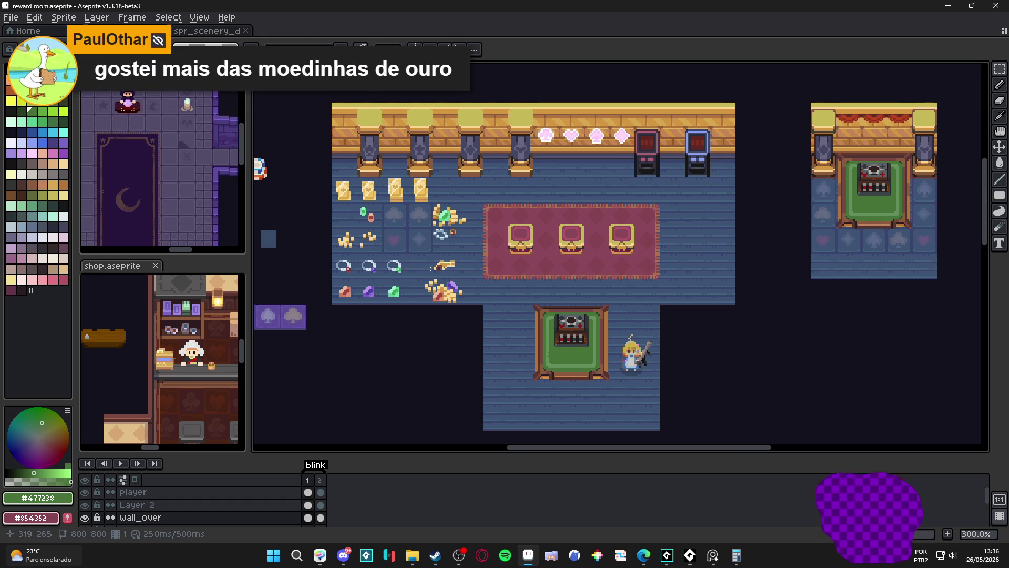
- Rotate the small gold item near the rug to a 45° diagonal and commit it
{"action": "left_click_drag", "start_coordinate": [631, 340], "coordinate": [671, 324]}
{"action": "scroll", "coordinate": [495, 298], "scroll_direction": "up", "scroll_amount": 1}
{"action": "scroll", "coordinate": [495, 298], "scroll_direction": "up", "scroll_amount": 1}
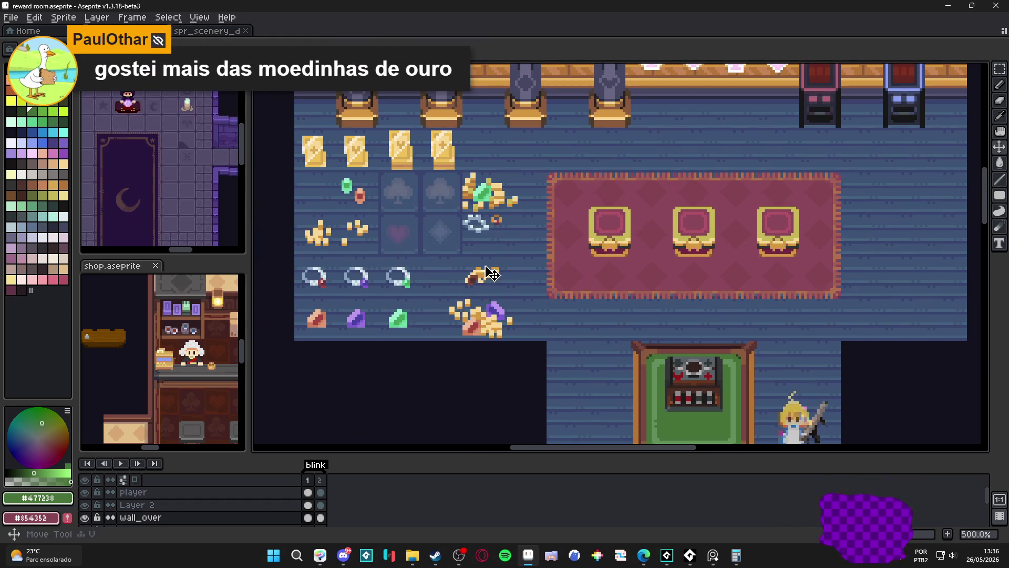
{"action": "left_click", "coordinate": [483, 275]}
{"action": "scroll", "coordinate": [488, 276], "scroll_direction": "up", "scroll_amount": 3}
{"action": "left_click_drag", "start_coordinate": [512, 235], "coordinate": [488, 197]}
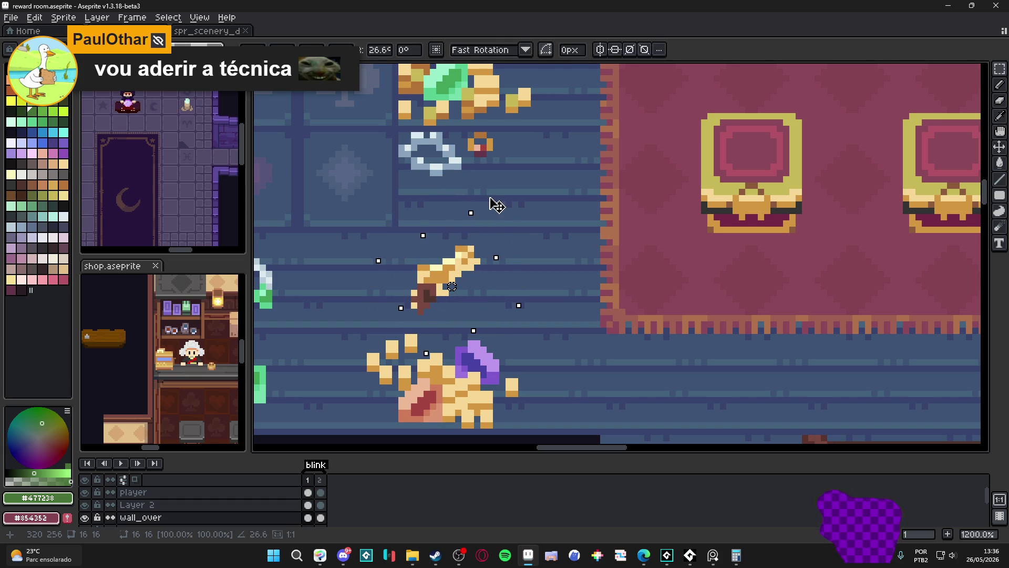
{"action": "left_click_drag", "start_coordinate": [487, 198], "coordinate": [476, 190]}
{"action": "scroll", "coordinate": [482, 195], "scroll_direction": "down", "scroll_amount": 3}
{"action": "key", "text": "Return"}
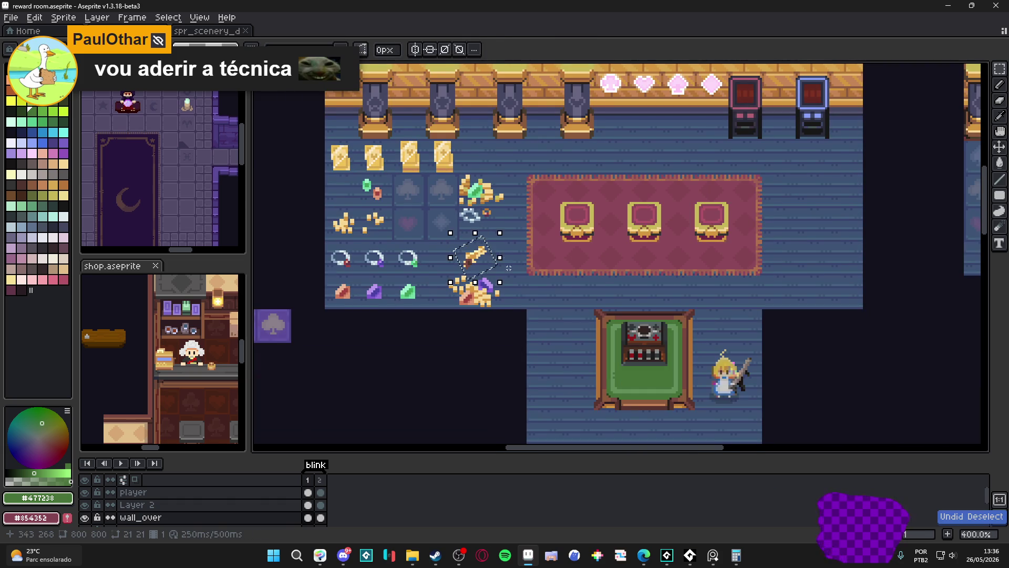
{"action": "scroll", "coordinate": [495, 250], "scroll_direction": "down", "scroll_amount": 1}
{"action": "scroll", "coordinate": [565, 297], "scroll_direction": "down", "scroll_amount": 1}
{"action": "scroll", "coordinate": [567, 261], "scroll_direction": "up", "scroll_amount": 1}
{"action": "scroll", "coordinate": [567, 260], "scroll_direction": "down", "scroll_amount": 1}
- Pan the canvas to recentre the whole reward room in view
{"action": "left_click_drag", "start_coordinate": [631, 276], "coordinate": [544, 237]}
{"action": "scroll", "coordinate": [545, 233], "scroll_direction": "up", "scroll_amount": 1}
{"action": "scroll", "coordinate": [545, 233], "scroll_direction": "down", "scroll_amount": 1}
{"action": "scroll", "coordinate": [545, 232], "scroll_direction": "up", "scroll_amount": 1}
{"action": "scroll", "coordinate": [521, 240], "scroll_direction": "down", "scroll_amount": 1}
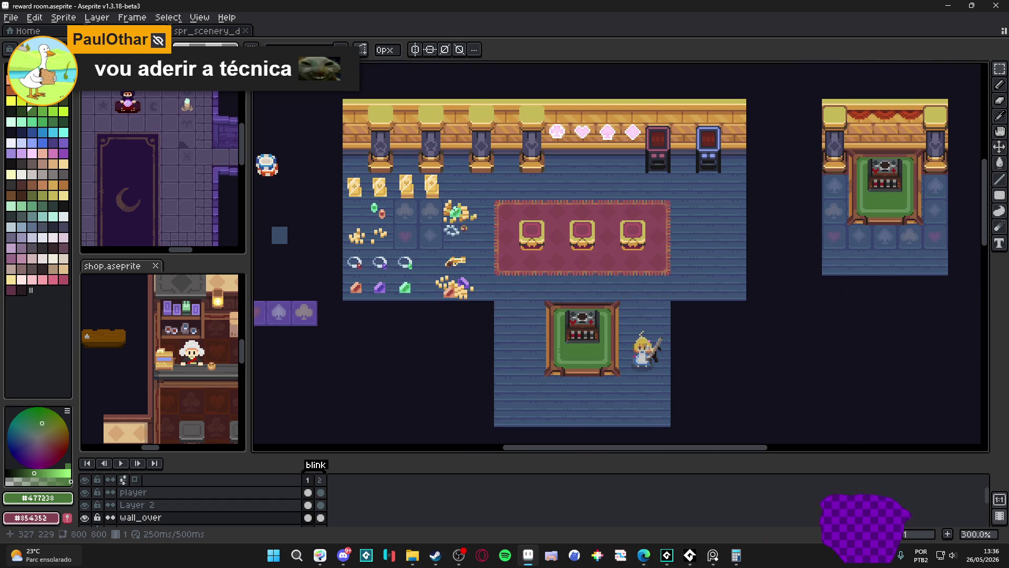
{"action": "scroll", "coordinate": [464, 230], "scroll_direction": "up", "scroll_amount": 1}
{"action": "mouse_move", "coordinate": [457, 260]}
{"action": "left_mouse_down"}
{"action": "mouse_move", "coordinate": [450, 252]}
{"action": "mouse_move", "coordinate": [485, 260]}
{"action": "left_mouse_up"}
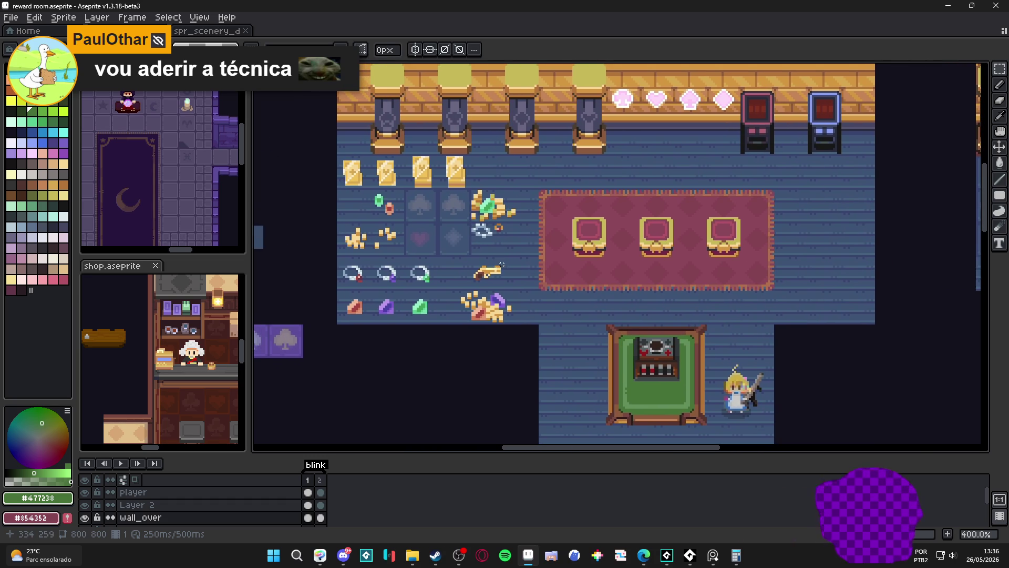
{"action": "scroll", "coordinate": [494, 262], "scroll_direction": "up", "scroll_amount": 1}
{"action": "scroll", "coordinate": [494, 263], "scroll_direction": "down", "scroll_amount": 1}
{"action": "mouse_move", "coordinate": [494, 263]}
{"action": "left_mouse_down"}
{"action": "mouse_move", "coordinate": [479, 221]}
{"action": "mouse_move", "coordinate": [444, 210]}
{"action": "left_mouse_up"}
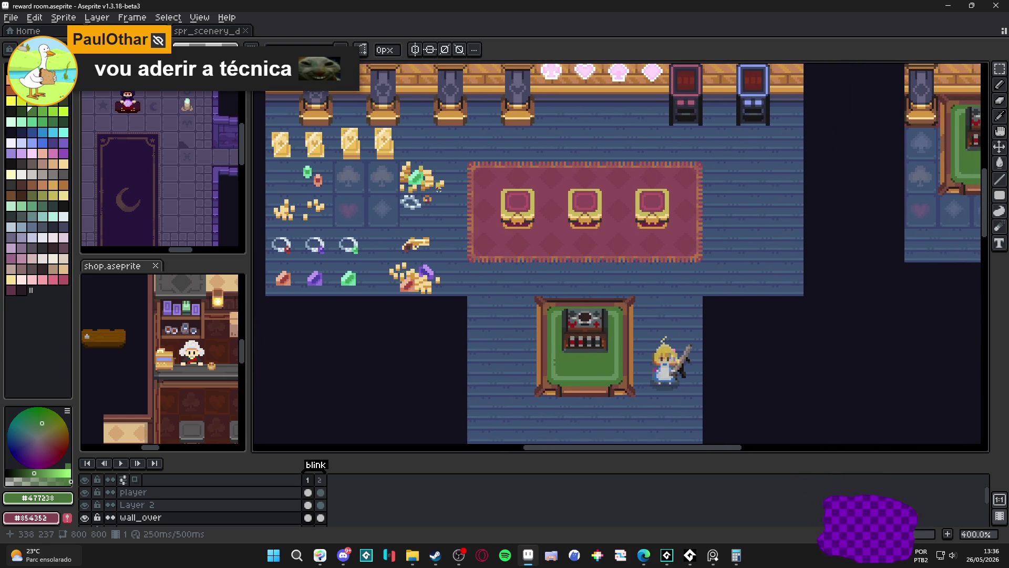
{"action": "scroll", "coordinate": [586, 253], "scroll_direction": "down", "scroll_amount": 1}
{"action": "mouse_move", "coordinate": [583, 253]}
{"action": "left_mouse_down"}
{"action": "mouse_move", "coordinate": [563, 247]}
{"action": "mouse_move", "coordinate": [572, 254]}
{"action": "left_mouse_up"}
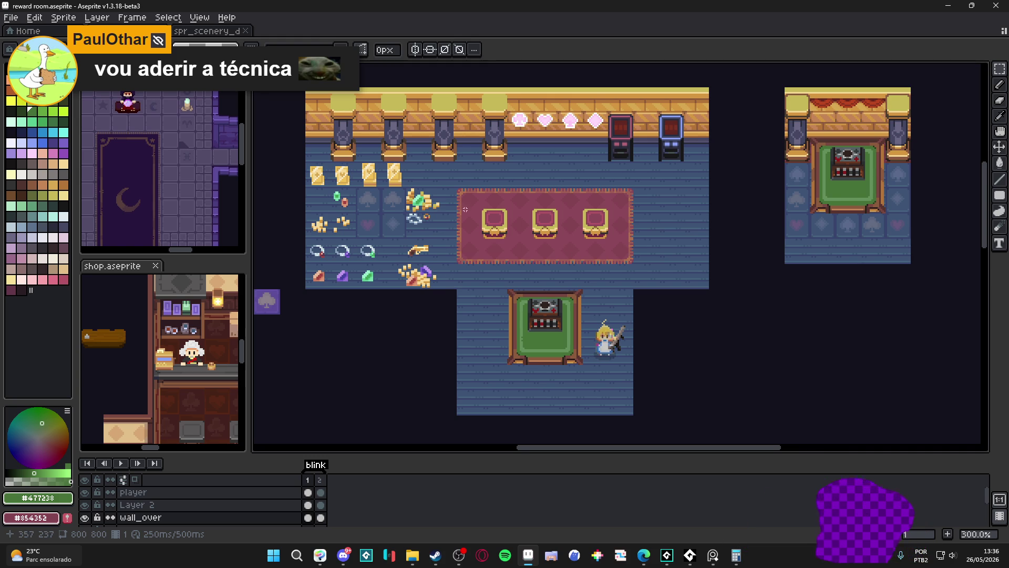
- Make the floor layer active with the Move tool and save the reward room file with Ctrl+S
{"action": "left_click_drag", "start_coordinate": [466, 209], "coordinate": [584, 237]}
{"action": "left_click_drag", "start_coordinate": [521, 237], "coordinate": [549, 244]}
{"action": "key", "text": "v"}
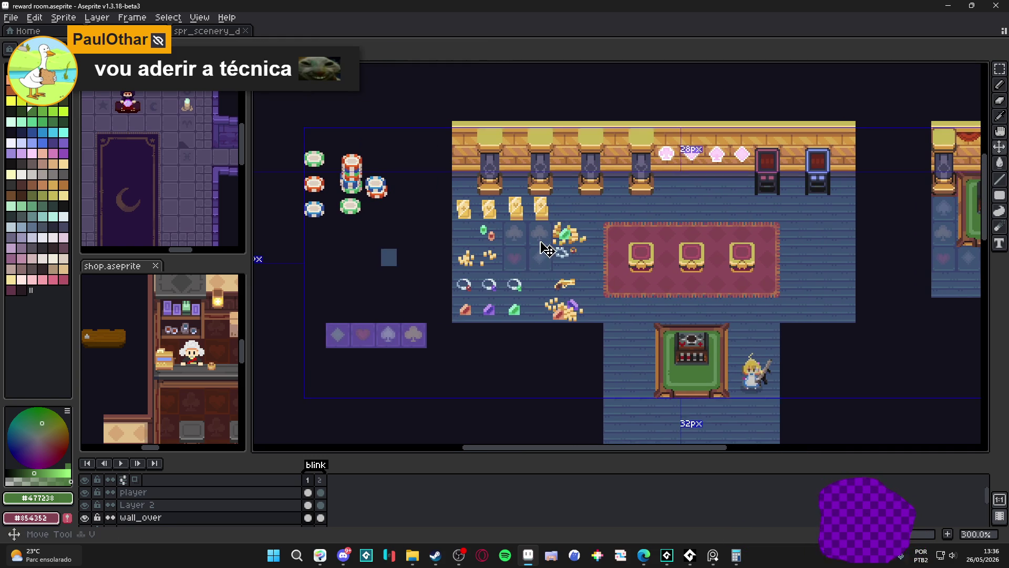
{"action": "left_click", "coordinate": [543, 249]}
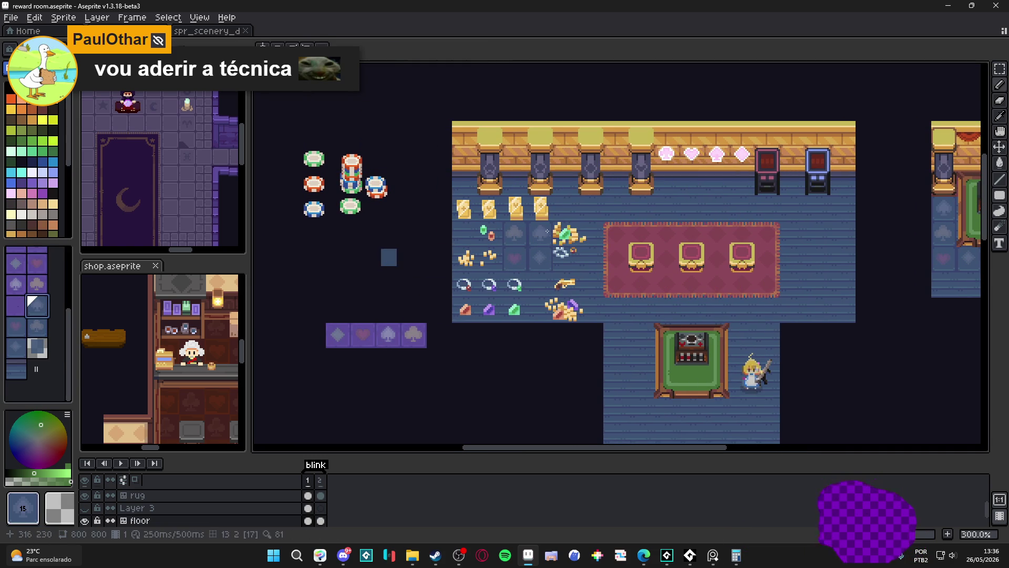
{"action": "left_click_drag", "start_coordinate": [547, 232], "coordinate": [516, 224]}
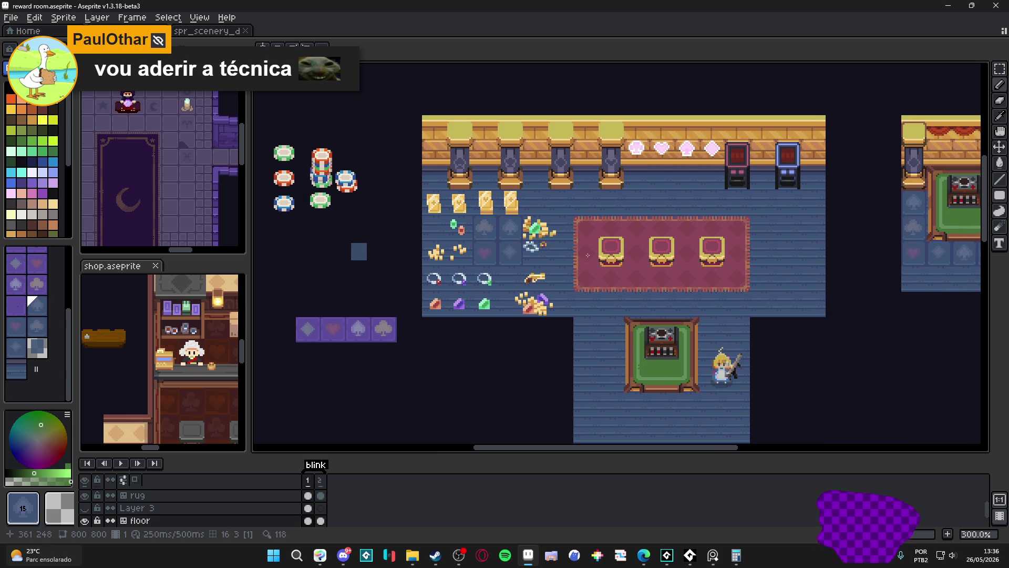
{"action": "left_click_drag", "start_coordinate": [588, 255], "coordinate": [560, 257]}
{"action": "key", "text": "ctrl+s"}
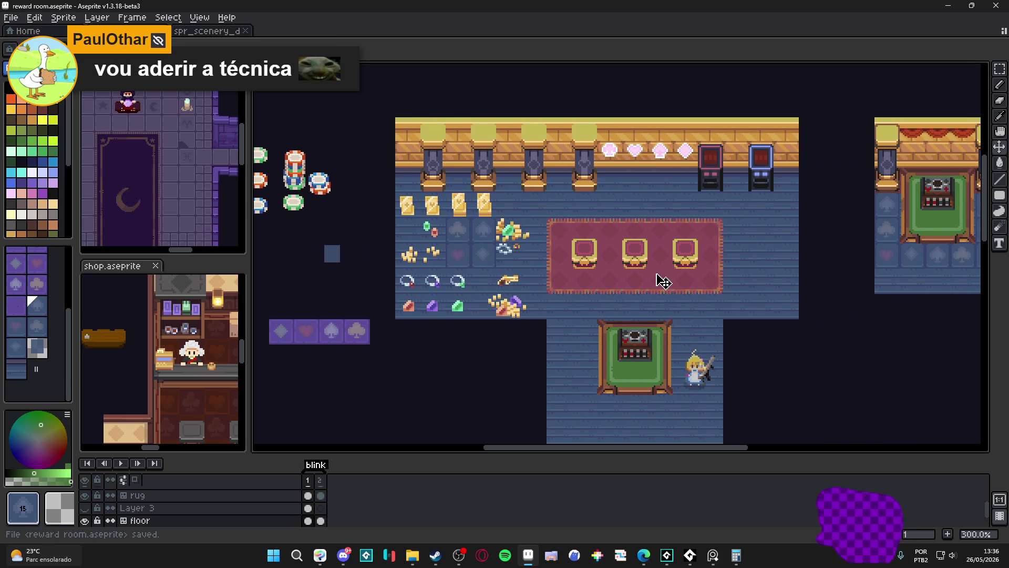
{"action": "left_click_drag", "start_coordinate": [662, 281], "coordinate": [601, 265]}
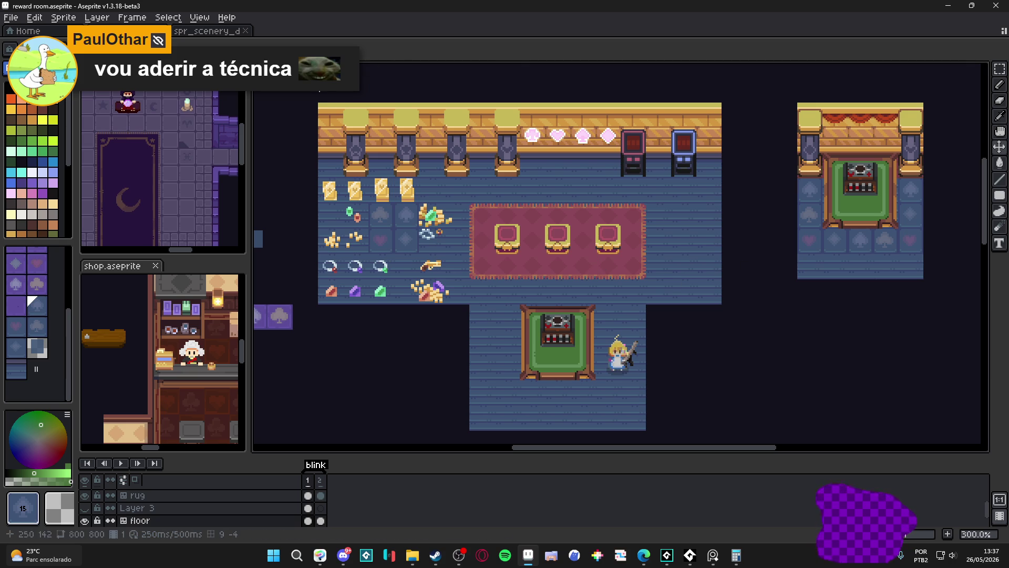
- Capture the canvas area as a screenshot
{"action": "key", "text": "super+shift+s"}
{"action": "left_click_drag", "start_coordinate": [311, 79], "coordinate": [966, 441]}
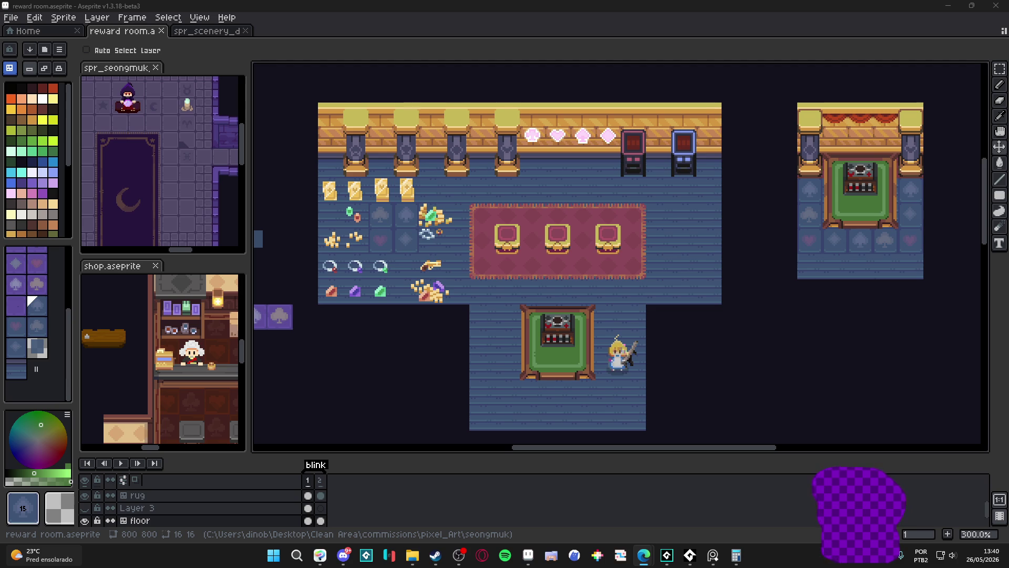
{"action": "scroll", "coordinate": [422, 327], "scroll_direction": "down", "scroll_amount": 1}
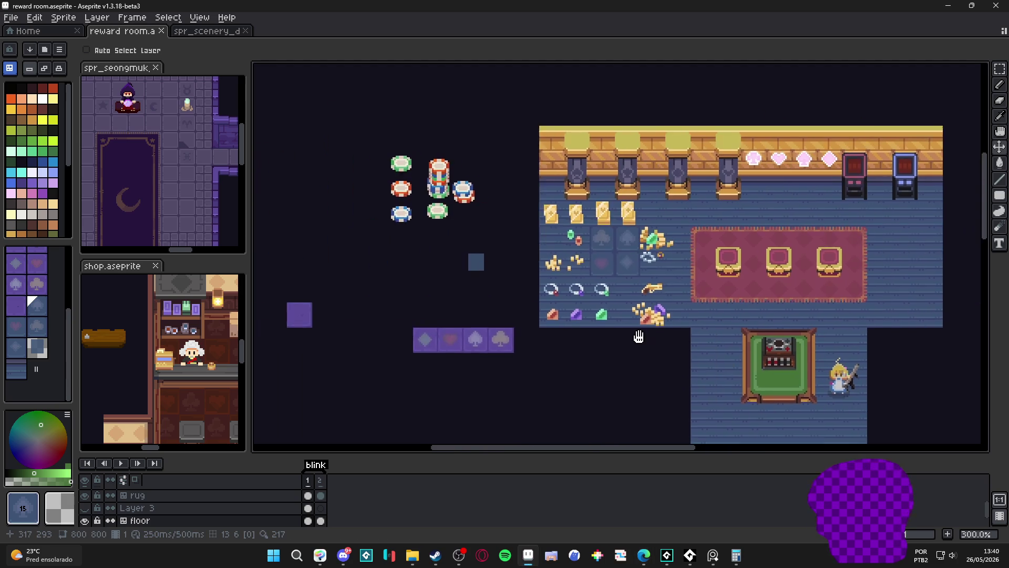
{"action": "scroll", "coordinate": [422, 327], "scroll_direction": "up", "scroll_amount": 1}
- Move the seongmuk tileset and shop sprite previews into the main tab bar as documents
{"action": "left_click_drag", "start_coordinate": [410, 315], "coordinate": [549, 298]}
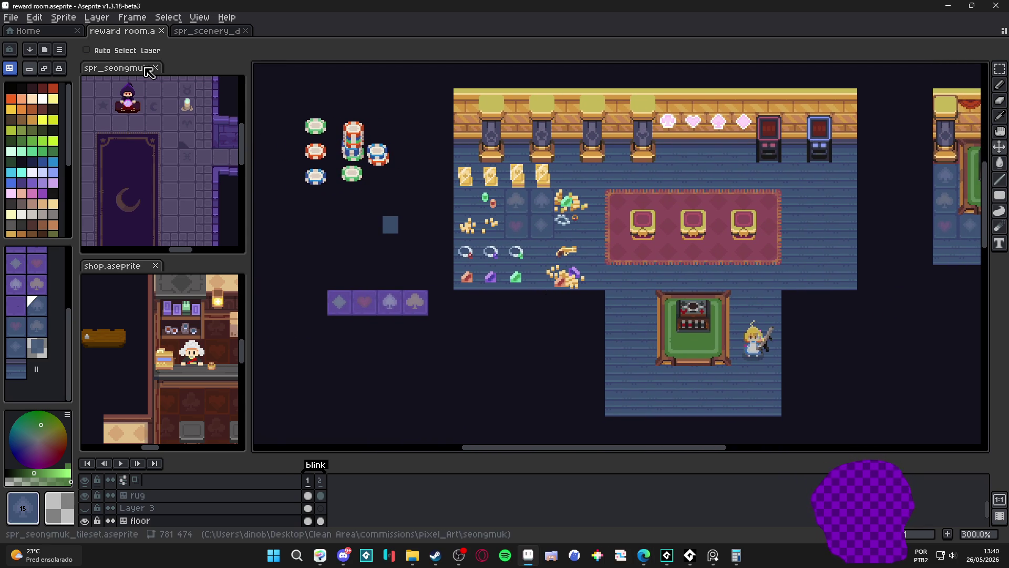
{"action": "left_click_drag", "start_coordinate": [118, 68], "coordinate": [332, 32]}
{"action": "scroll", "coordinate": [551, 237], "scroll_direction": "up", "scroll_amount": 1}
{"action": "scroll", "coordinate": [560, 182], "scroll_direction": "up", "scroll_amount": 1}
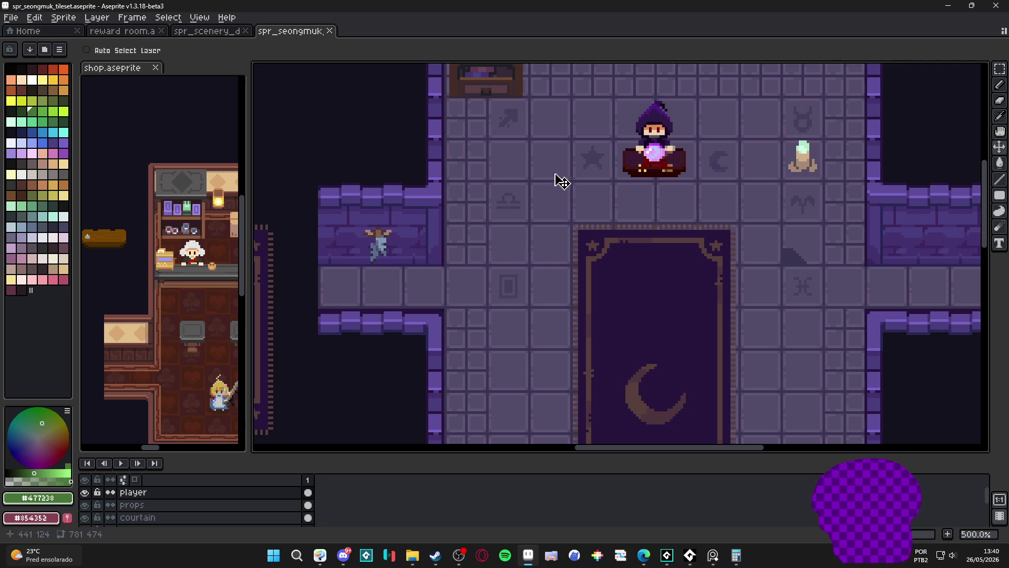
{"action": "scroll", "coordinate": [539, 262], "scroll_direction": "down", "scroll_amount": 1}
{"action": "scroll", "coordinate": [481, 237], "scroll_direction": "up", "scroll_amount": 1}
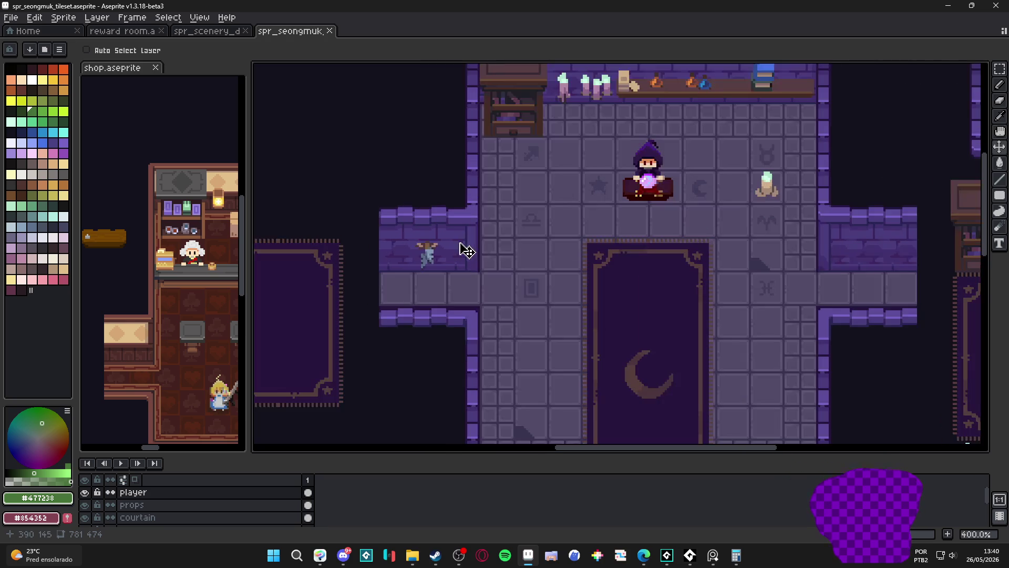
{"action": "scroll", "coordinate": [473, 249], "scroll_direction": "down", "scroll_amount": 2}
{"action": "scroll", "coordinate": [469, 260], "scroll_direction": "up", "scroll_amount": 1}
{"action": "scroll", "coordinate": [459, 253], "scroll_direction": "up", "scroll_amount": 1}
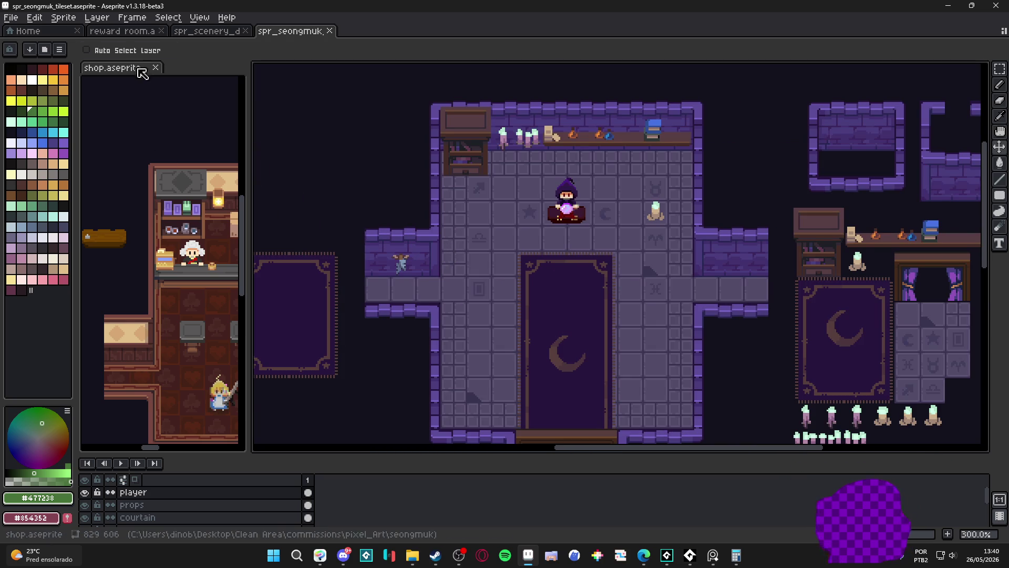
{"action": "left_click_drag", "start_coordinate": [114, 67], "coordinate": [449, 33]}
{"action": "scroll", "coordinate": [583, 269], "scroll_direction": "up", "scroll_amount": 1}
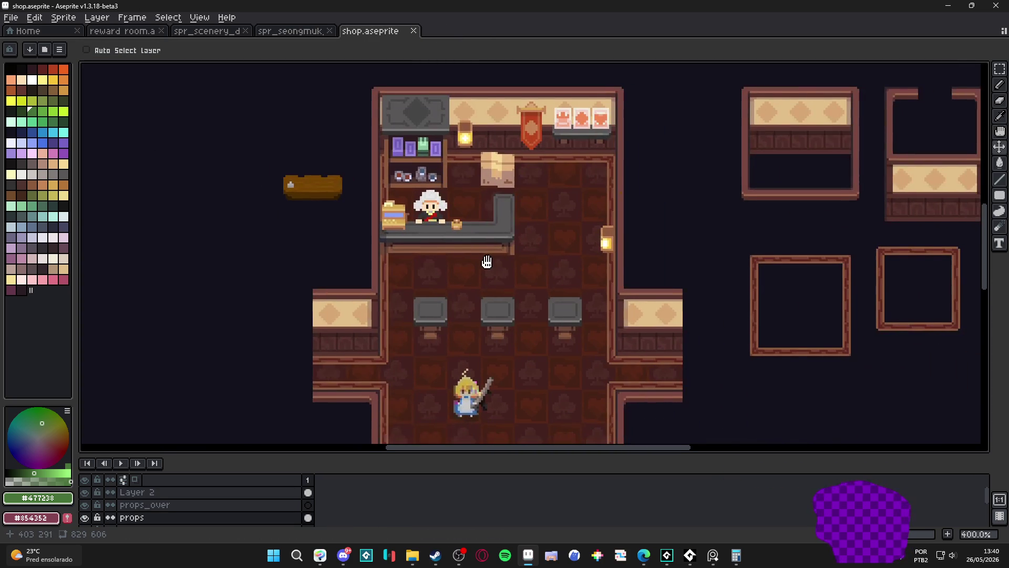
- Cycle through the seongmuk and decorations tabs, then return to the reward room and recentre it
{"action": "left_click", "coordinate": [290, 31]}
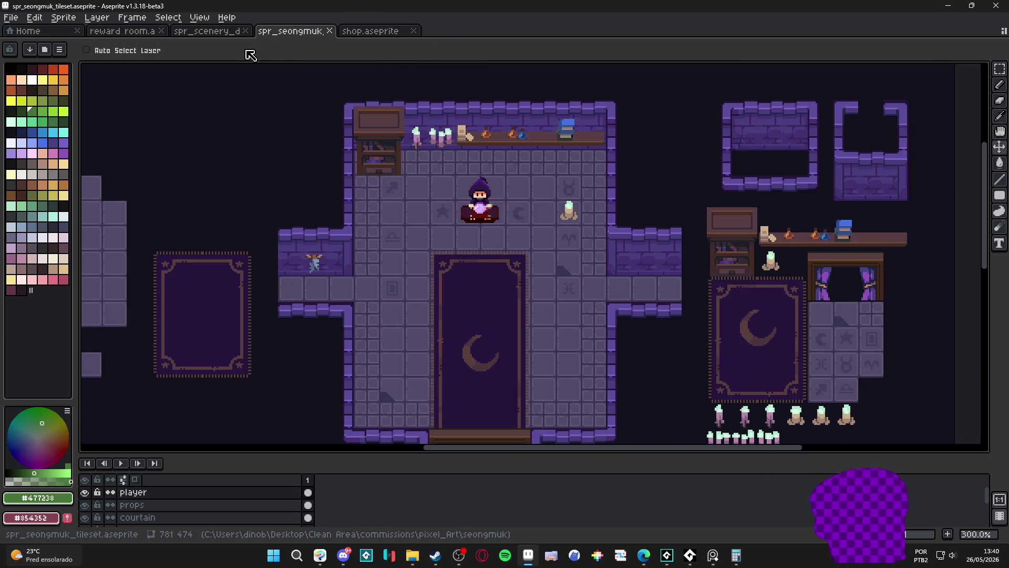
{"action": "left_click", "coordinate": [207, 31]}
{"action": "left_click", "coordinate": [122, 30]}
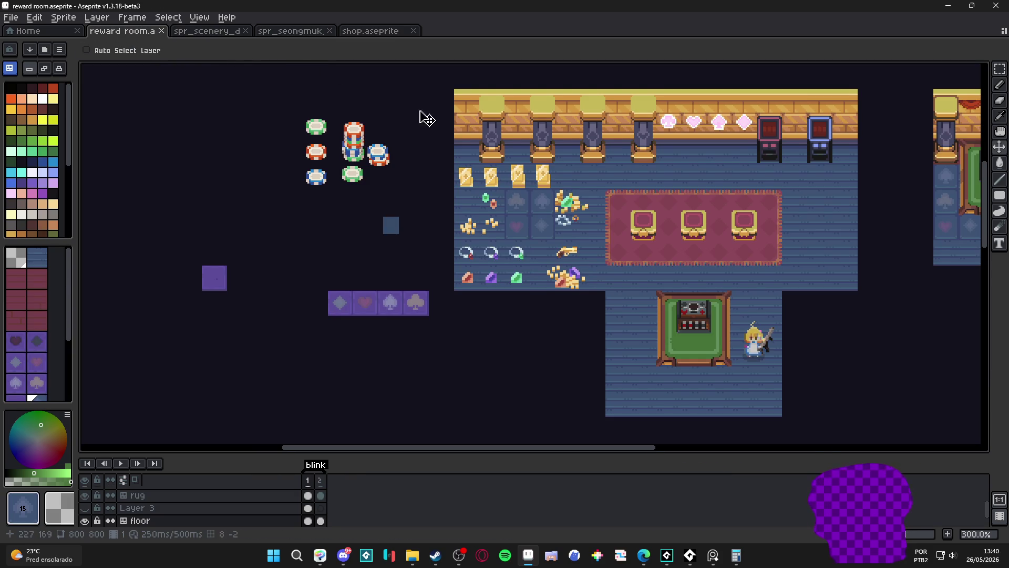
{"action": "scroll", "coordinate": [426, 118], "scroll_direction": "up", "scroll_amount": 1}
{"action": "left_click_drag", "start_coordinate": [426, 118], "coordinate": [385, 273]}
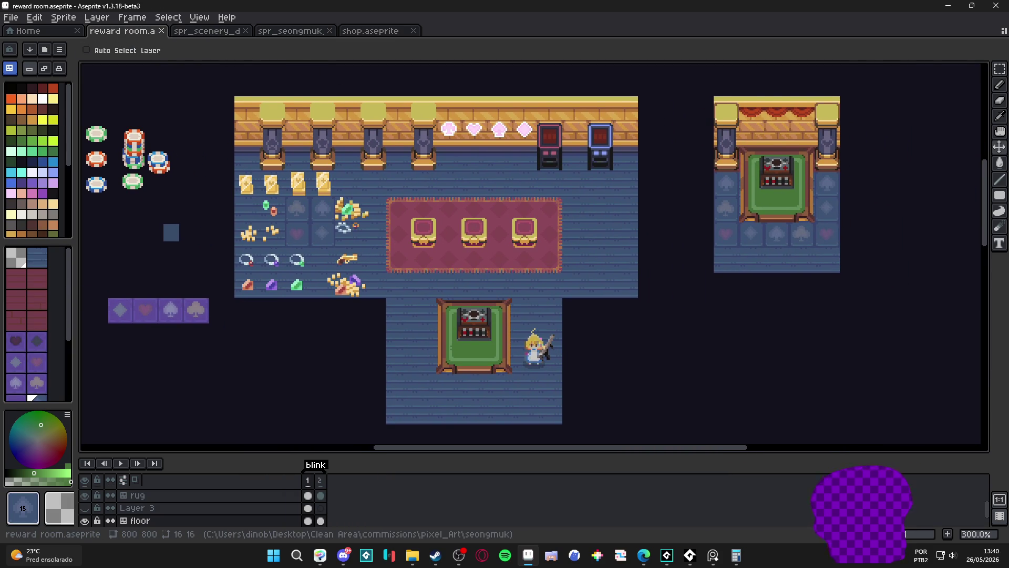